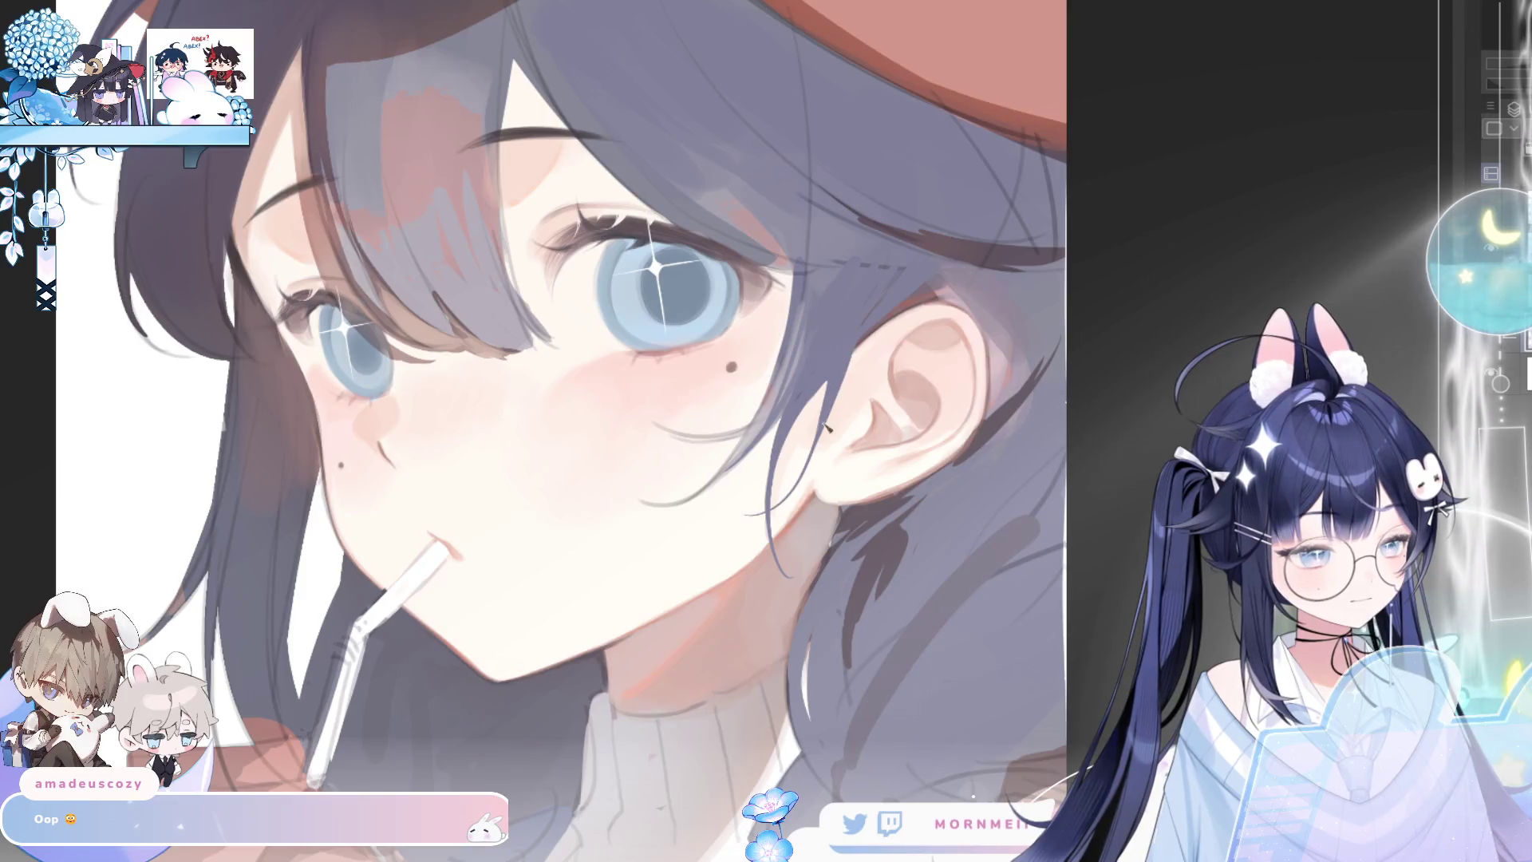
Flip the canvas back and forth to check the portrait's proportions
key("h")
key("h")
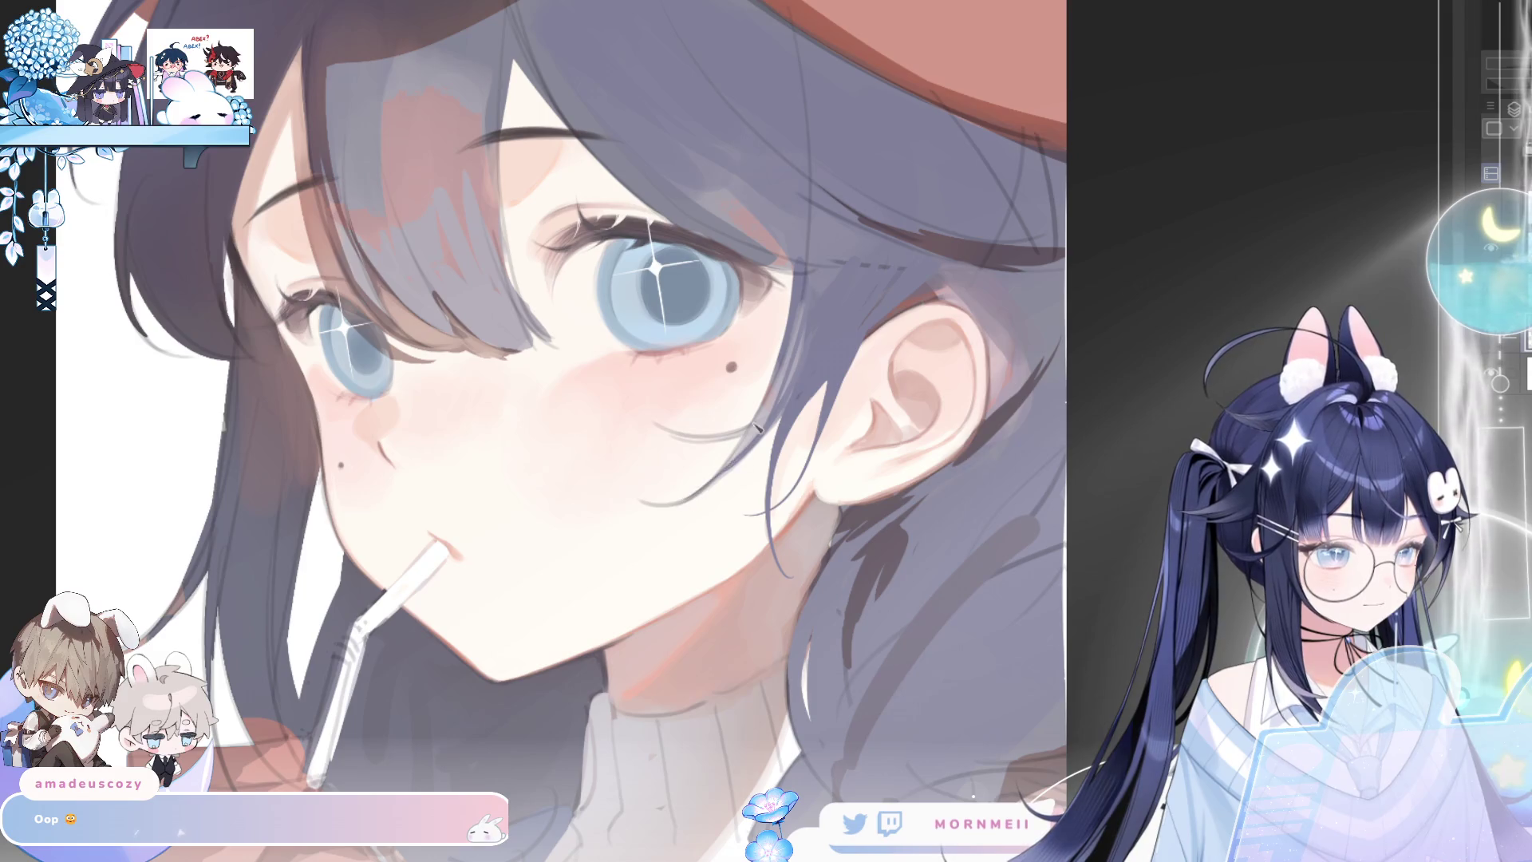
key("h")
key("h")
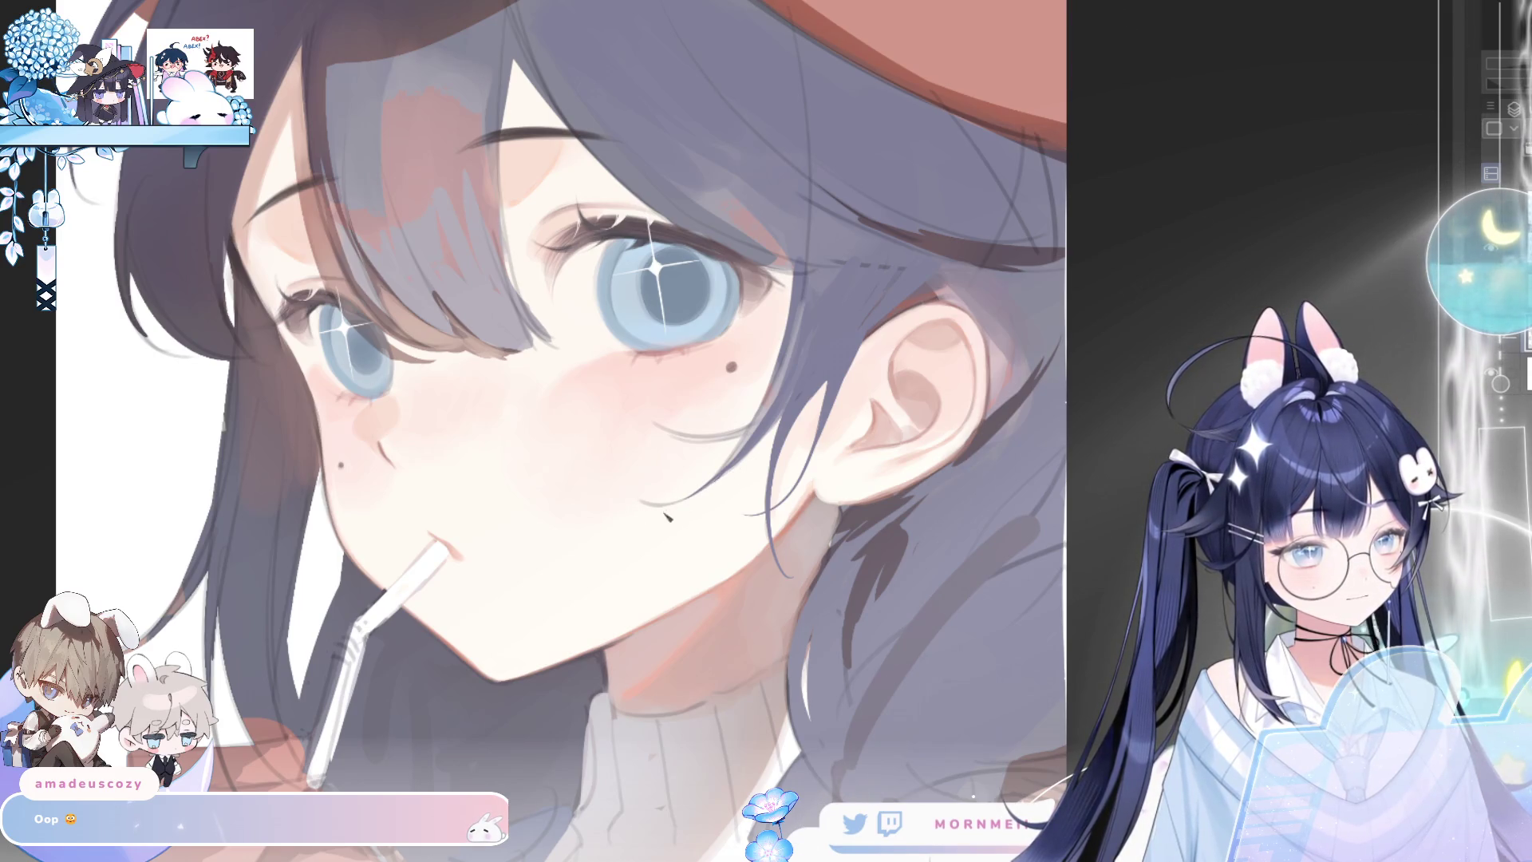
key("h")
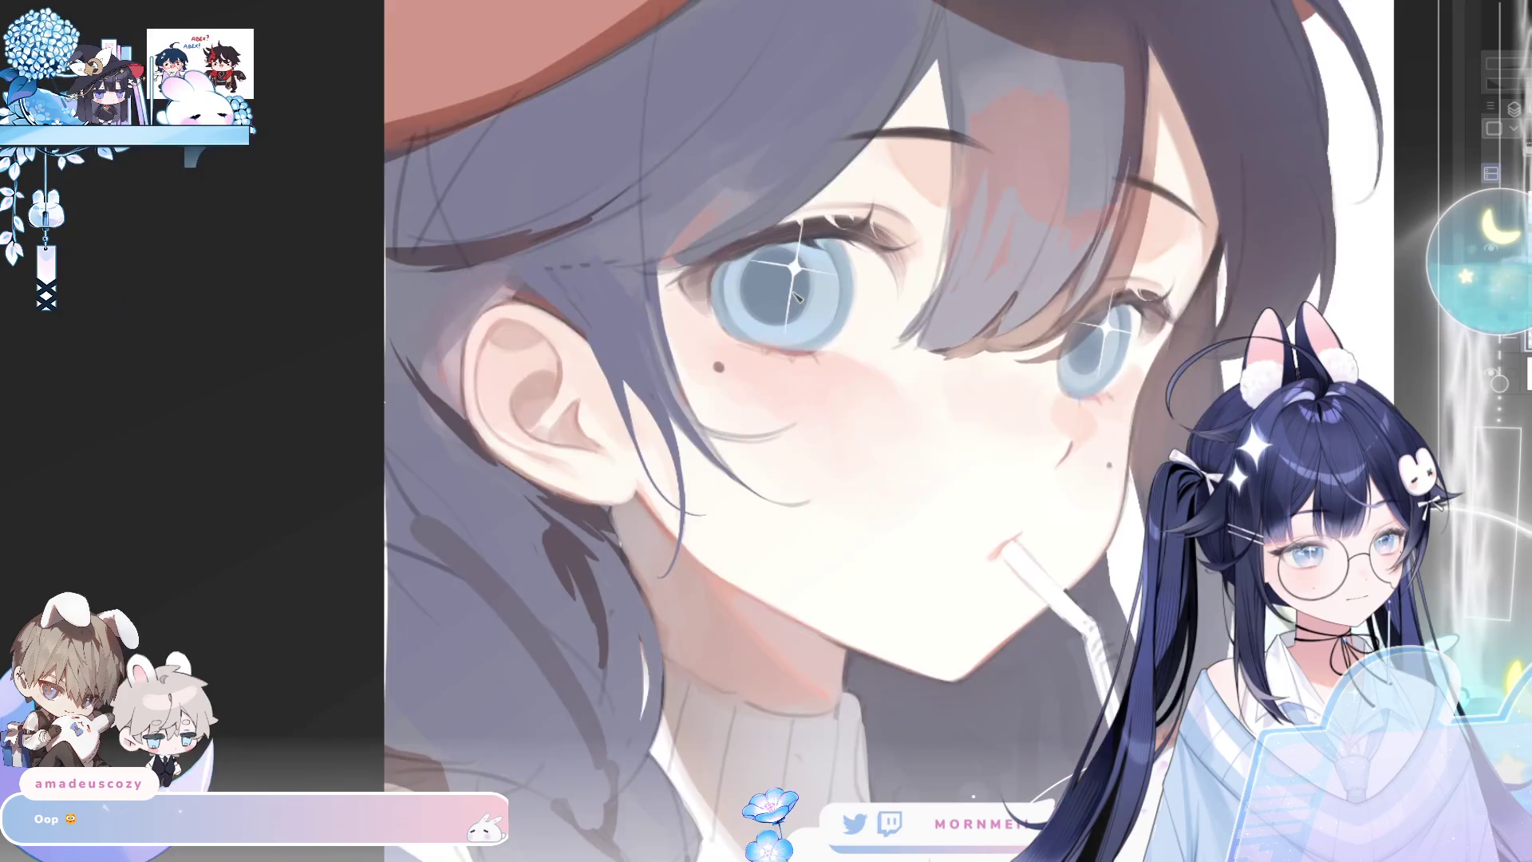
key("h")
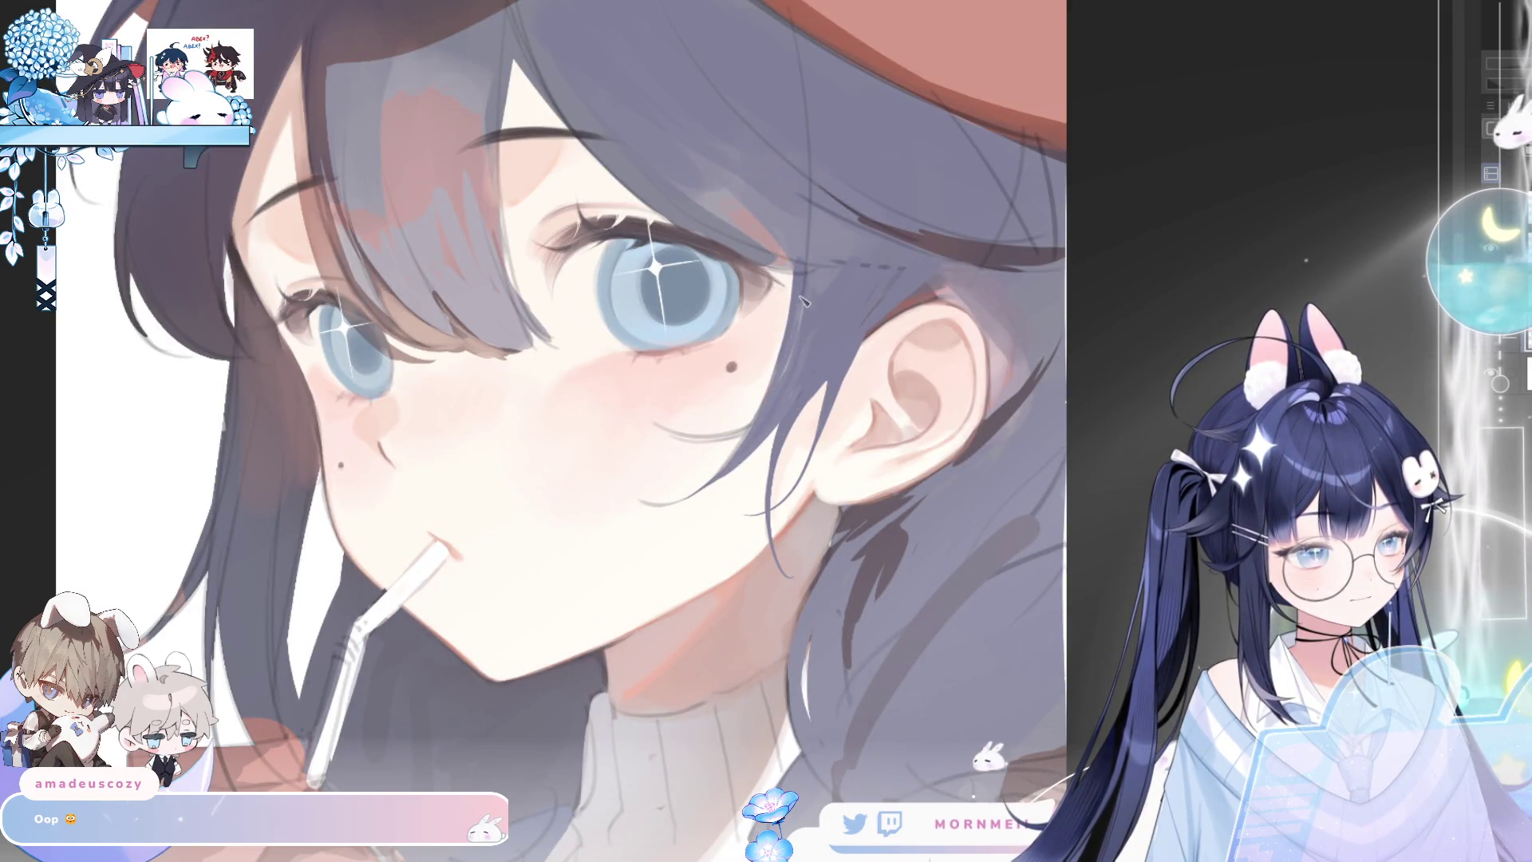
key("h")
key("h")
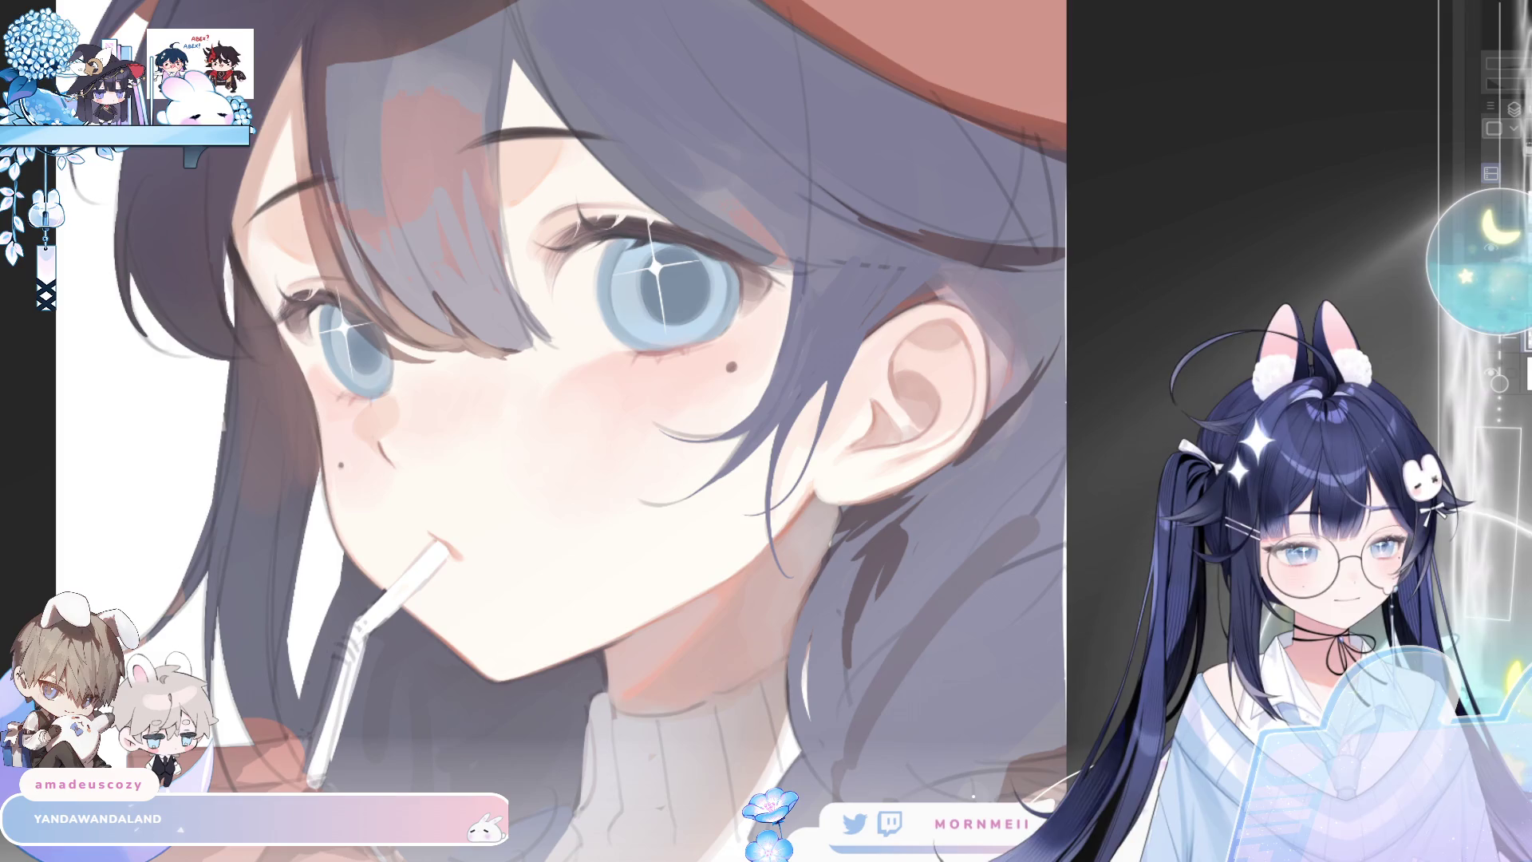
Zoom in on the face and brighten the curved end of the cheek hair strand
scroll(701, 465, "up", 2)
key("h")
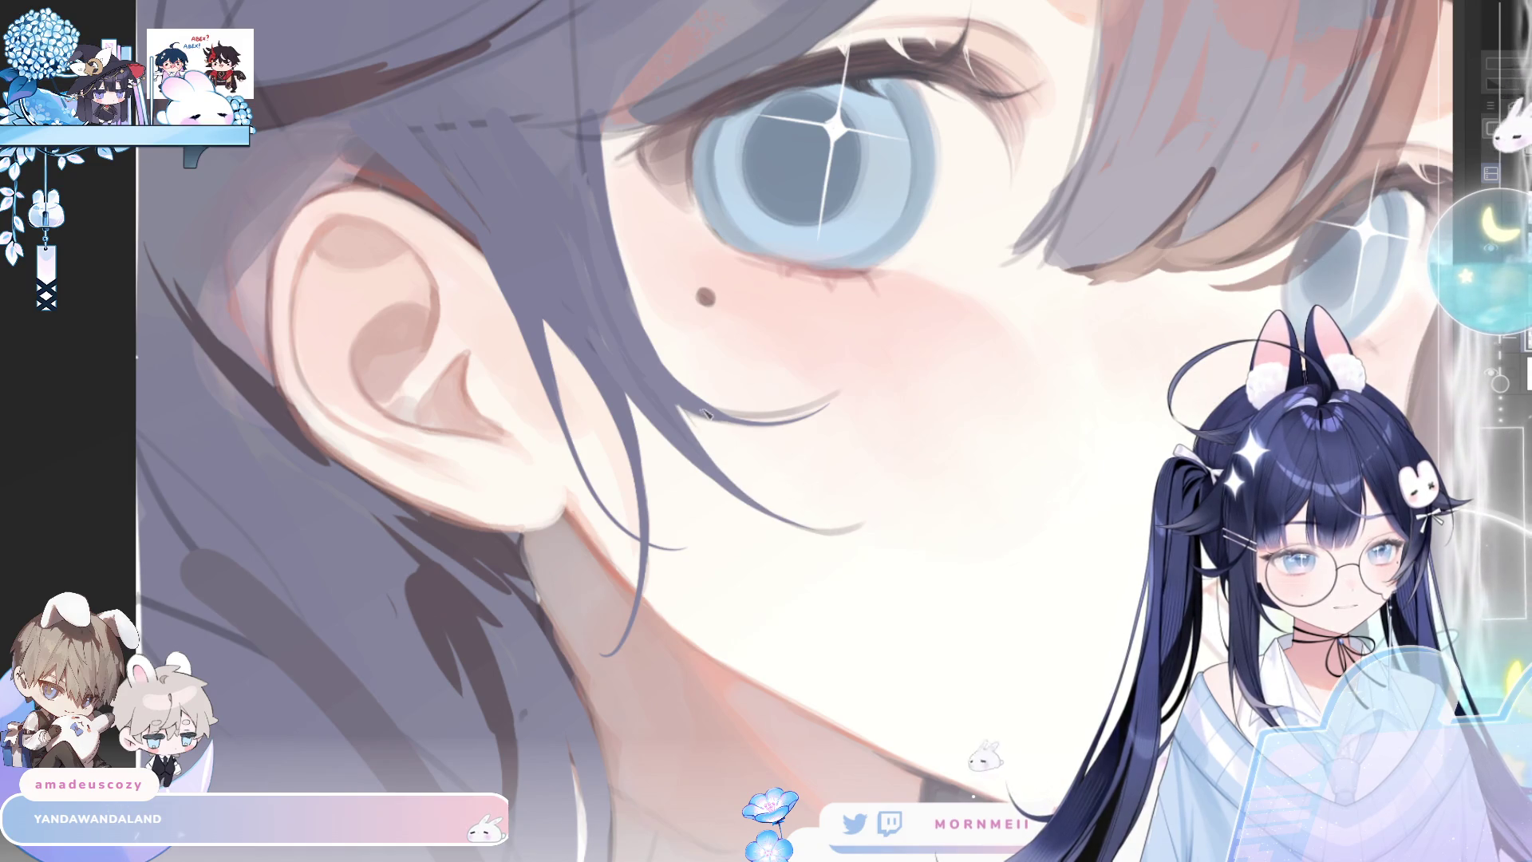
mouse_move(726, 415)
left_mouse_down()
mouse_move(798, 409)
mouse_move(842, 382)
left_mouse_up()
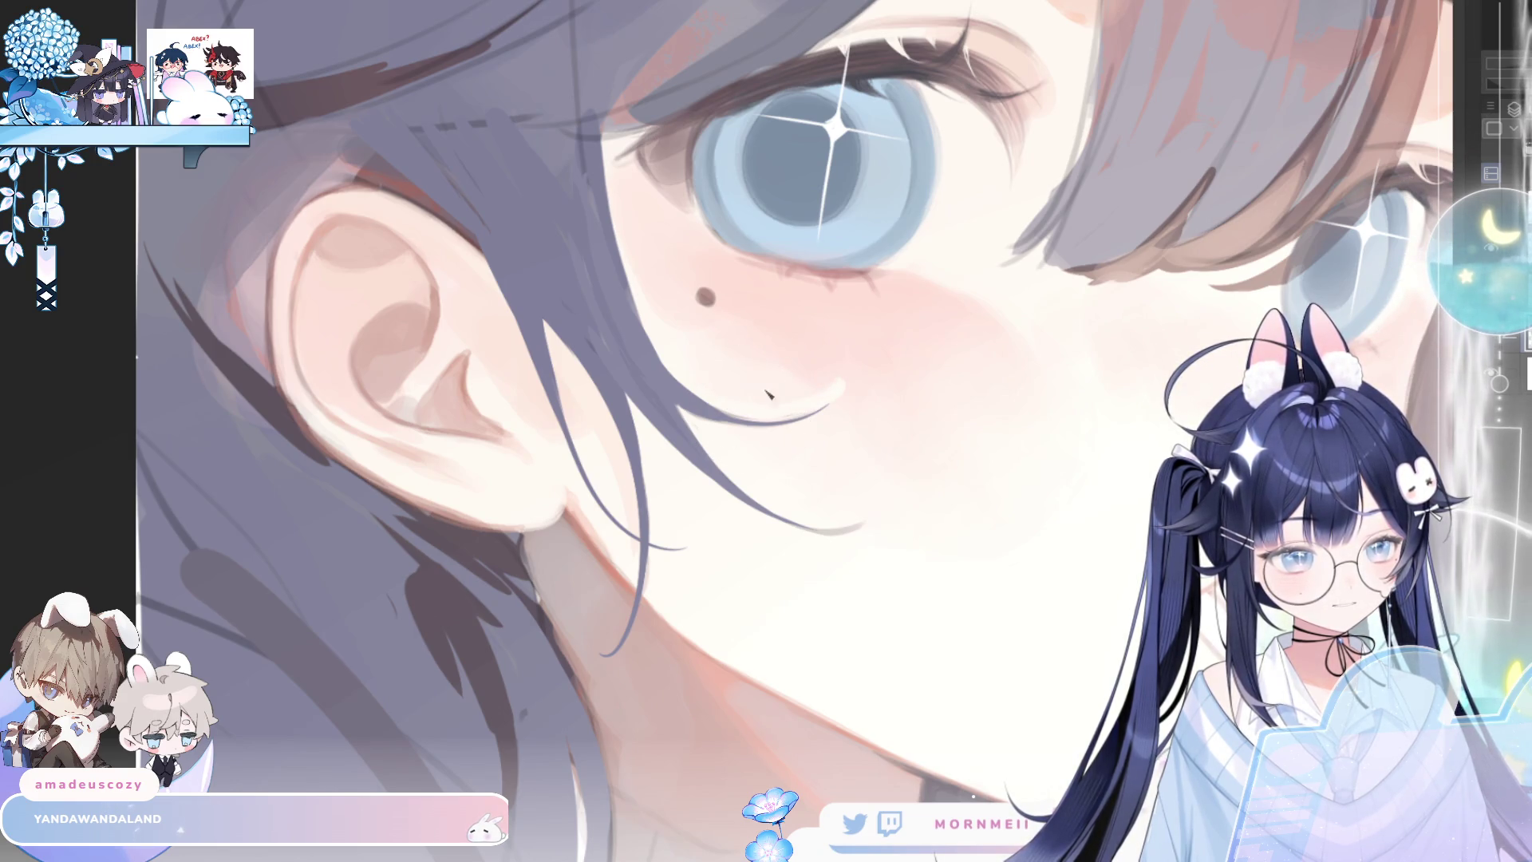
key("h")
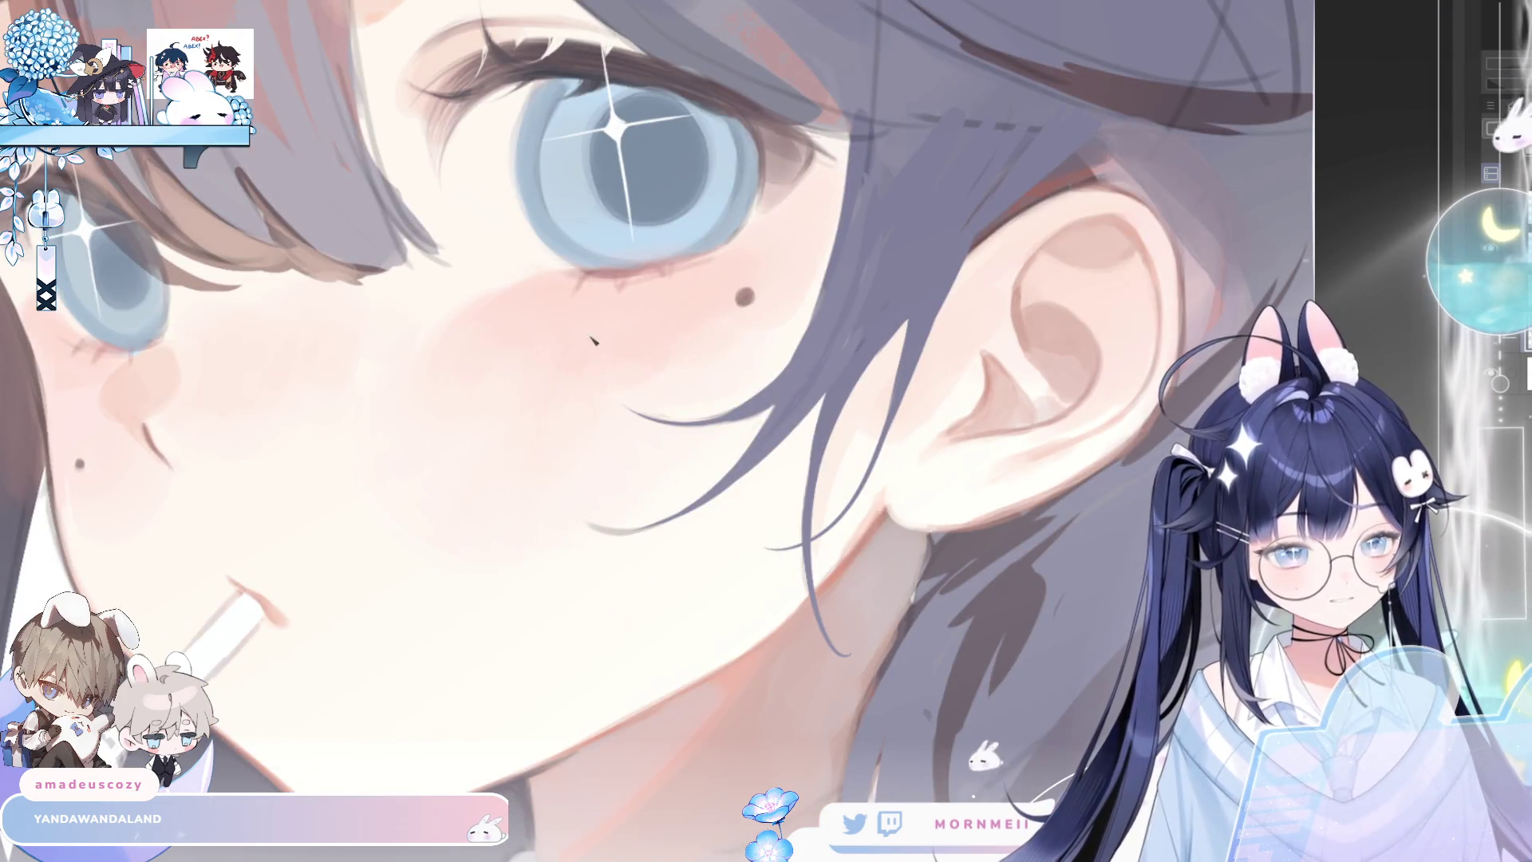
Make the brush much smaller, check the new stroke mirrored, and fit the whole painting
left_click_drag(442, 424, 386, 458)
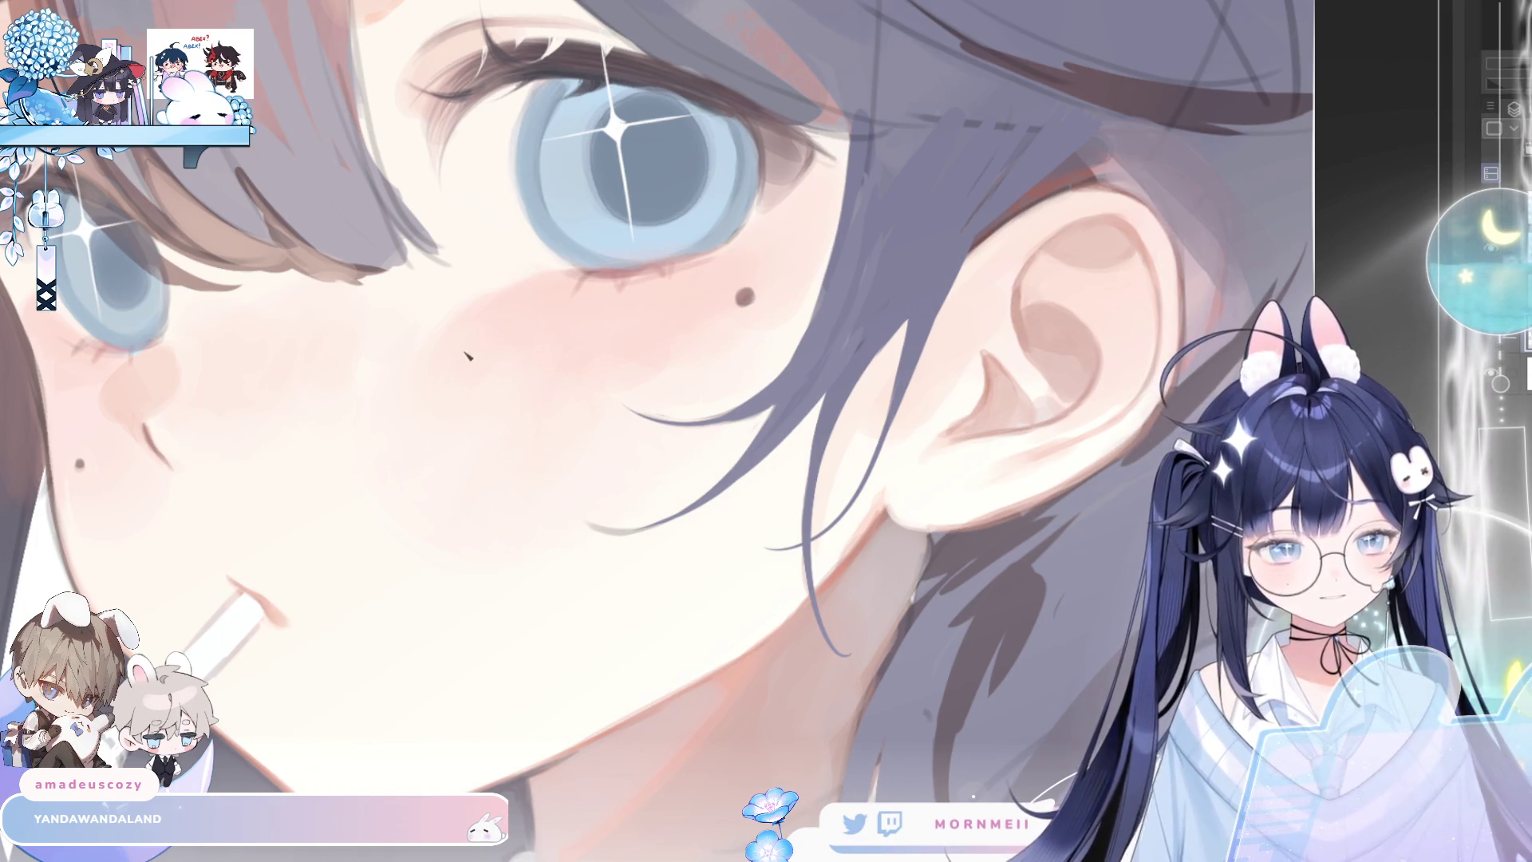
key("h")
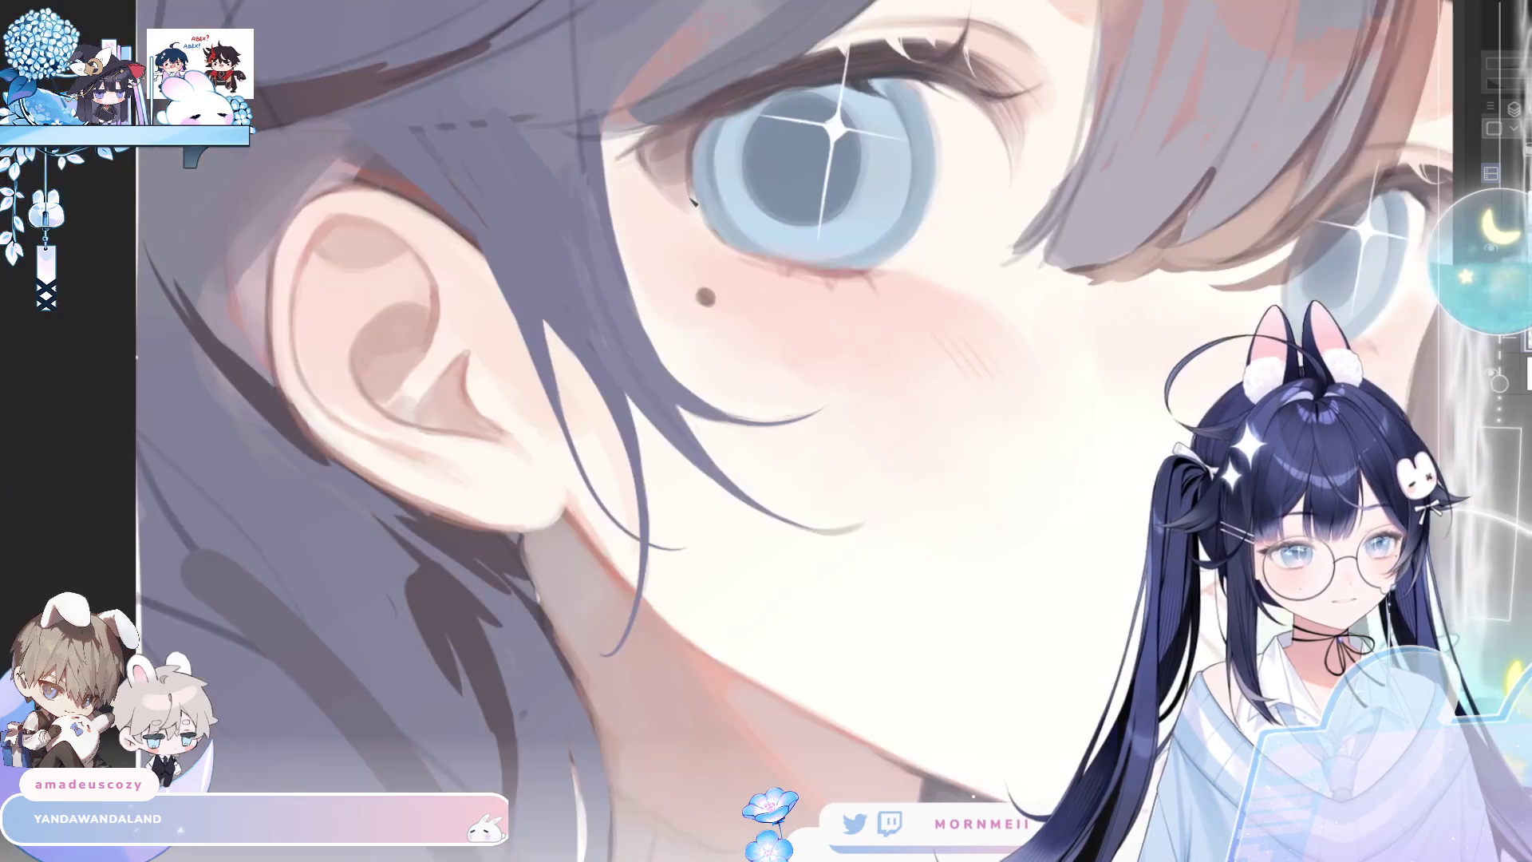
key("h")
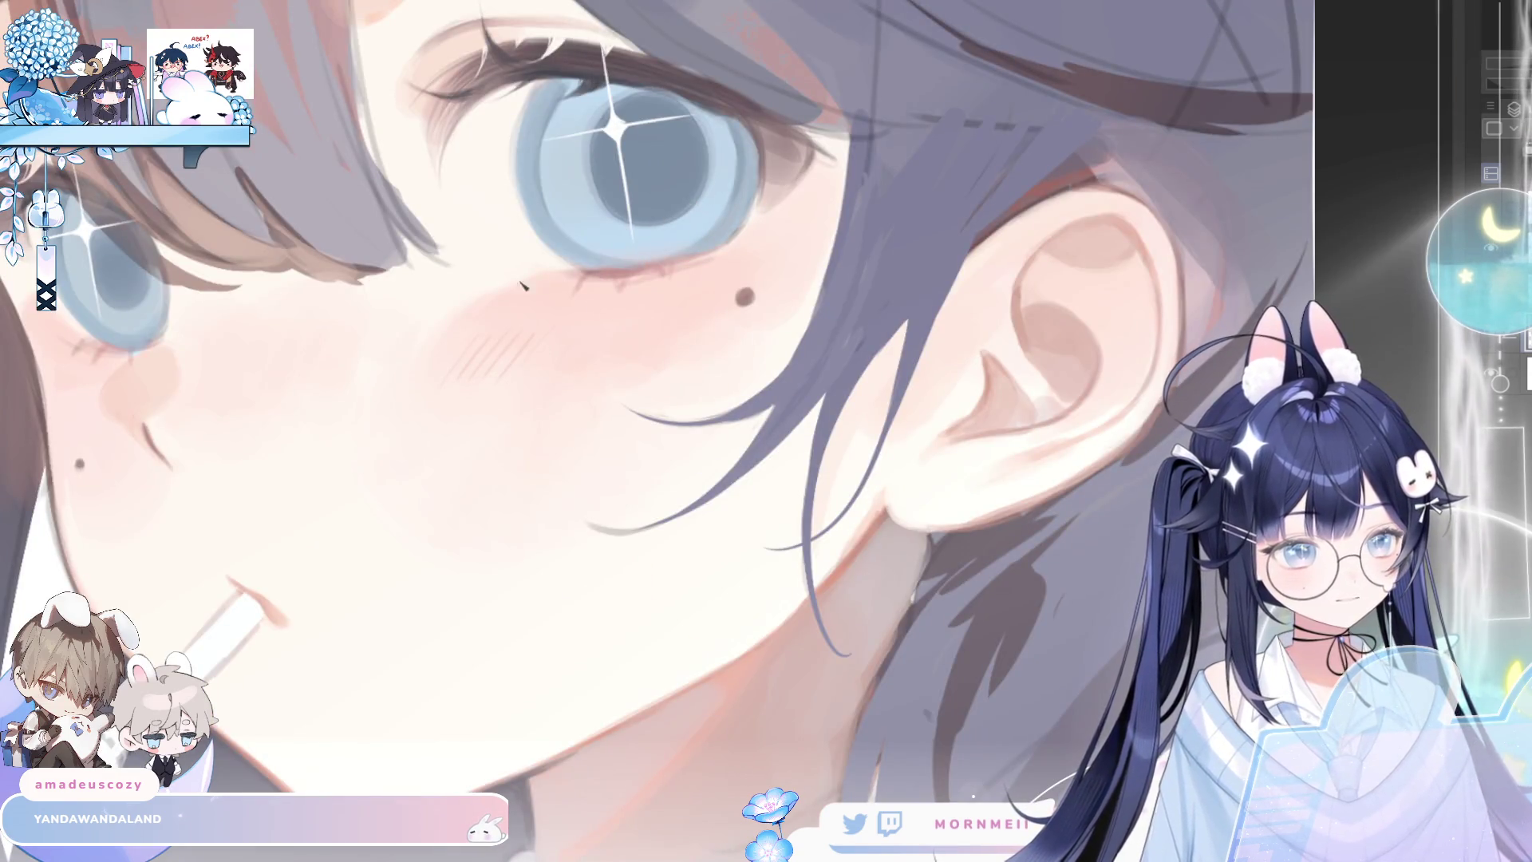
key("ctrl+0")
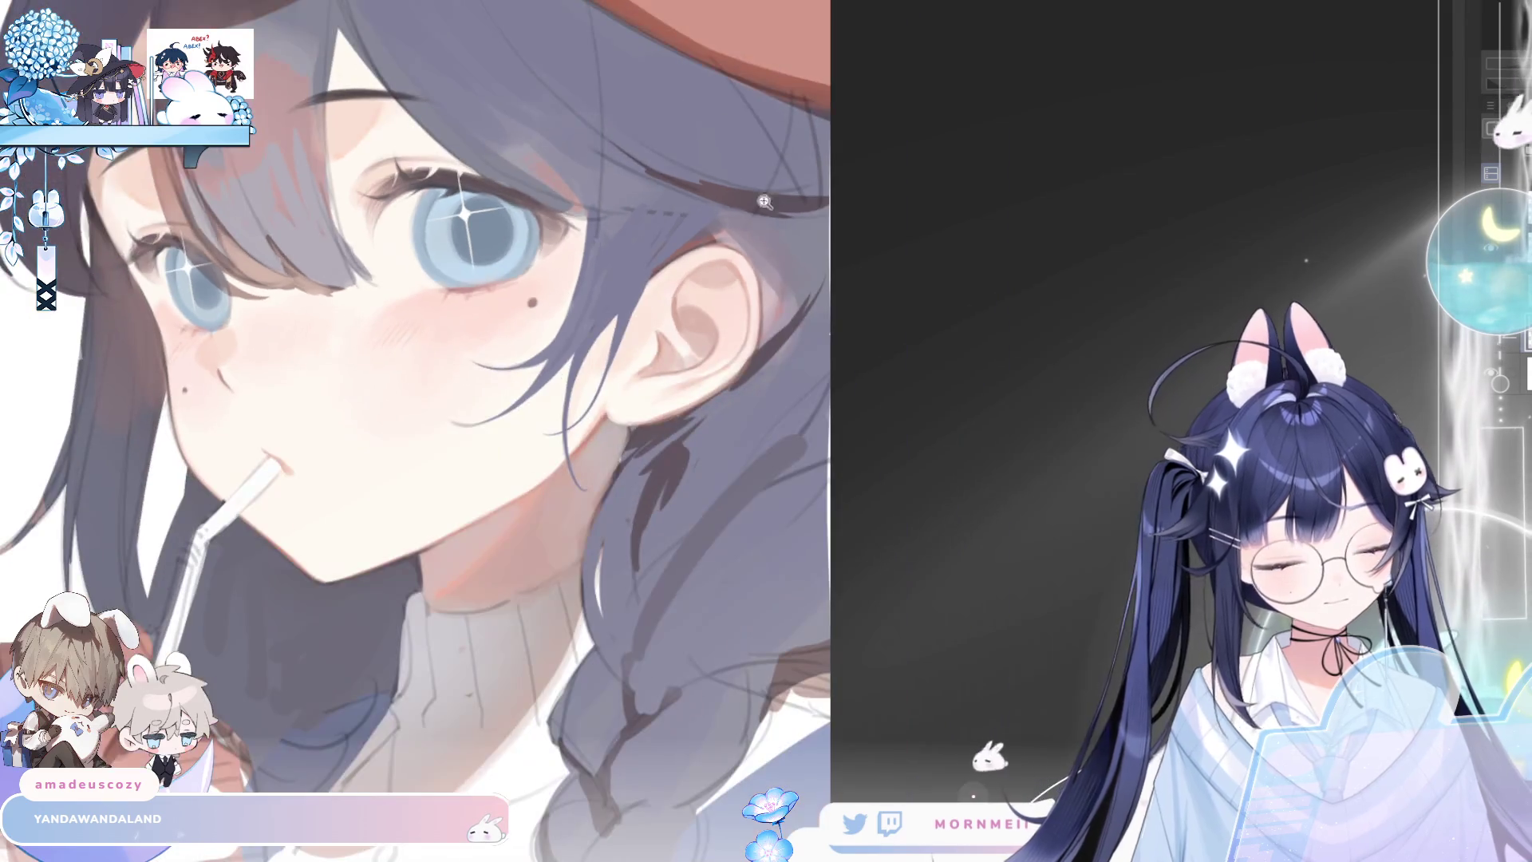
Zoom in closely on the girl's eye and check the close-up mirrored
key("h")
key("h")
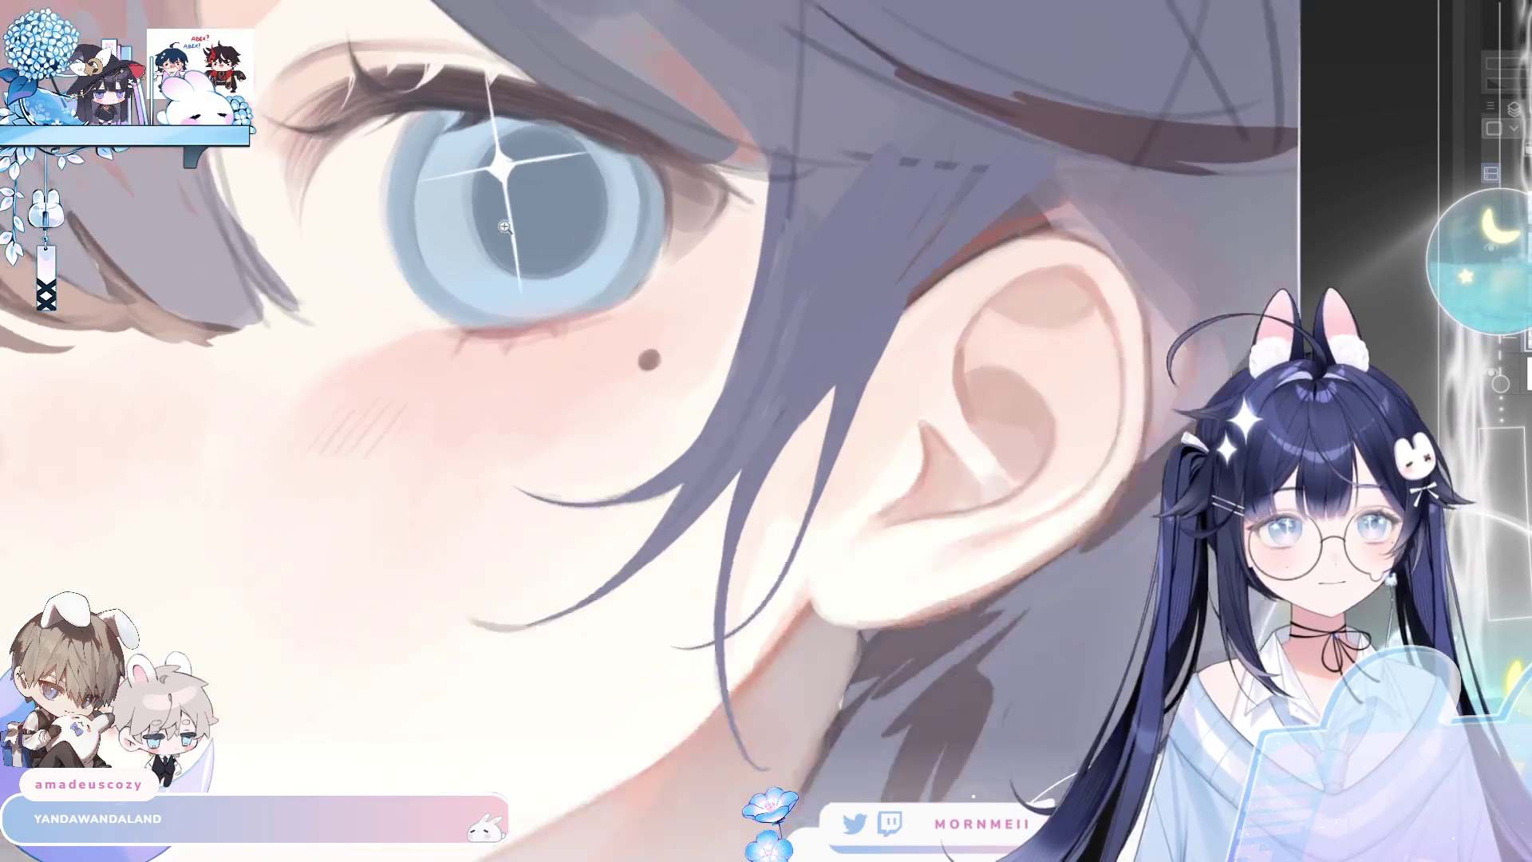
left_click_drag(442, 239, 664, 155)
key("h")
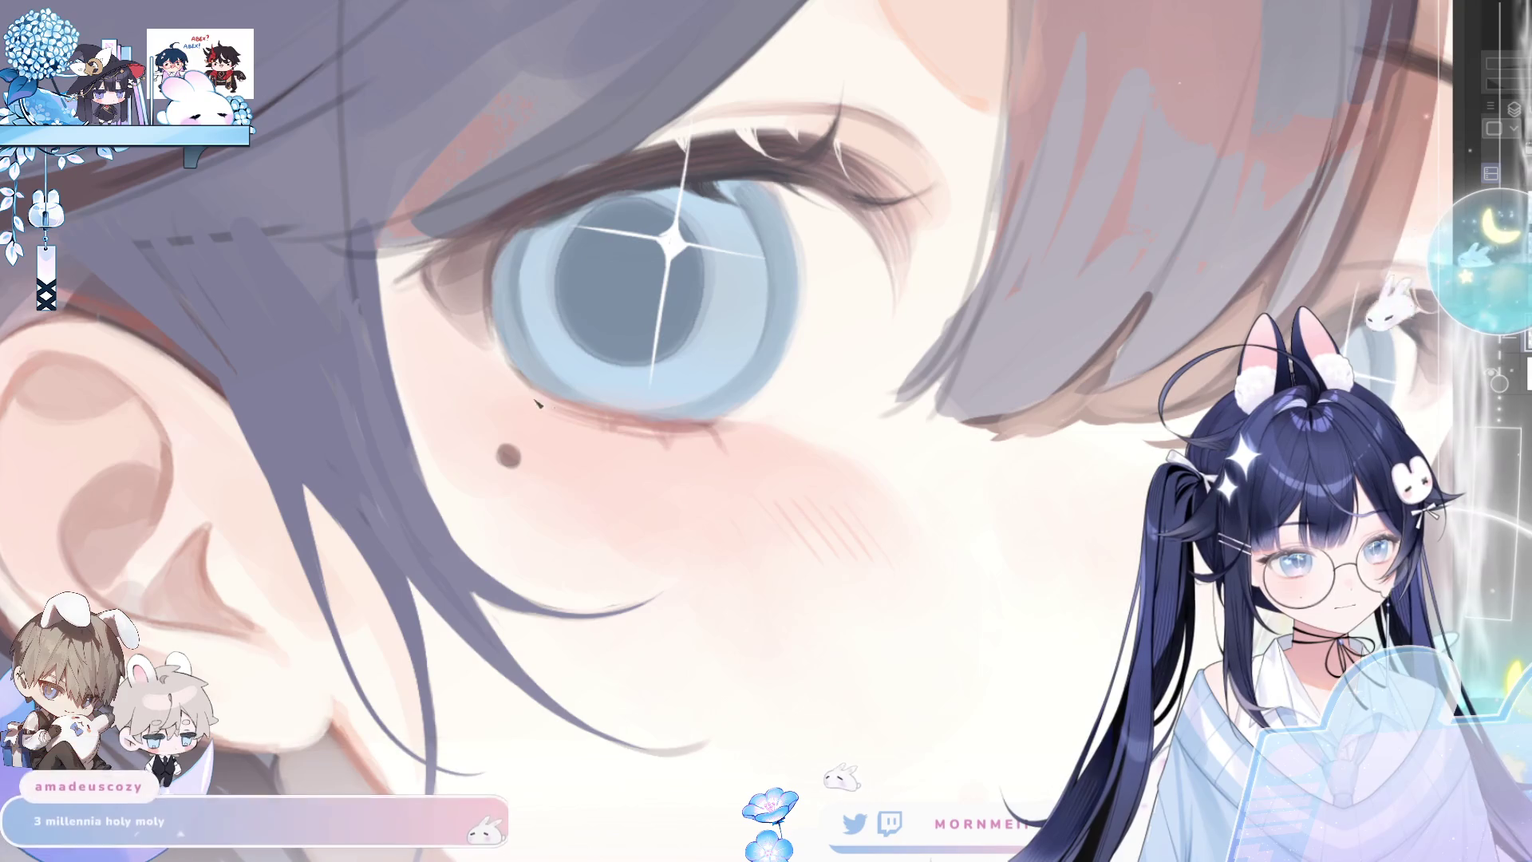
key("h")
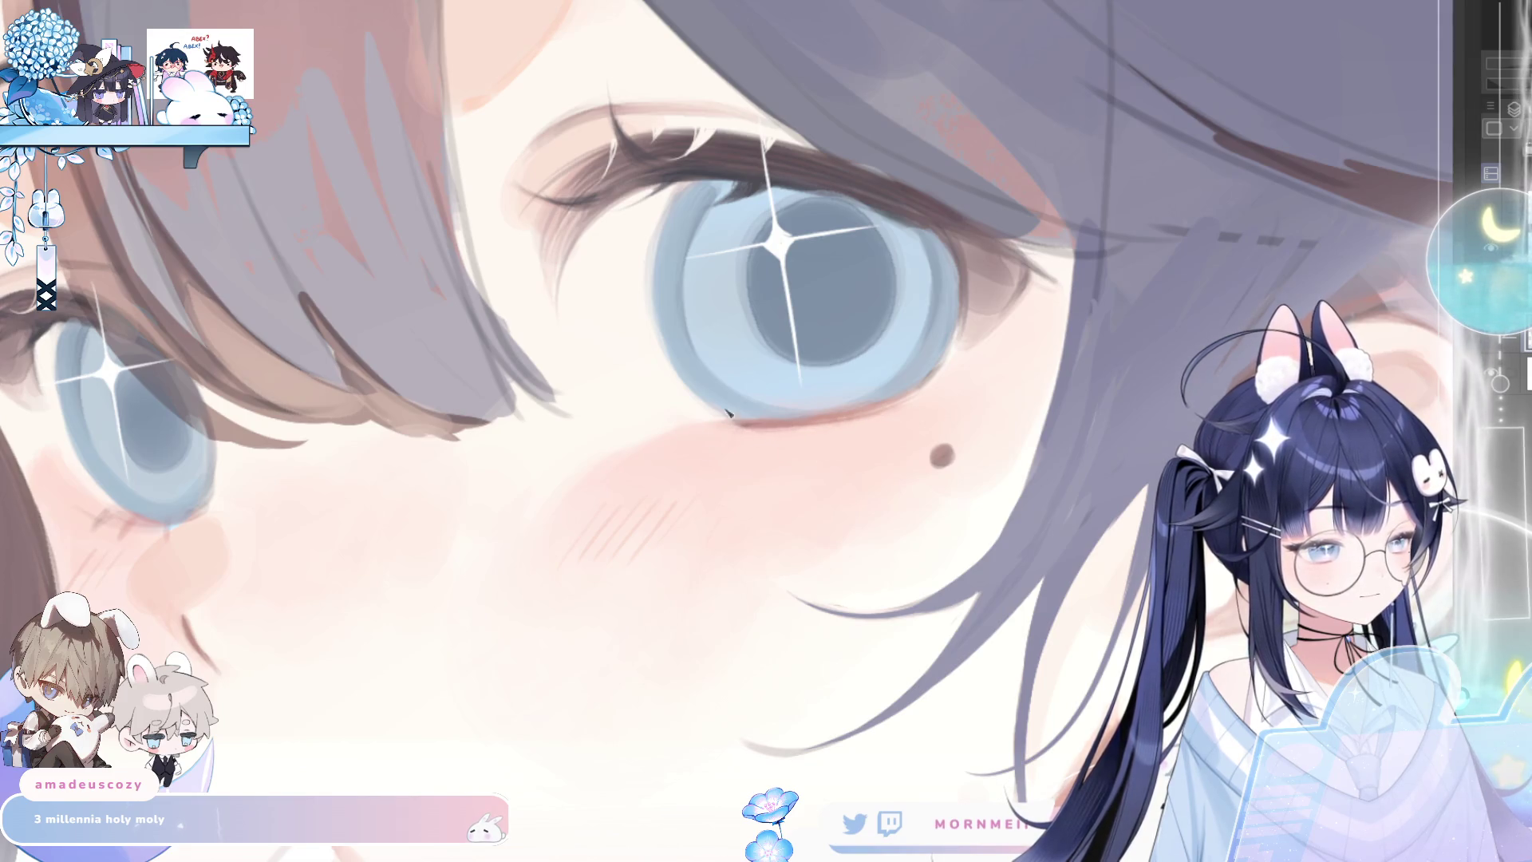
key("h")
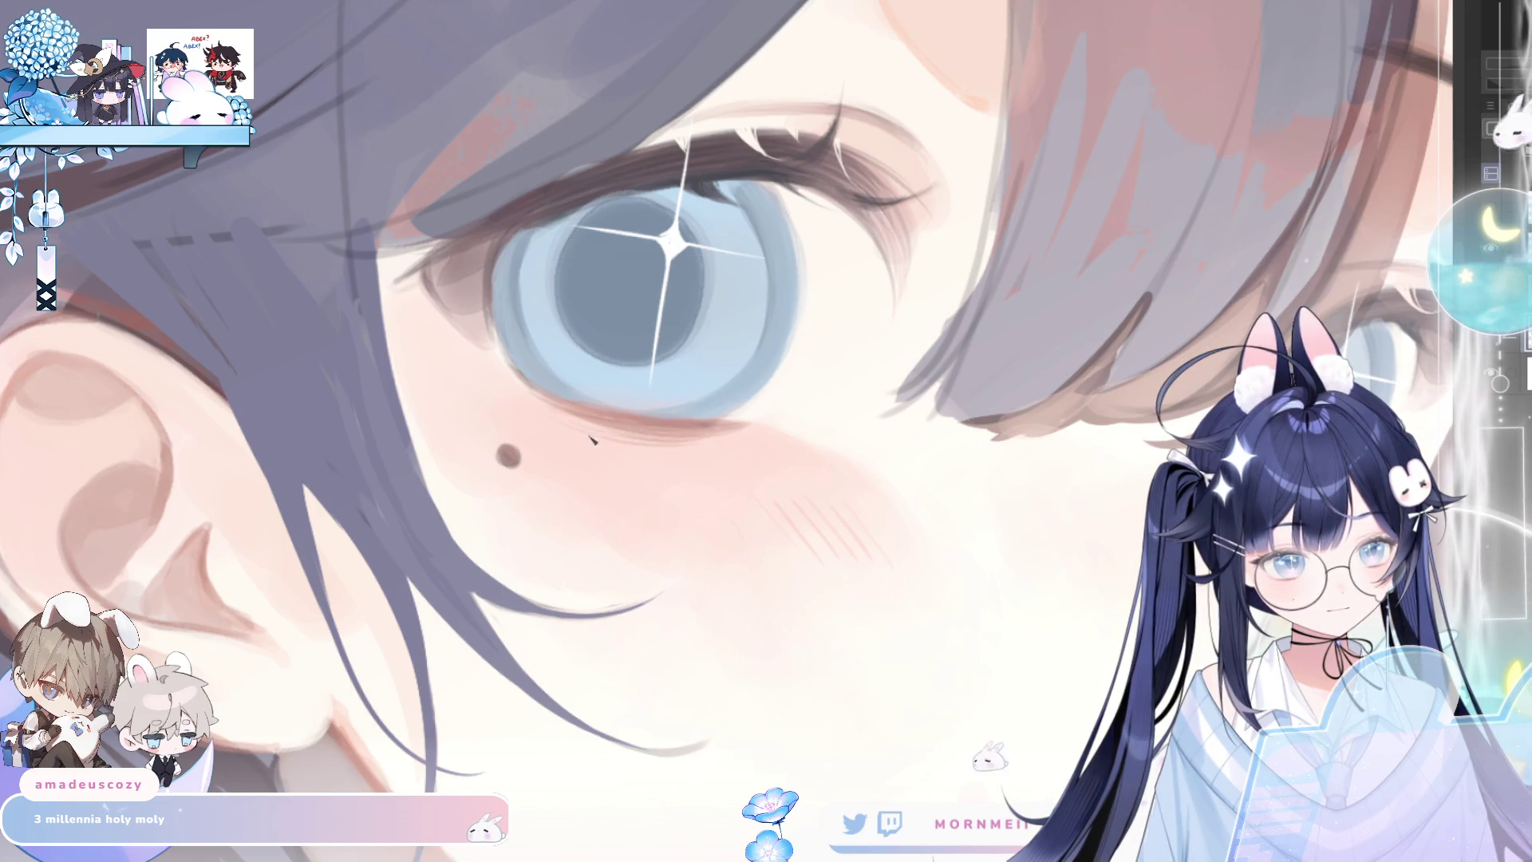
Darken the lower lash line along the lower eyelid, then fit the whole painting in view
key("h")
key("h")
key("h")
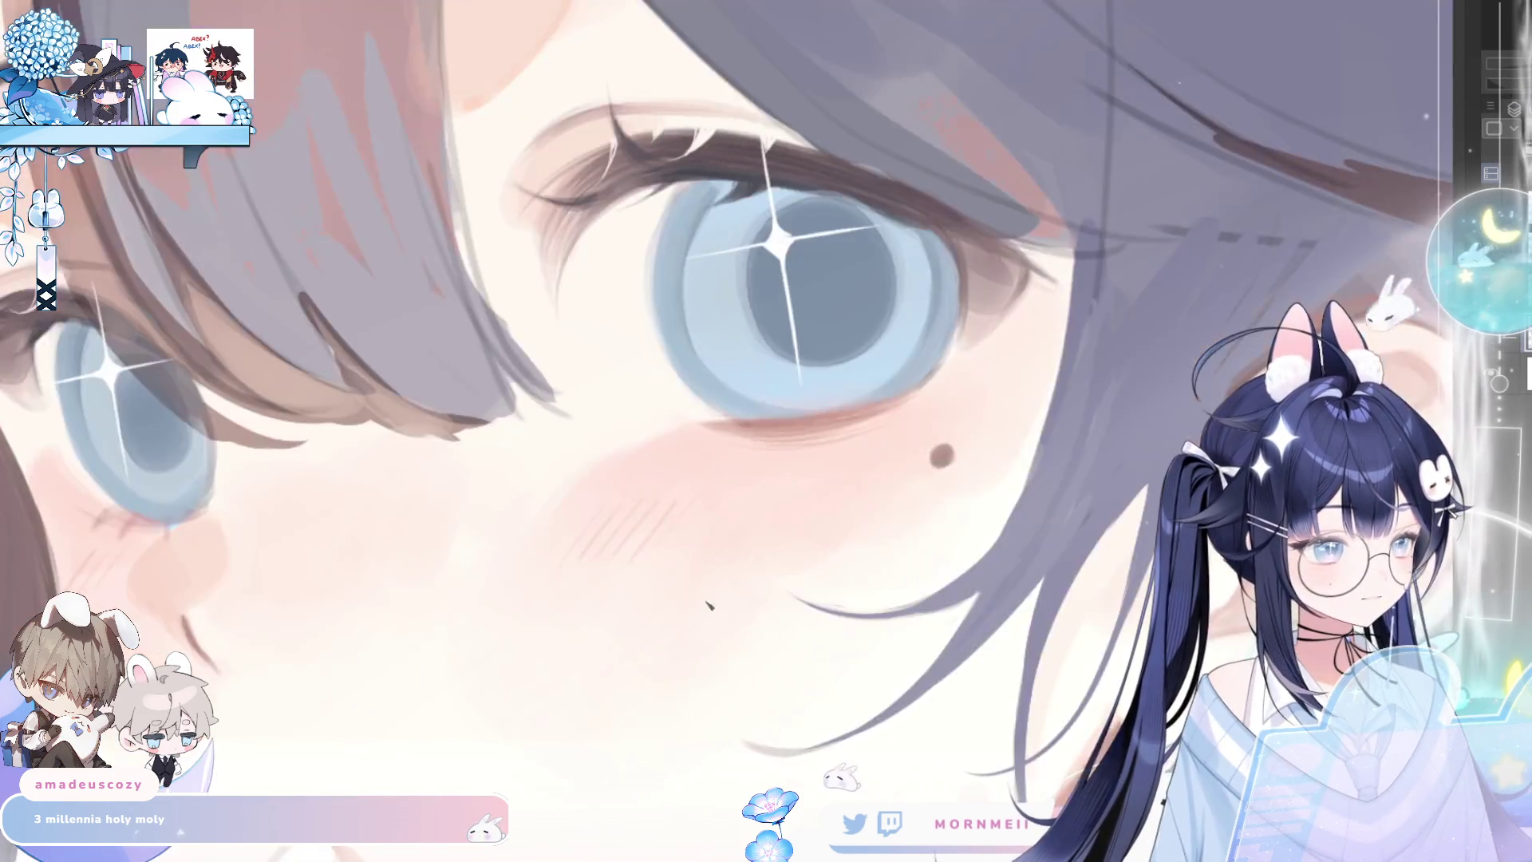
left_click_drag(403, 528, 304, 511)
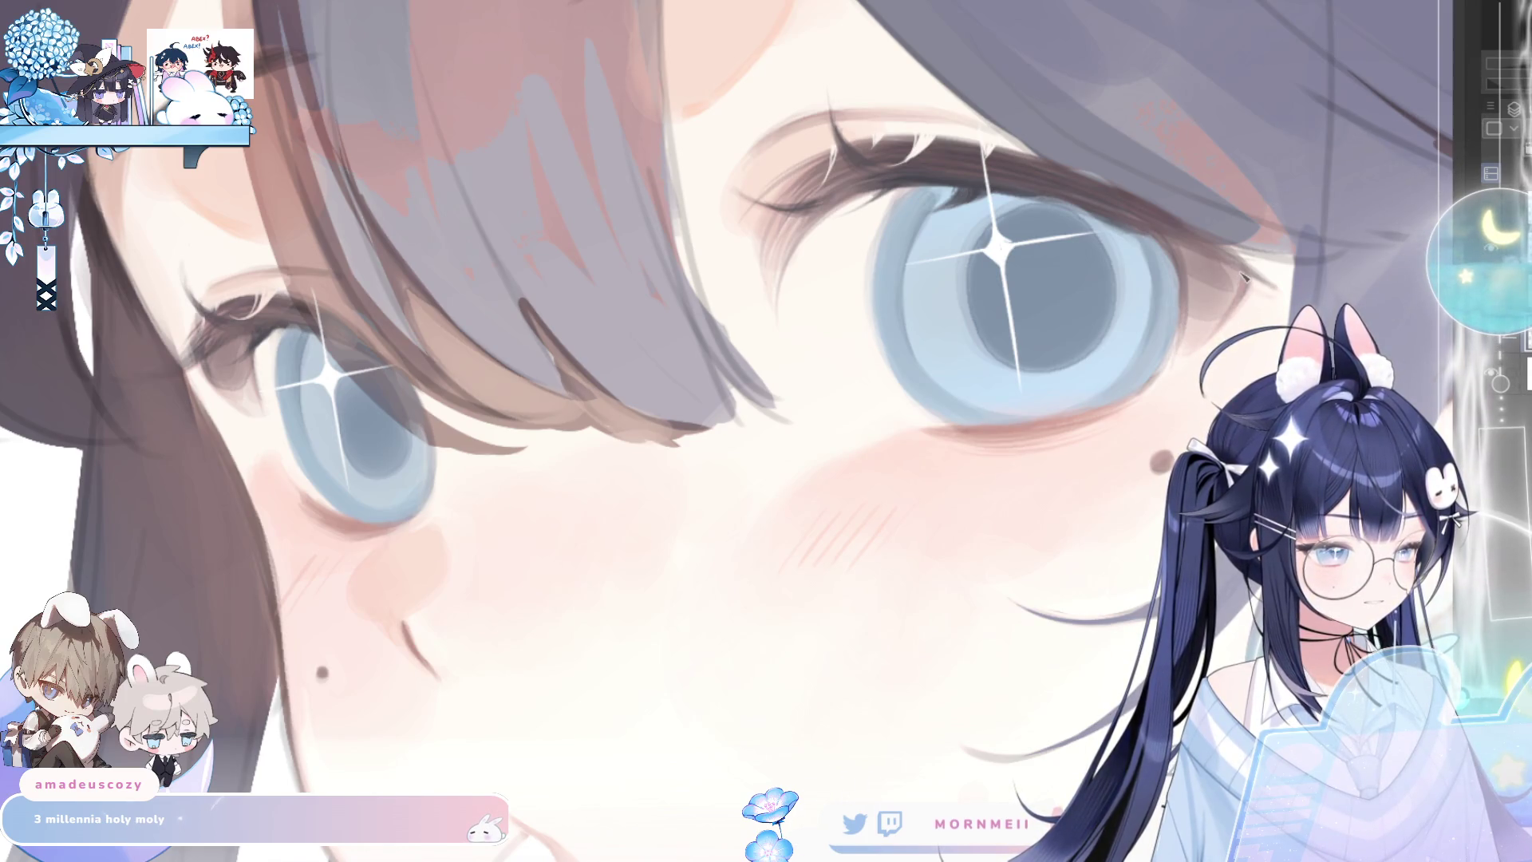
key("ctrl+0")
left_click(950, 326)
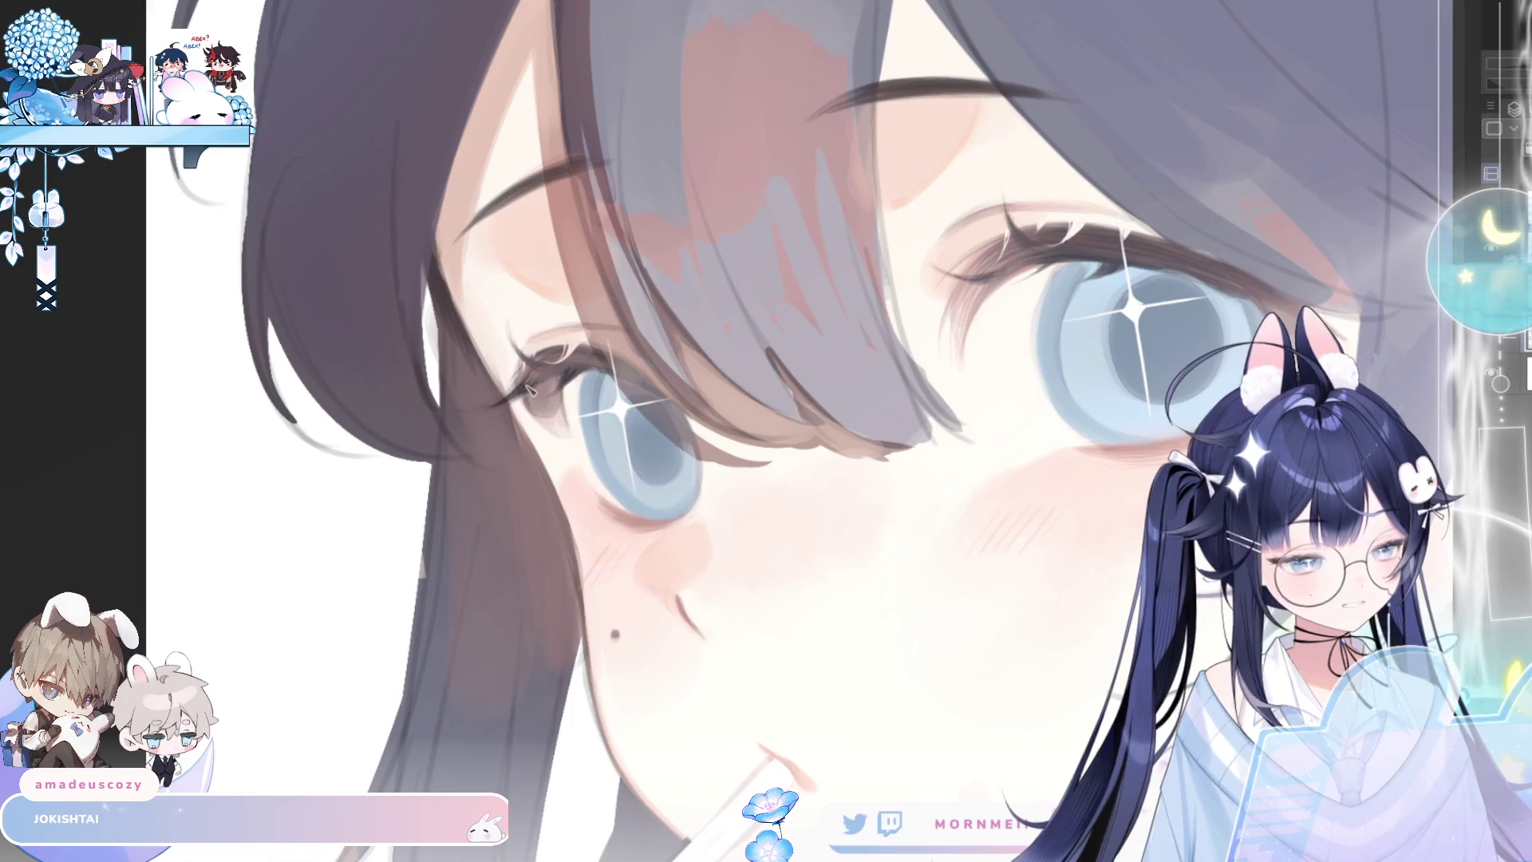
key("h")
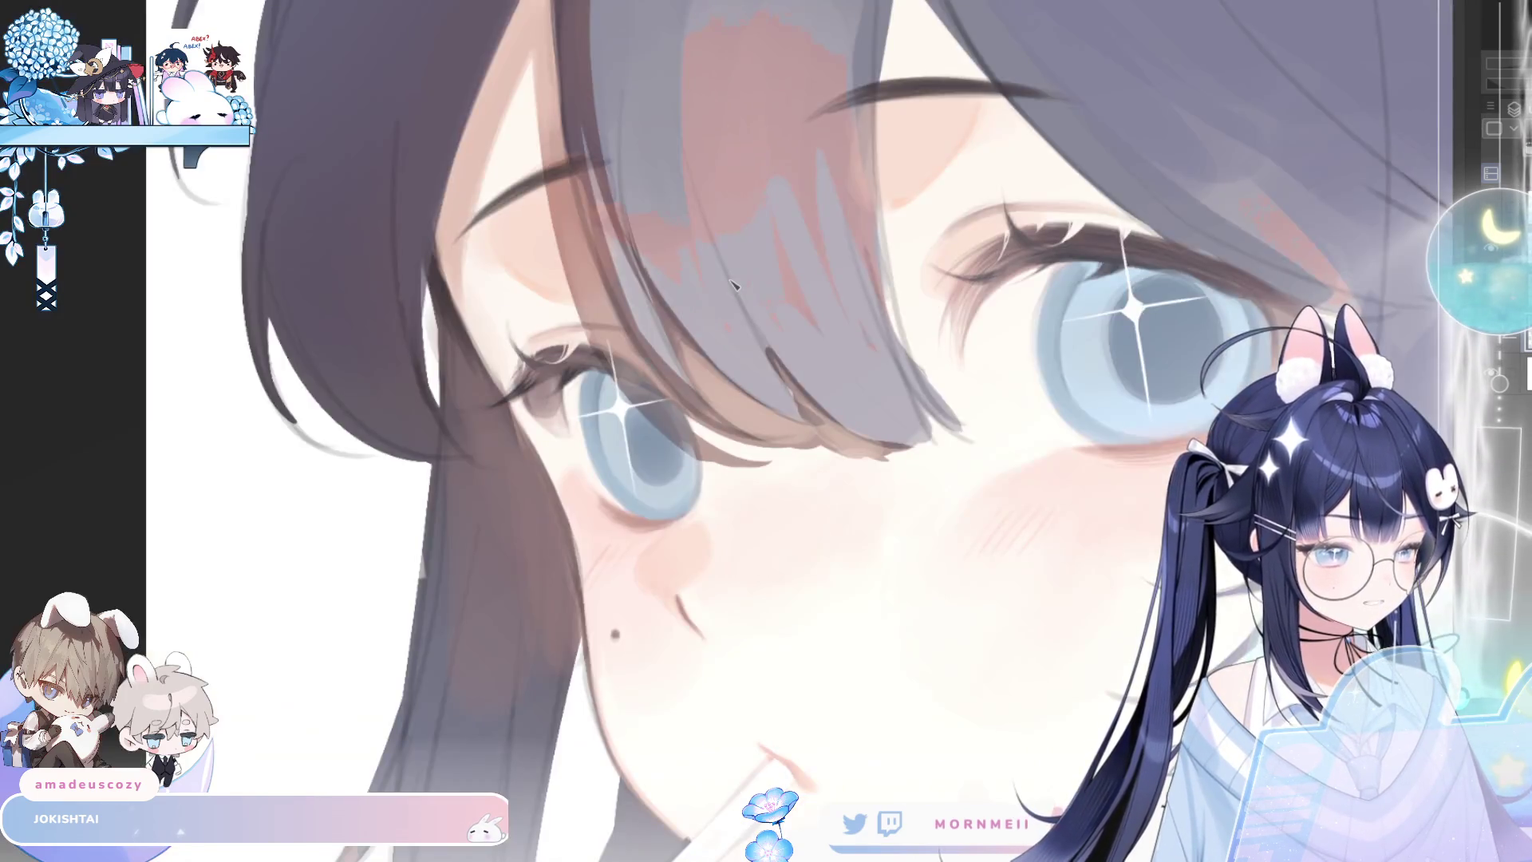
key("h")
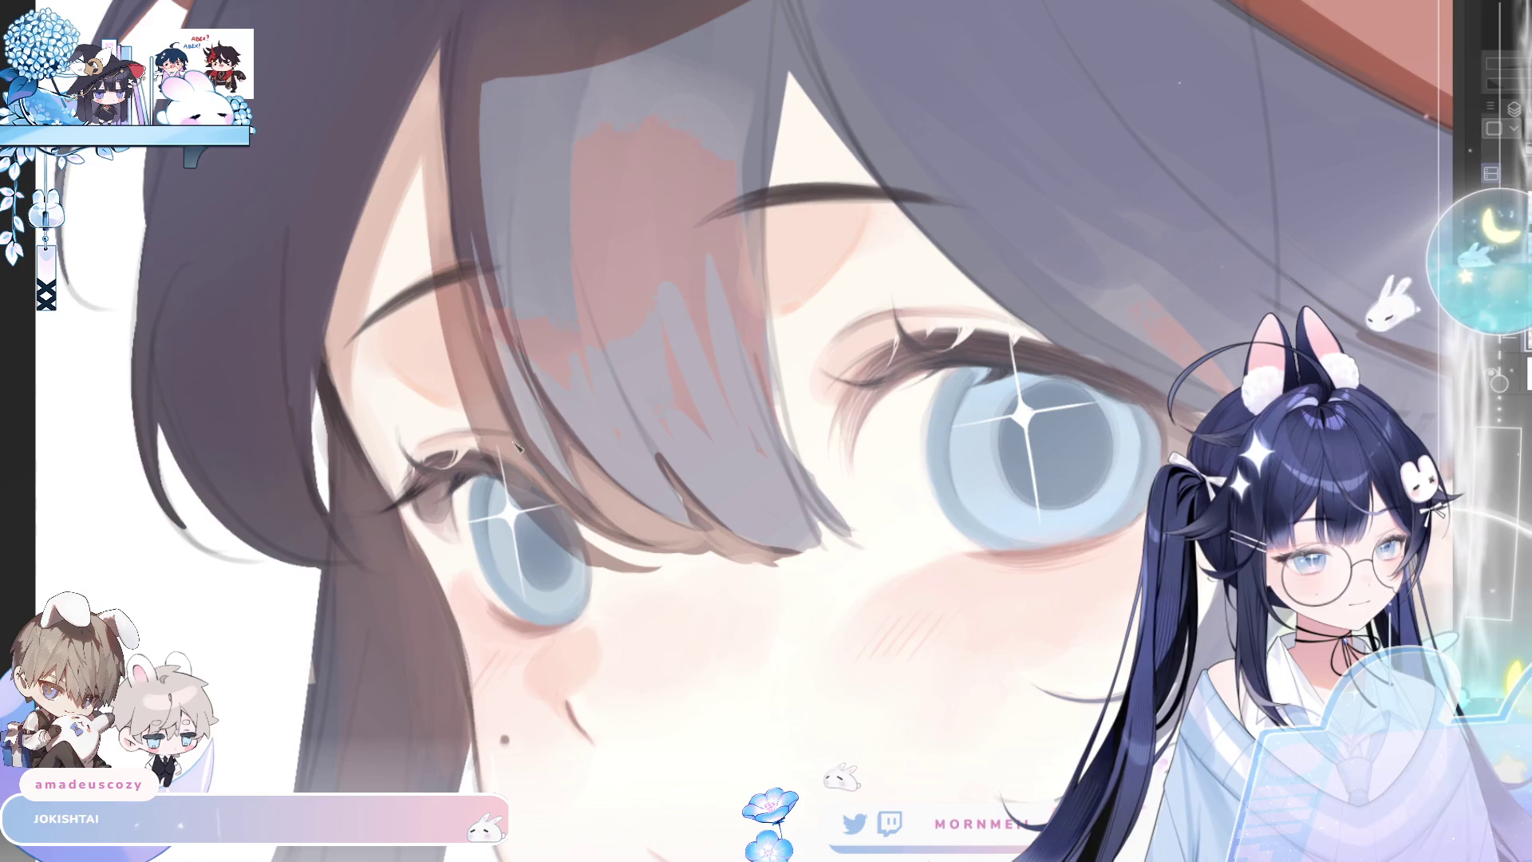
key("h")
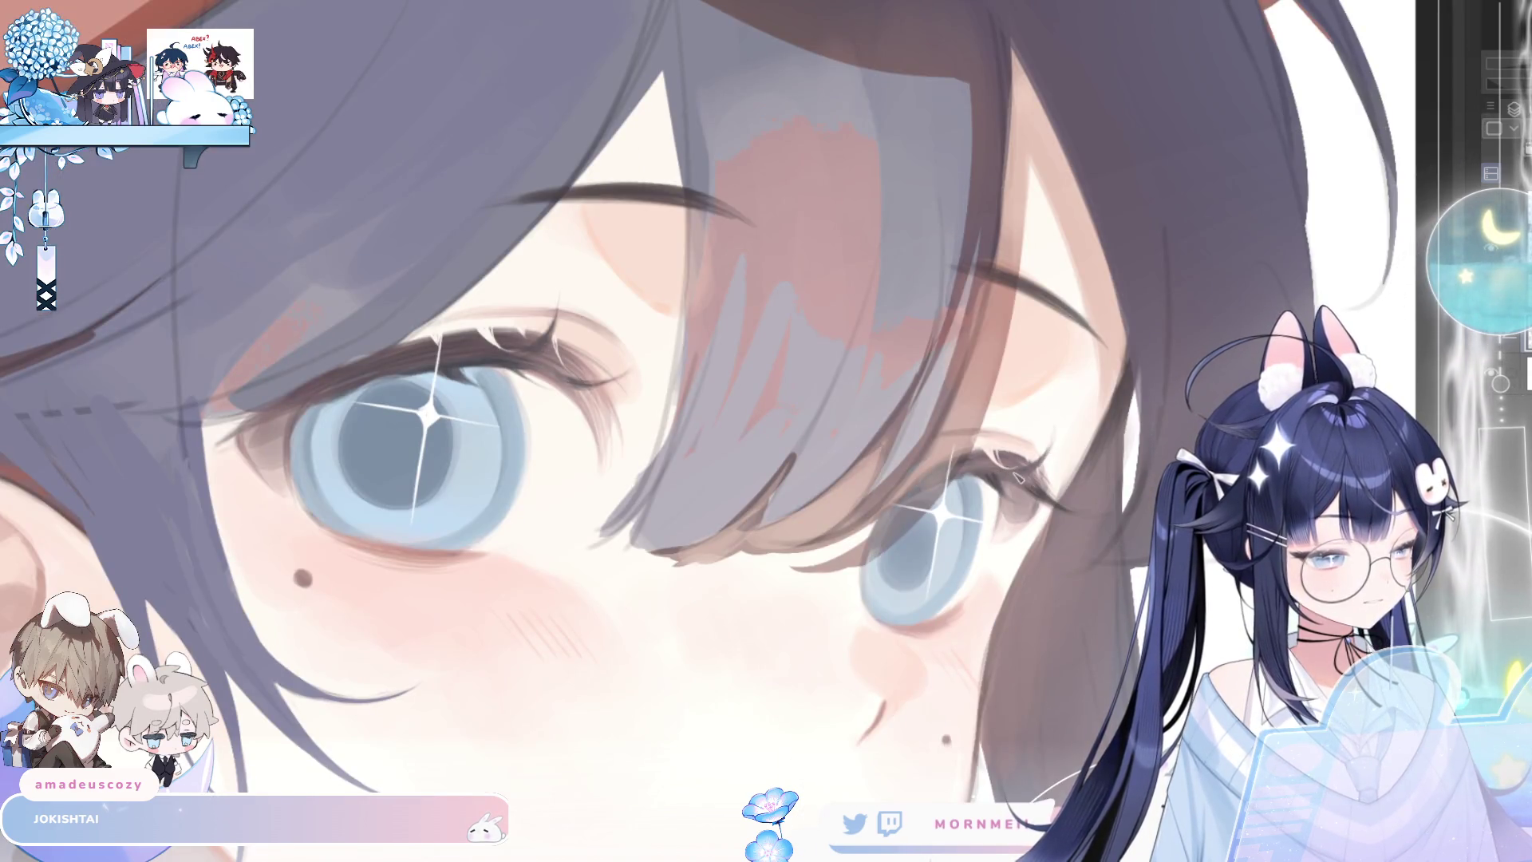
key("h")
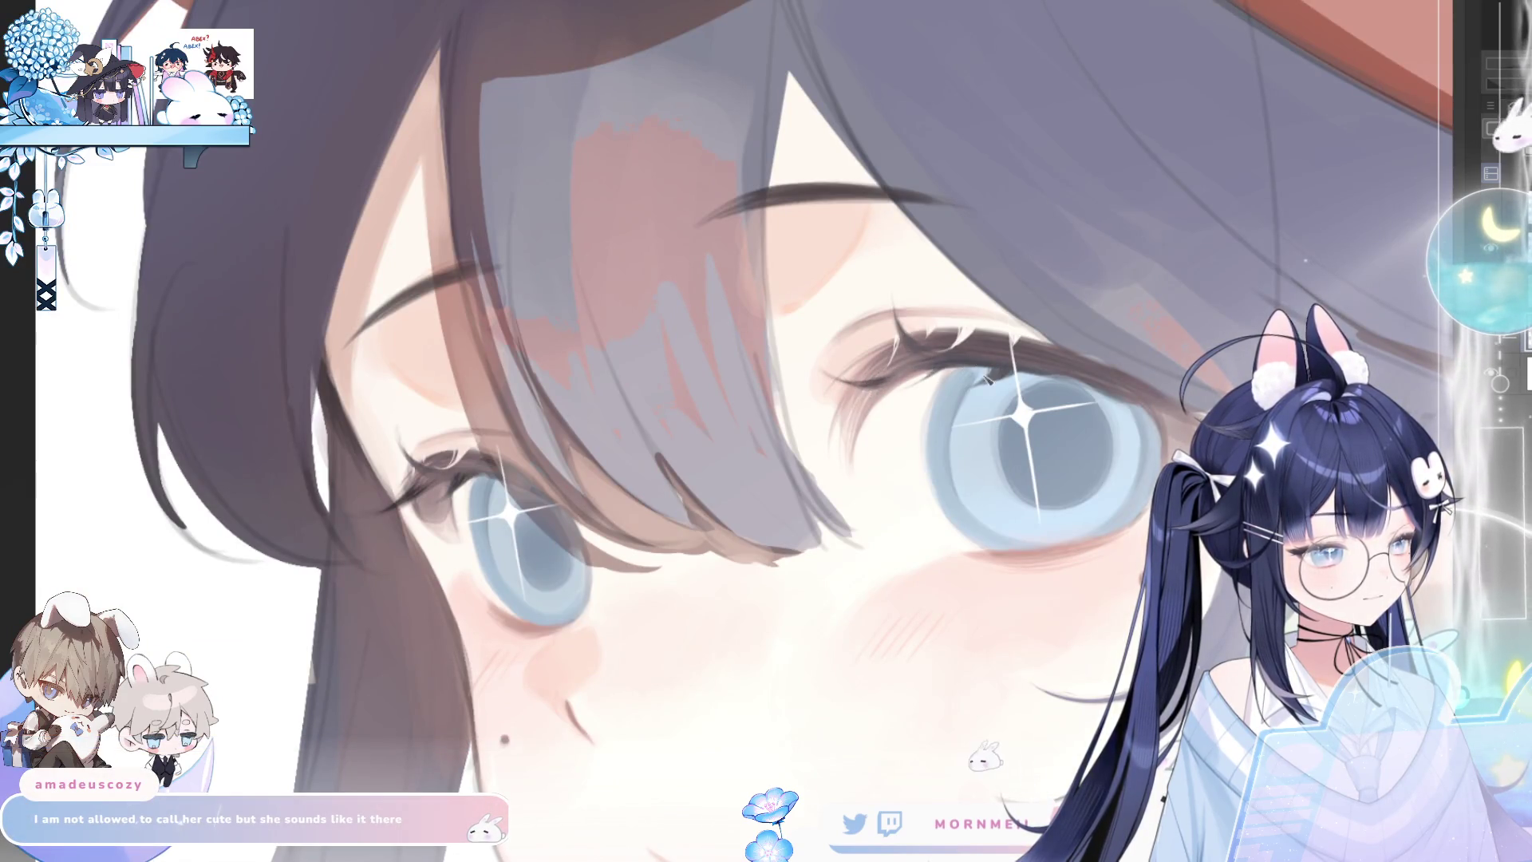
key("h")
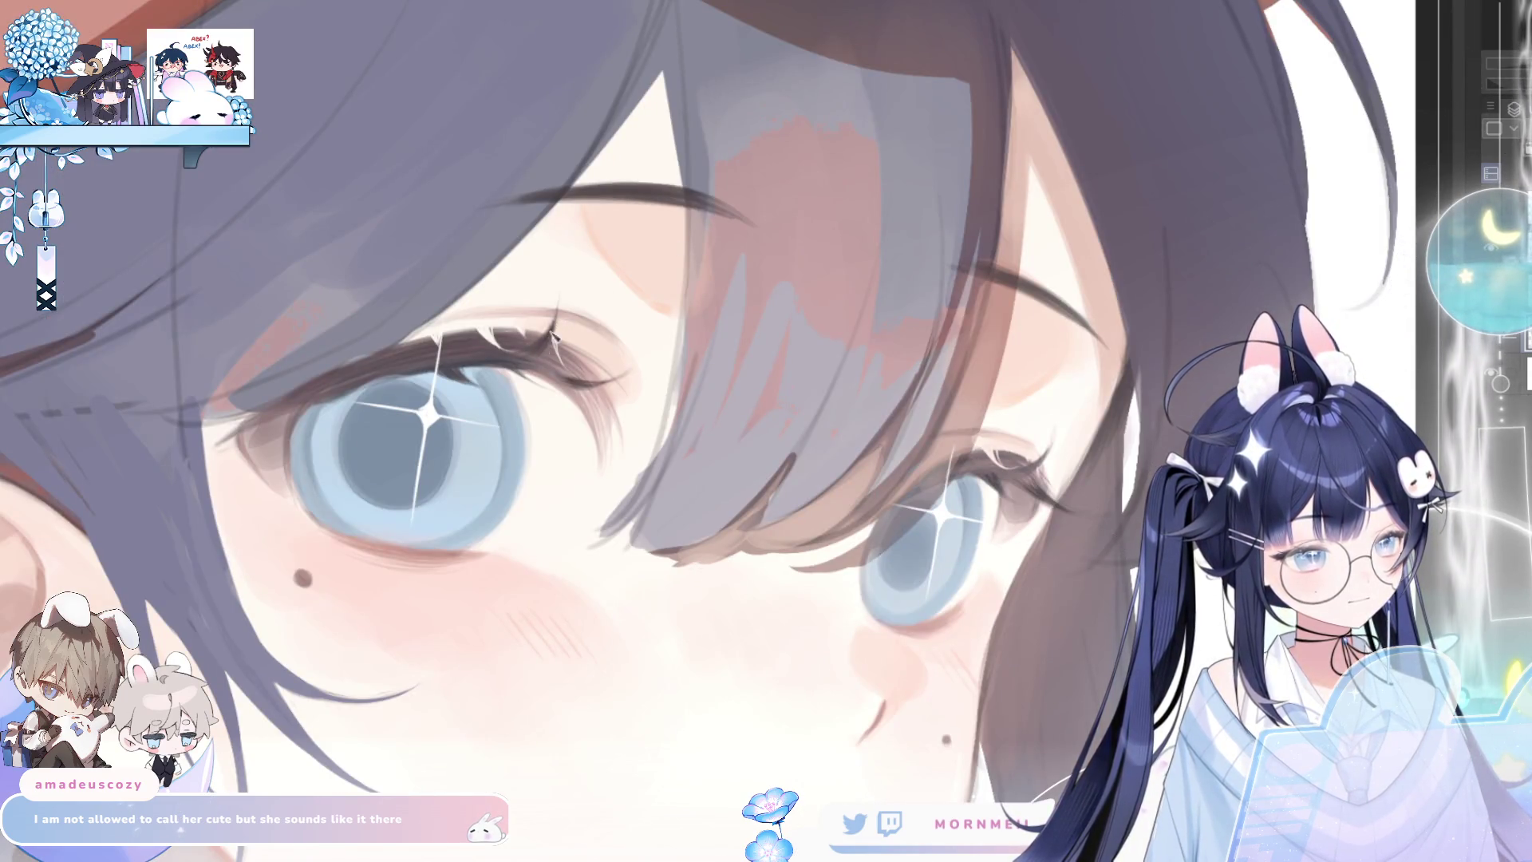
key("h")
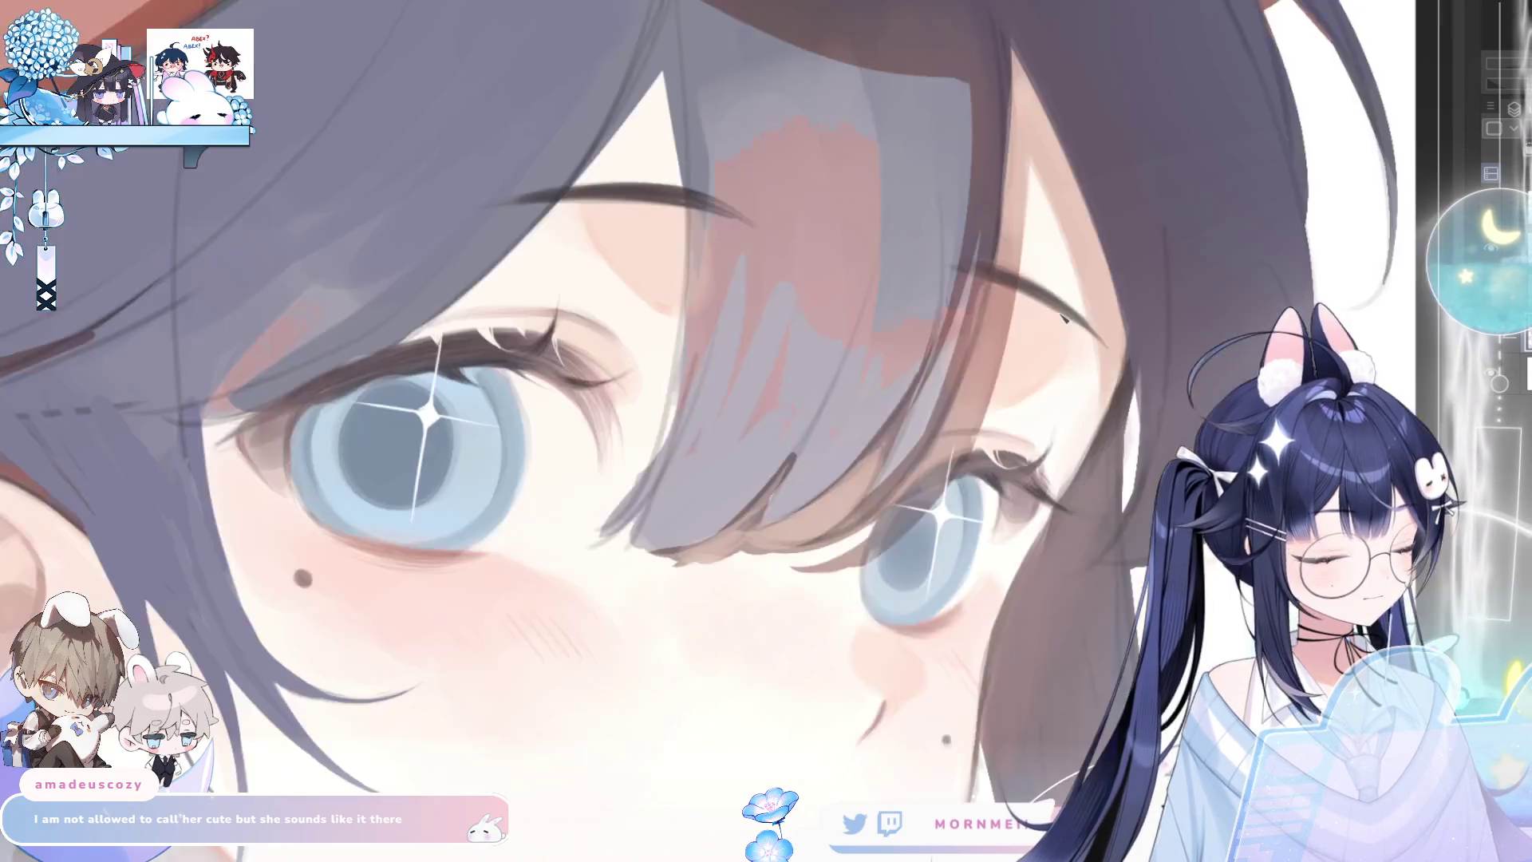
key("h")
key("h")
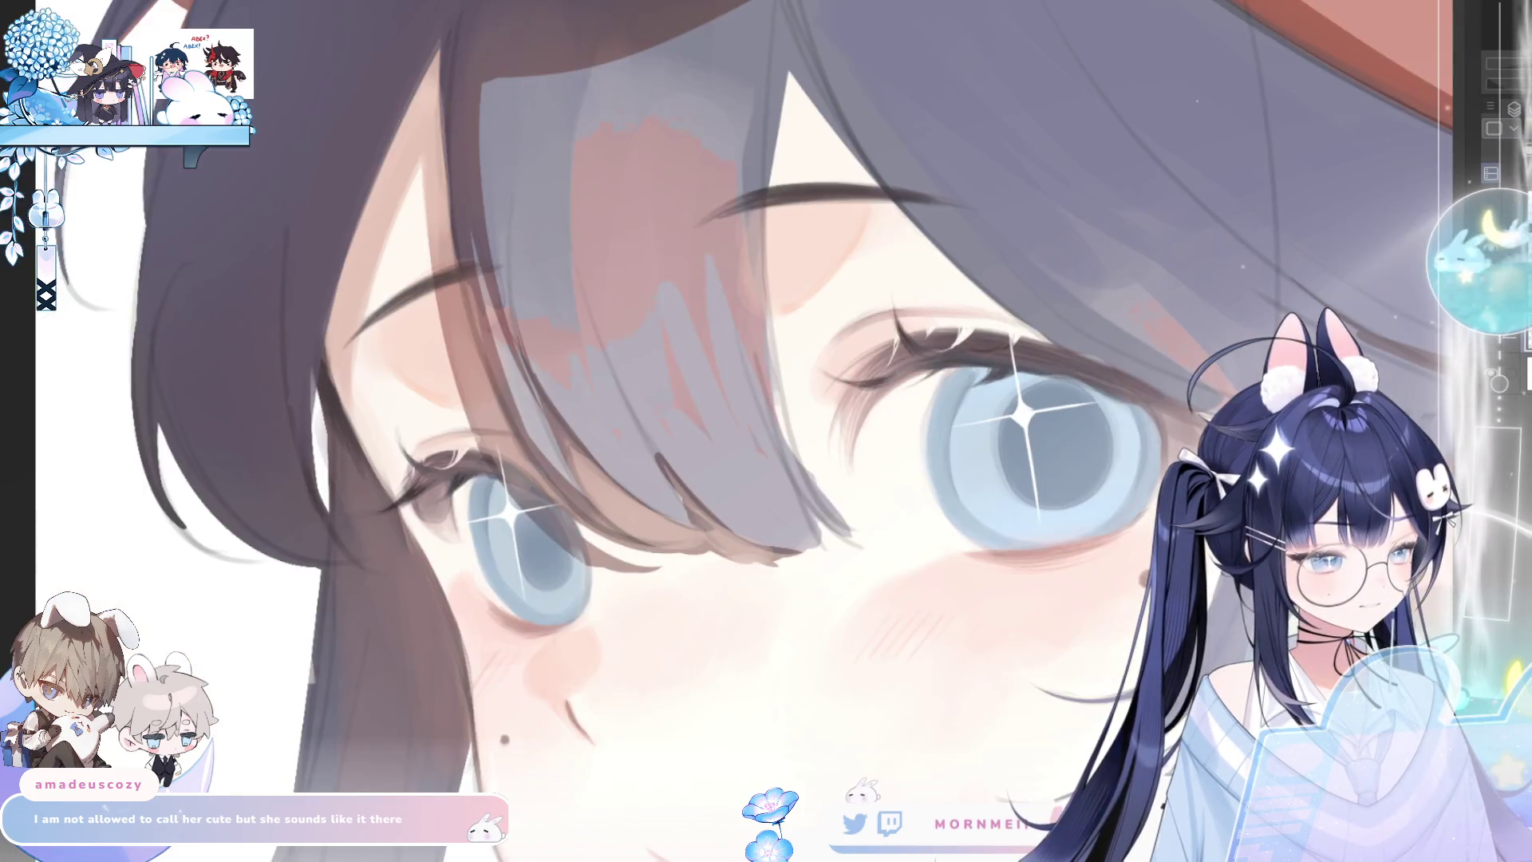
left_click_drag(862, 858, 735, 682)
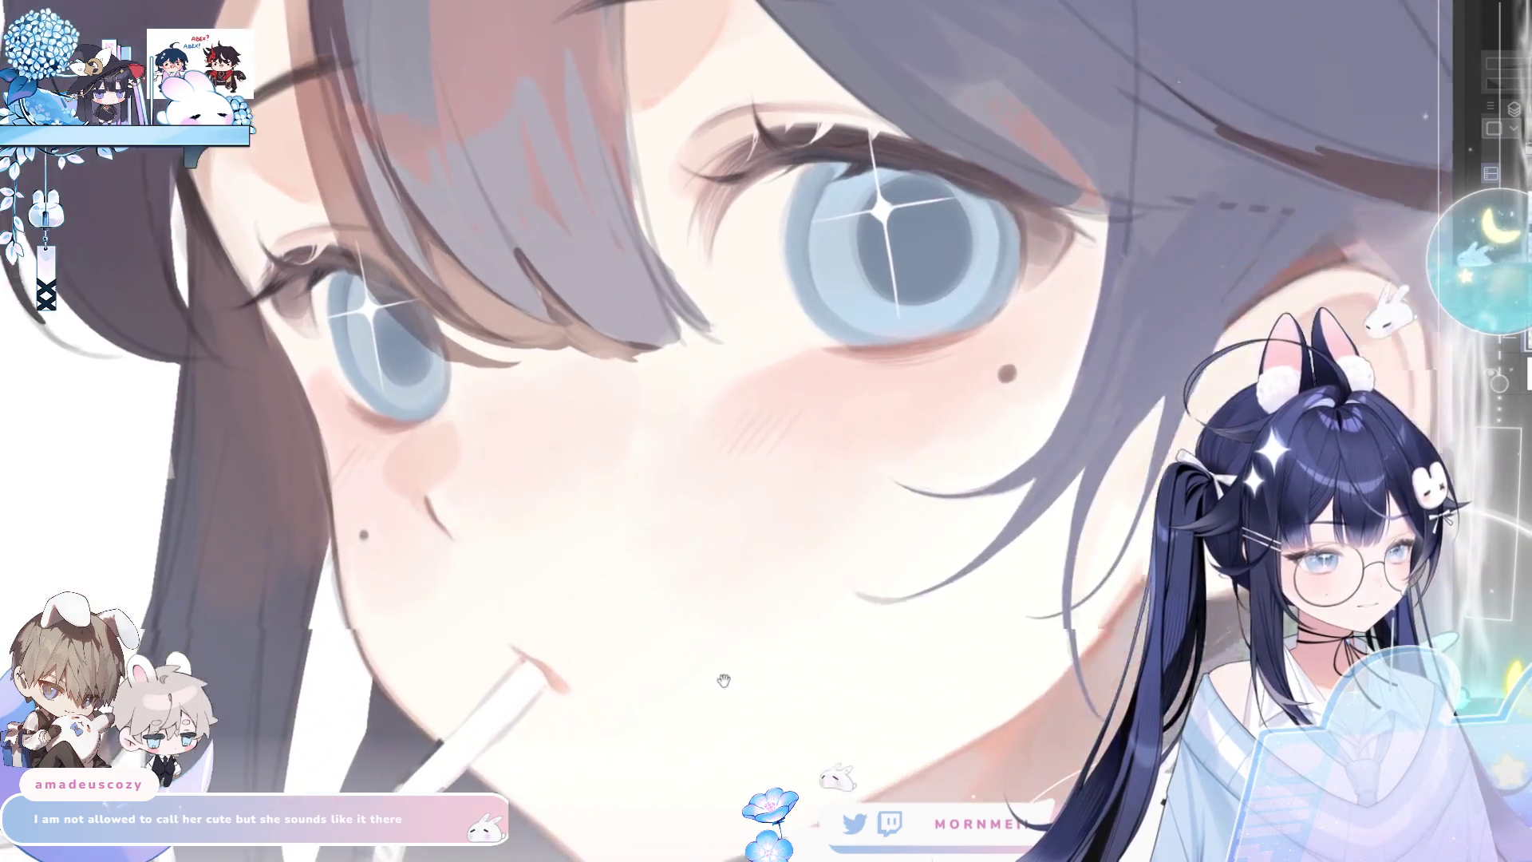
Fit the full canvas, check it mirrored, then zoom in on the face and braid
key("m")
key("m")
scroll(895, 551, "down", 5)
scroll(895, 556, "up", 4)
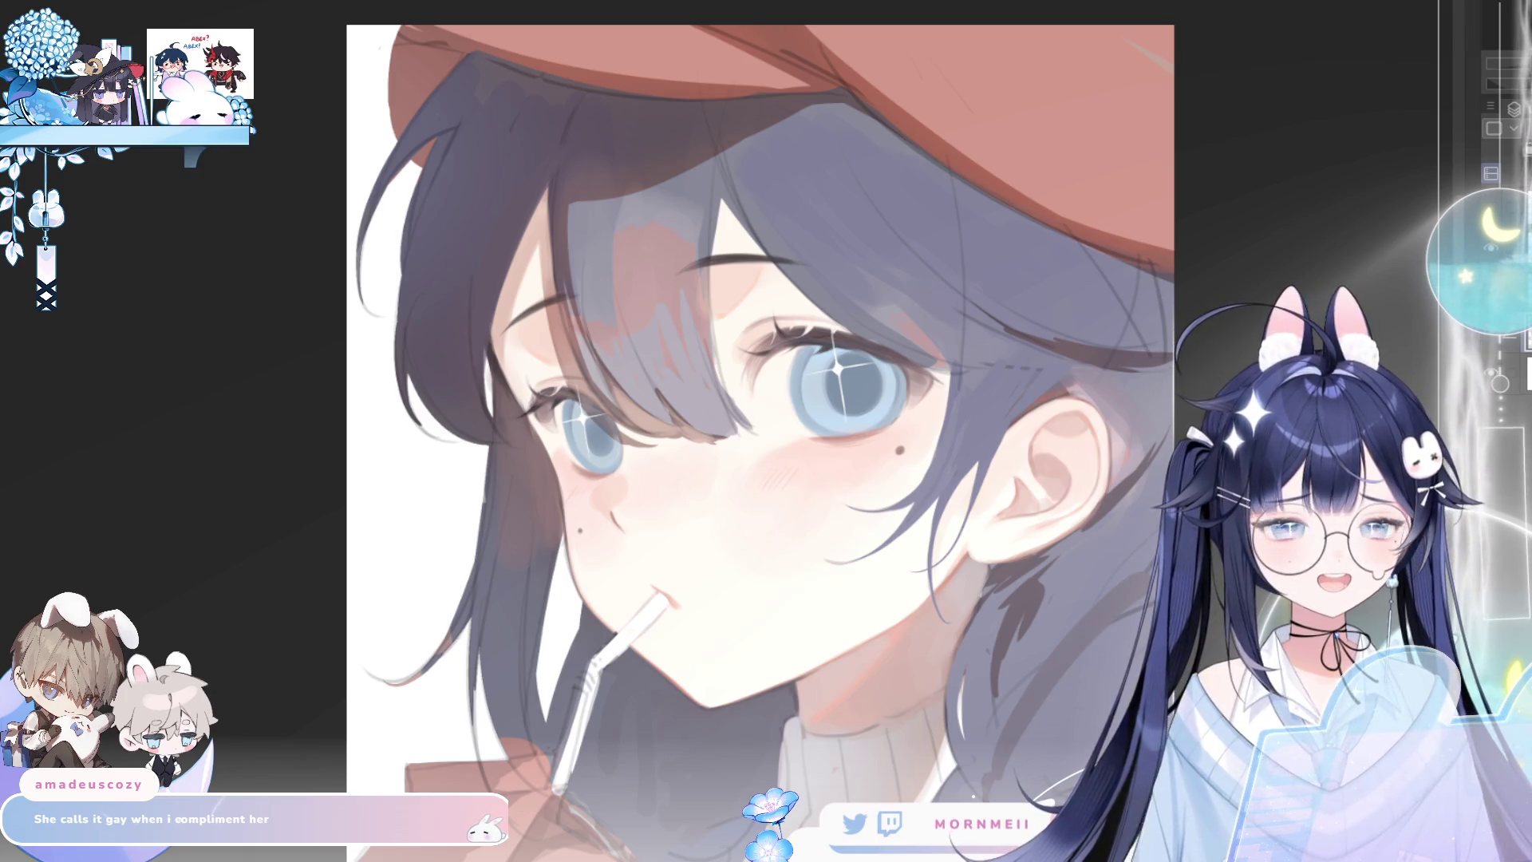
key("h")
key("h")
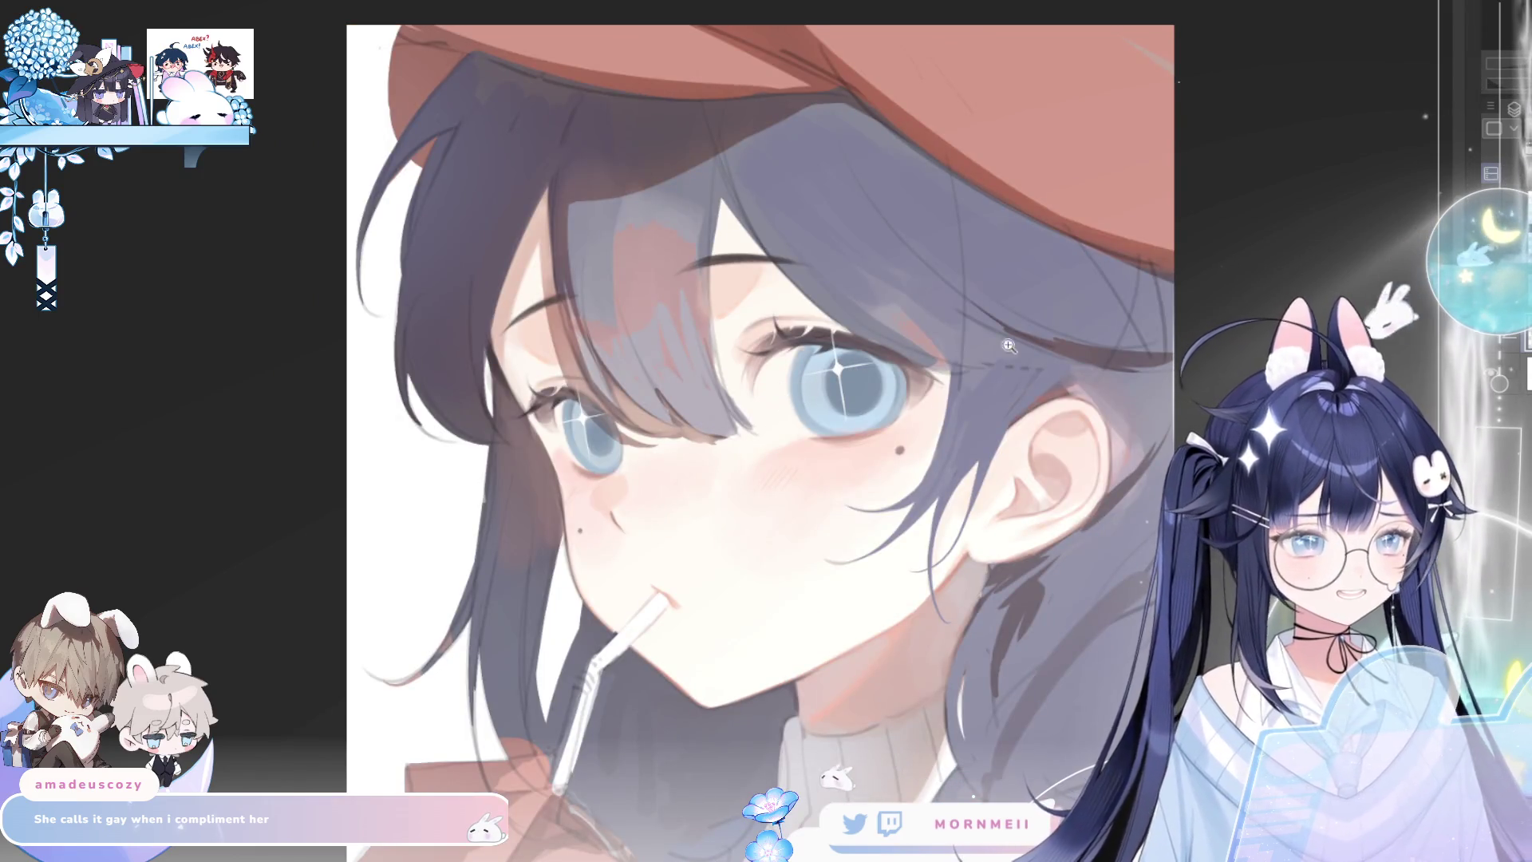
key("ctrl+0")
key("h")
key("h")
left_click(990, 605)
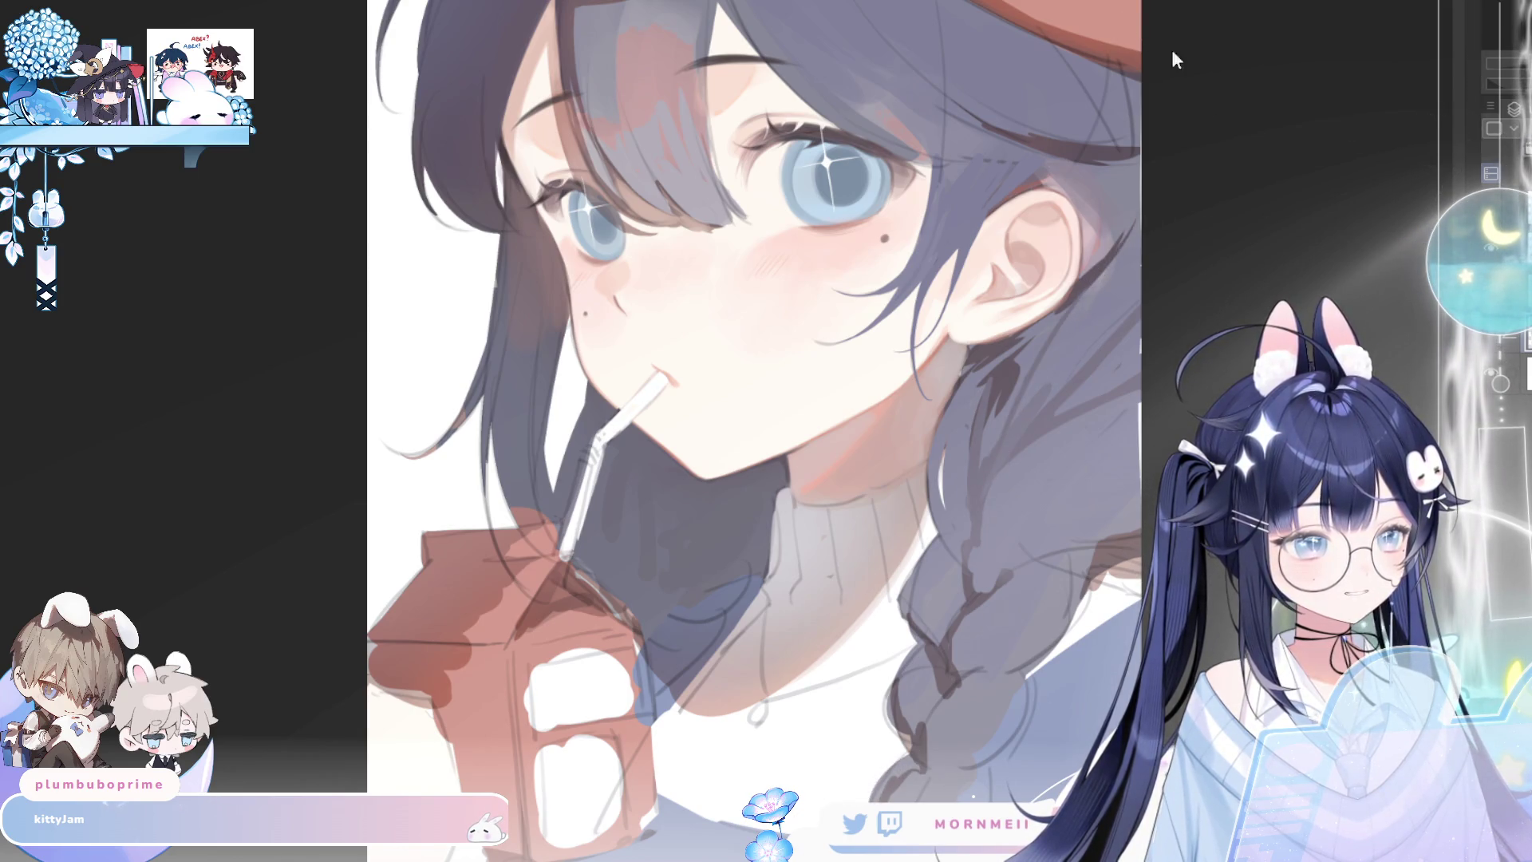
left_click_drag(1117, 243, 1093, 319)
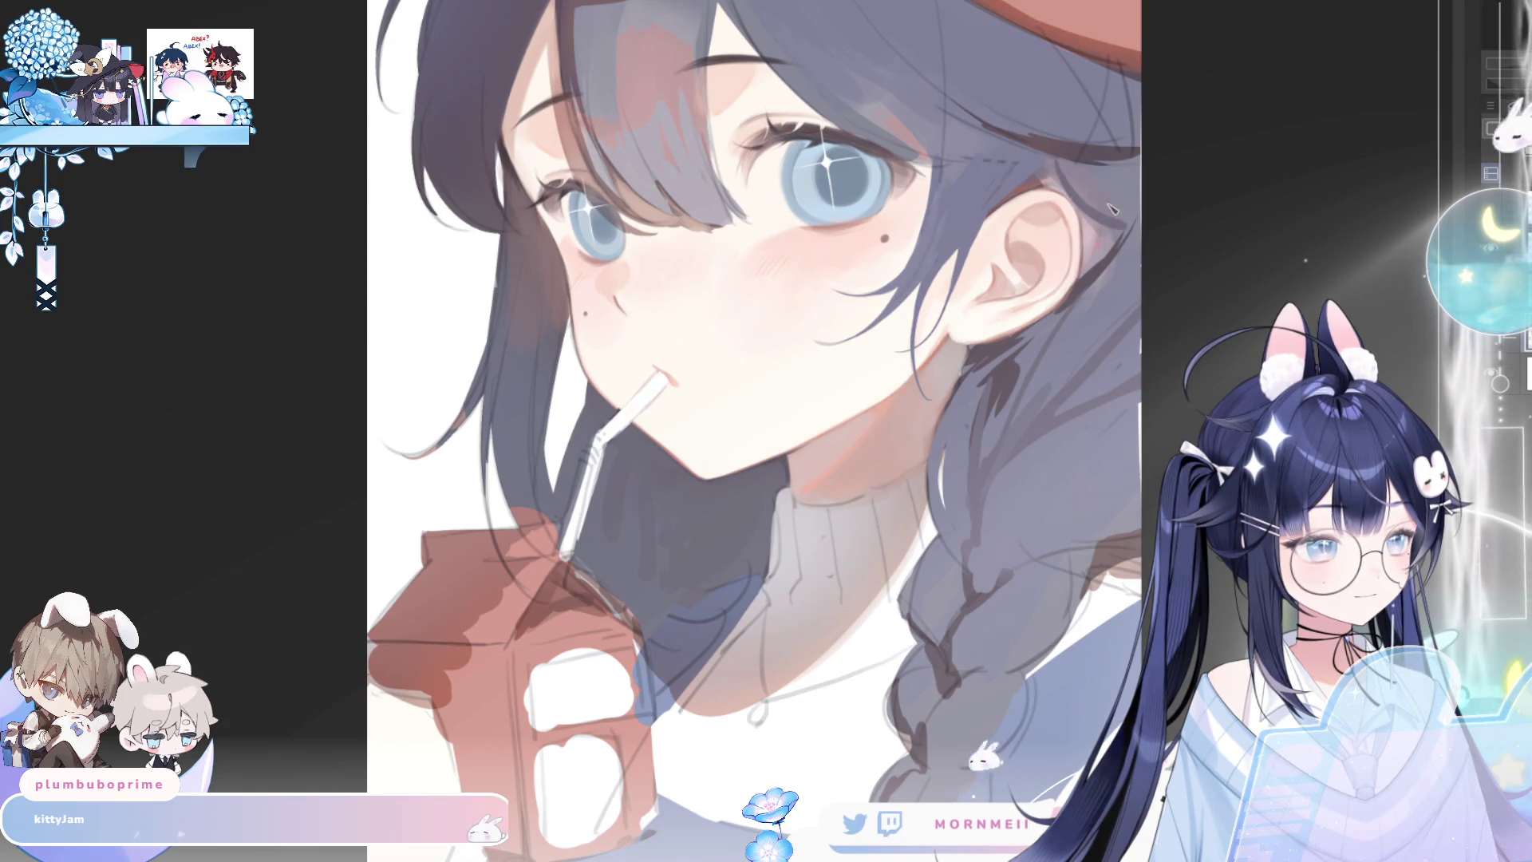
key("h")
key("h")
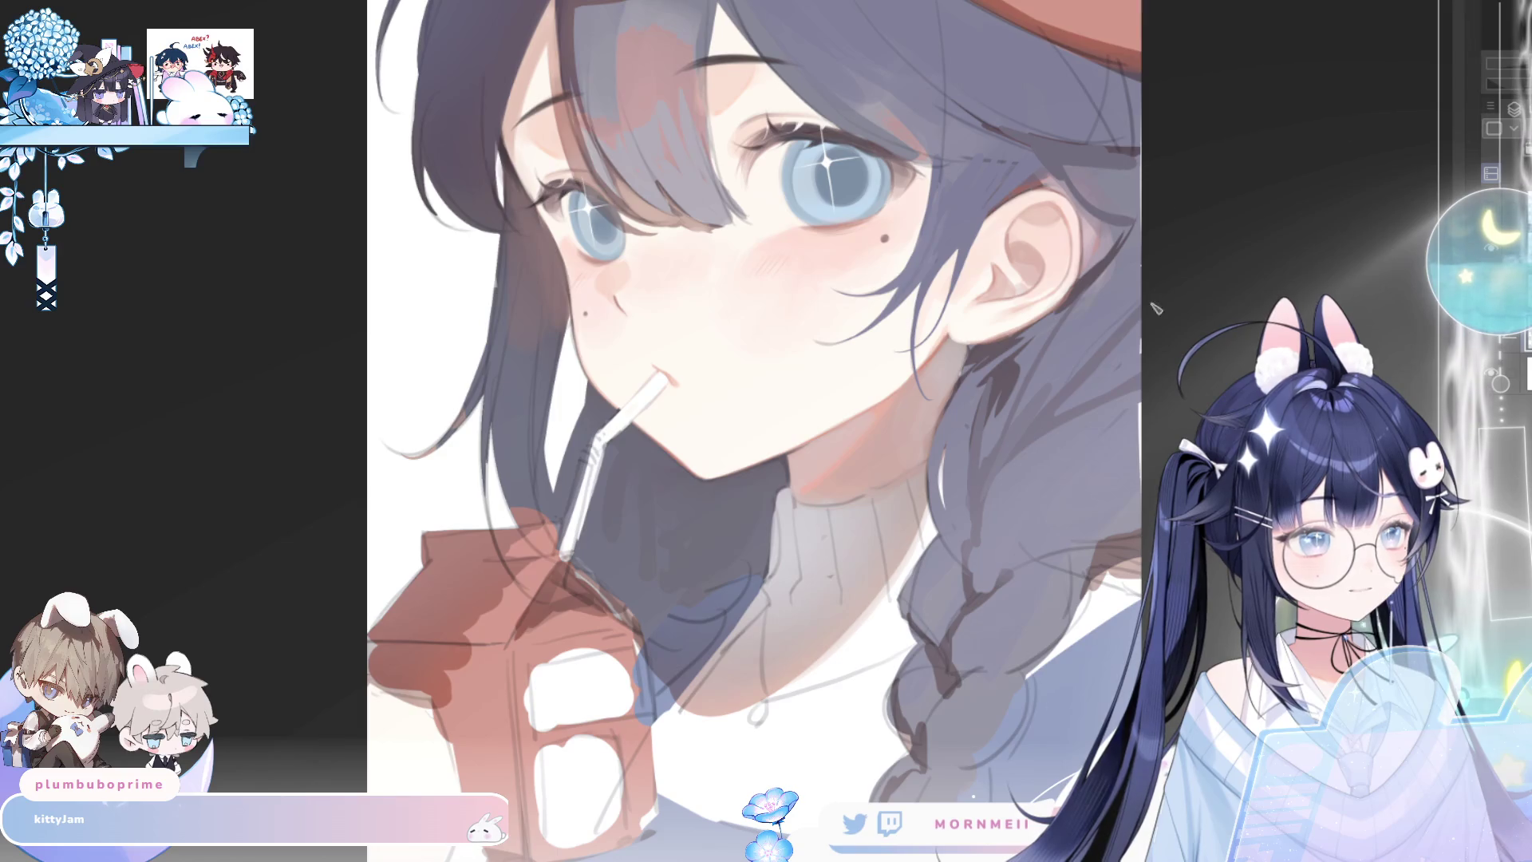
key("h")
key("h")
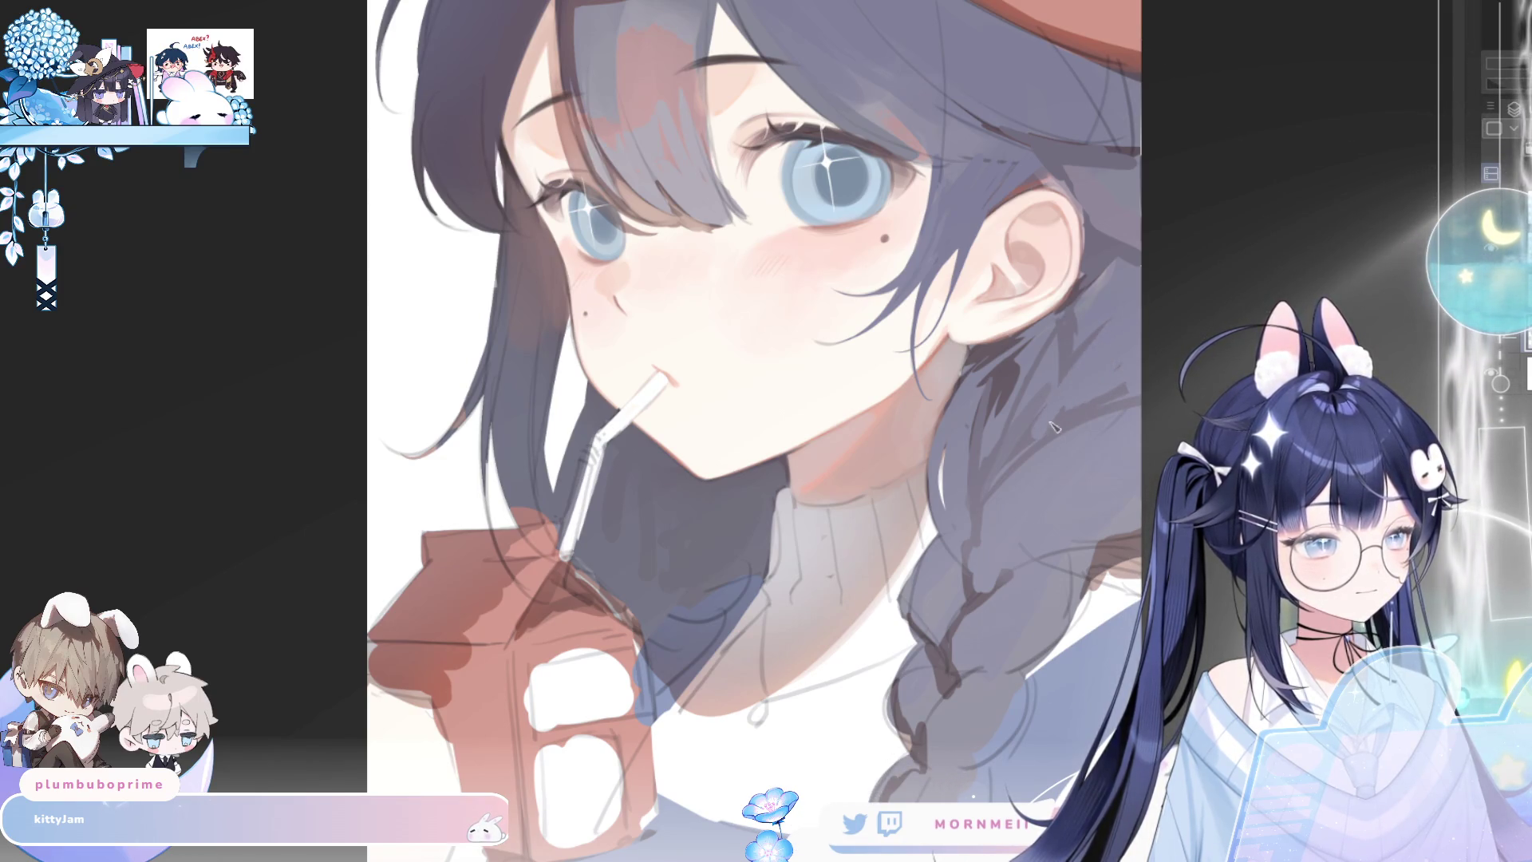
key("h")
key("h")
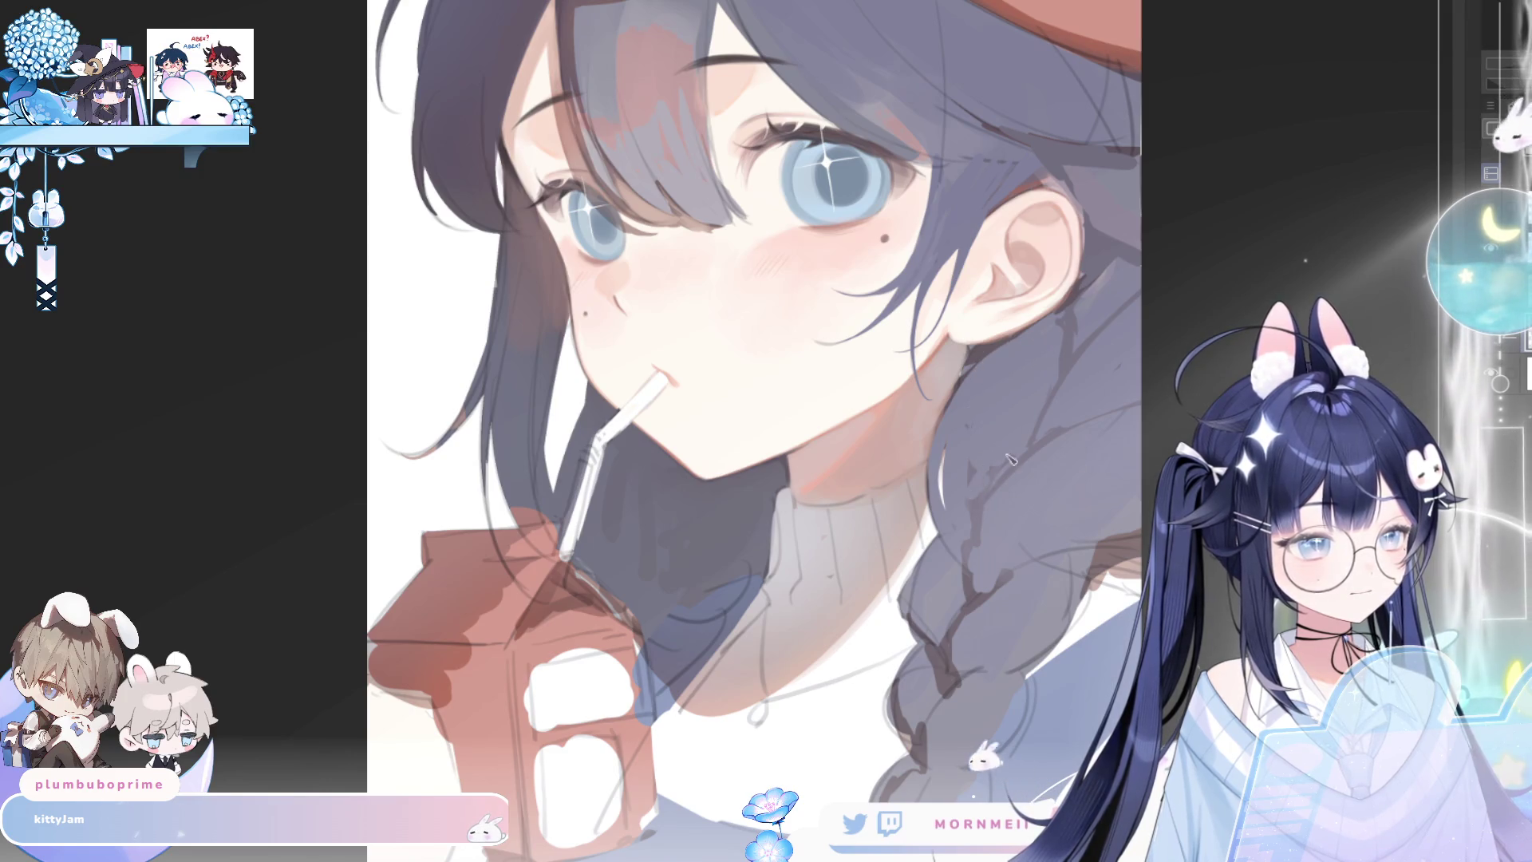
key("h")
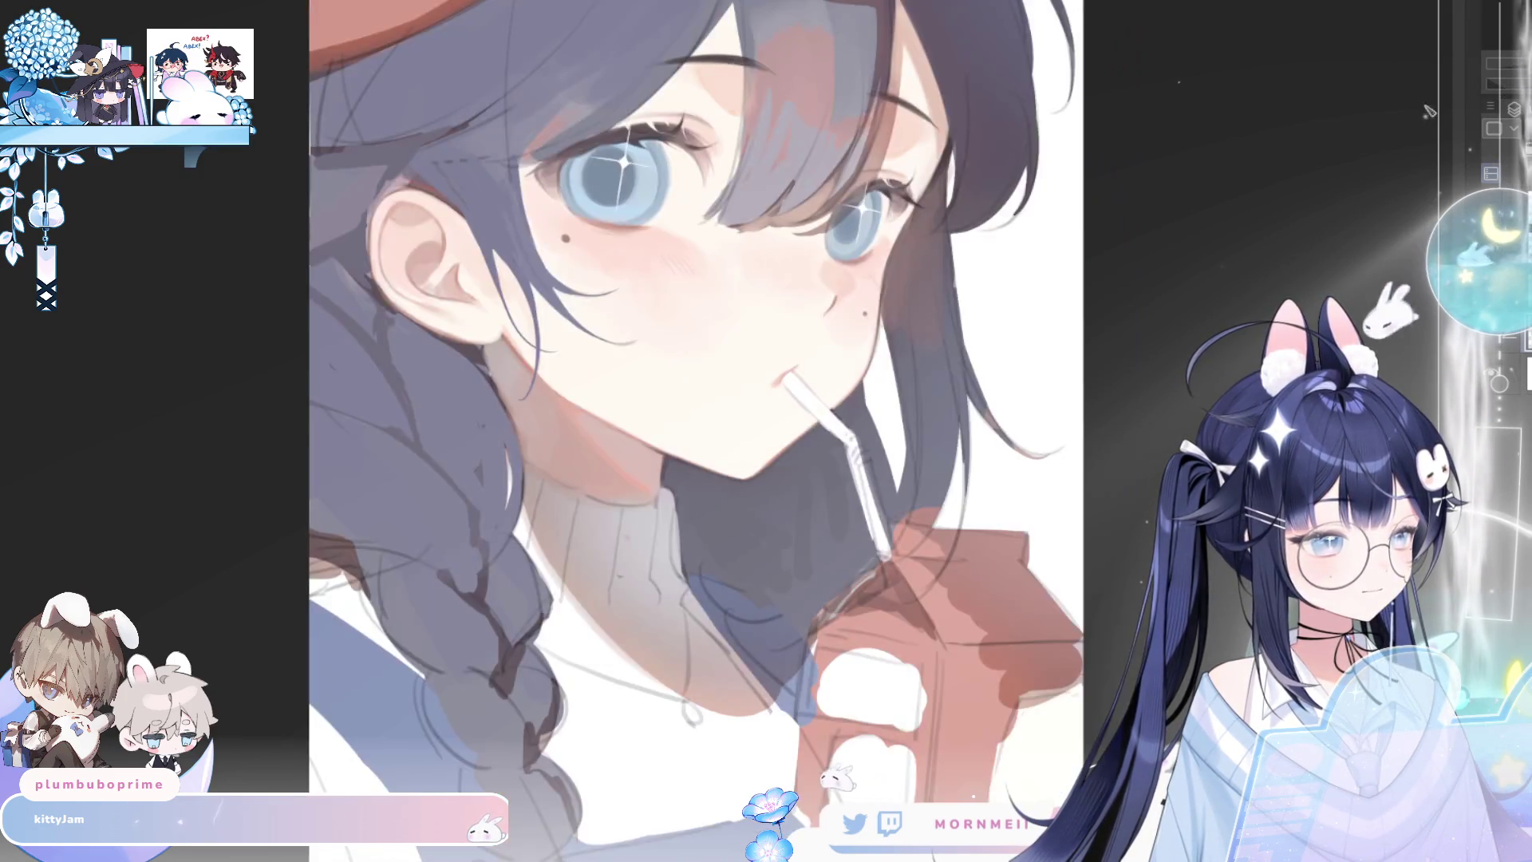
key("h")
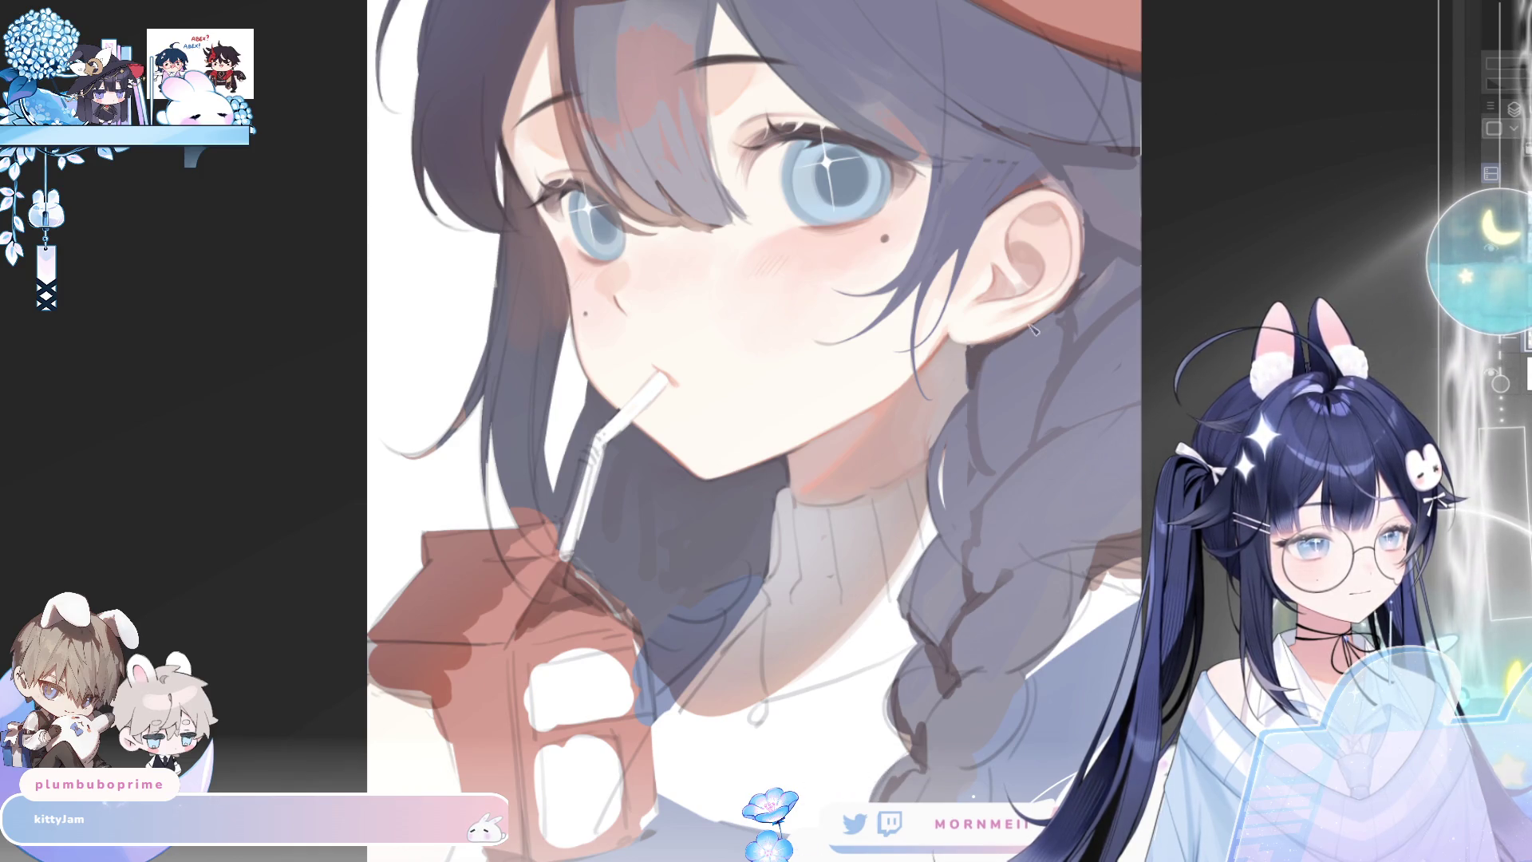
key("h")
key("h")
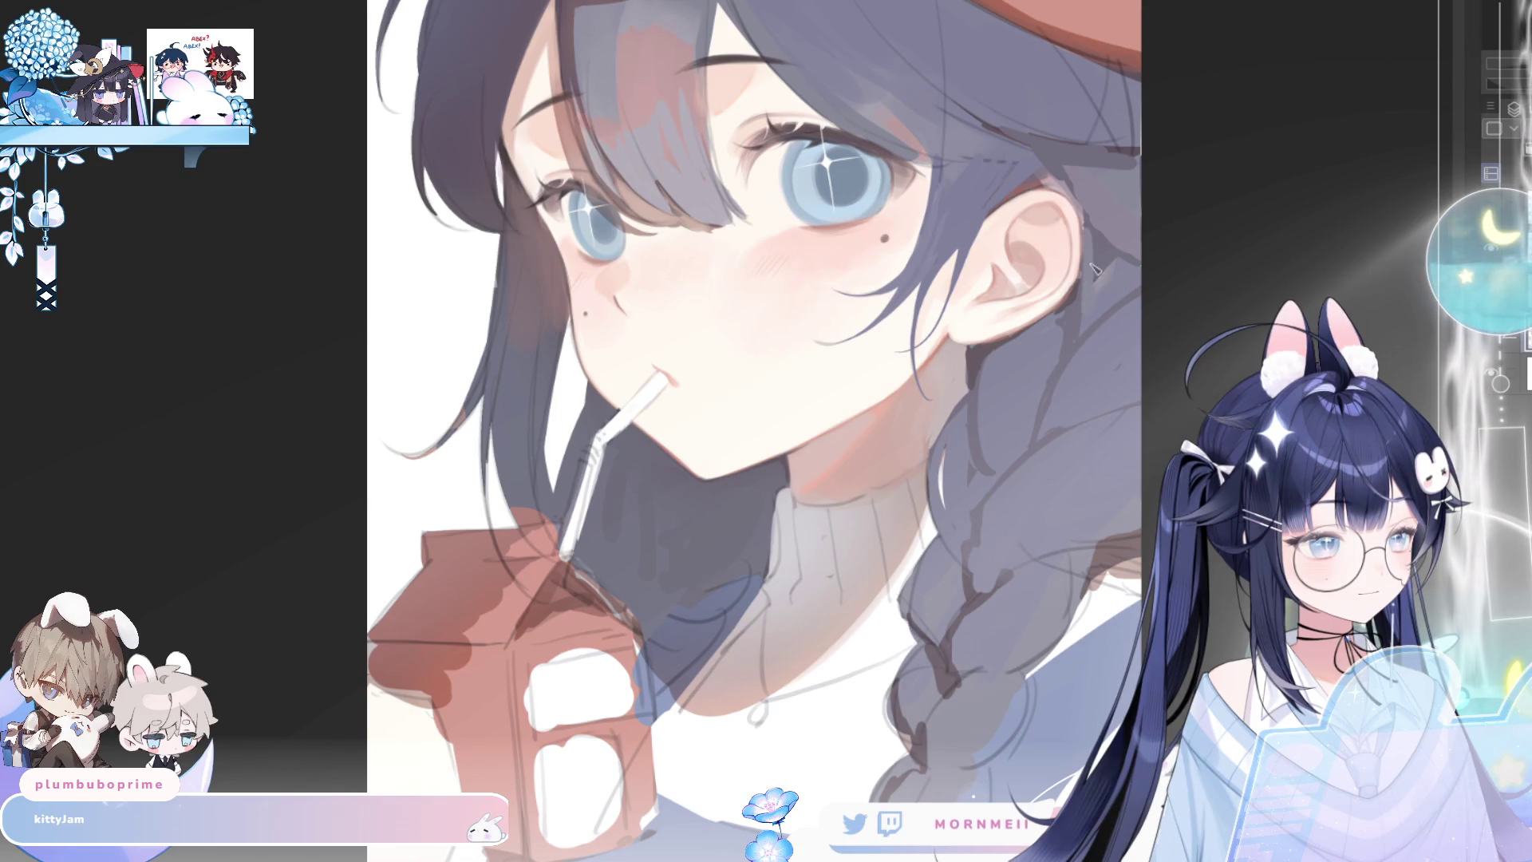
key("h")
key("h")
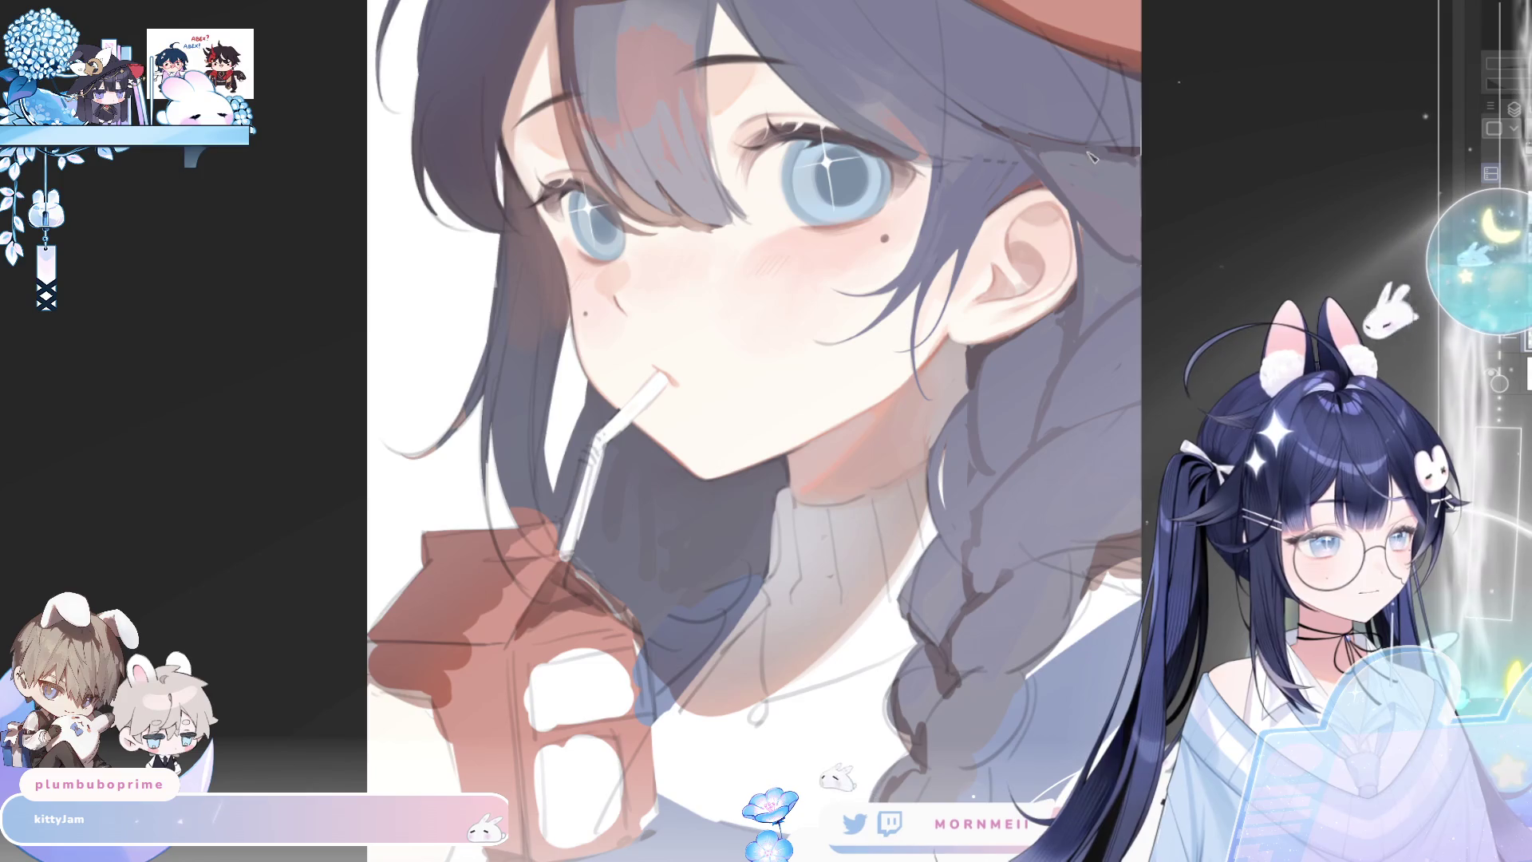
key("h")
scroll(484, 366, "up", 3)
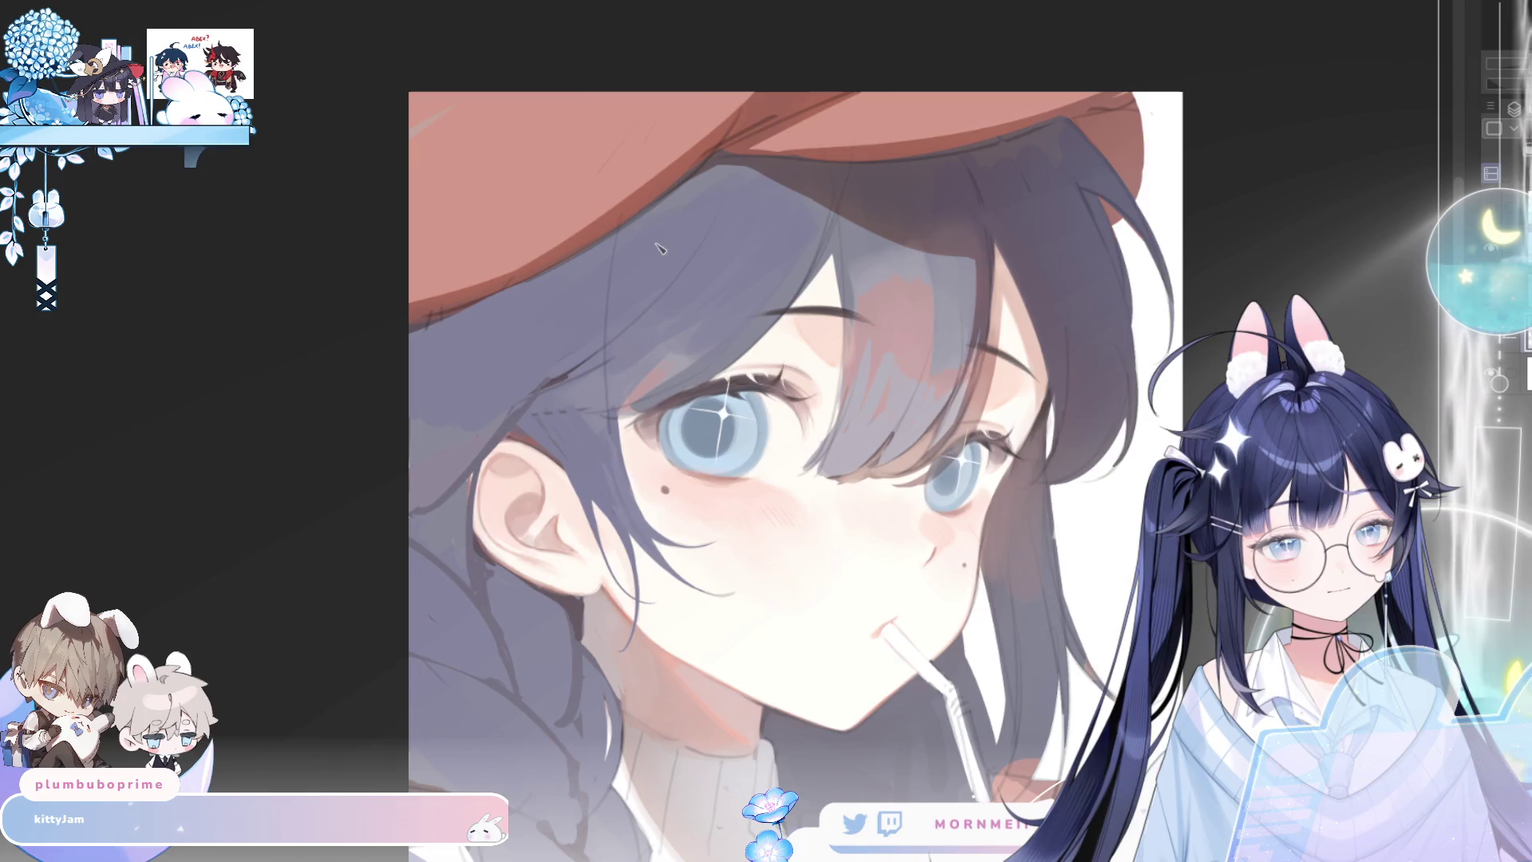
Check the beret and face mirrored, then zoom out to show the full portrait
key("h")
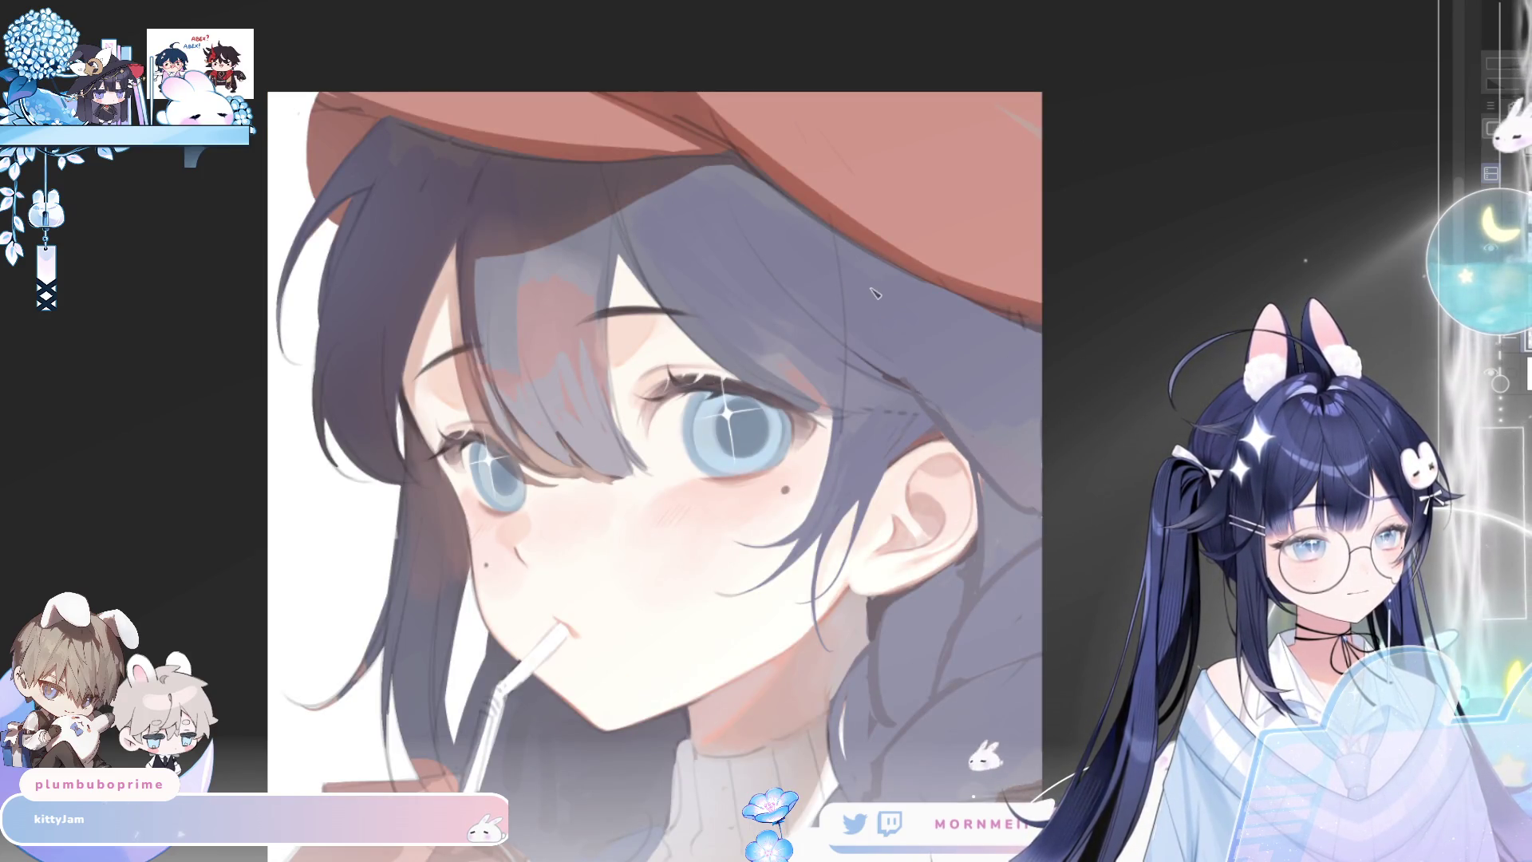
key("h")
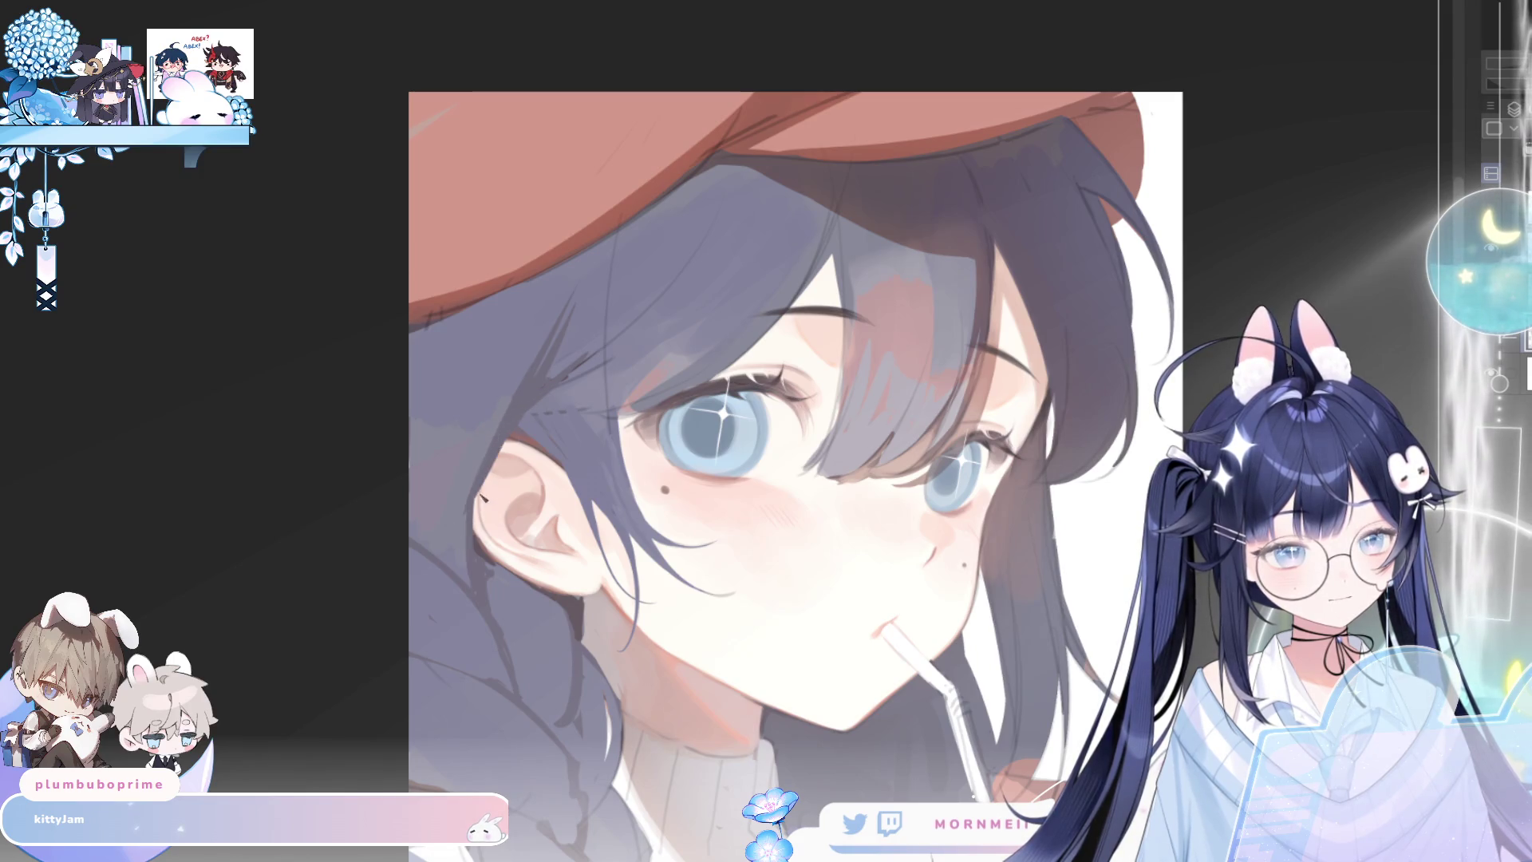
key("h")
key("h")
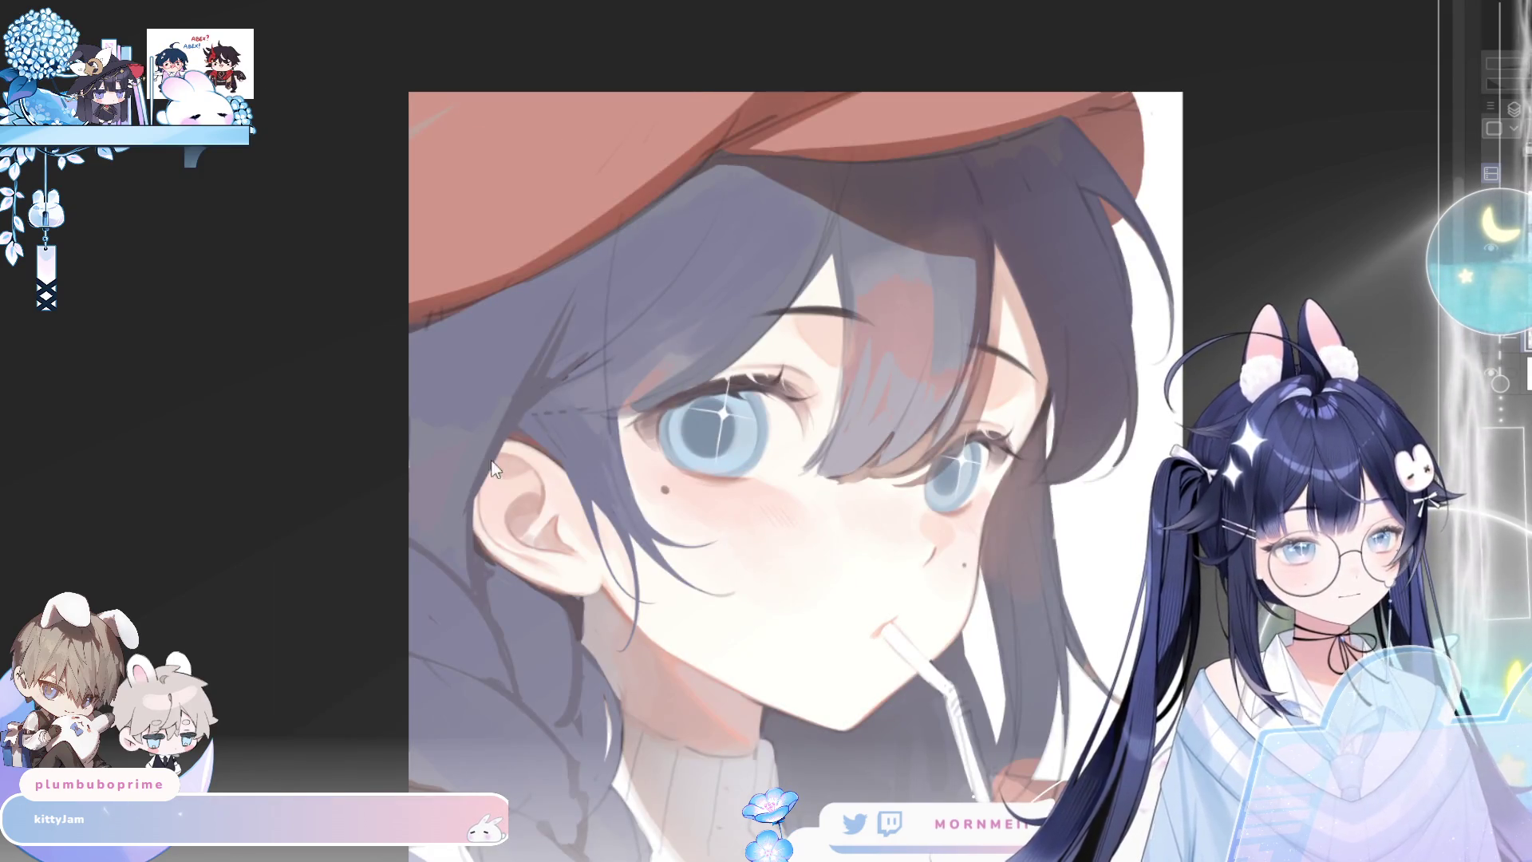
key("ctrl+minus")
key("ctrl+minus")
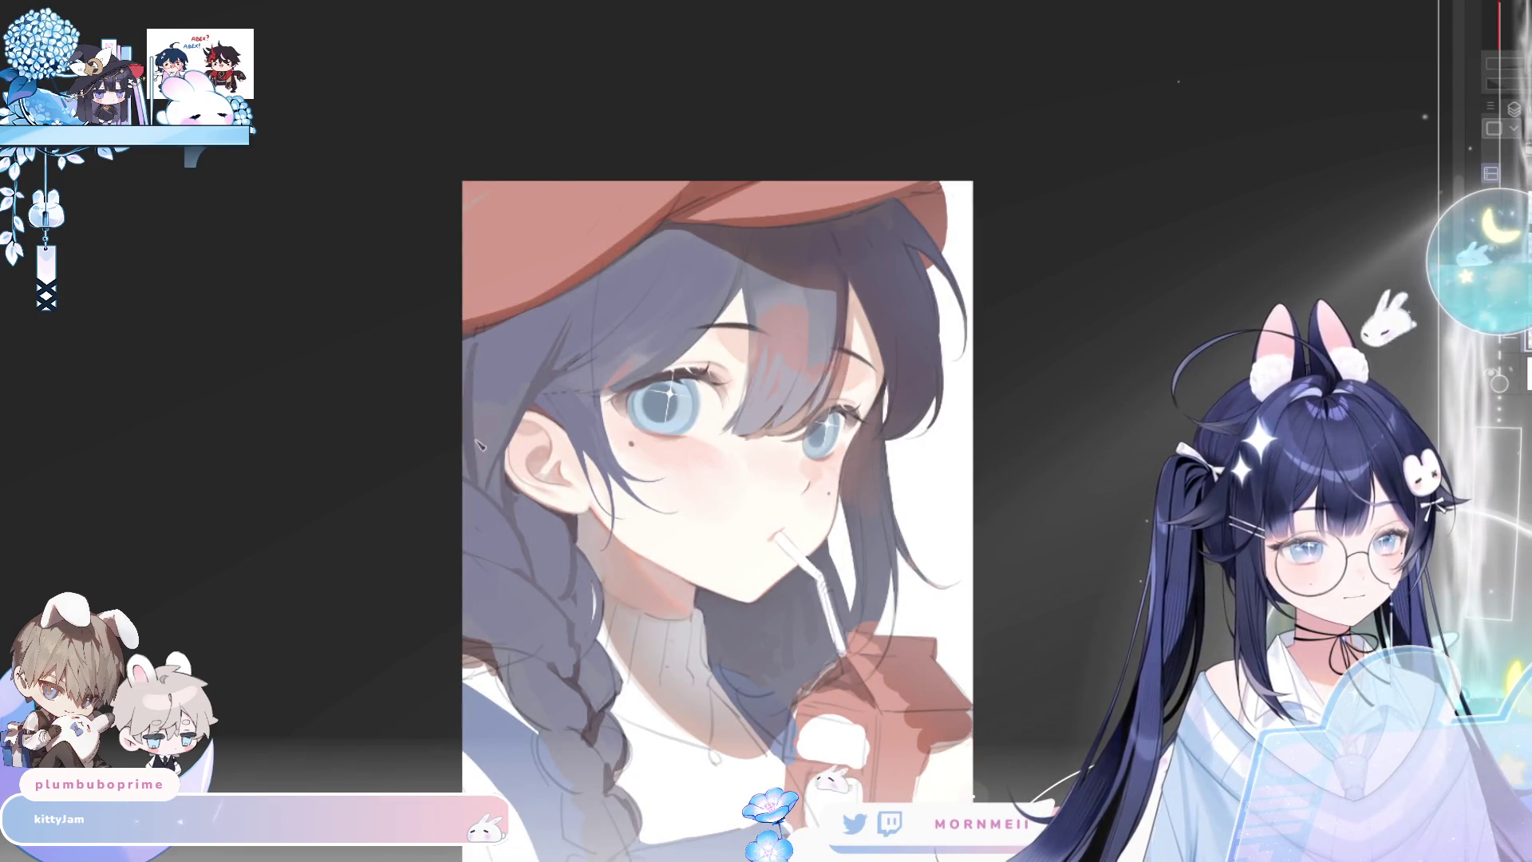
key("h")
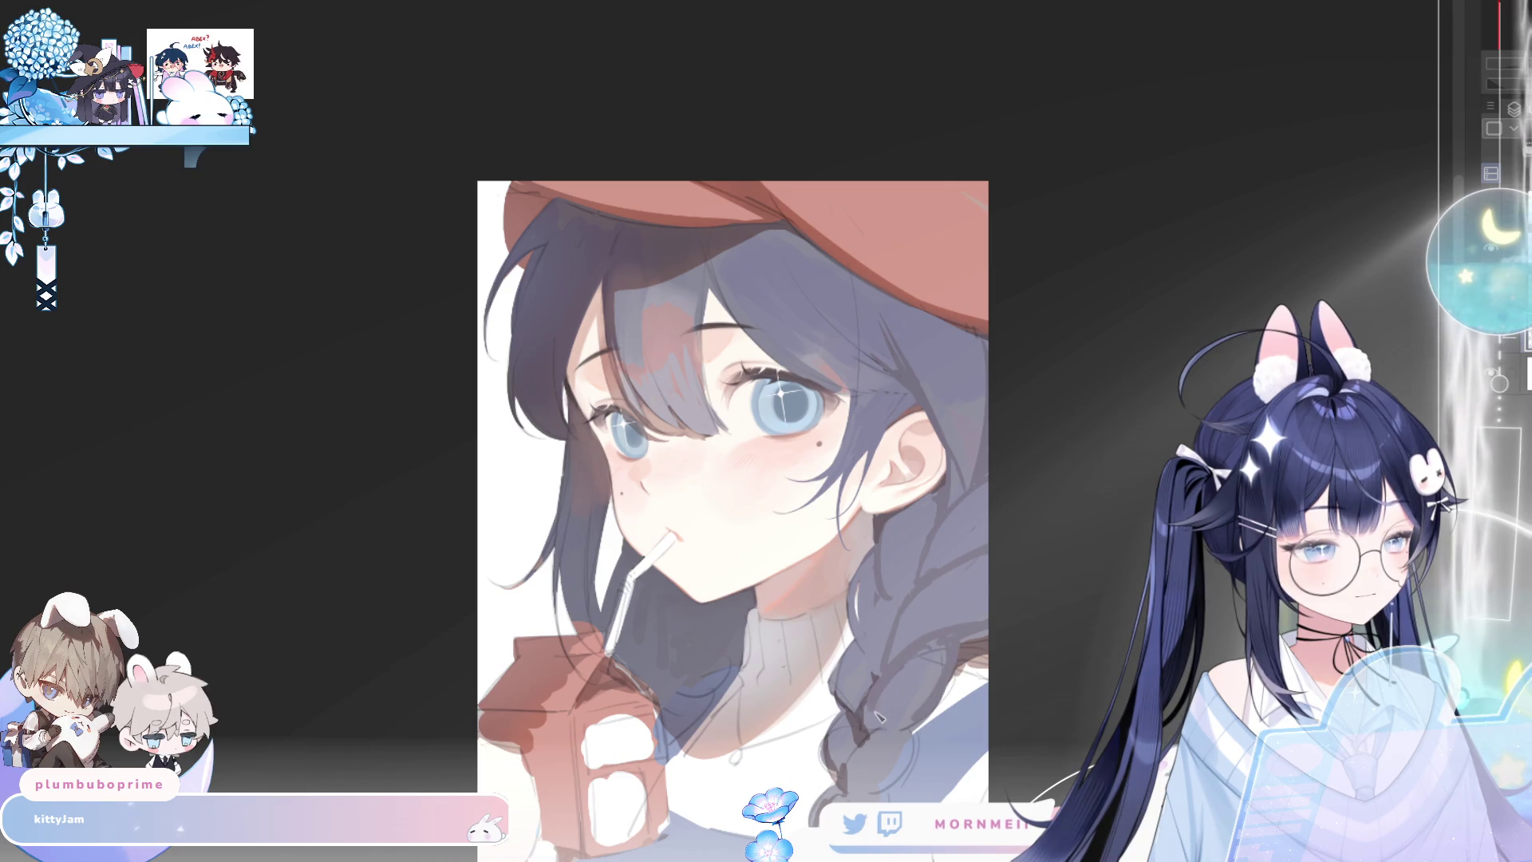
Mirror the whole portrait and shift it up to show the carton and braid
key("h")
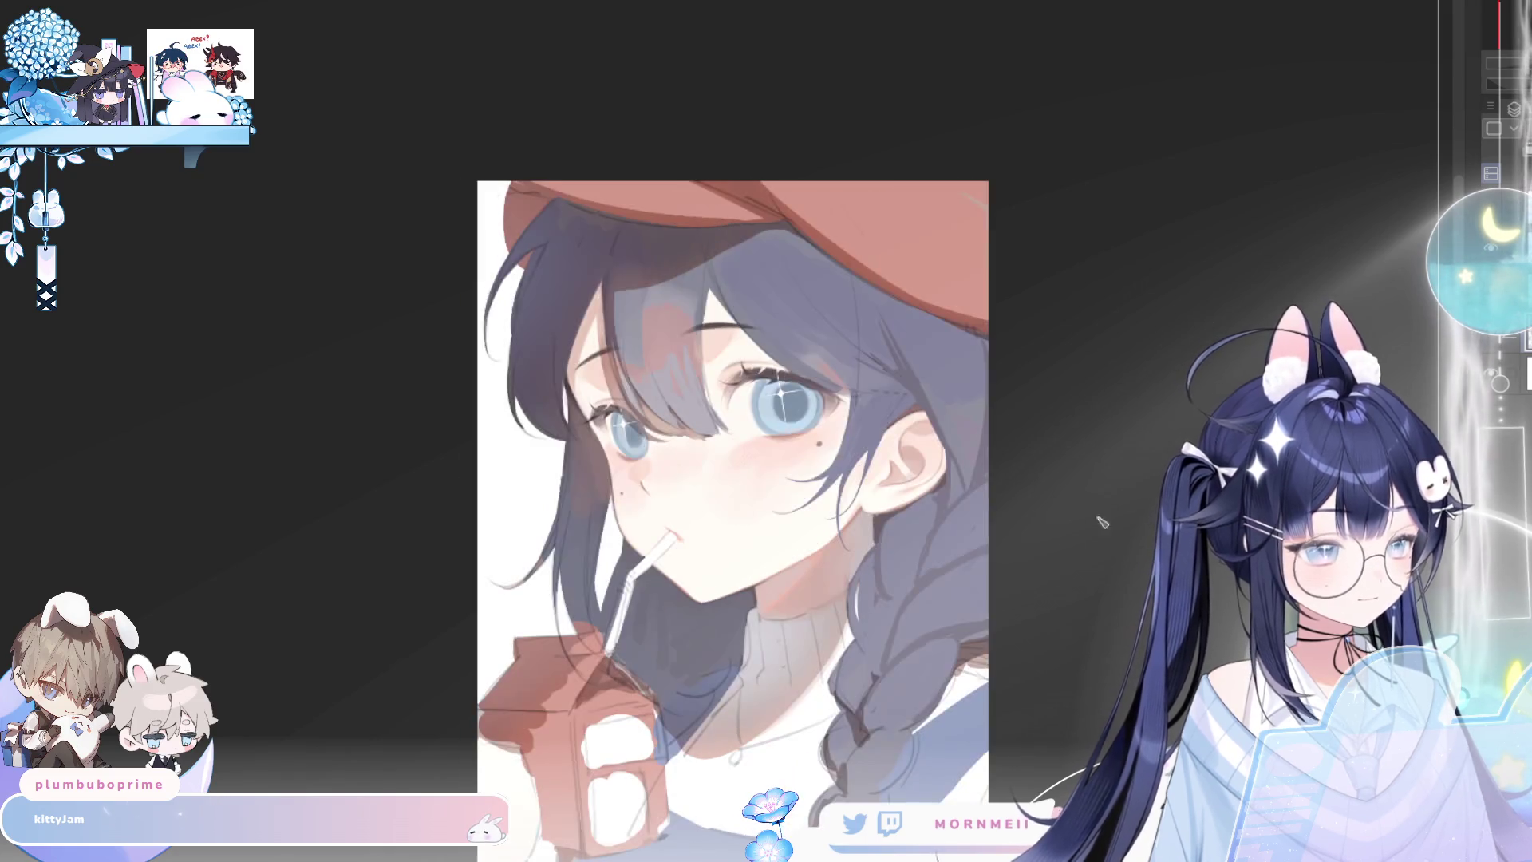
key("h")
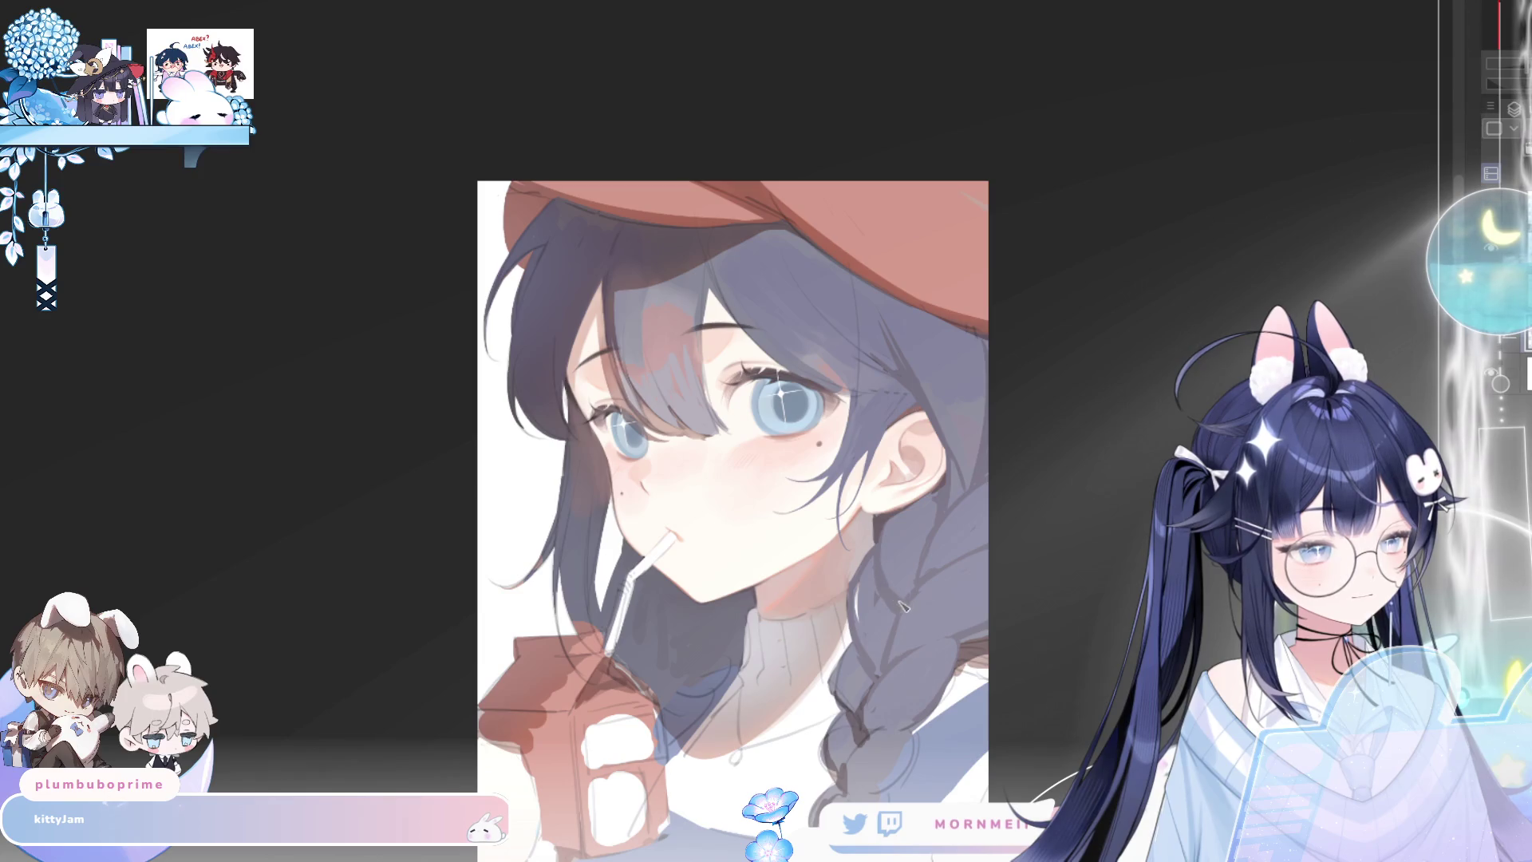
key("h")
key("h")
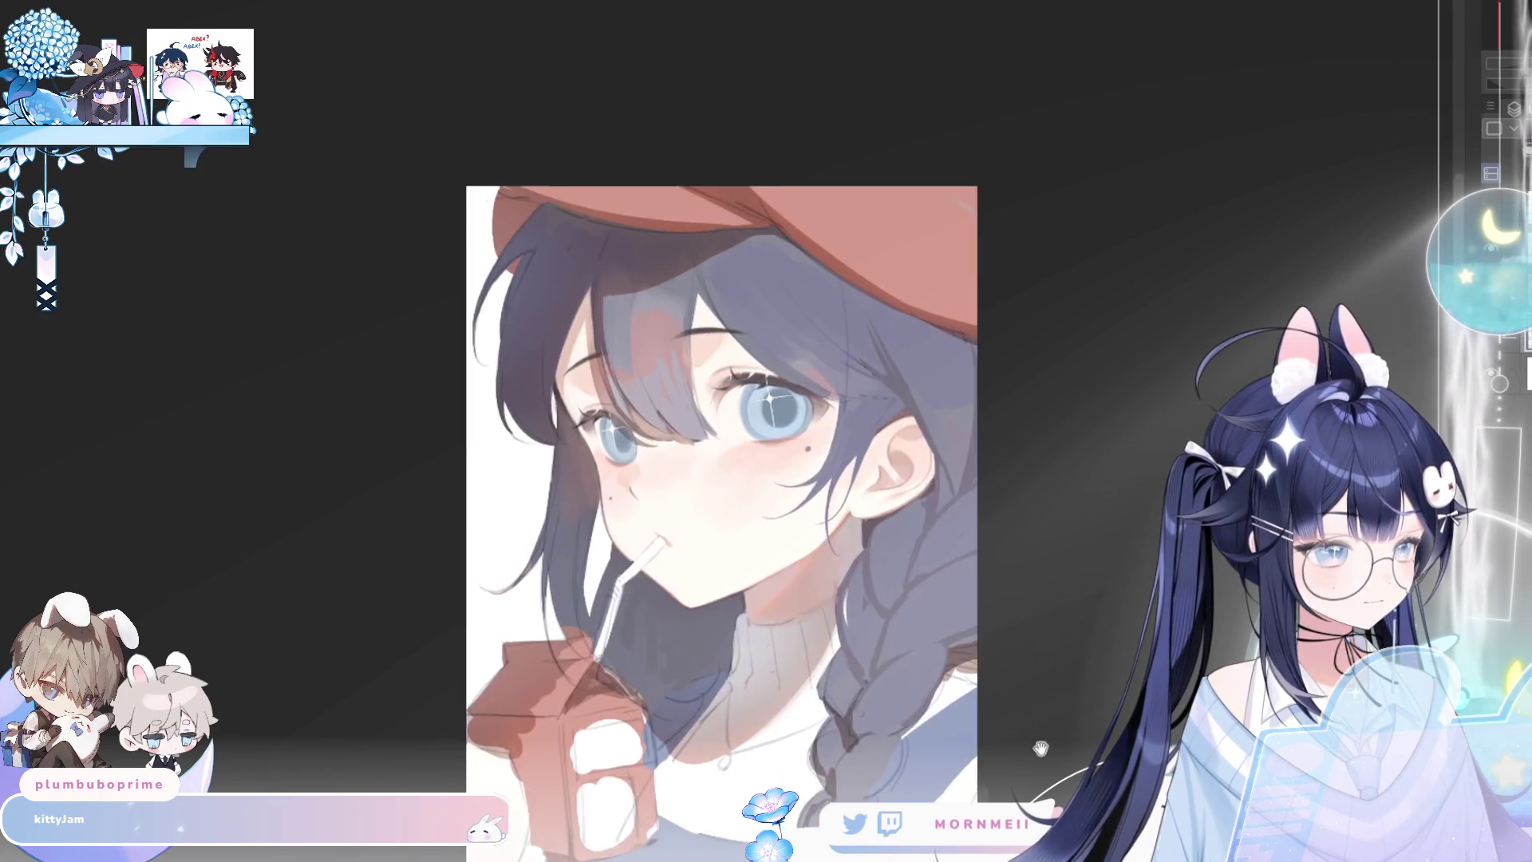
left_click_drag(1044, 749, 1028, 605)
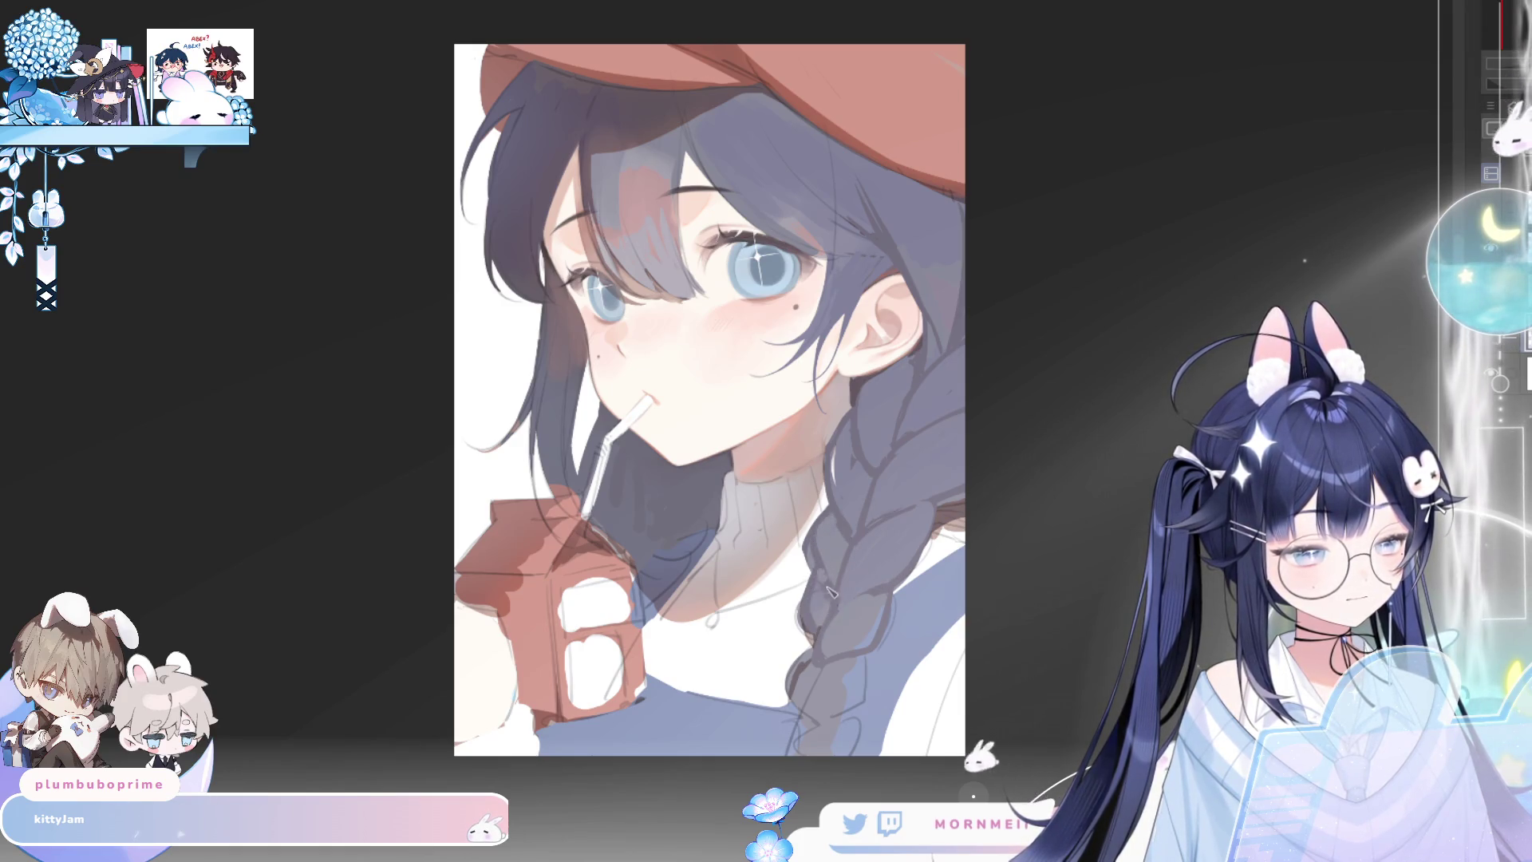
key("h")
key("h")
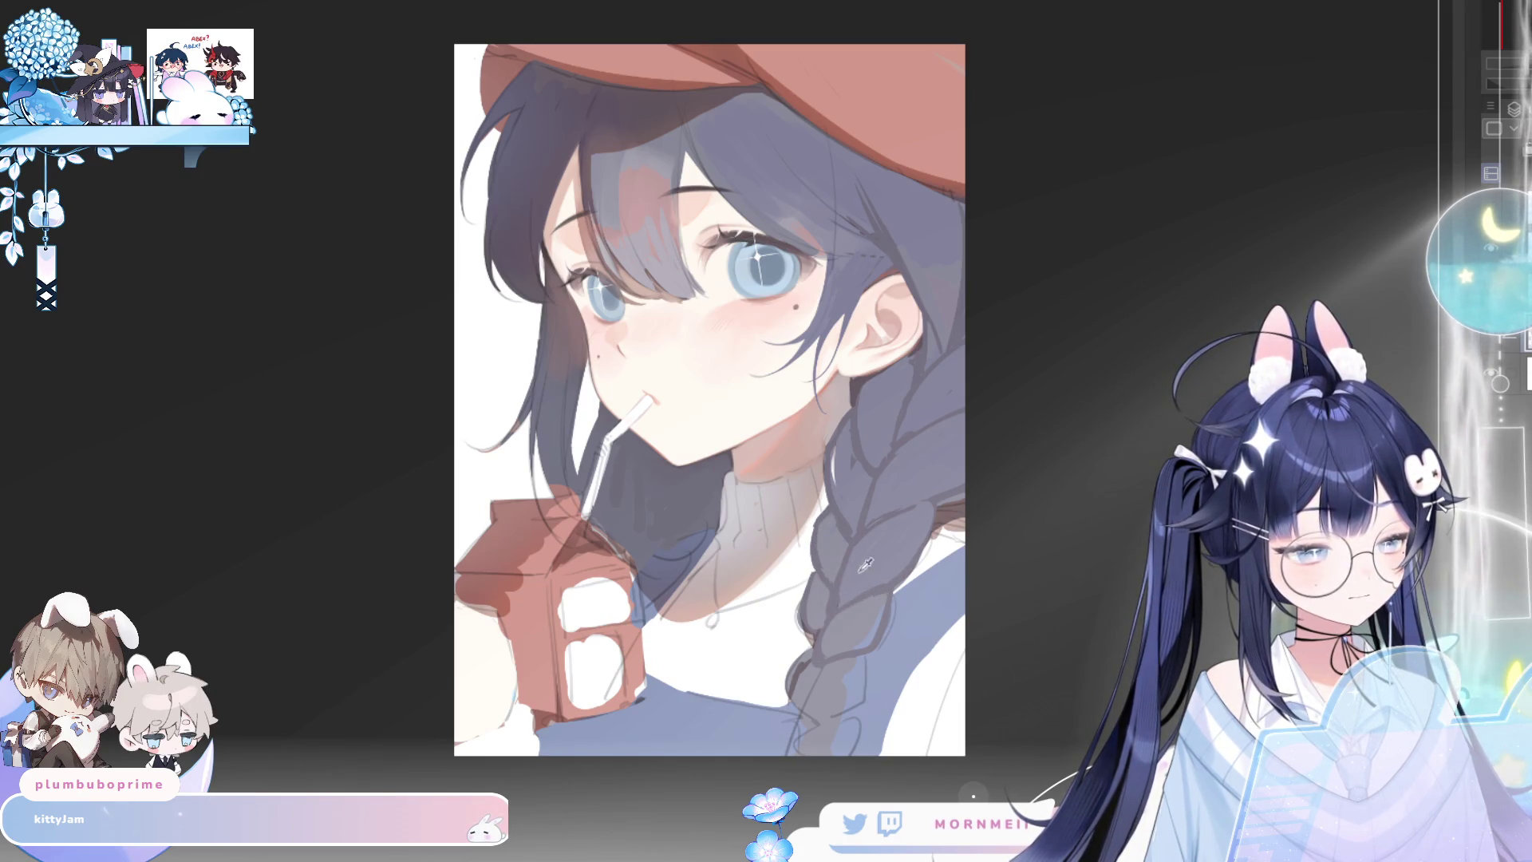
key("h")
key("h")
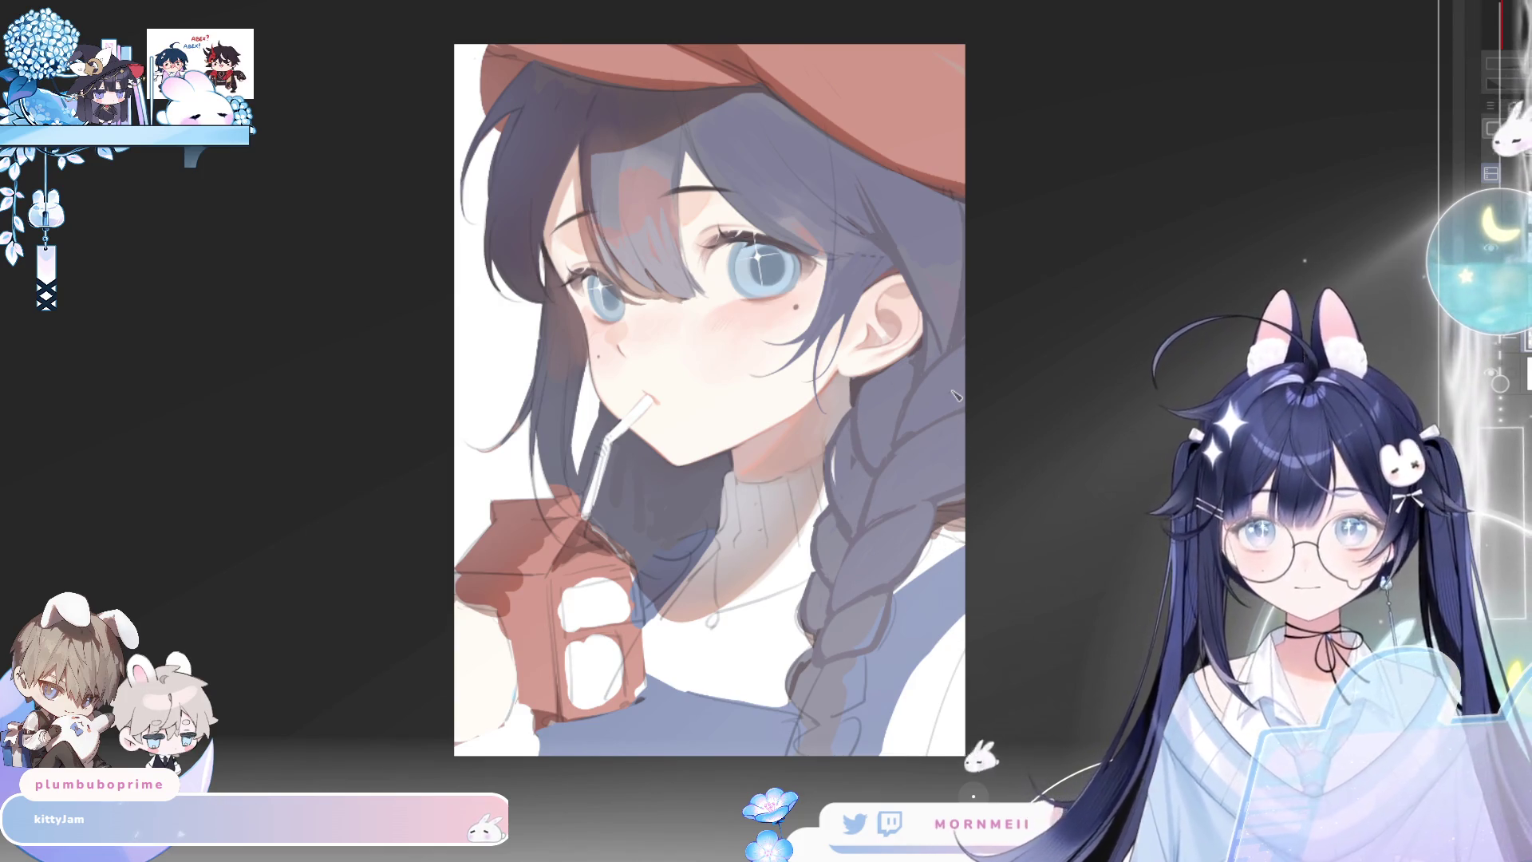
Toggle the mirrored view repeatedly to check balance, leaving the portrait flipped
key("h")
key("h")
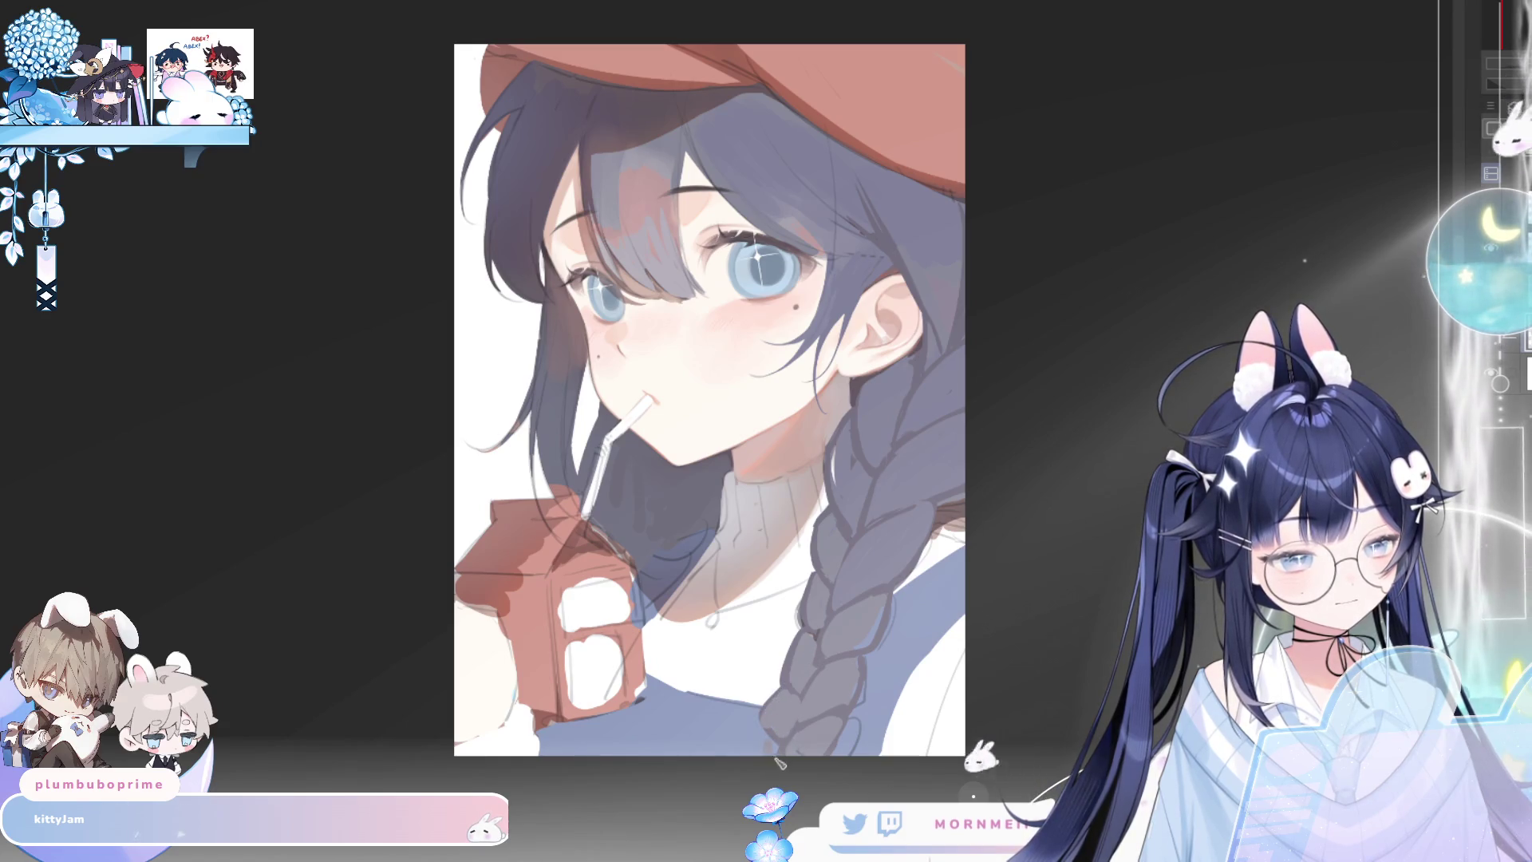
key("h")
key("h")
key("h")
key("h")
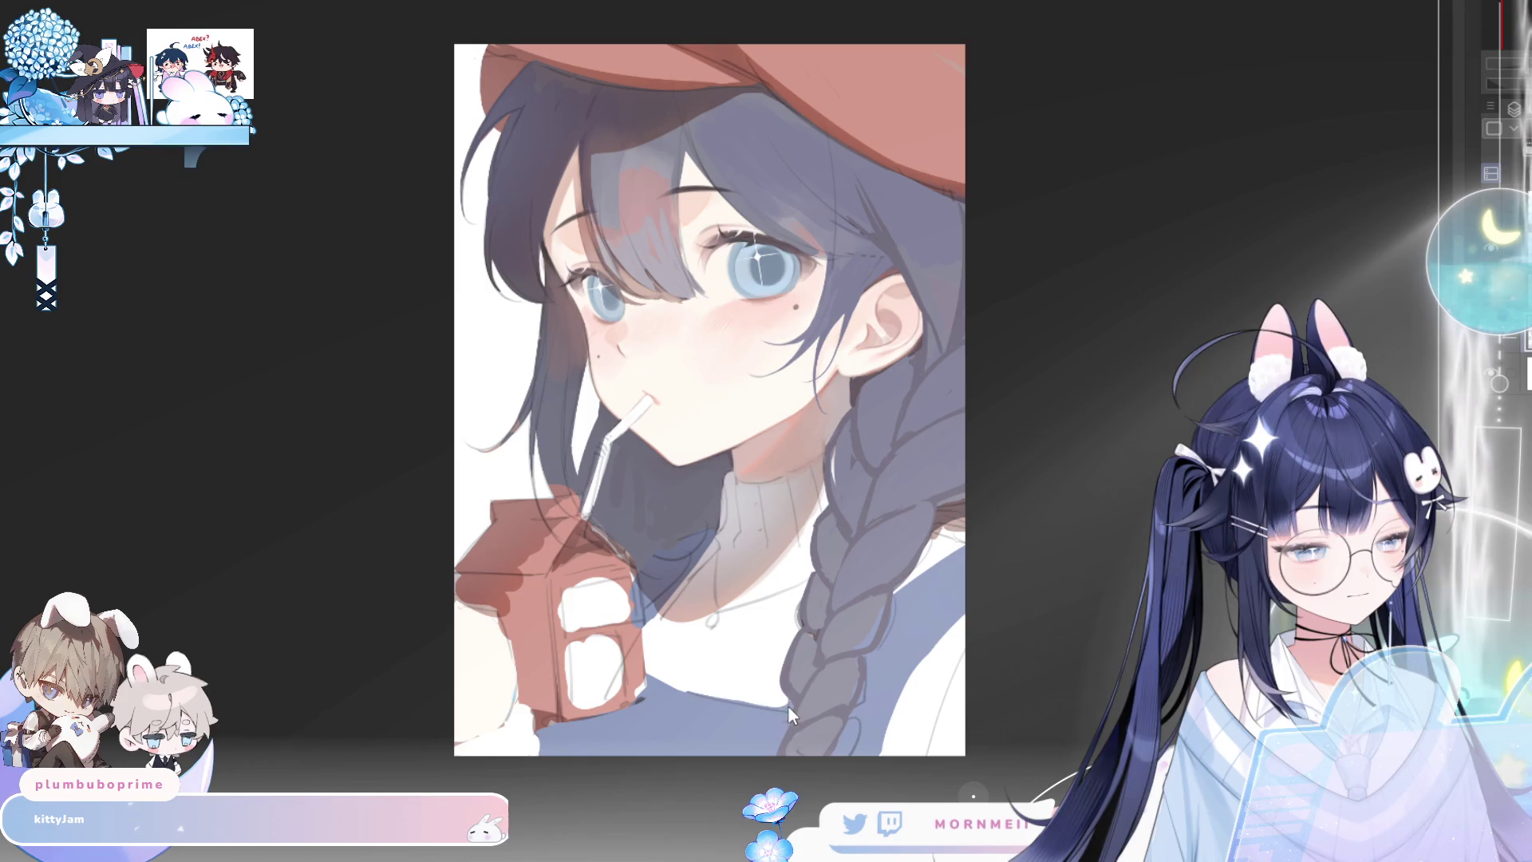
key("h")
key("h")
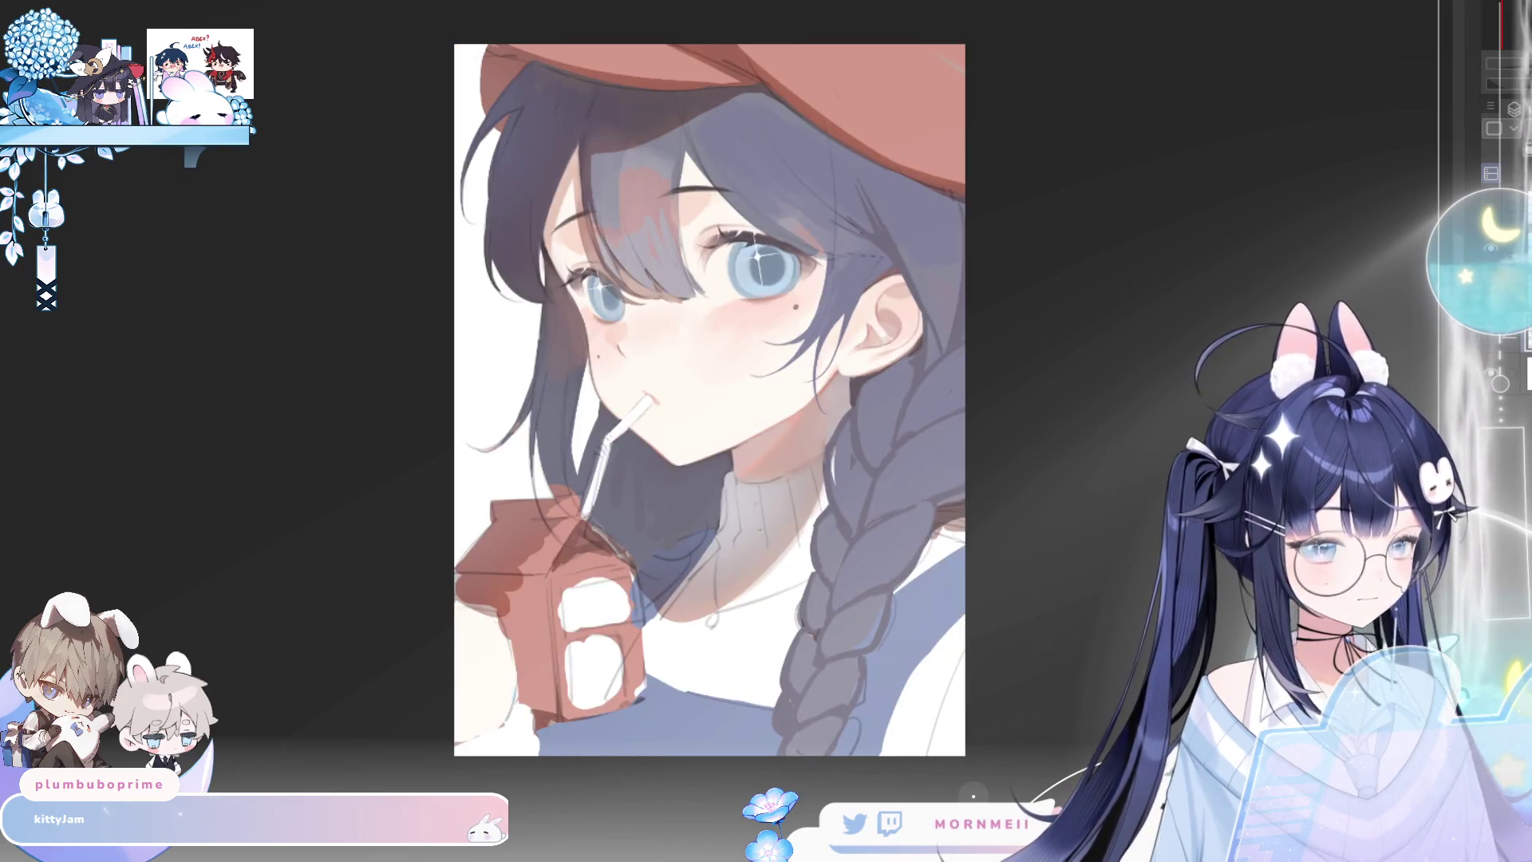
key("h")
key("h")
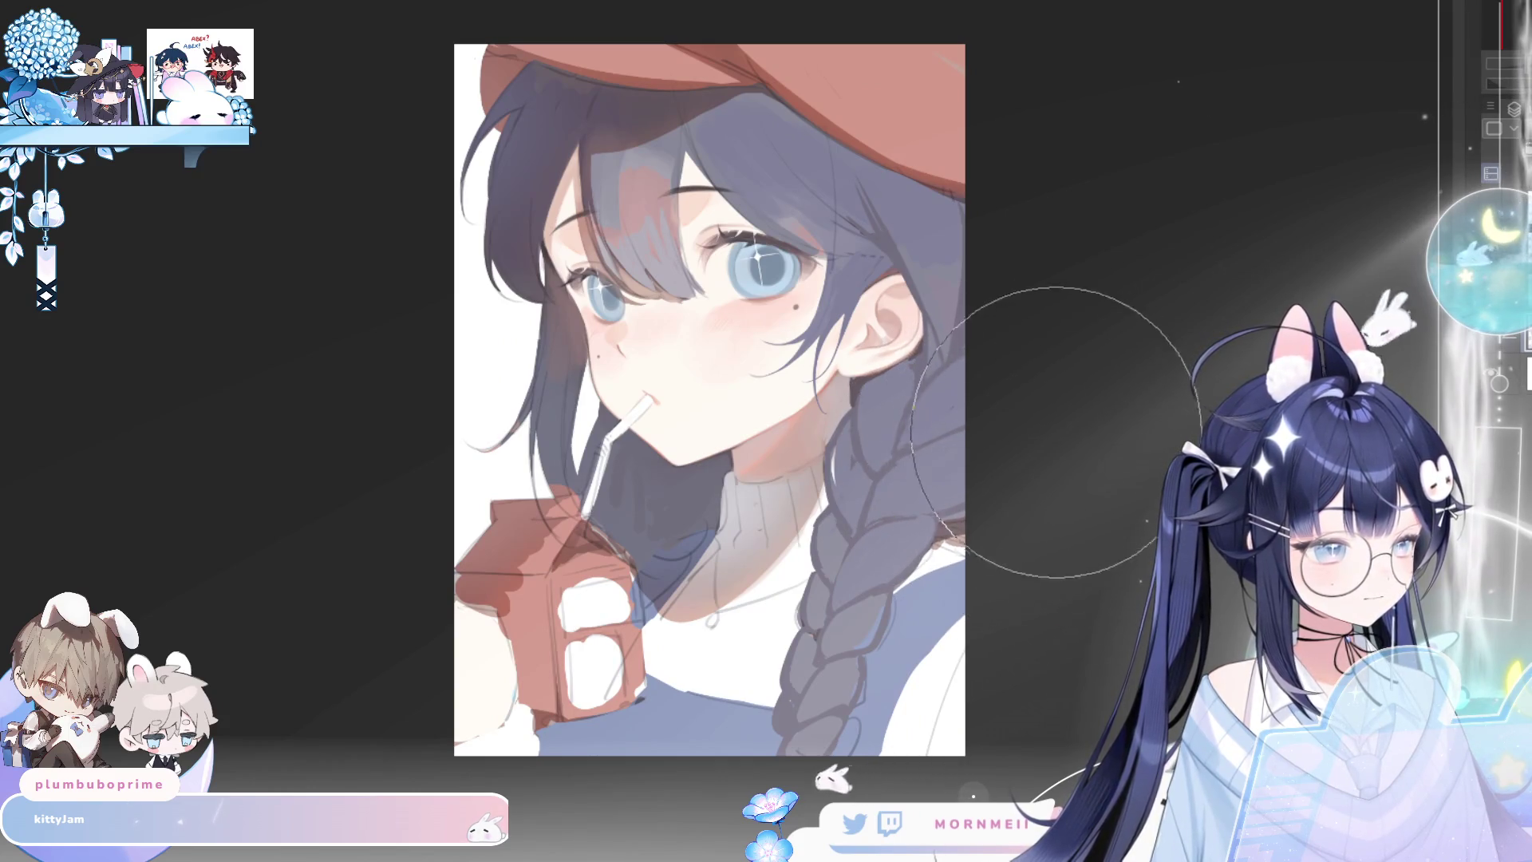
key("h")
key("h")
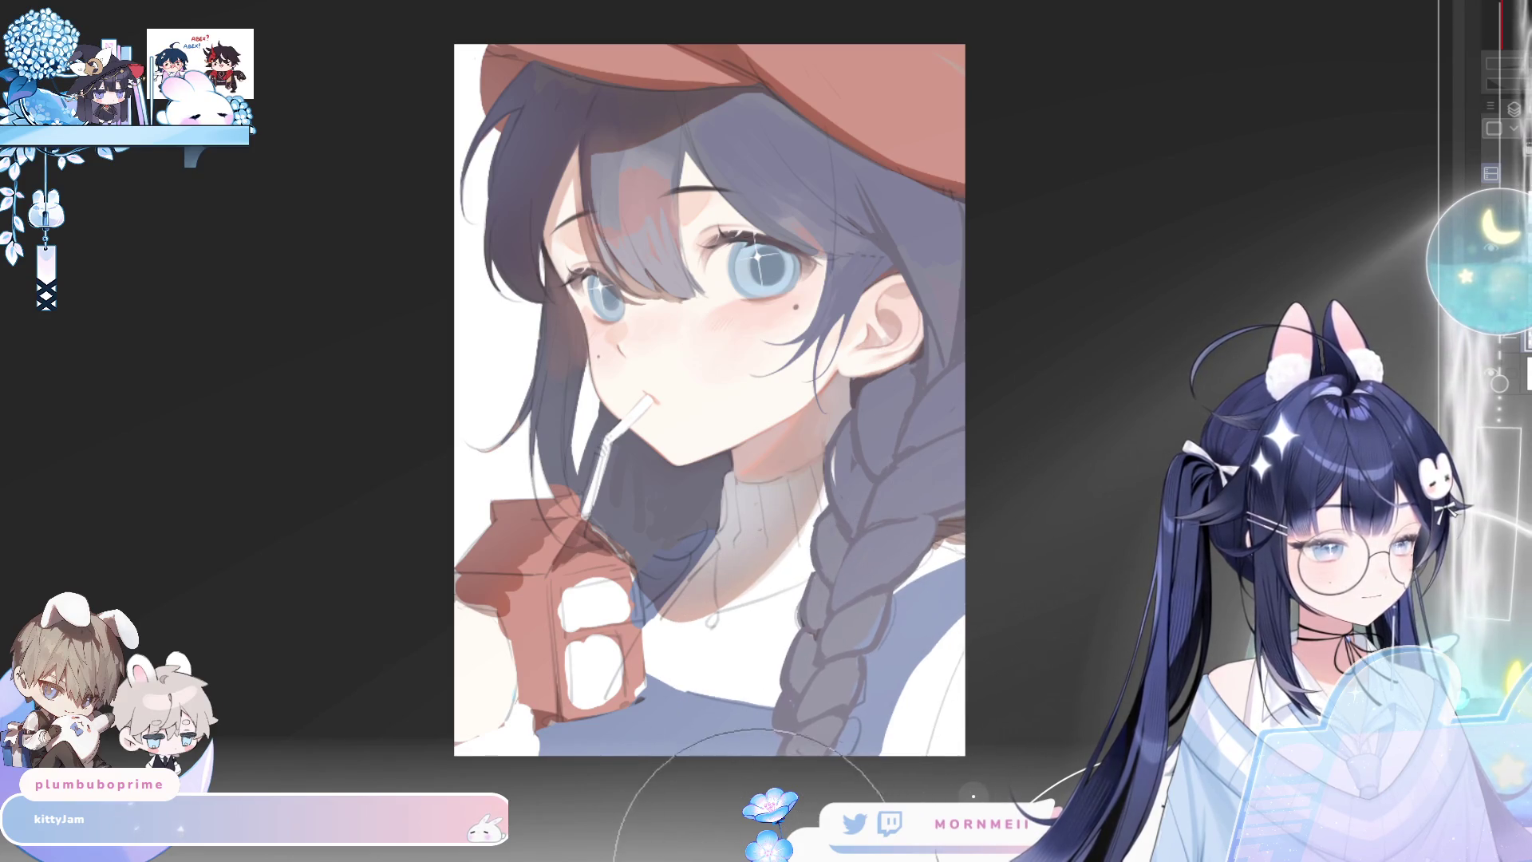
key("h")
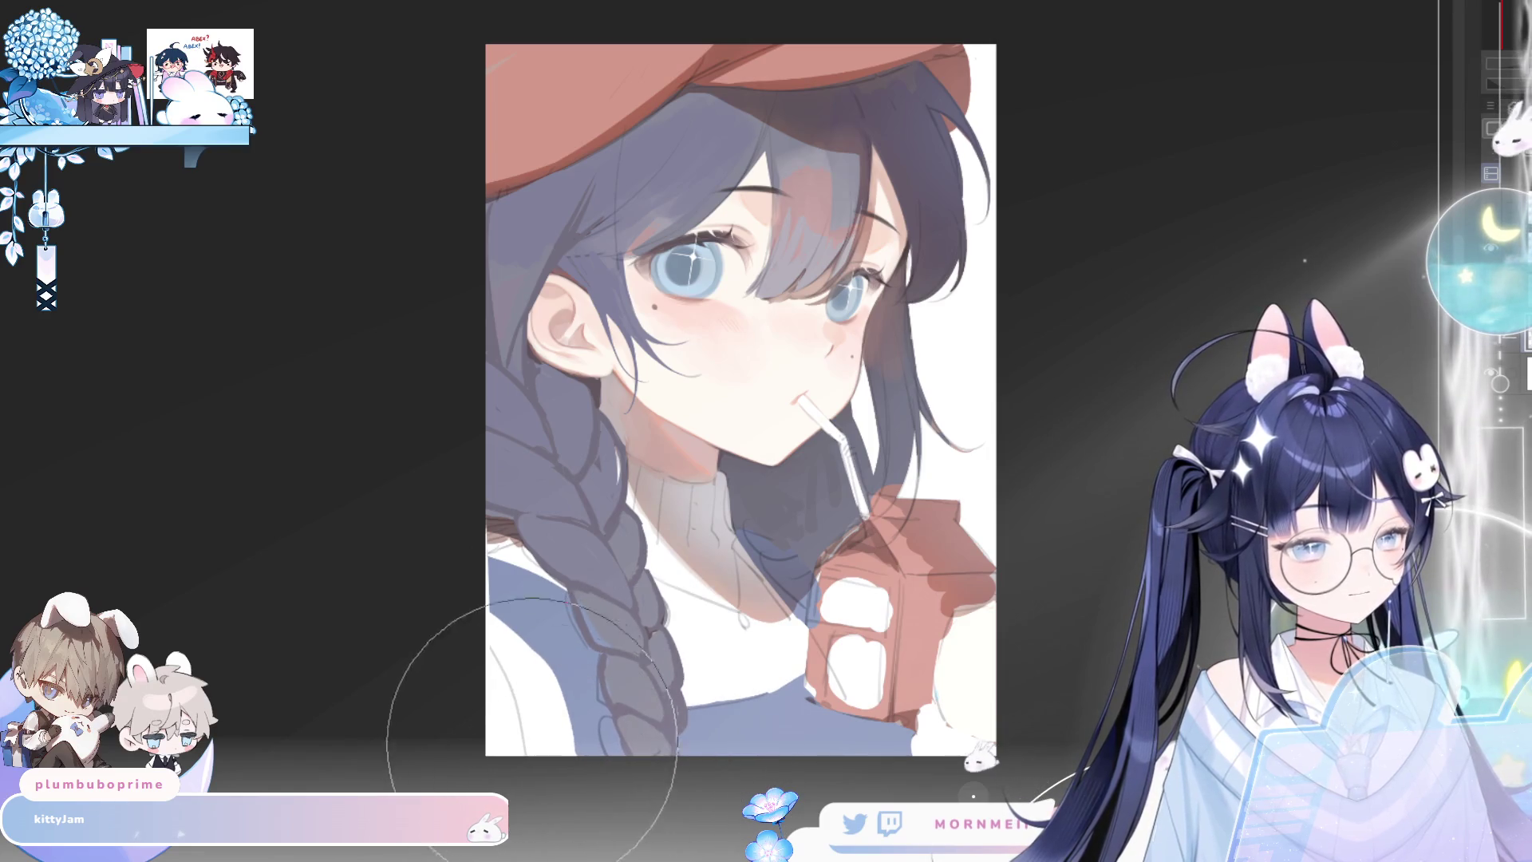
key("h")
Unflip the portrait, zoom out and back in on the face, ending in normal orientation
key("h")
key("h")
scroll(1070, 559, "down", 3)
key("h")
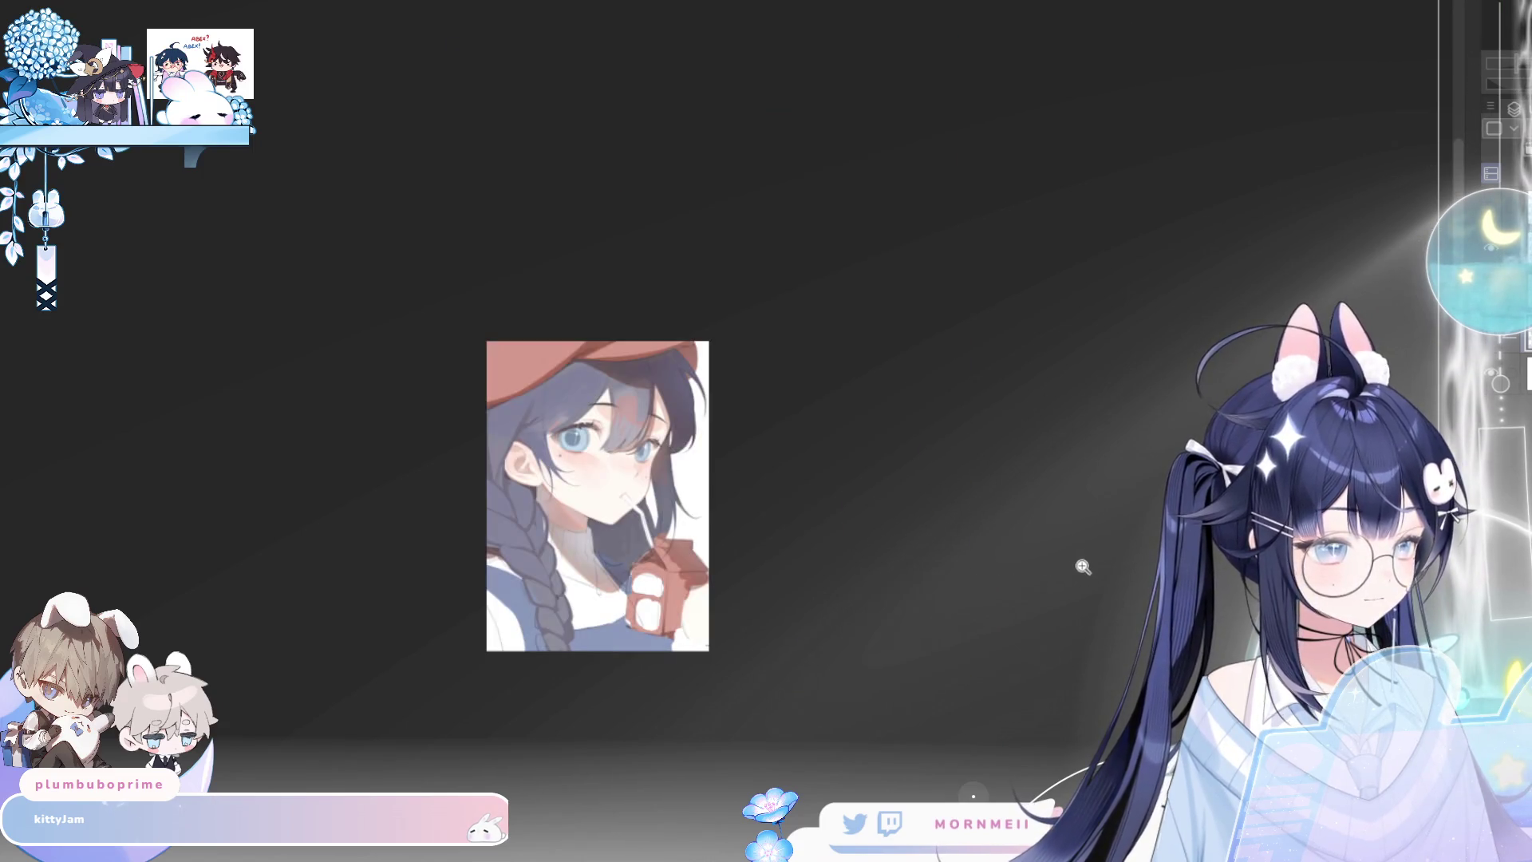
key("h")
scroll(997, 569, "up", 1)
scroll(997, 569, "up", 2)
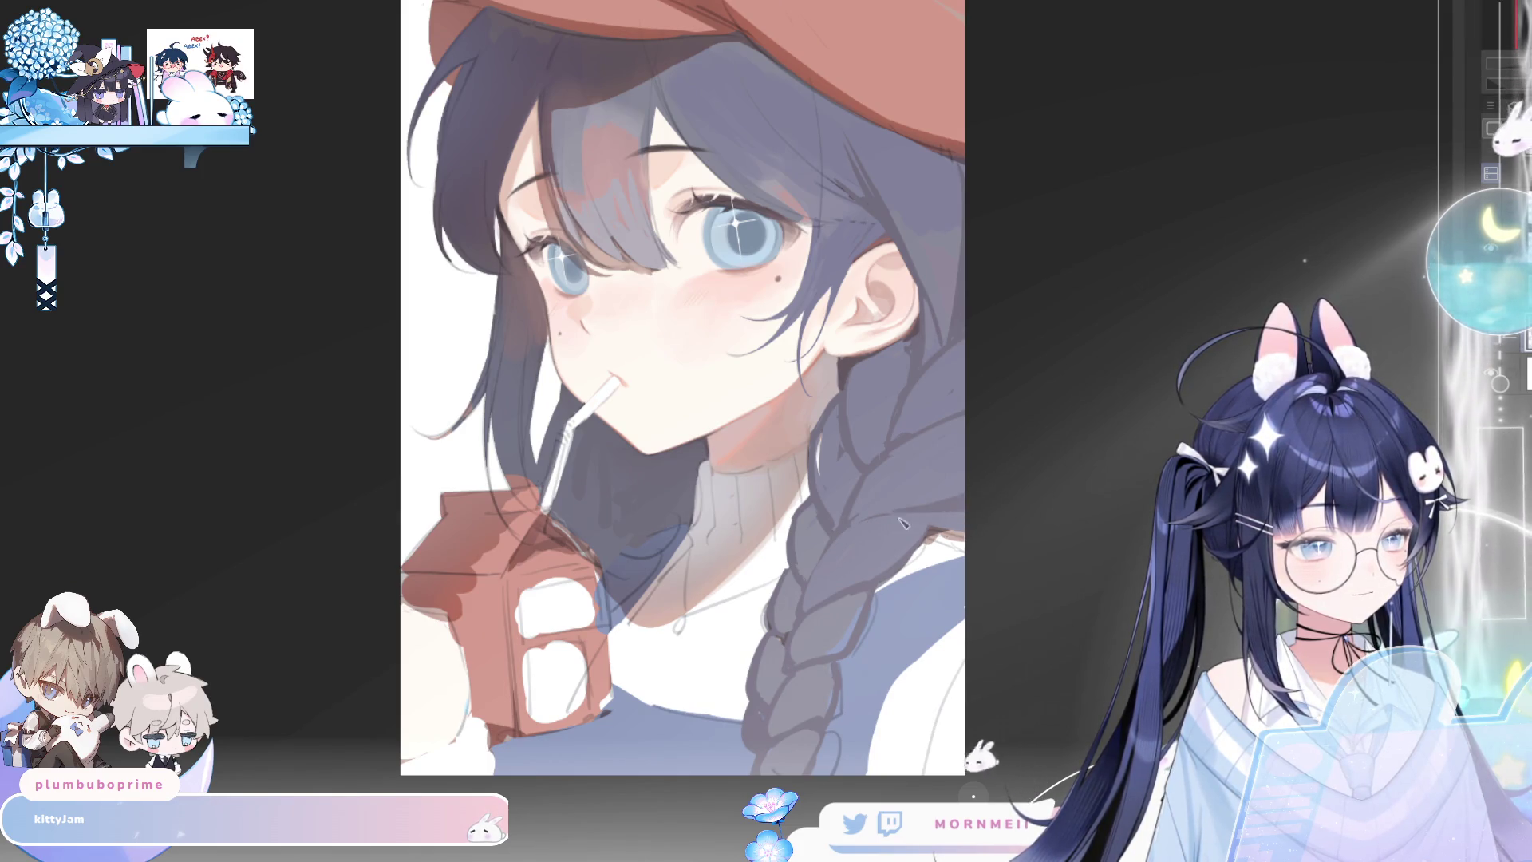
key("h")
key("h")
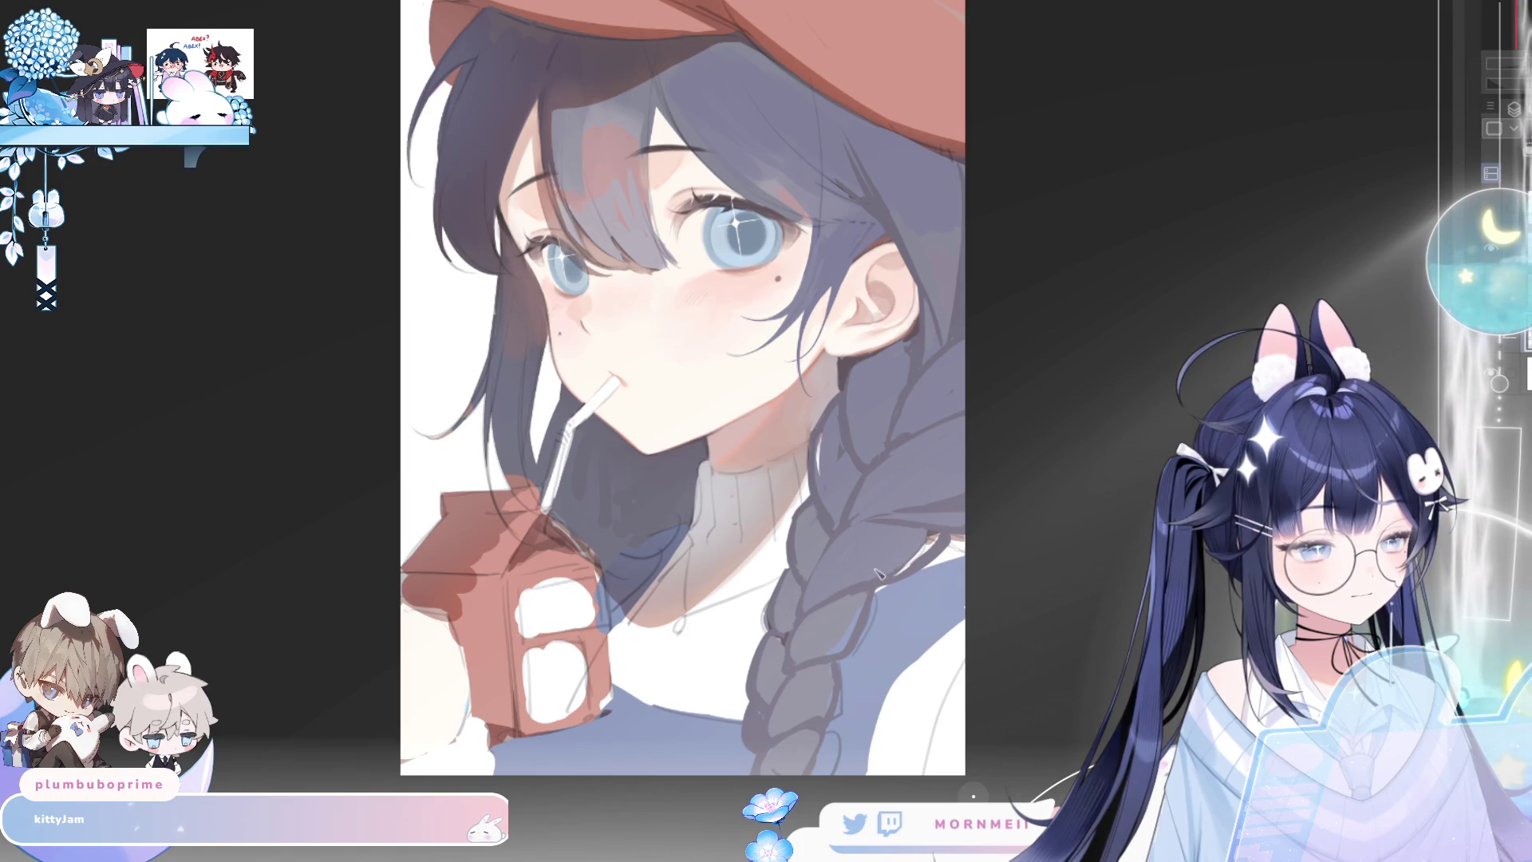
key("h")
key("h")
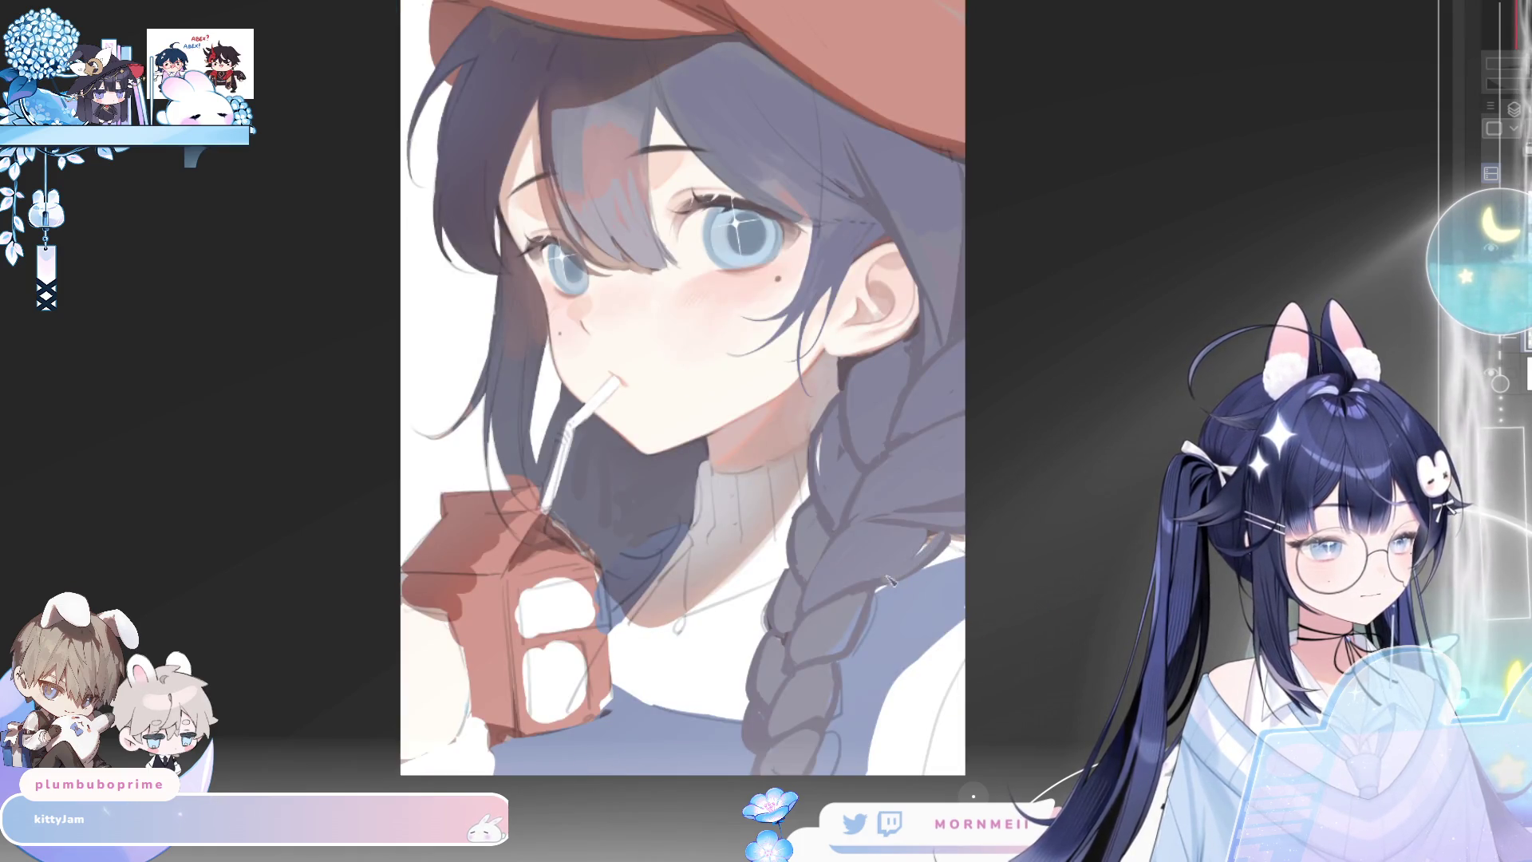
key("h")
key("h")
key("h")
key("h")
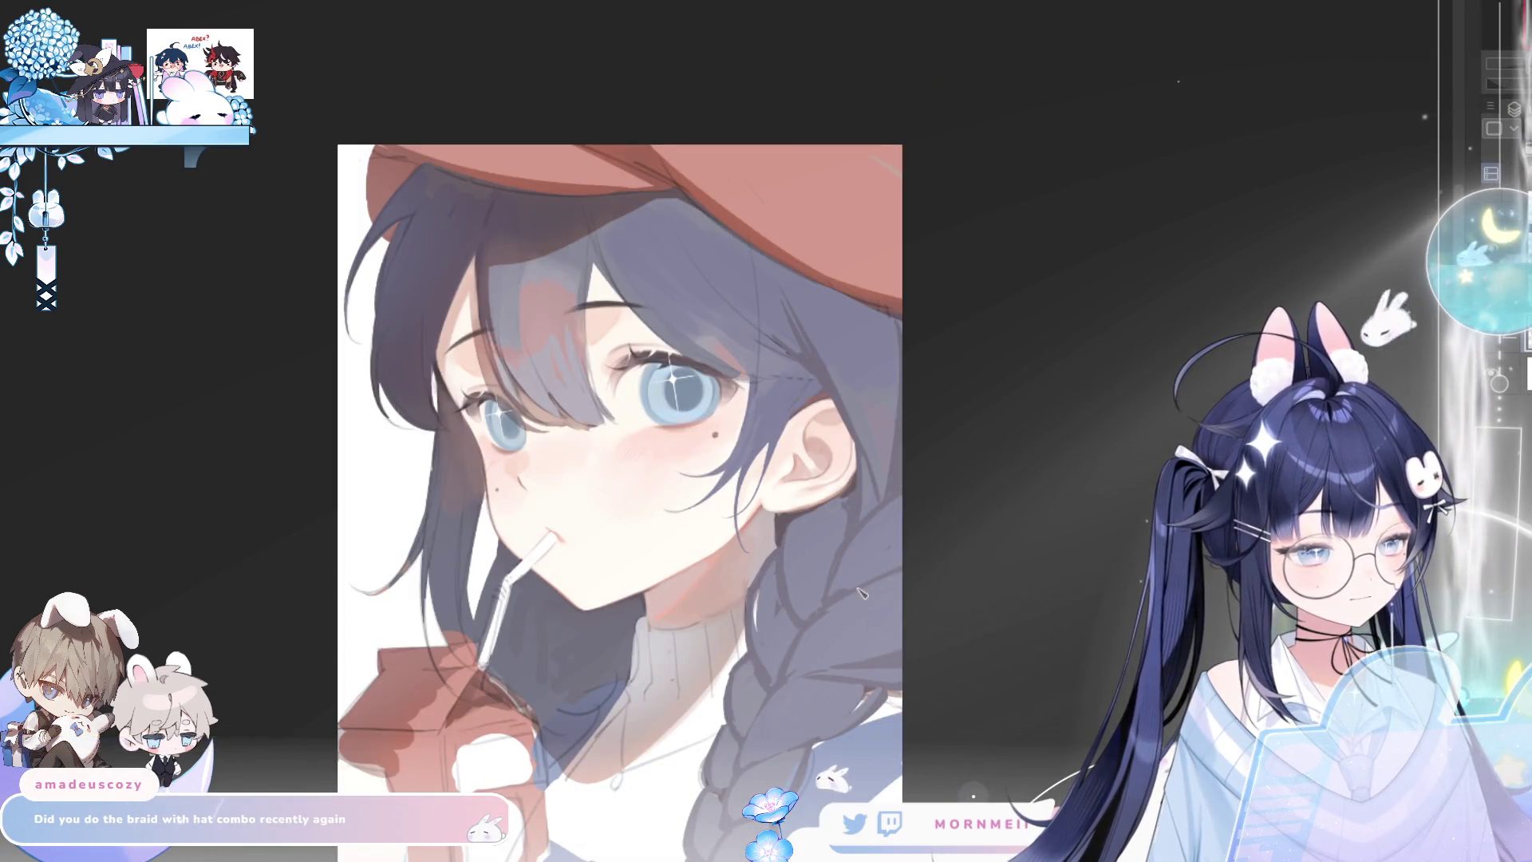
Hide and restore the milk carton, then check the portrait mirrored for proportions
scroll(958, 530, "down", 5)
key("h")
key("h")
scroll(882, 610, "up", 4)
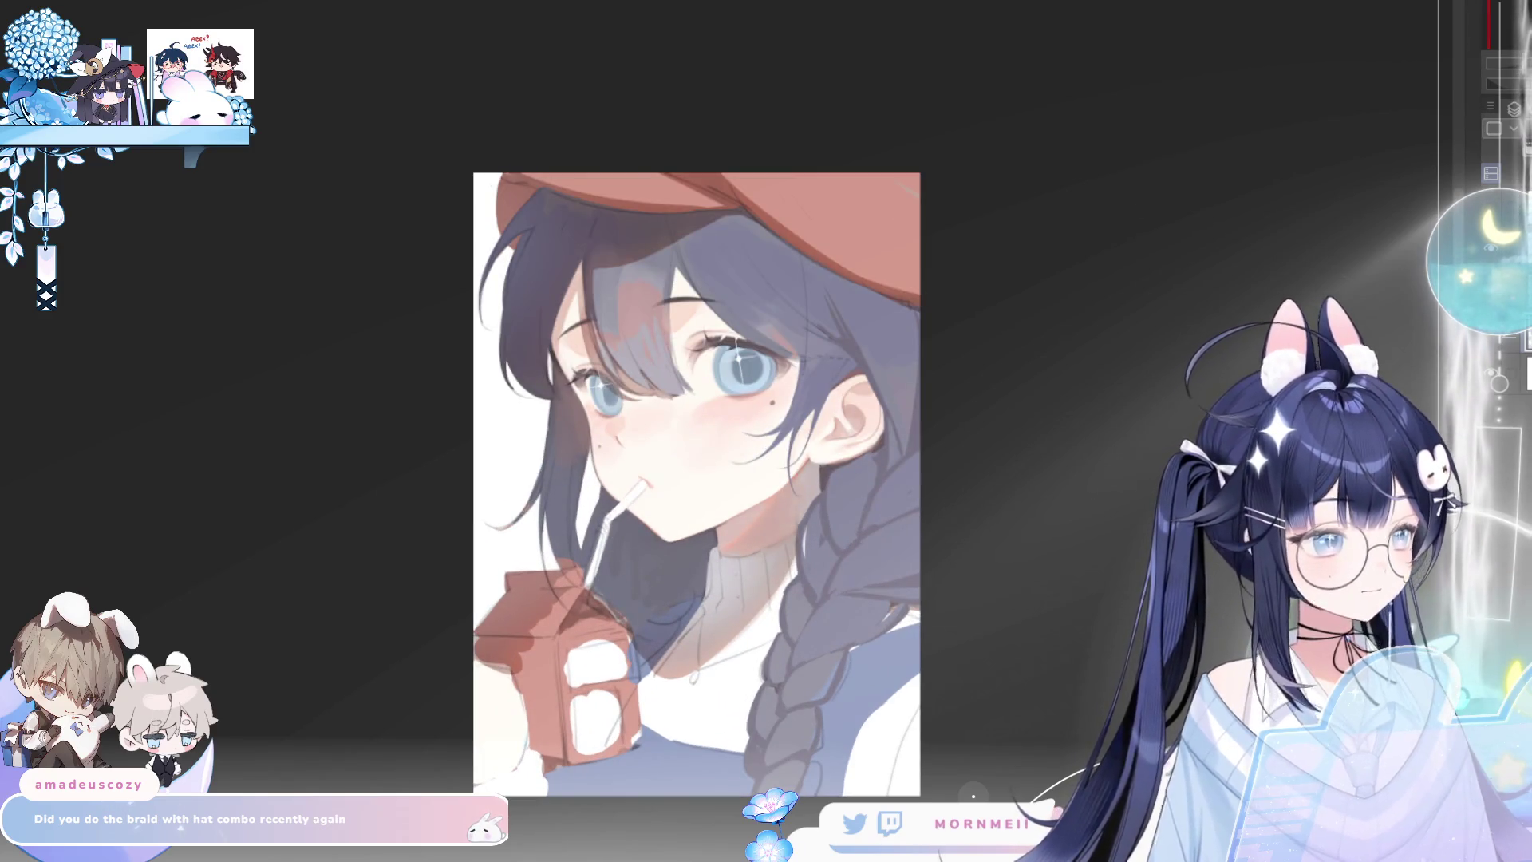
key("ctrl+z")
key("ctrl+y")
key("h")
key("h")
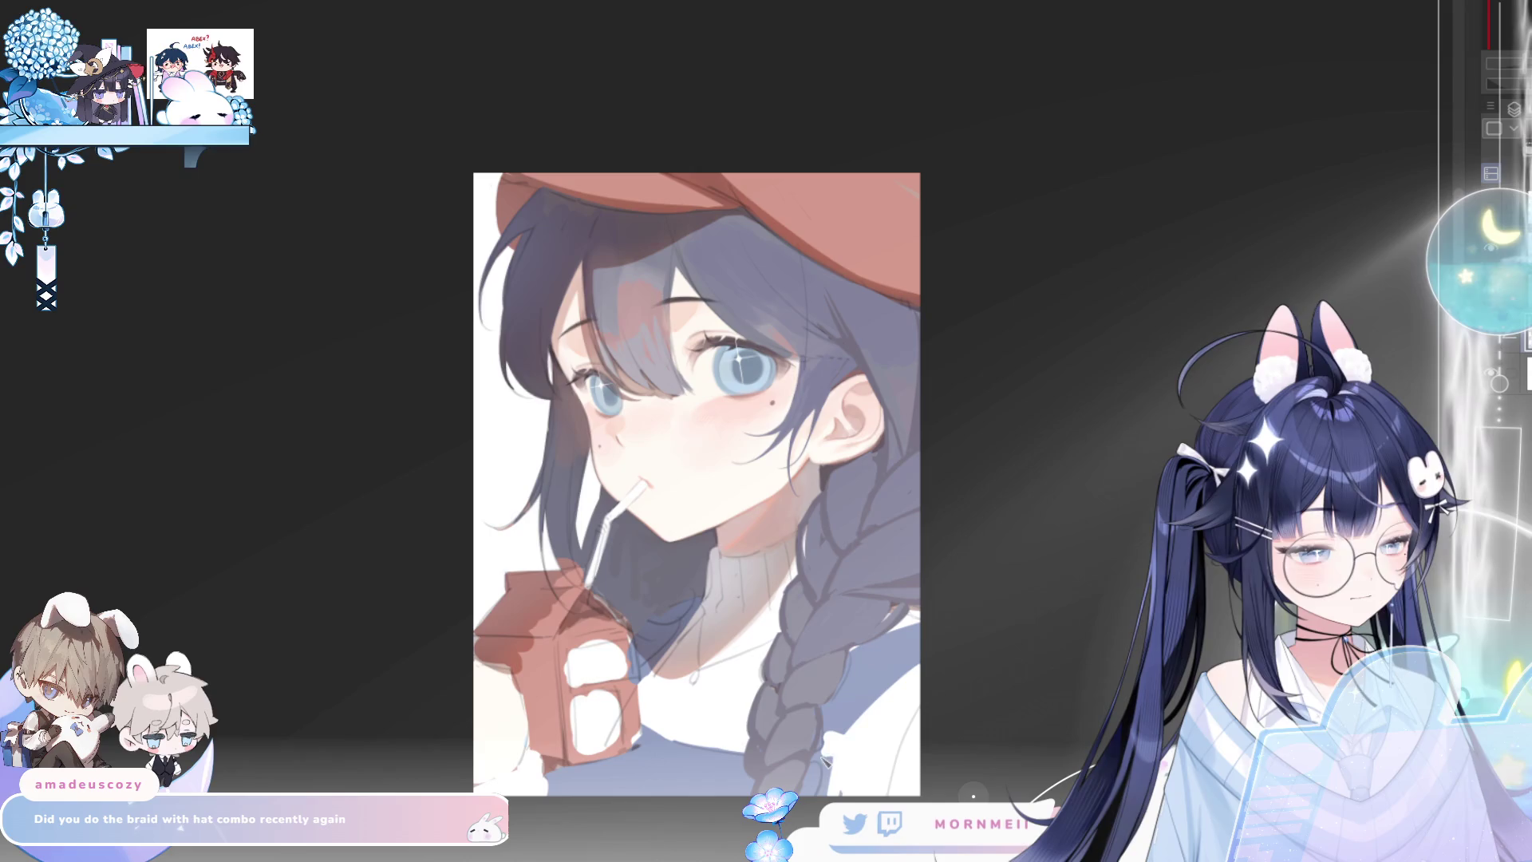
key("h")
key("h")
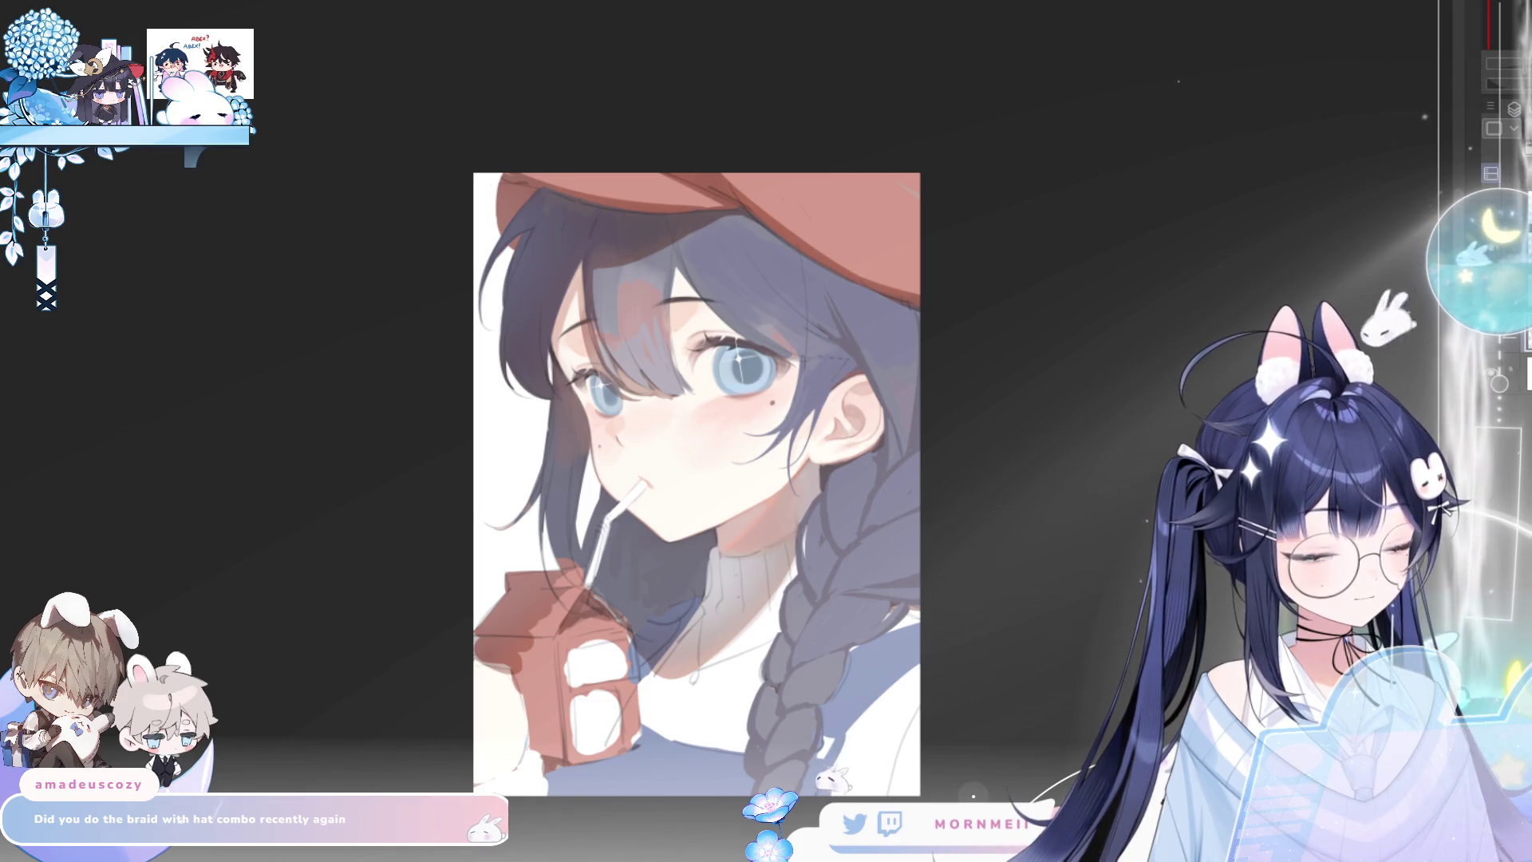
key("h")
key("h")
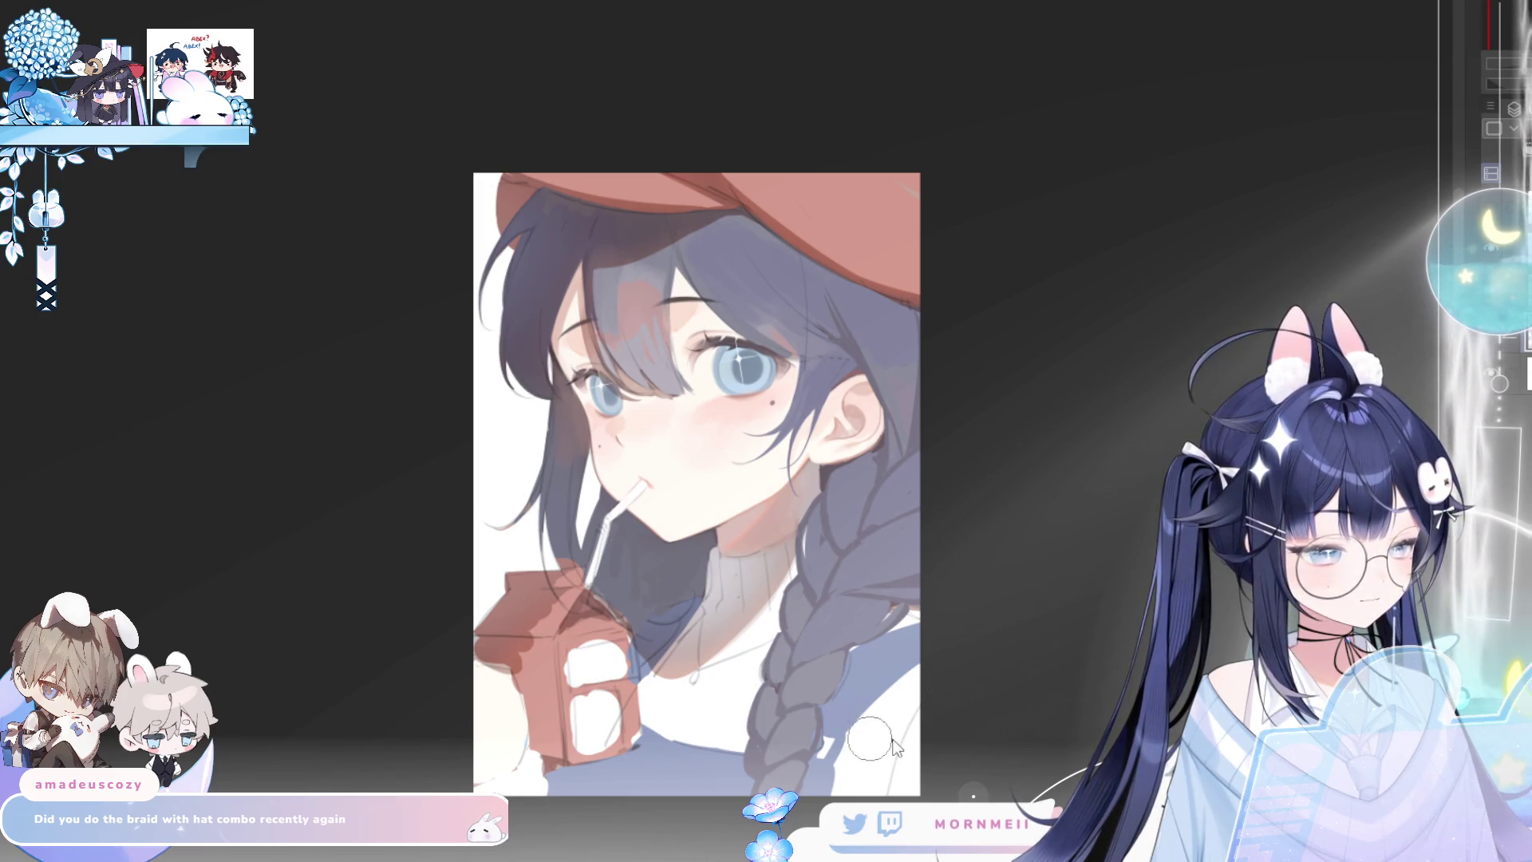
Paint a faint grey stroke on the clothing's lower-right edge and review it mirrored
left_click_drag(918, 704, 880, 795)
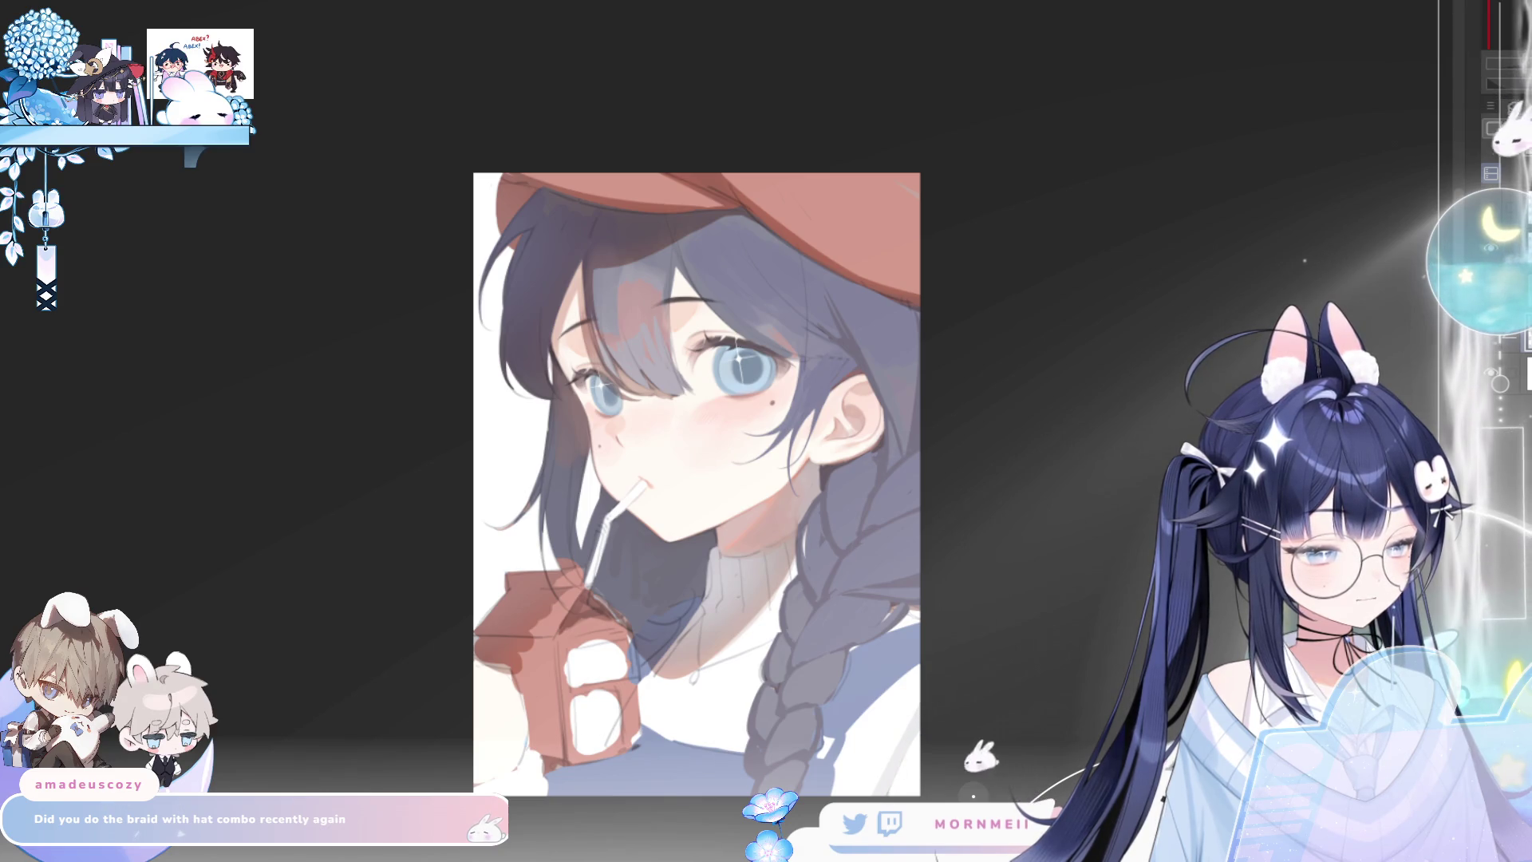
key("h")
key("h")
key("h")
key("h")
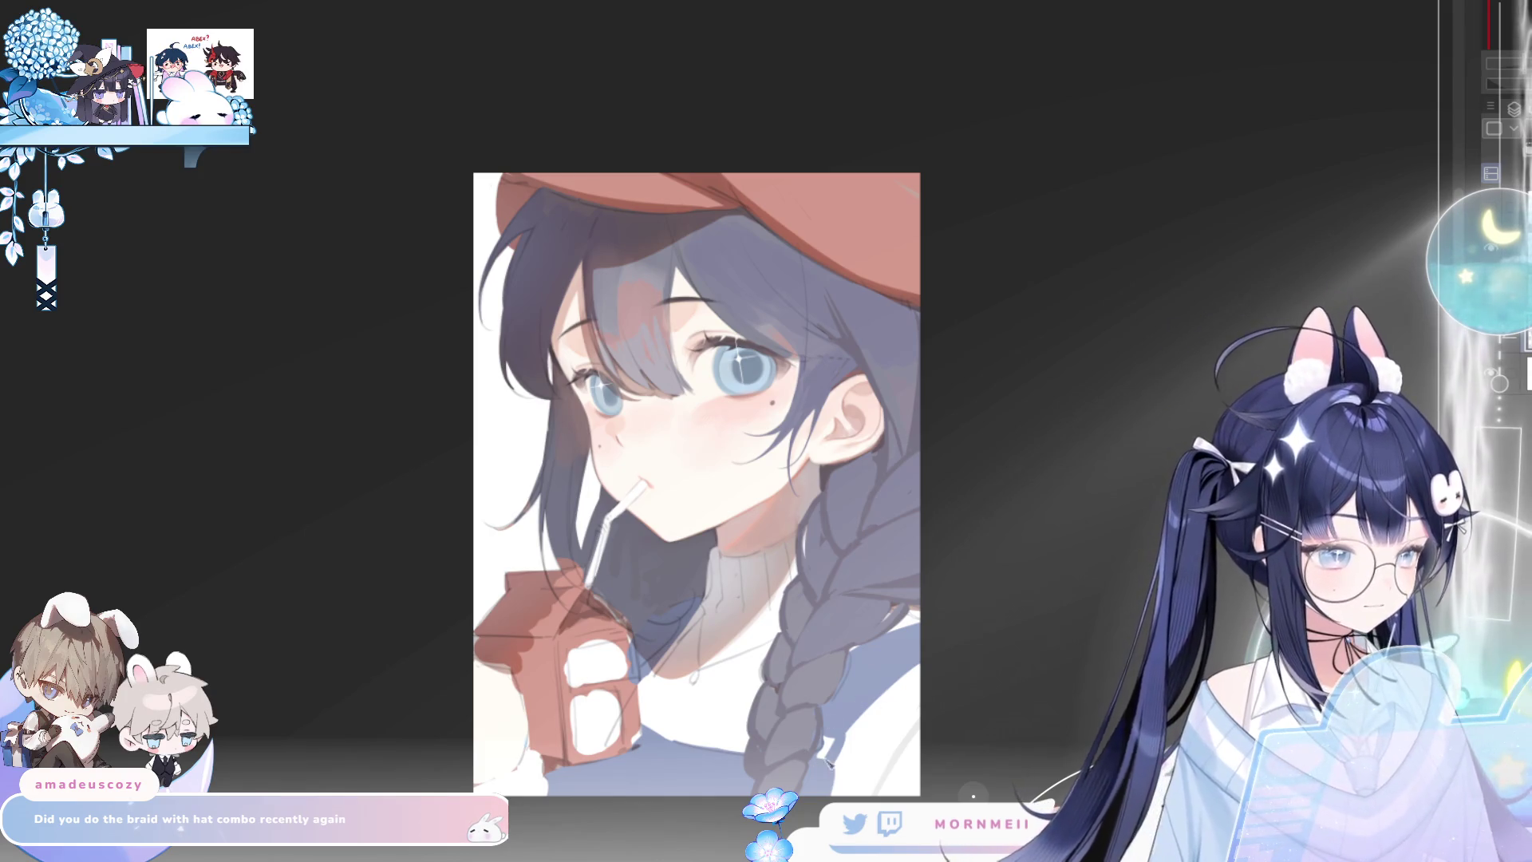
key("h")
key("h")
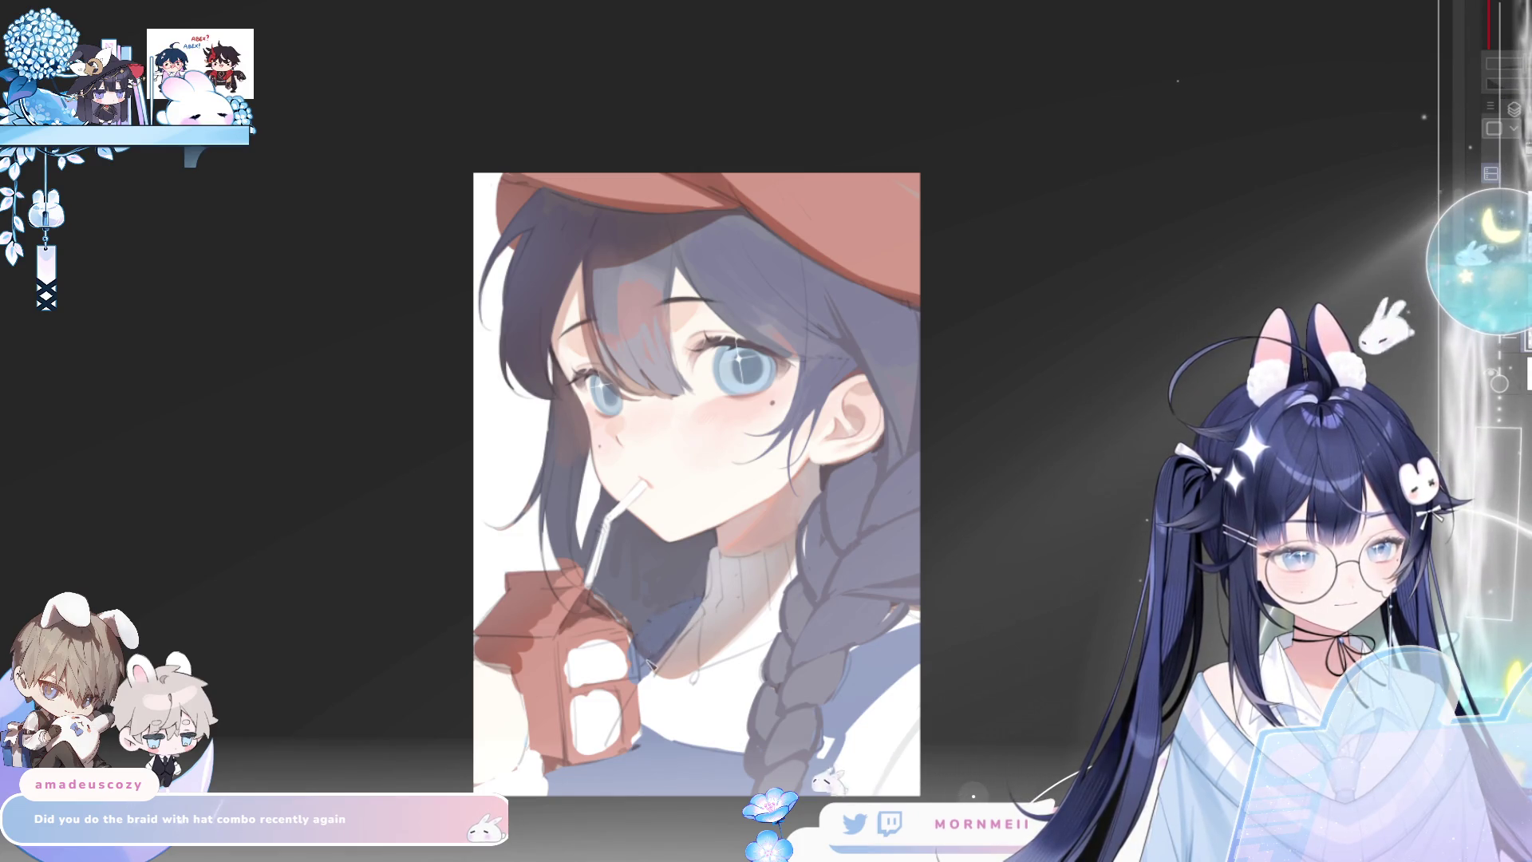
key("h")
key("h")
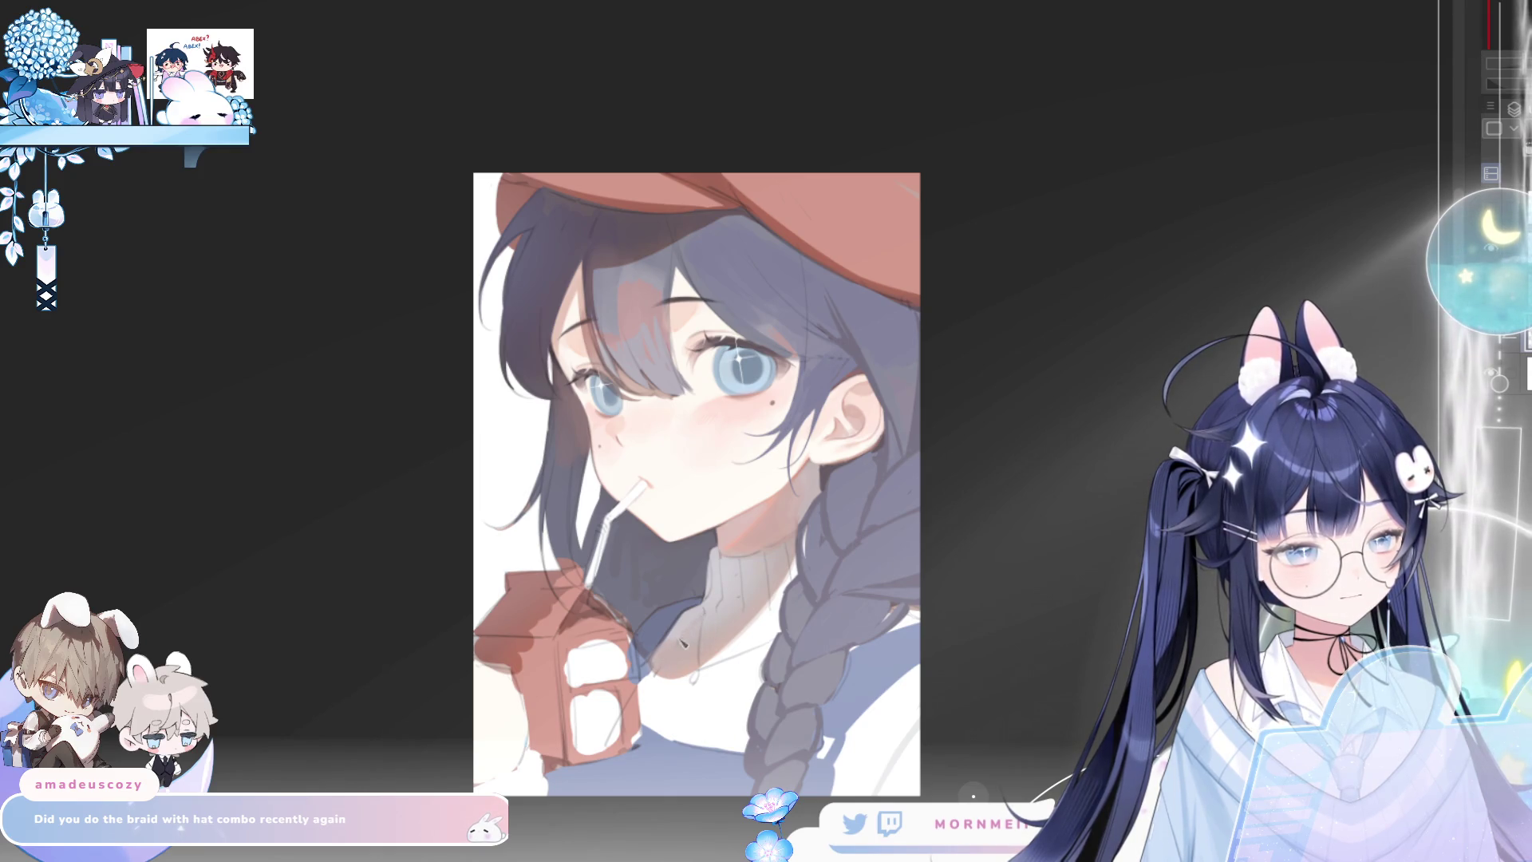
key("h")
key("h")
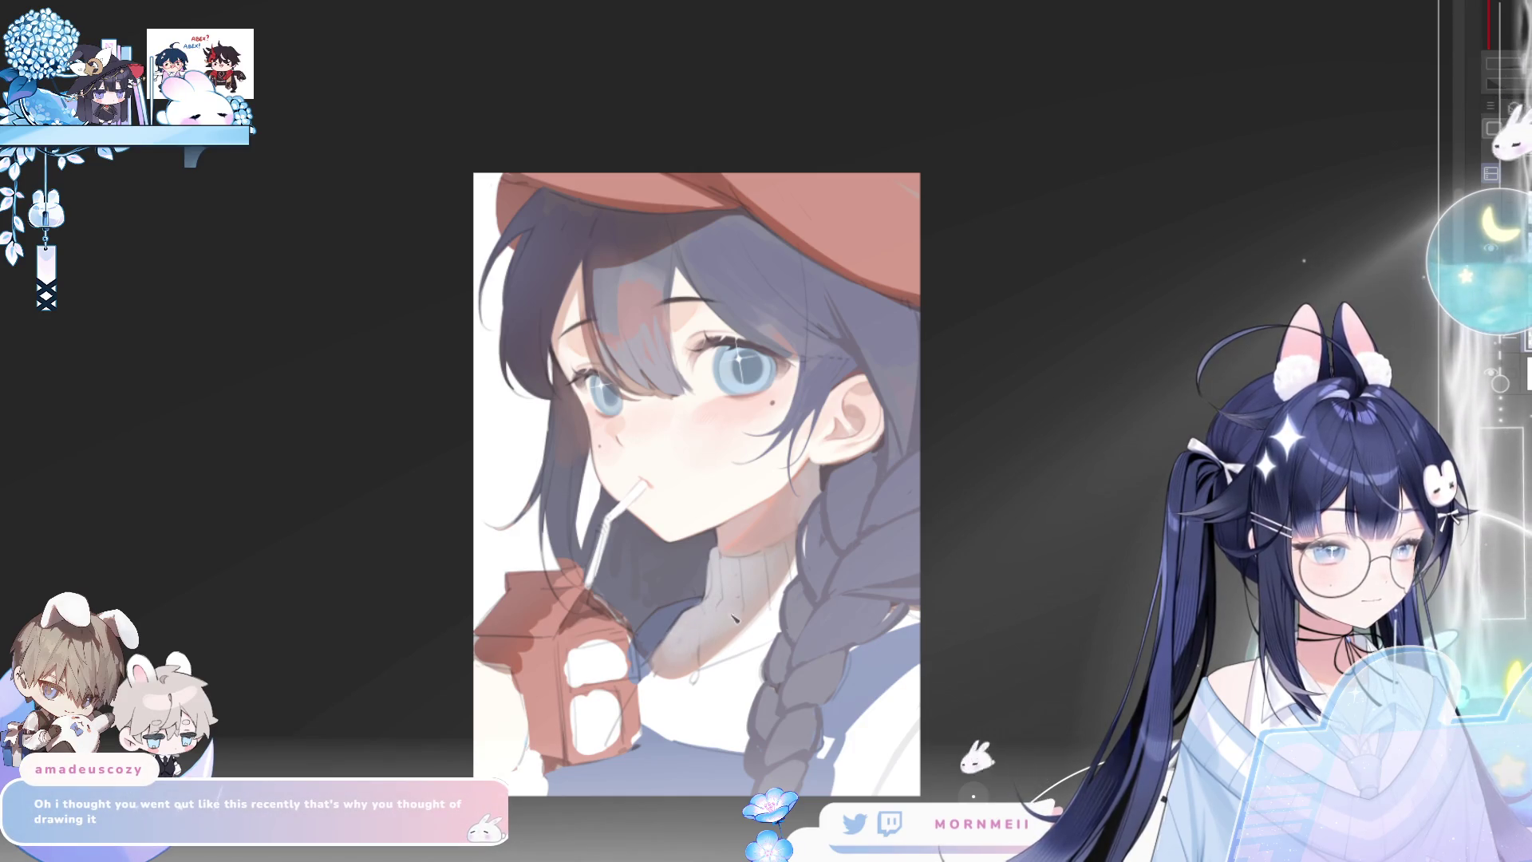
key("h")
key("h")
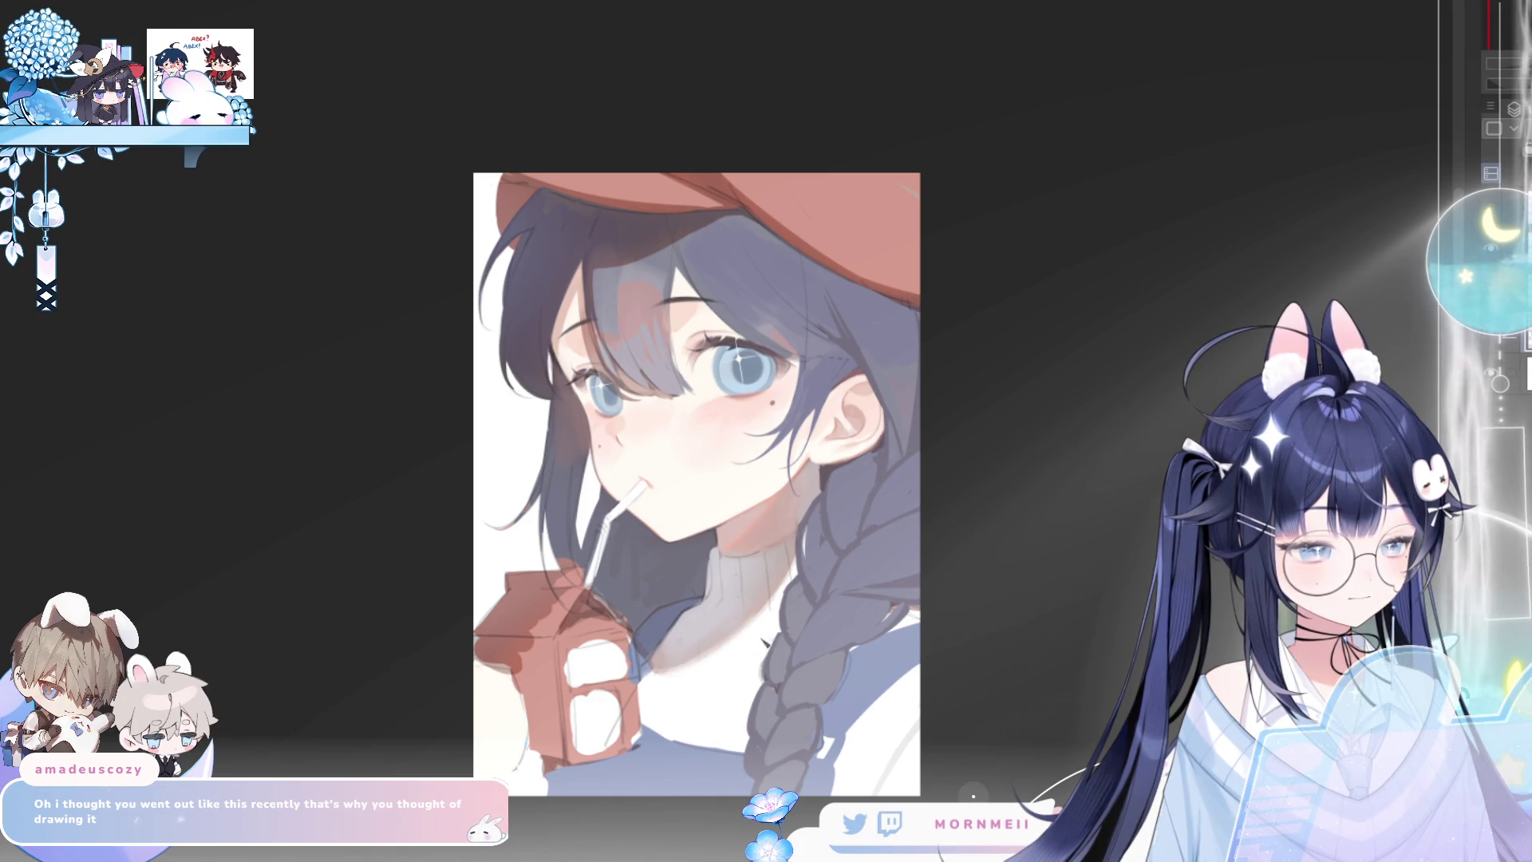
Zoom in and paint light highlights on the hair over the left eye
key("h")
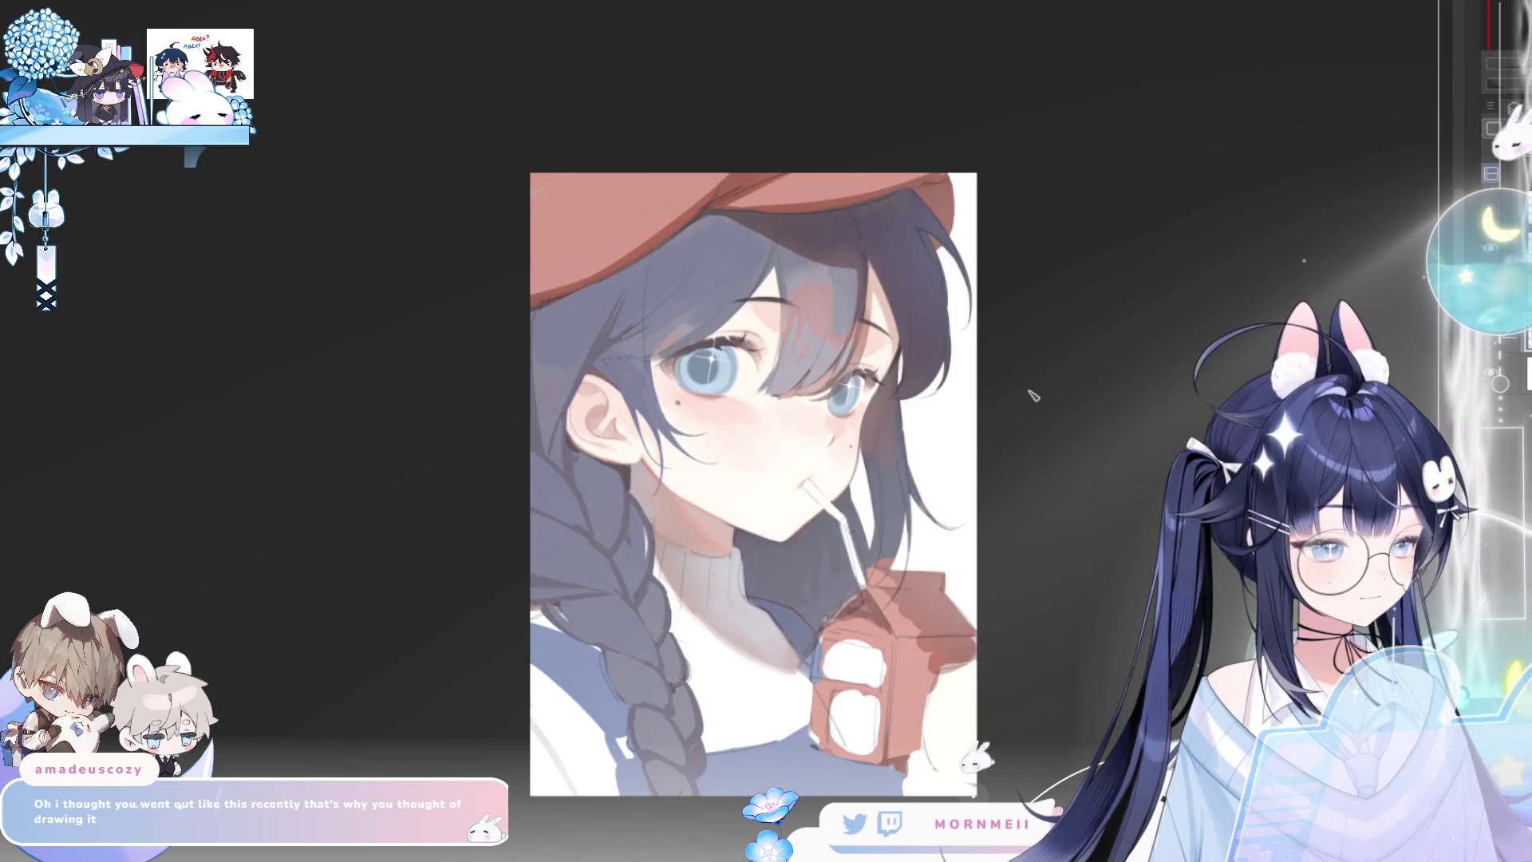
key("h")
key("h")
key("h")
scroll(708, 617, "up", 5)
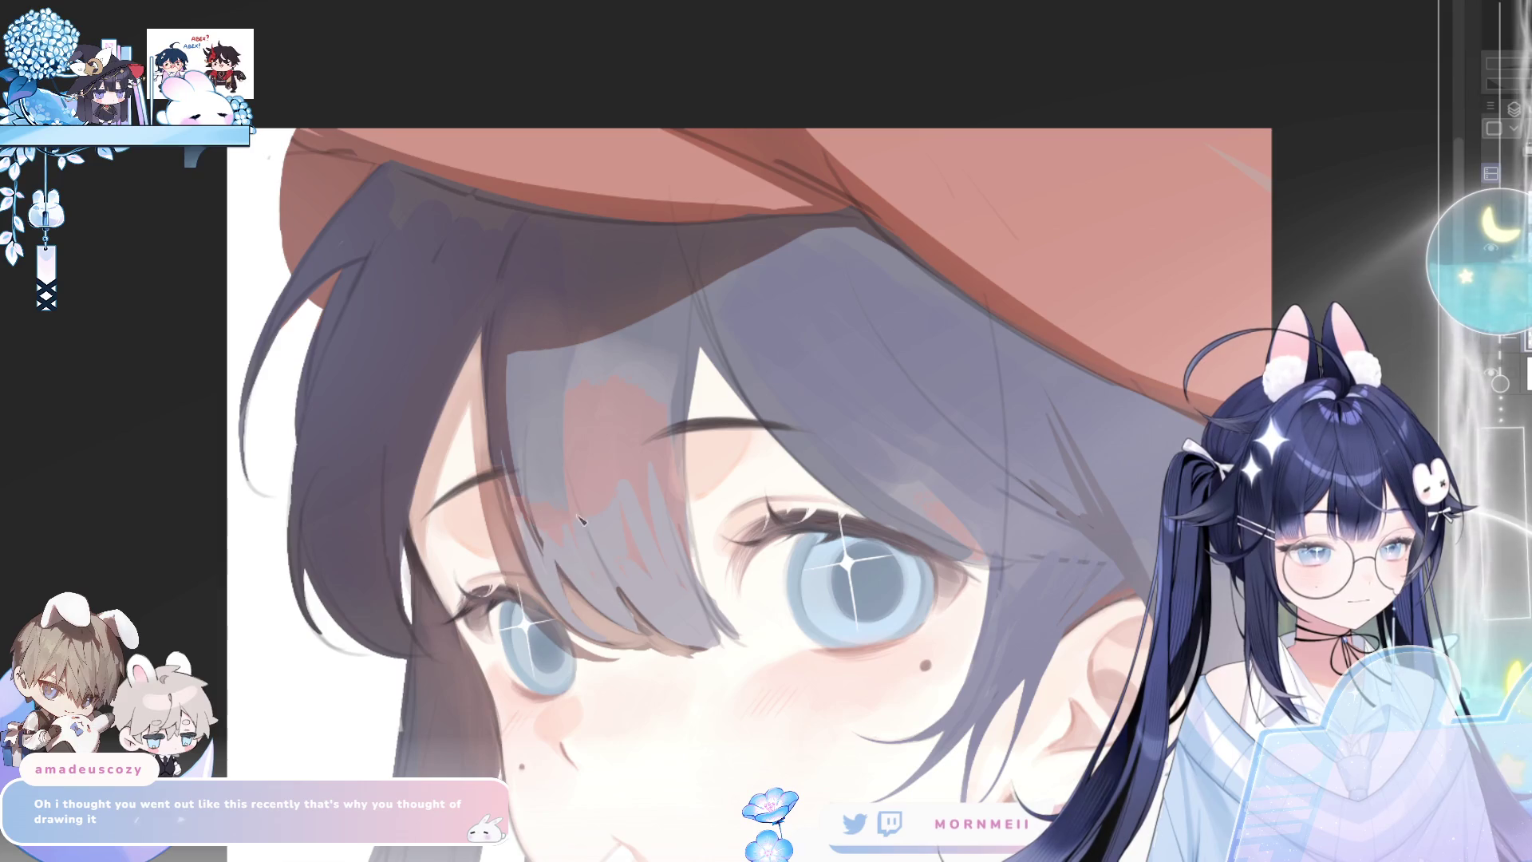
left_click_drag(604, 608, 614, 581)
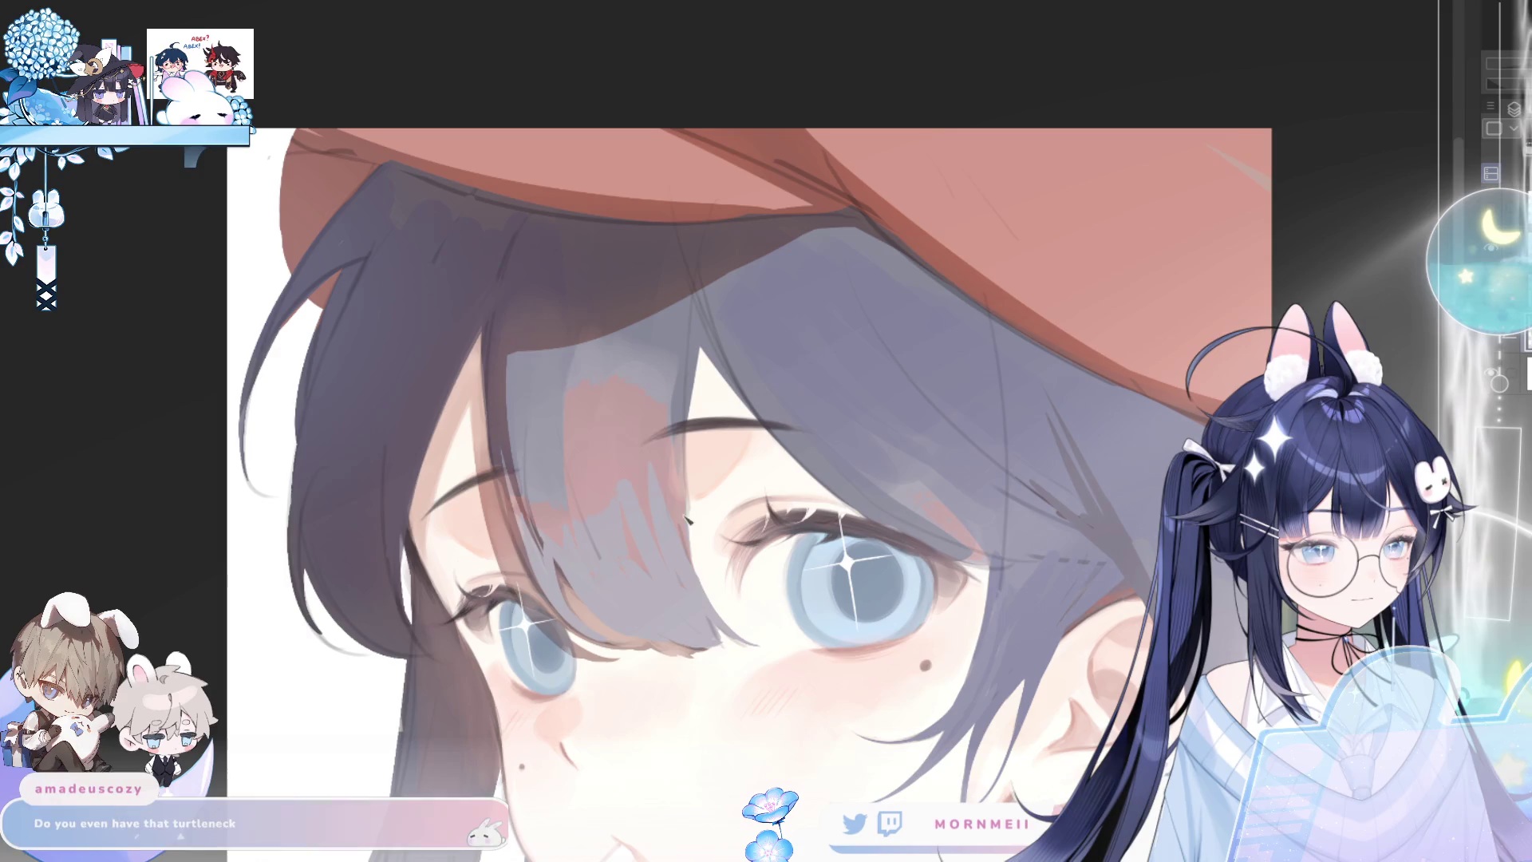
Draw and refine a thin dark hair strand, check it mirrored, then zoom out
left_click_drag(691, 365, 696, 553)
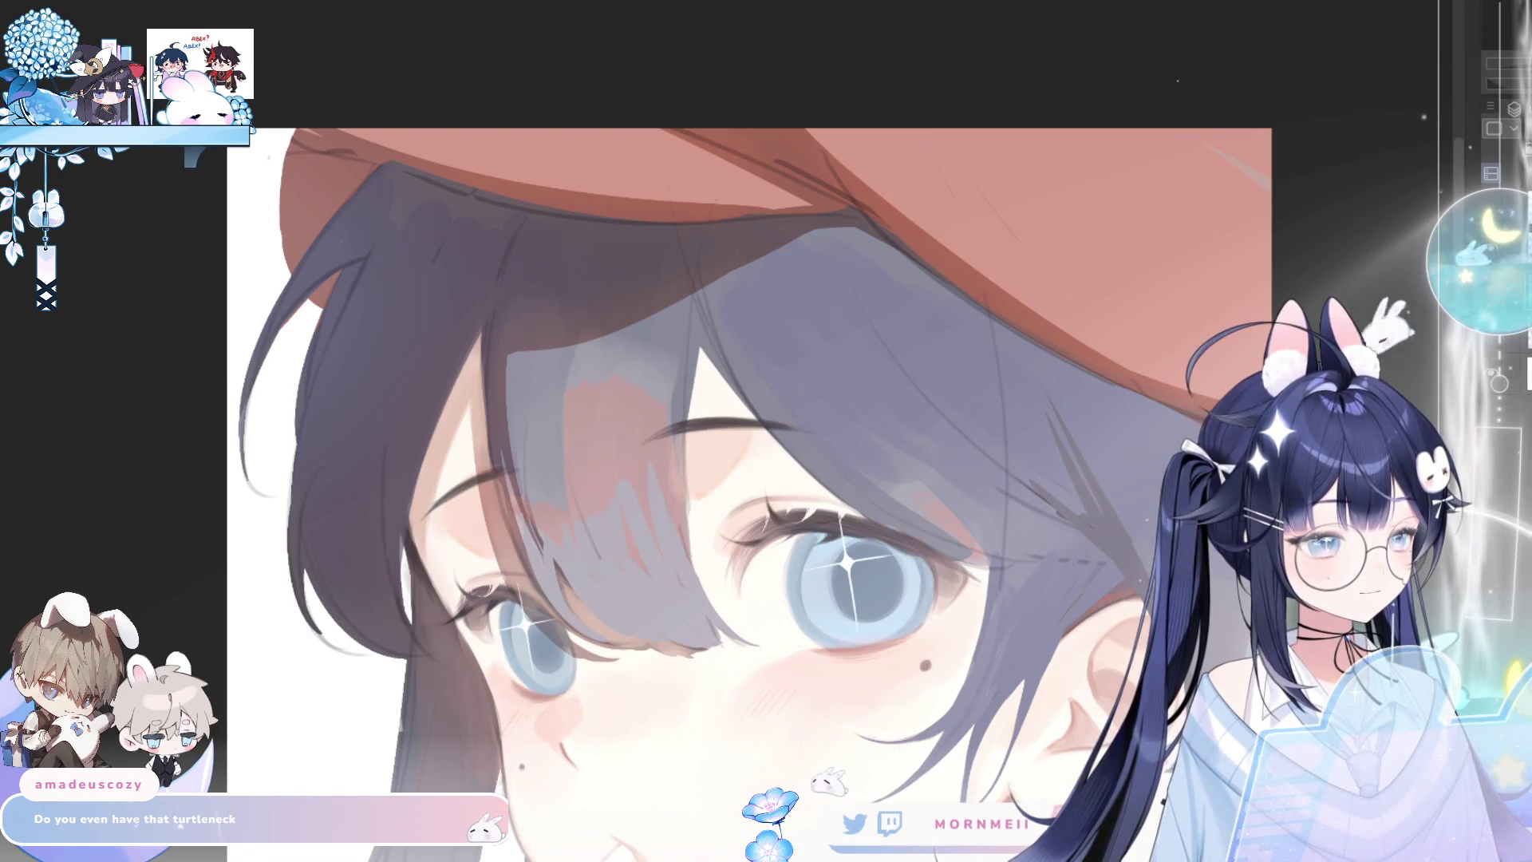
left_click_drag(696, 351, 693, 543)
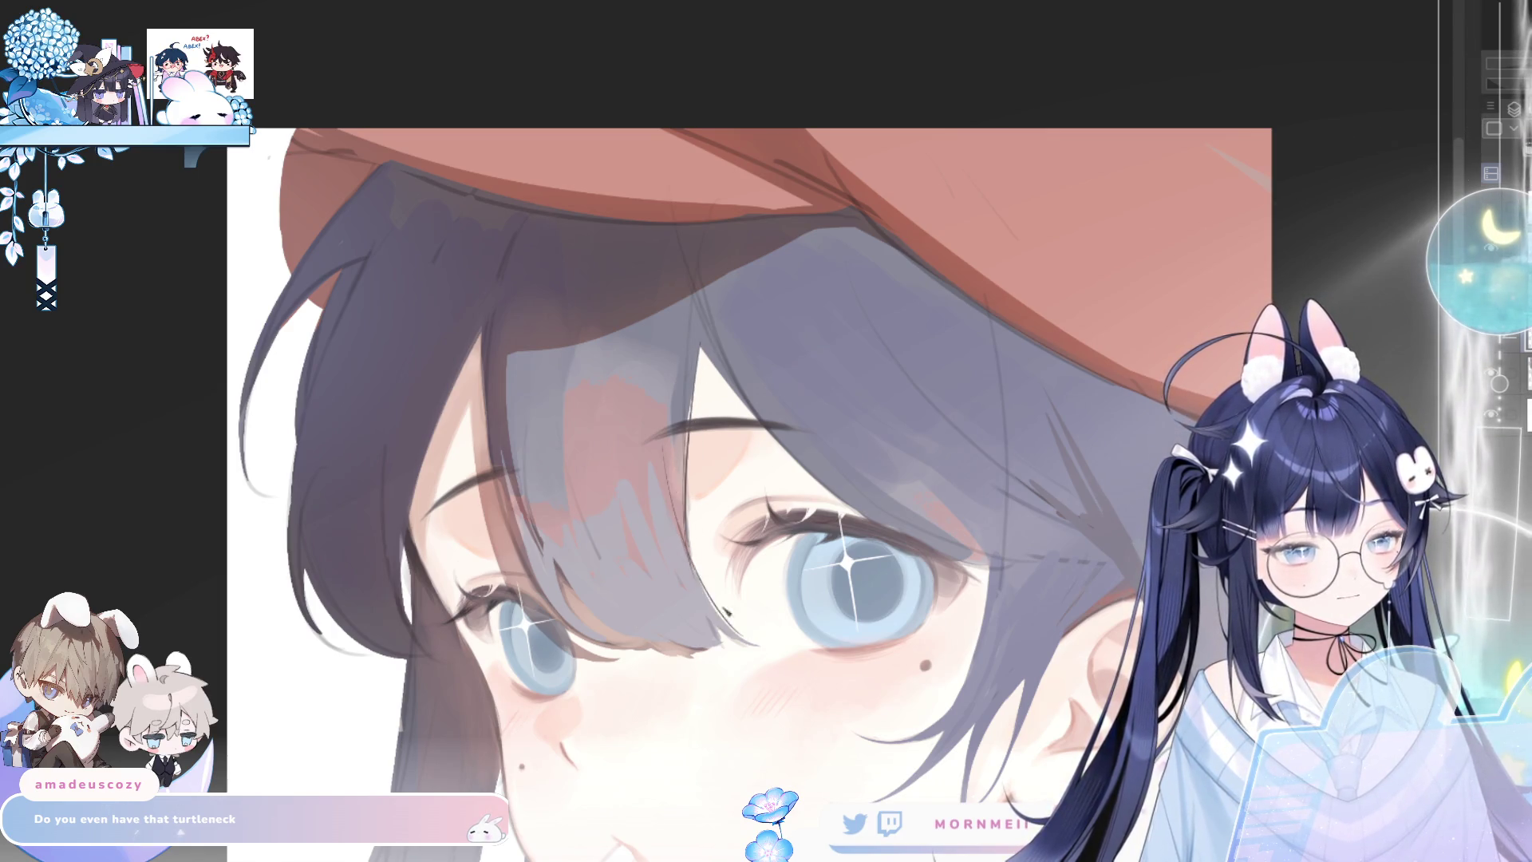
key("h")
key("h")
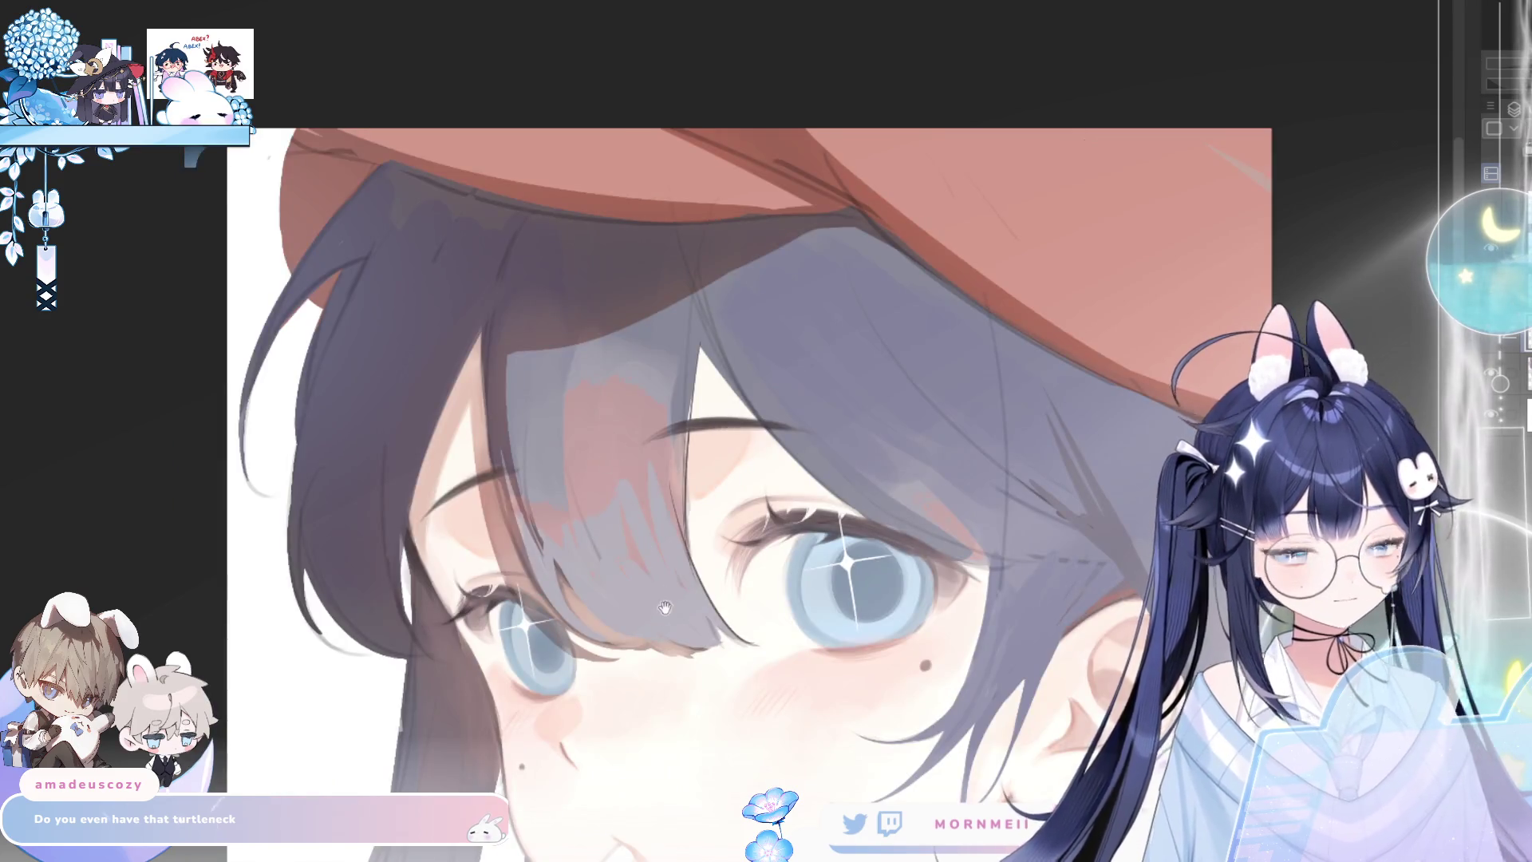
left_click_drag(662, 602, 506, 494)
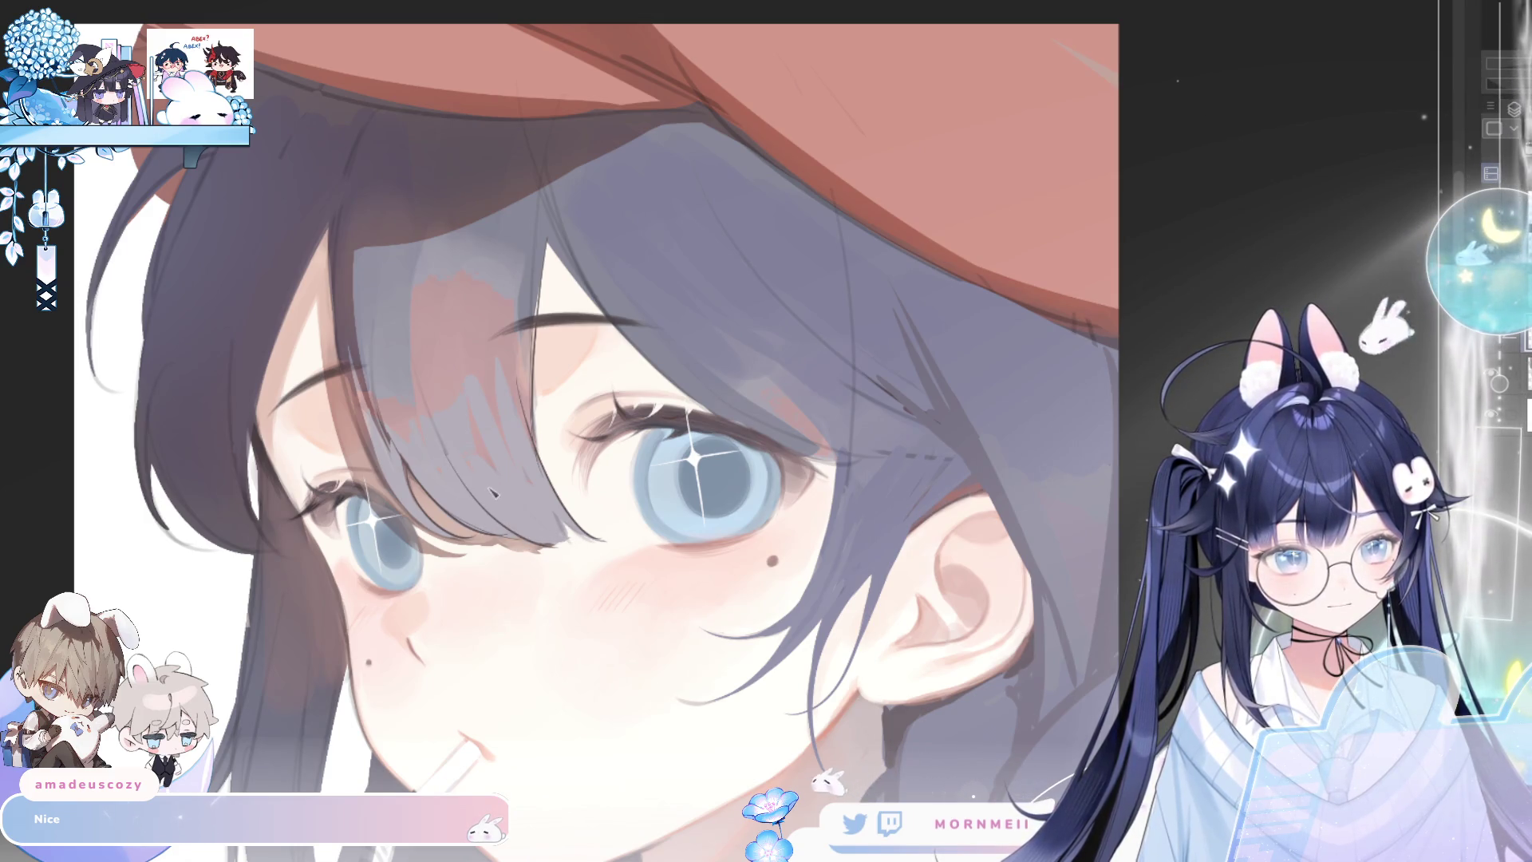
key("h")
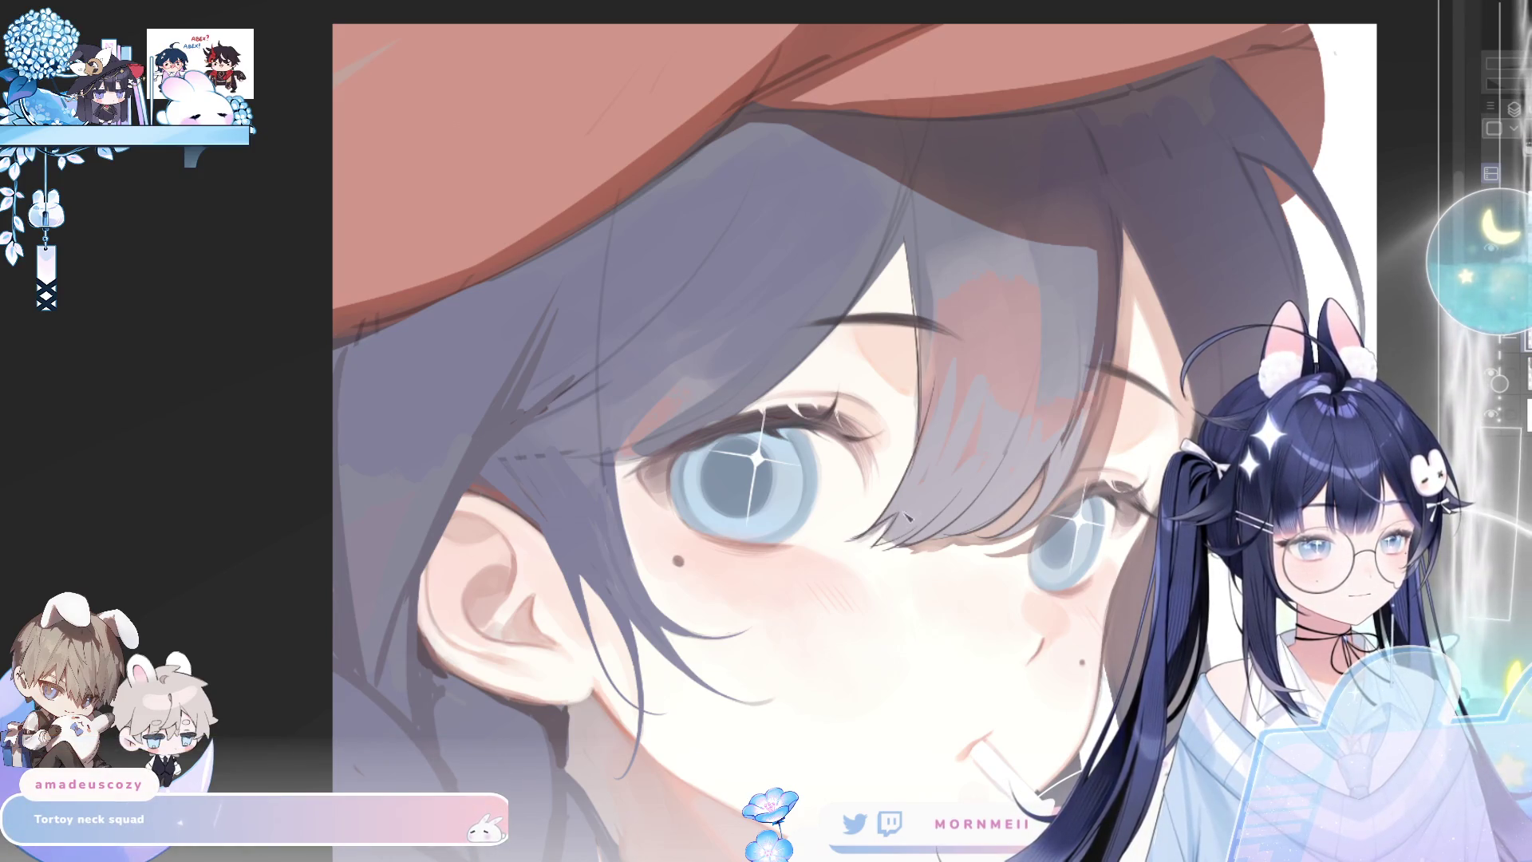
key("ctrl+minus")
key("h")
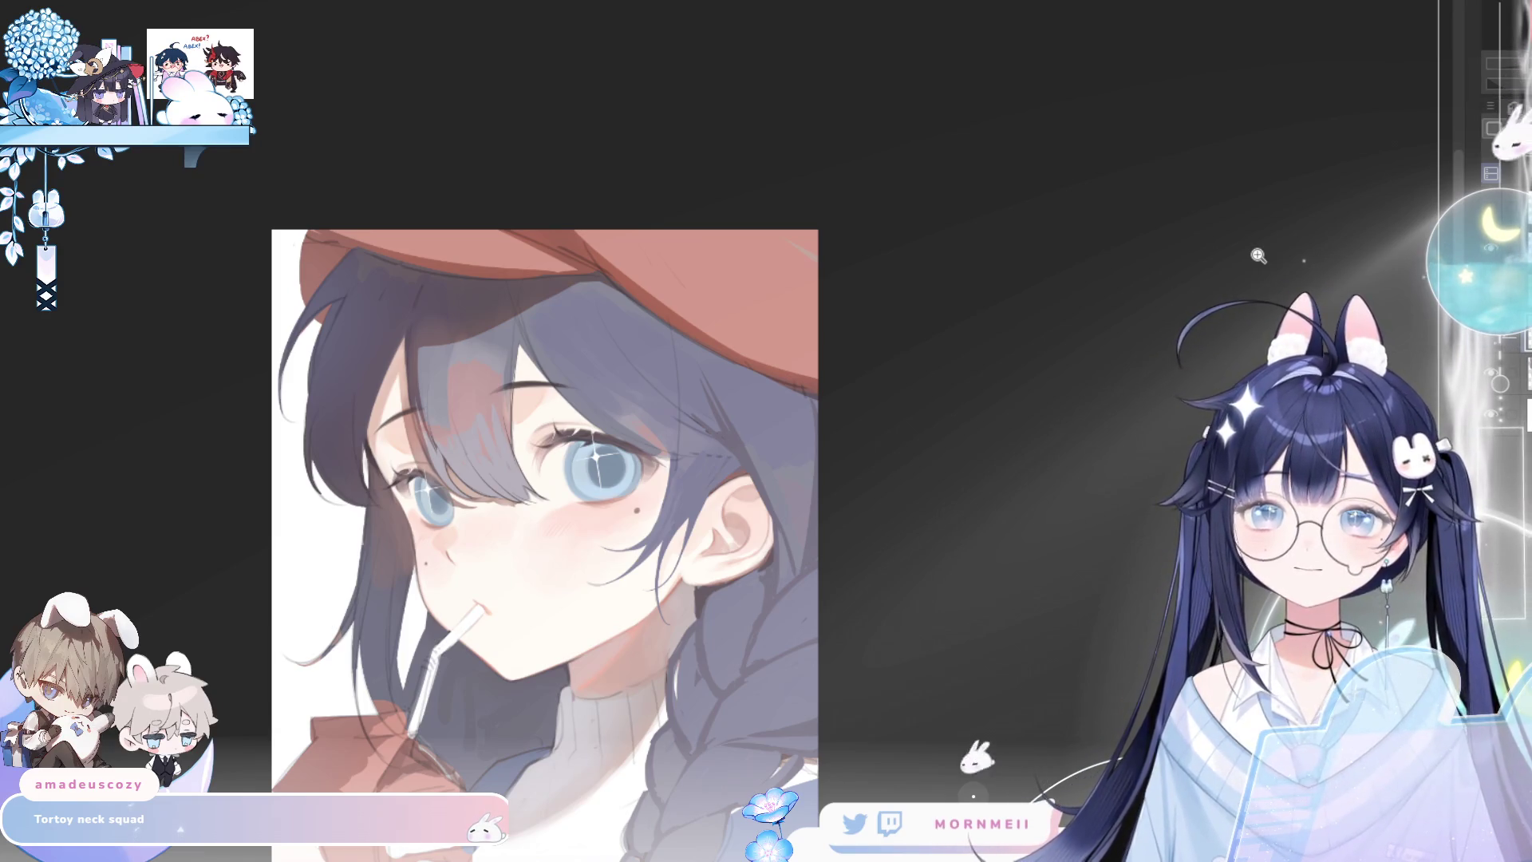
Zoom in on the hair beside the right eye and check the close-up mirrored
left_click(526, 445)
left_click(526, 445)
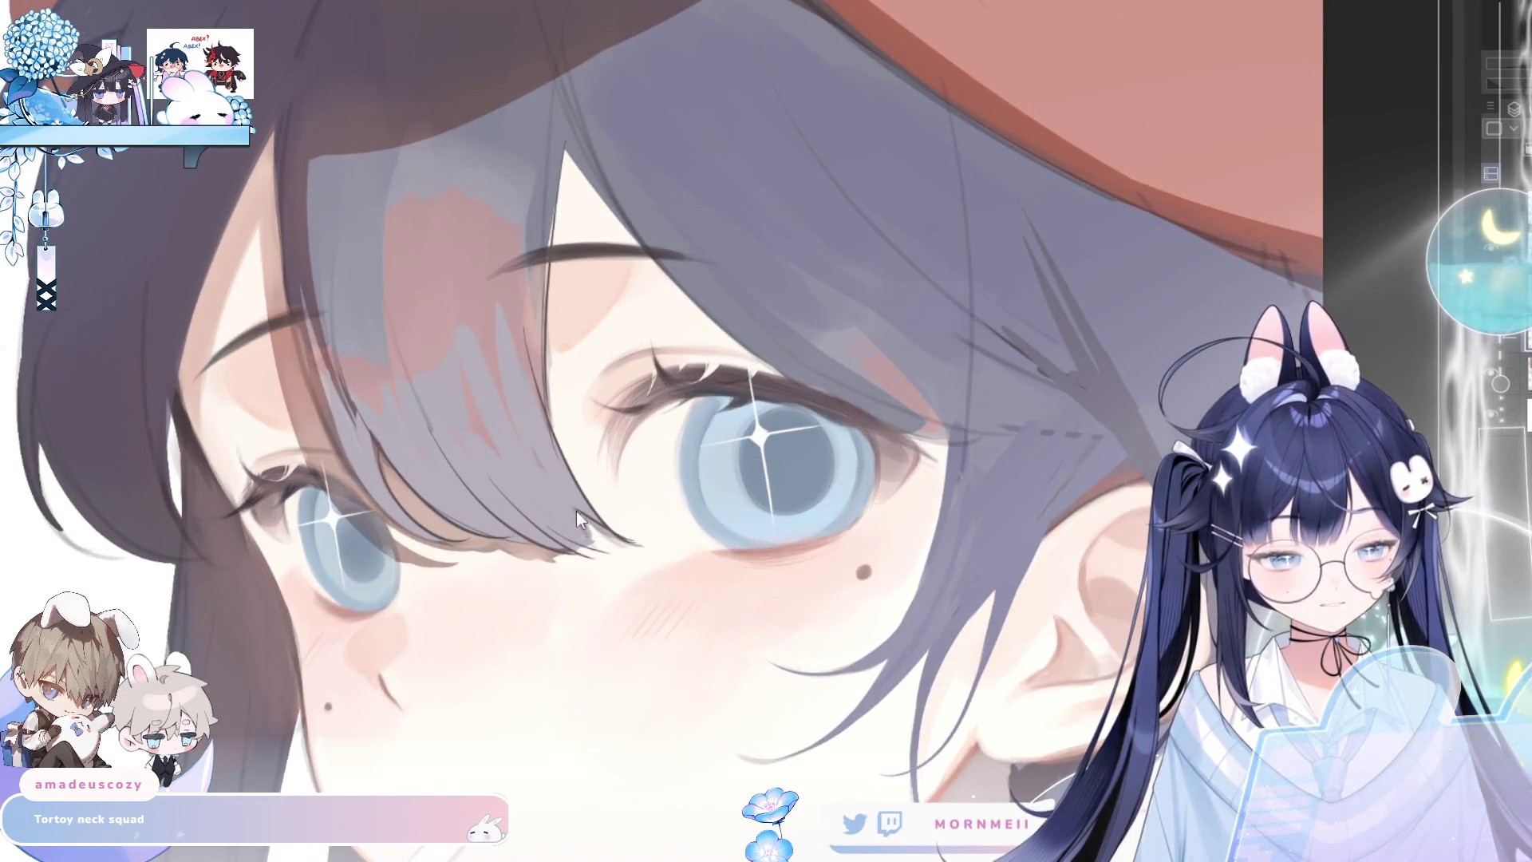
key("h")
key("h")
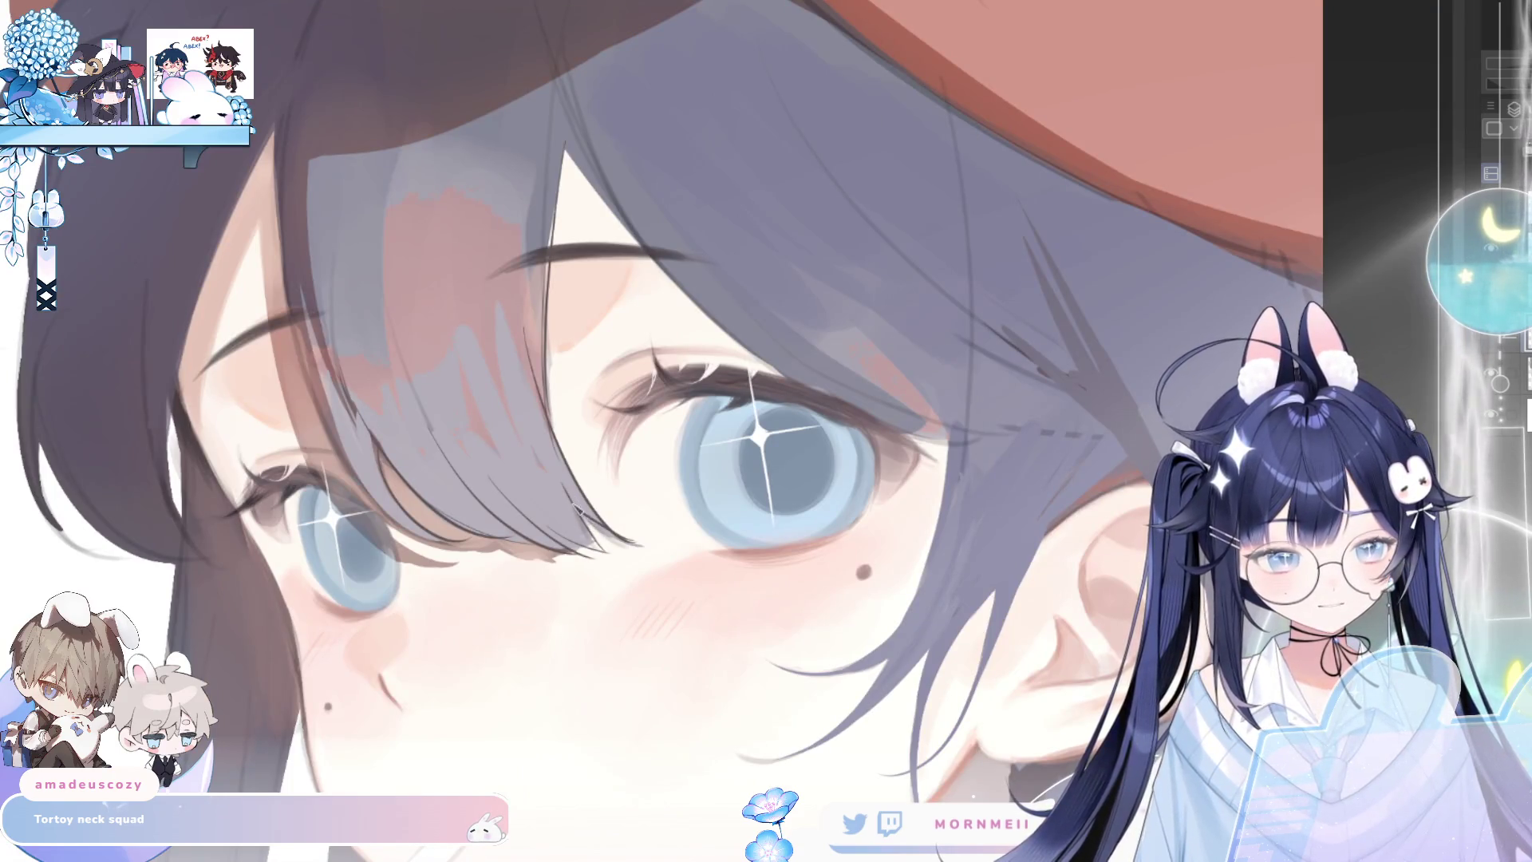
key("h")
key("h")
left_click_drag(648, 449, 732, 593)
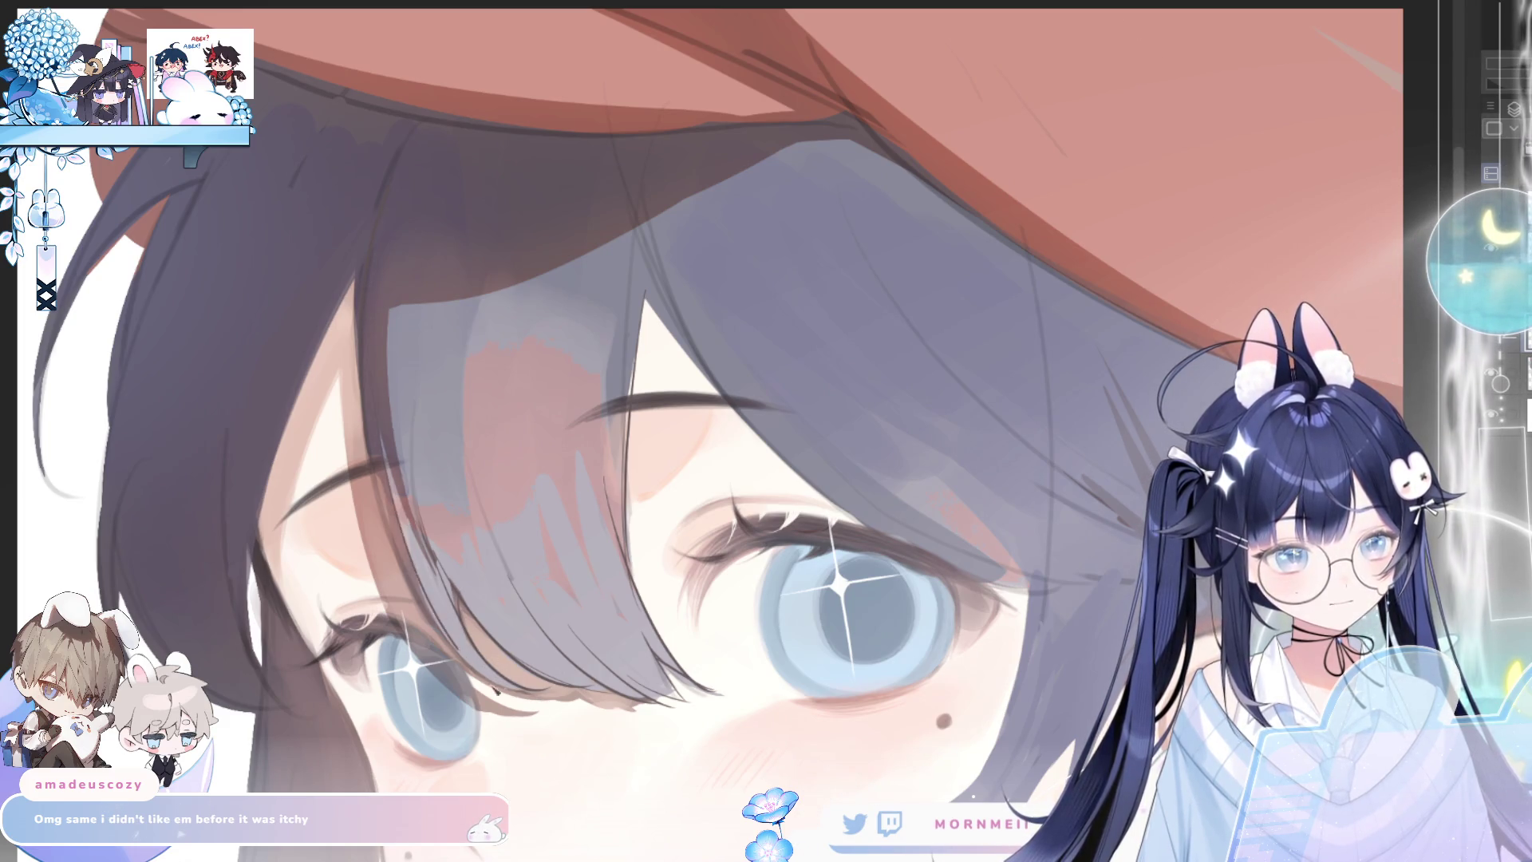
scroll(805, 253, "down", 3)
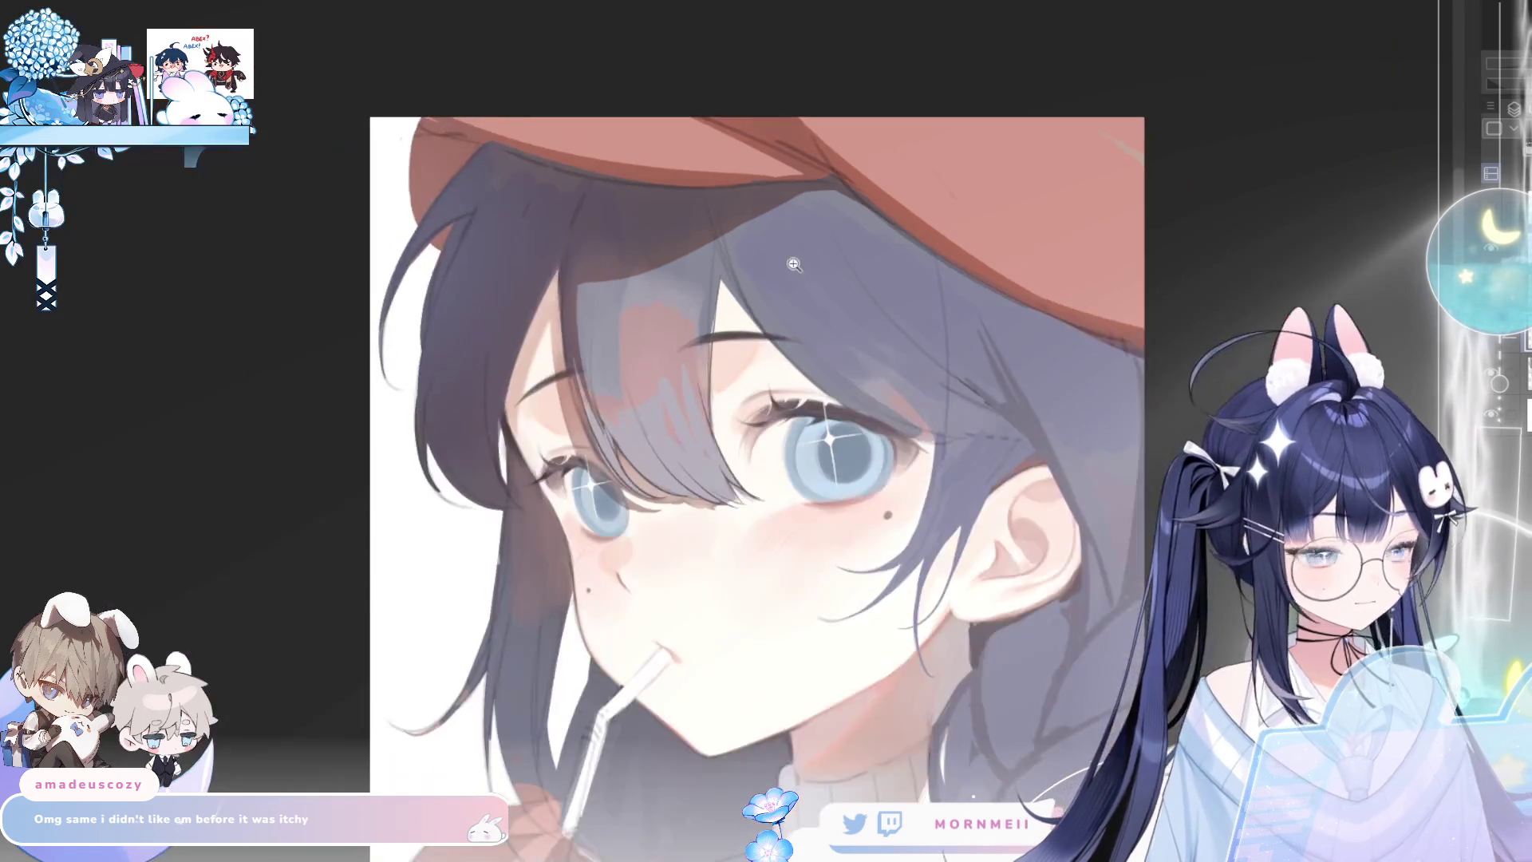
scroll(985, 247, "up", 2)
key("h")
key("h")
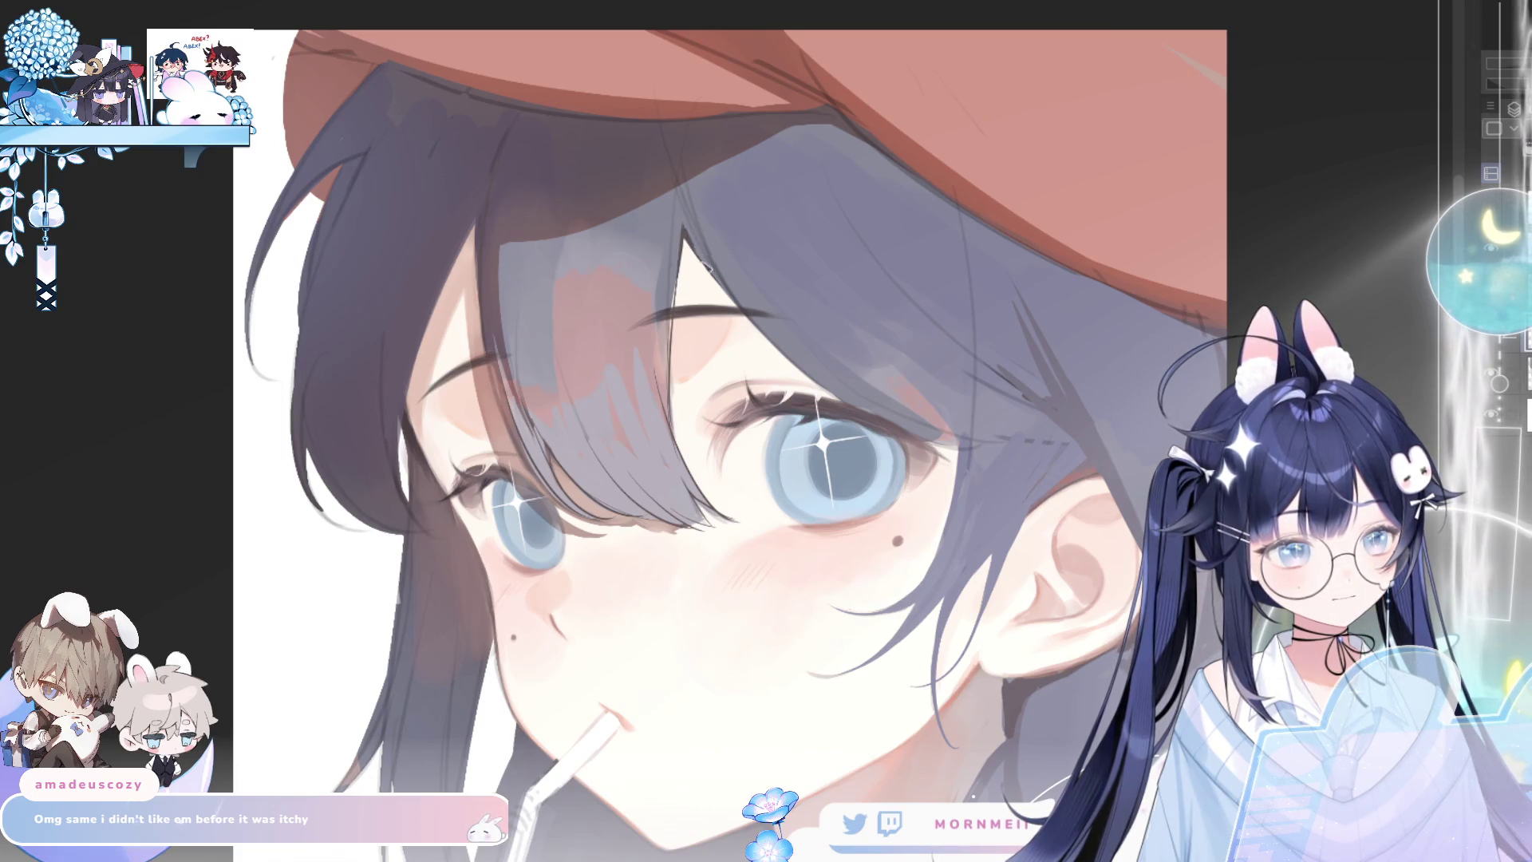
key("h")
key("h")
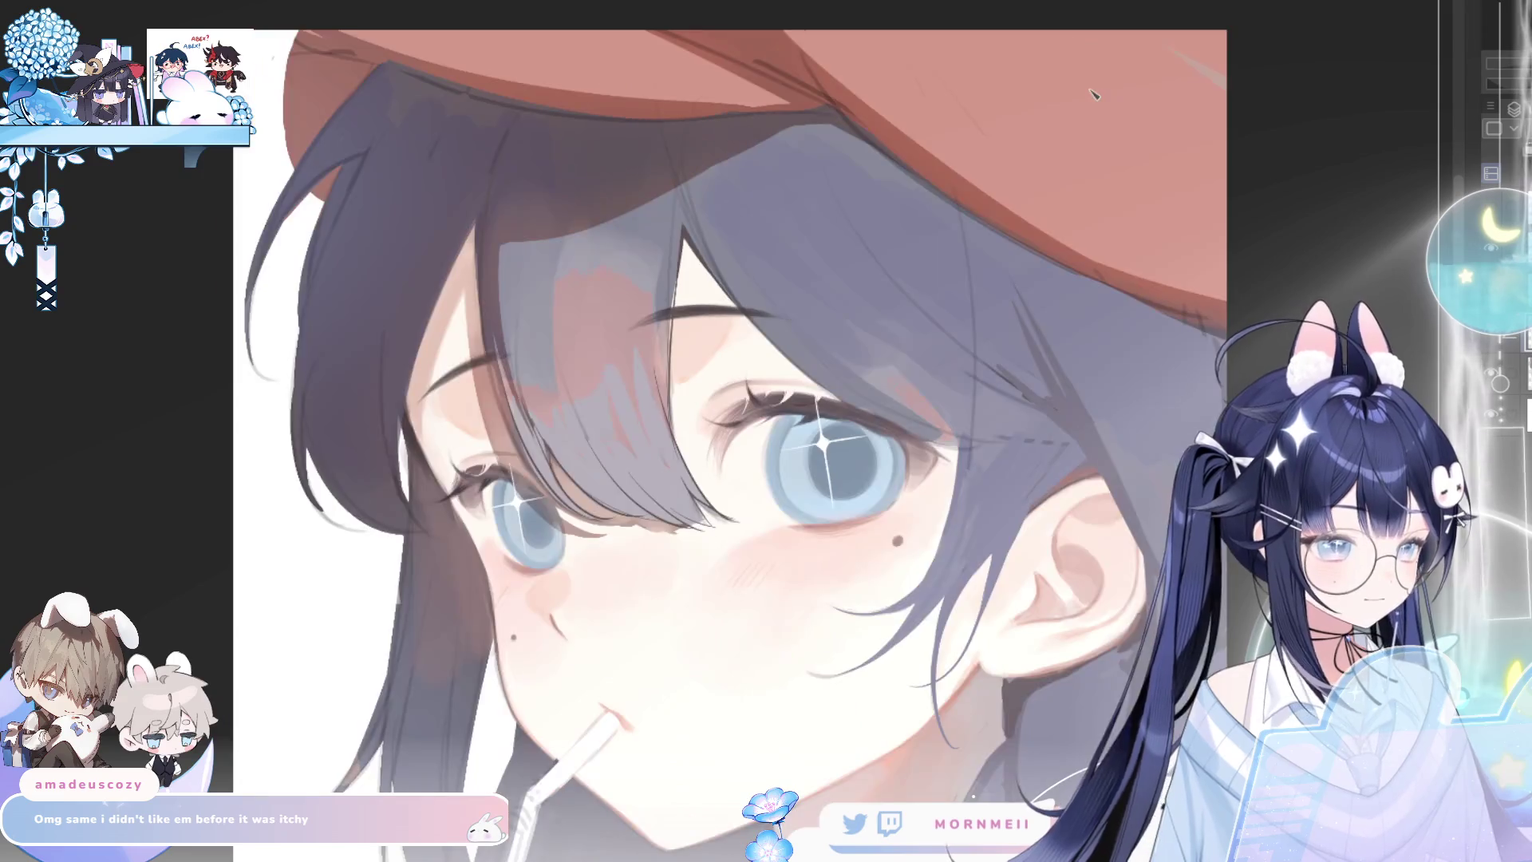
Draw a crisp dark line along the hair edge, comparing it with undo and redo
scroll(947, 58, "down", 3)
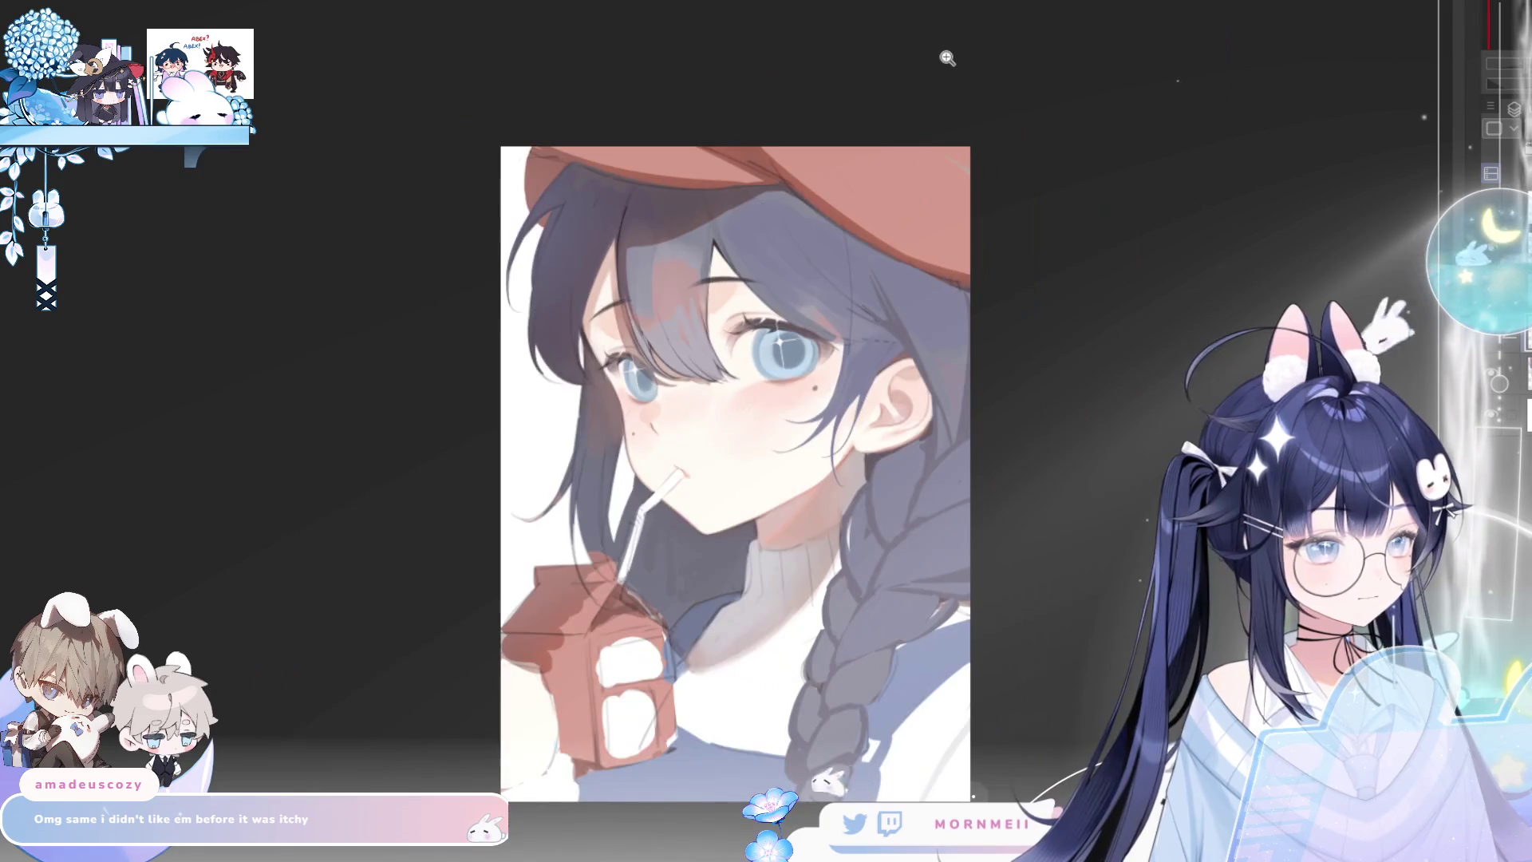
key("h")
key("h")
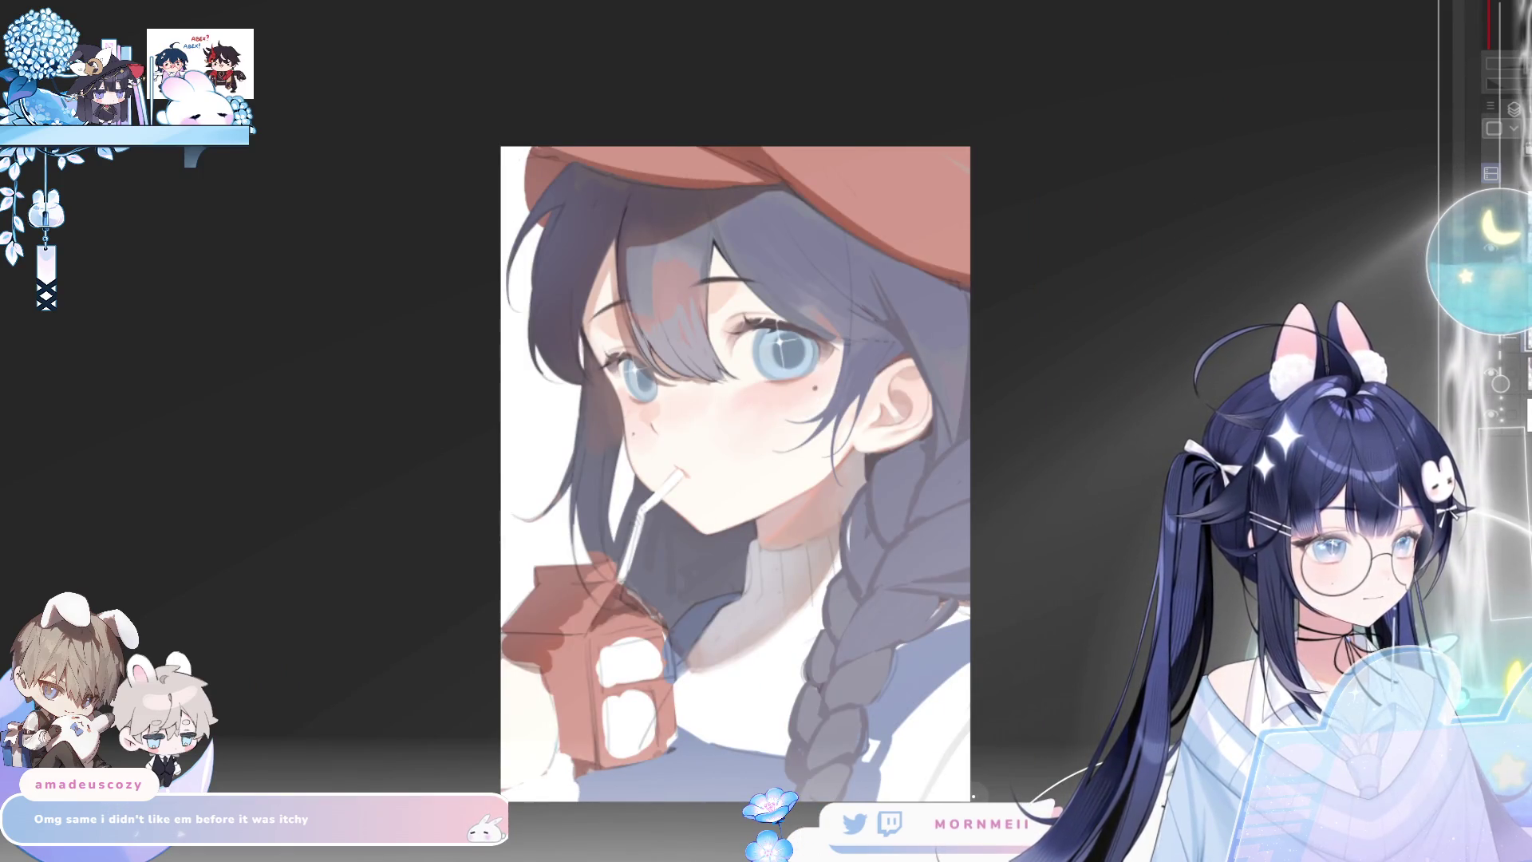
scroll(722, 275, "up", 3)
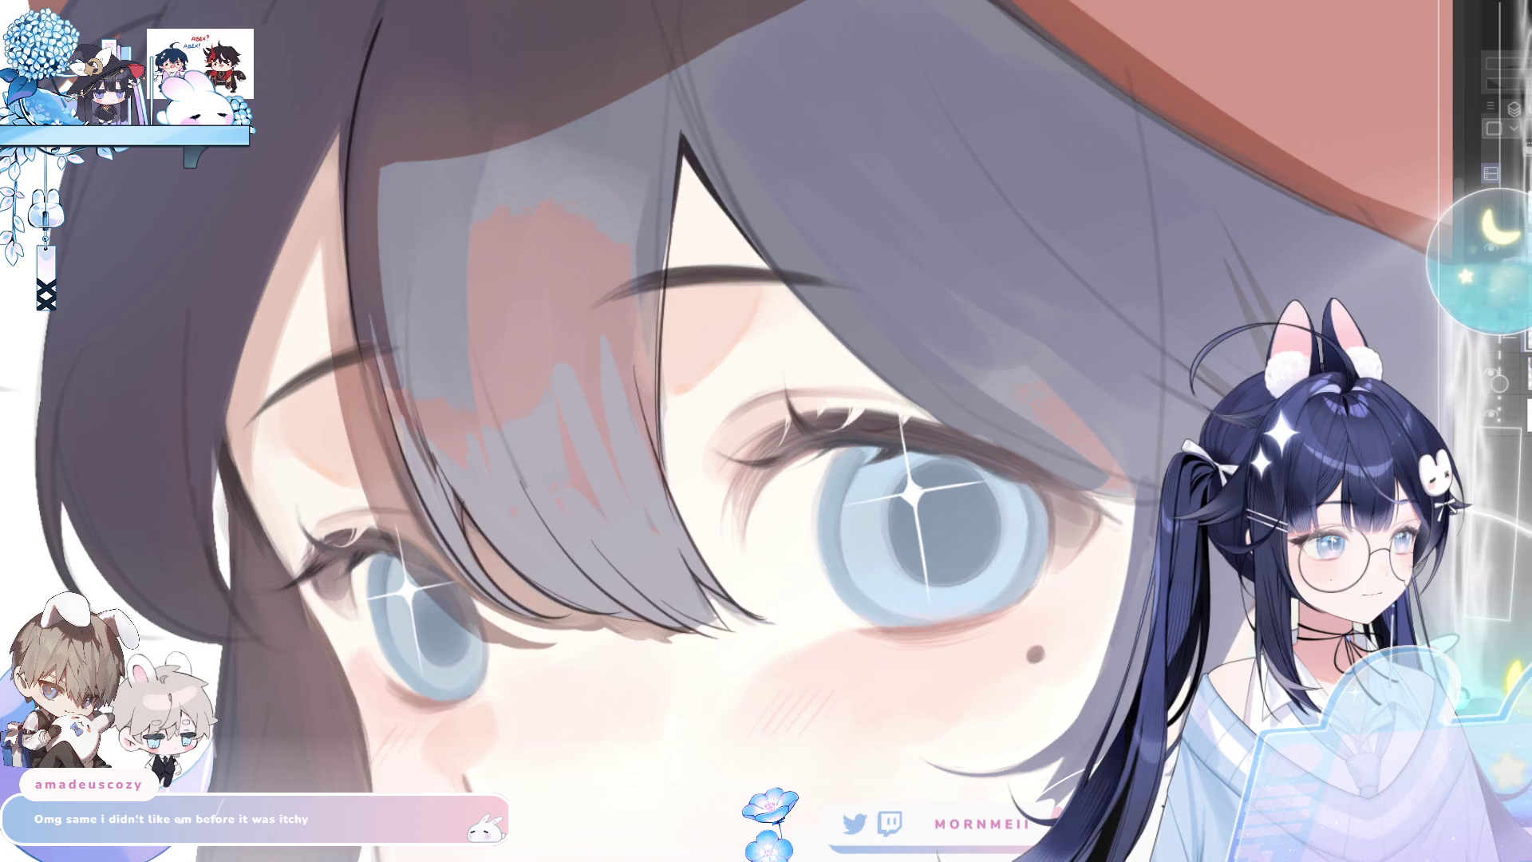
key("h")
key("h")
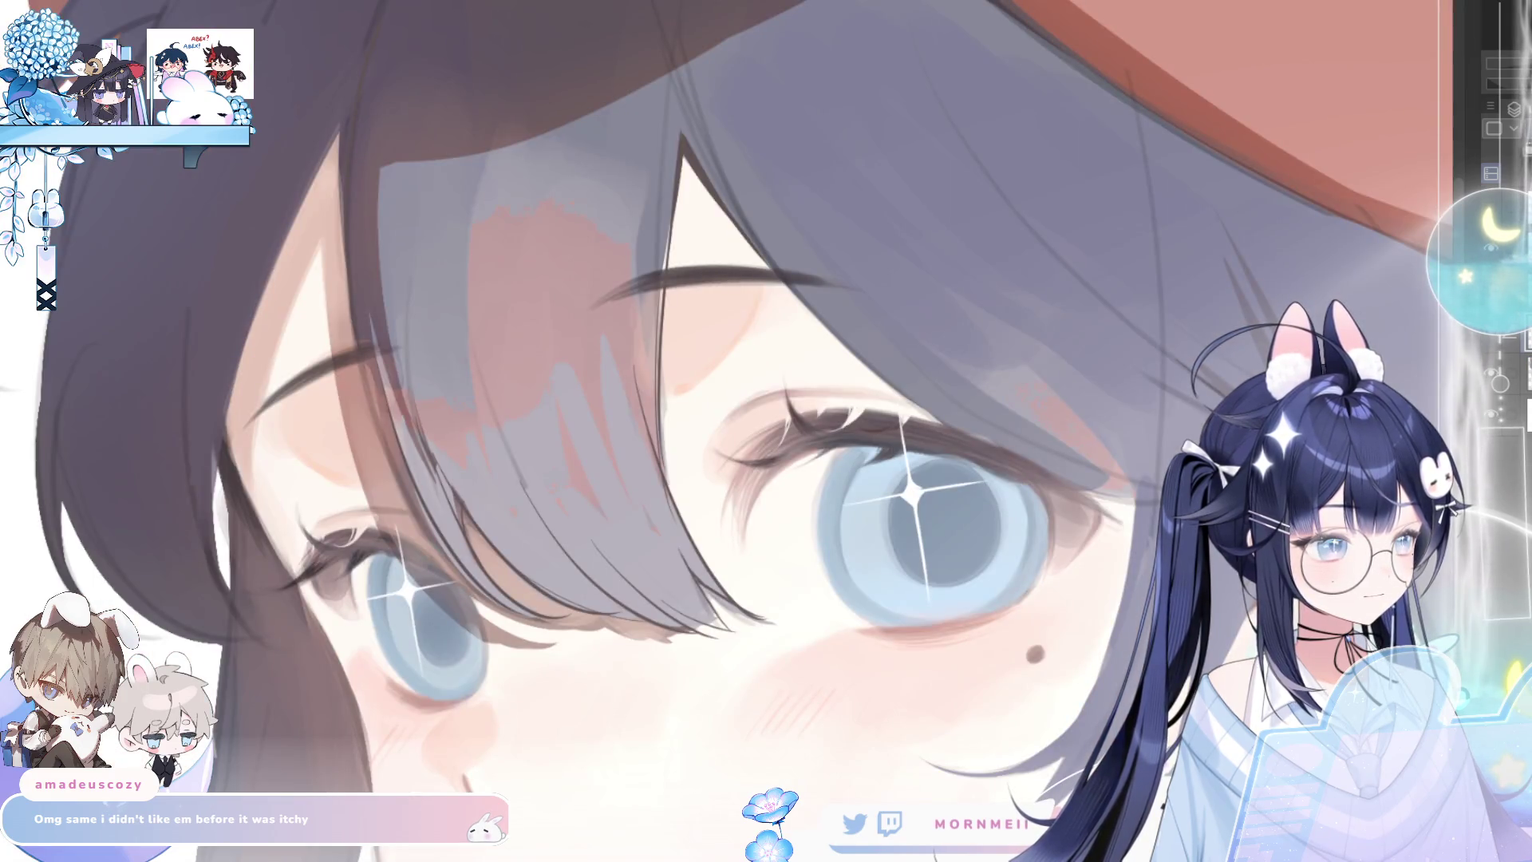
left_click_drag(379, 18, 344, 356)
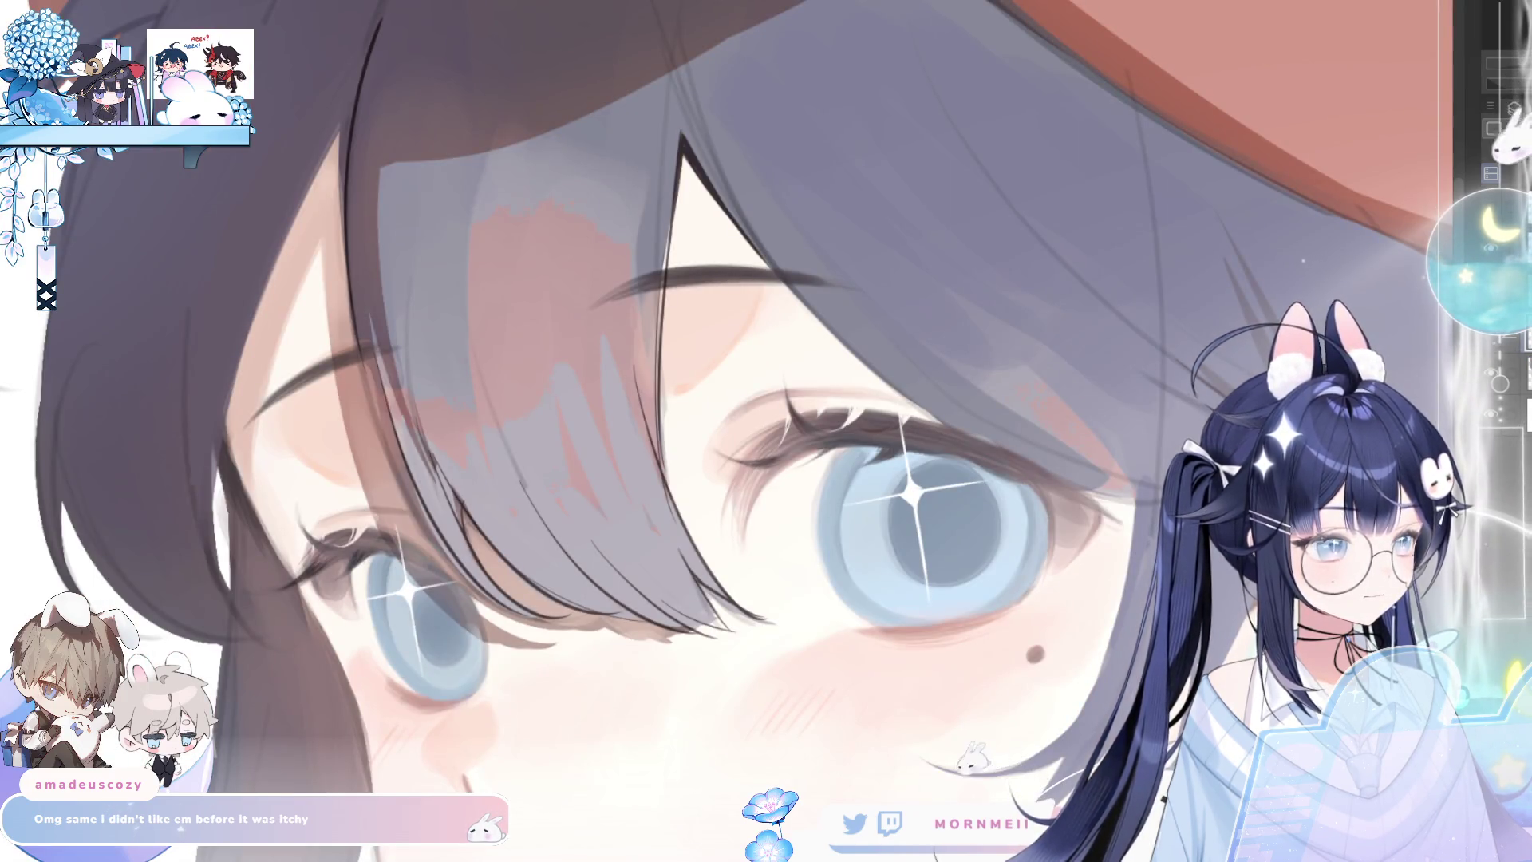
key("ctrl+z")
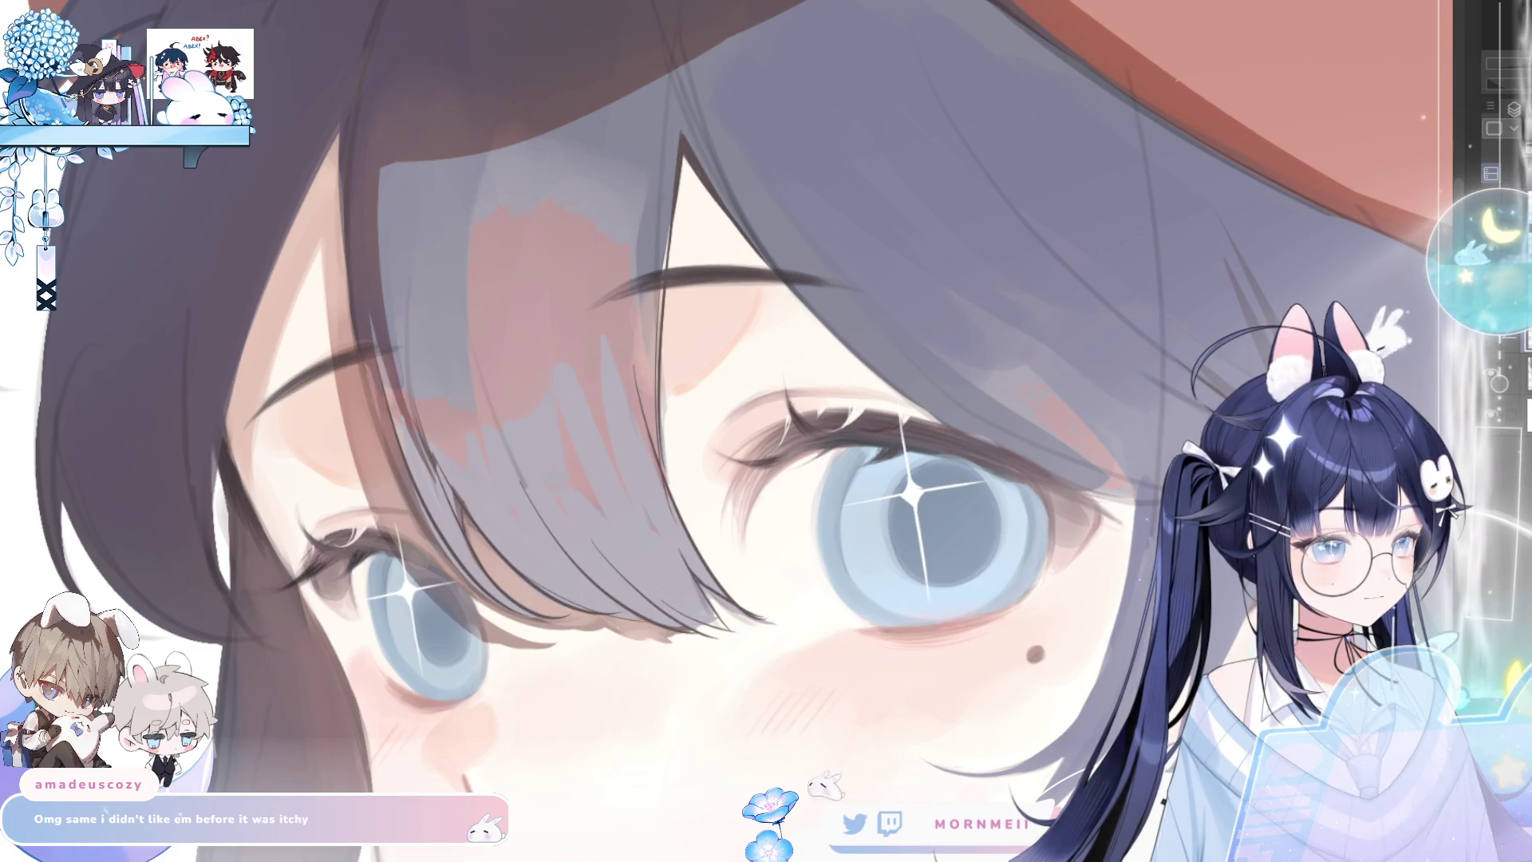
key("ctrl+y")
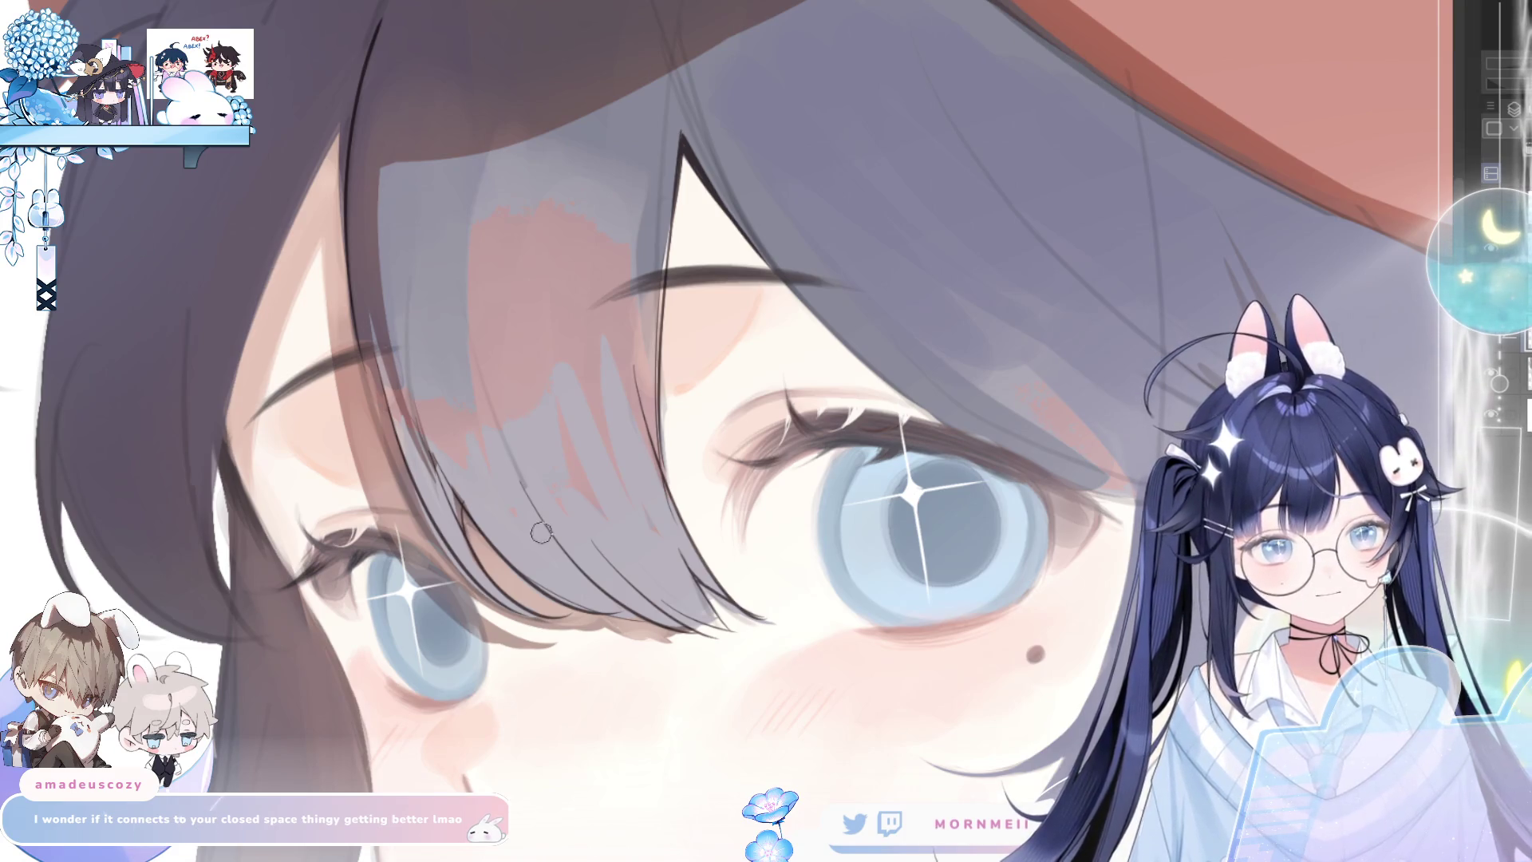
Enlarge the brush considerably and fit the whole illustration in view
left_click_drag(461, 573, 643, 533)
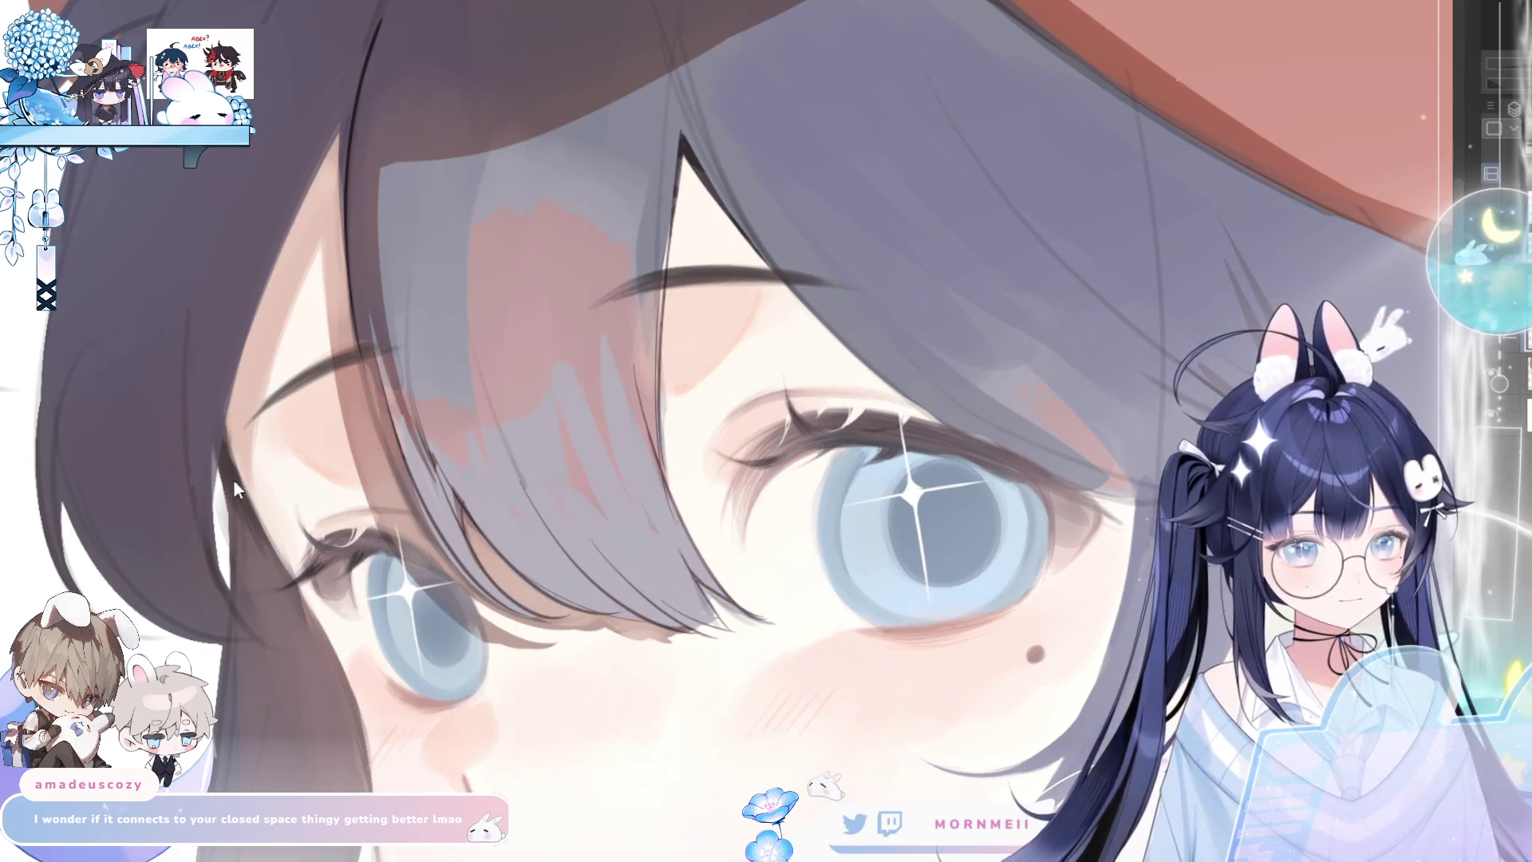
left_click_drag(499, 605, 724, 605)
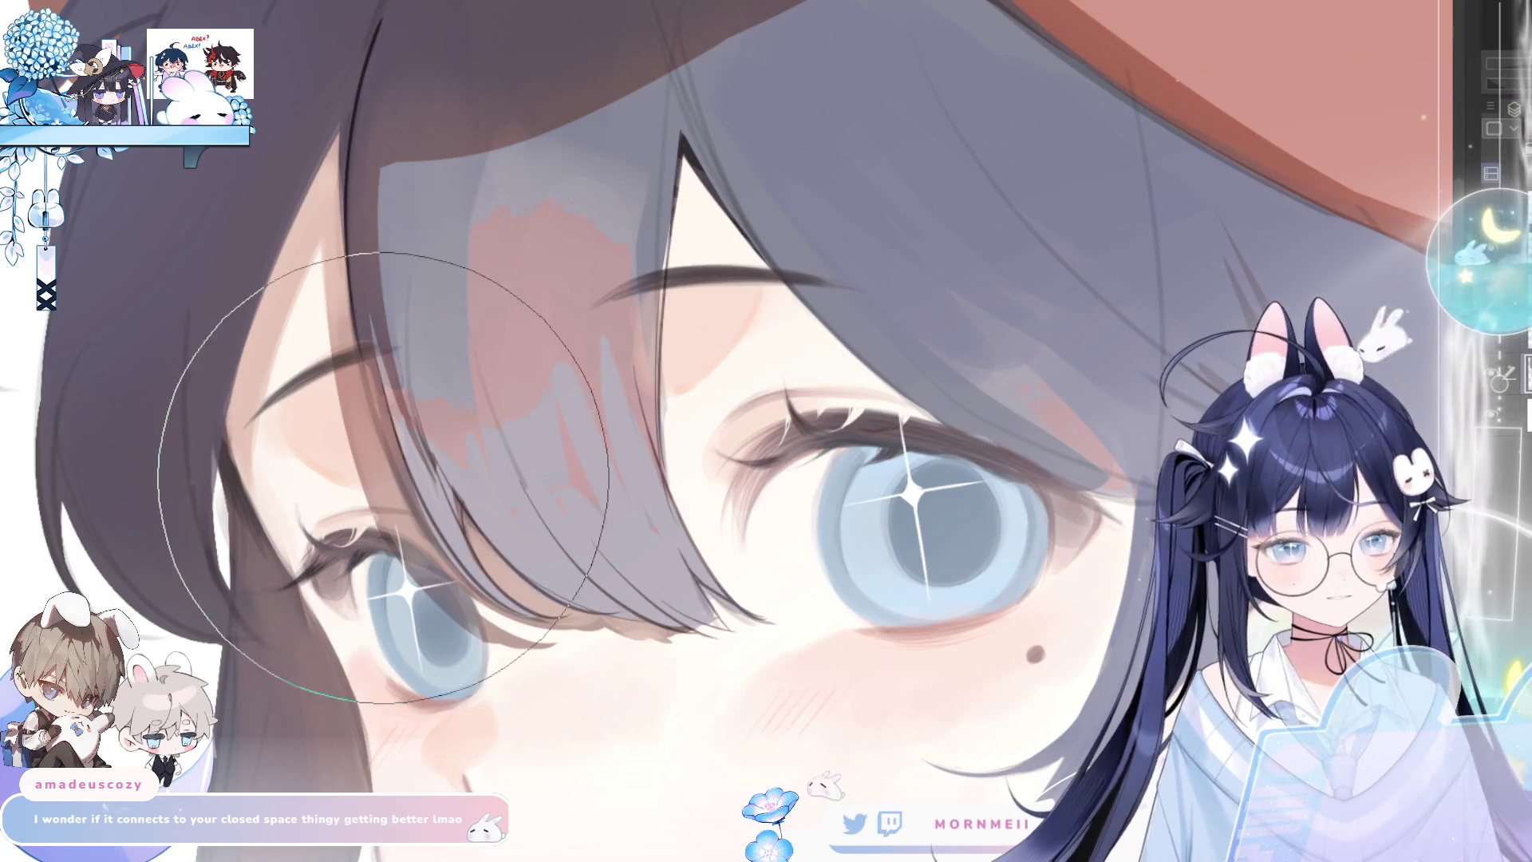
key("ctrl+0")
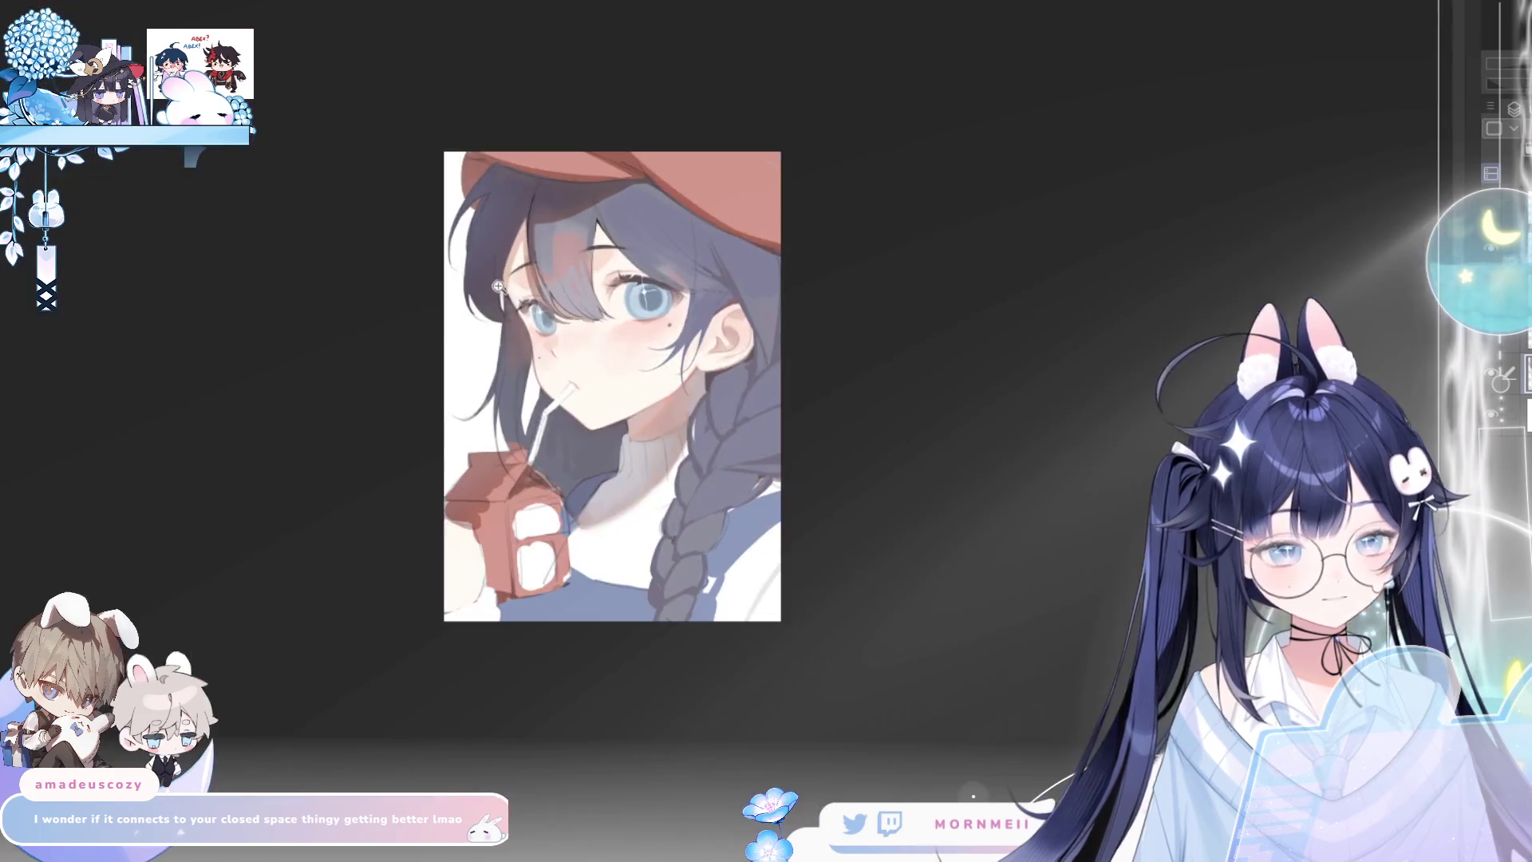
Zoom in on the beret and eyes, shift up to the eyes, and check them mirrored
left_click(988, 75)
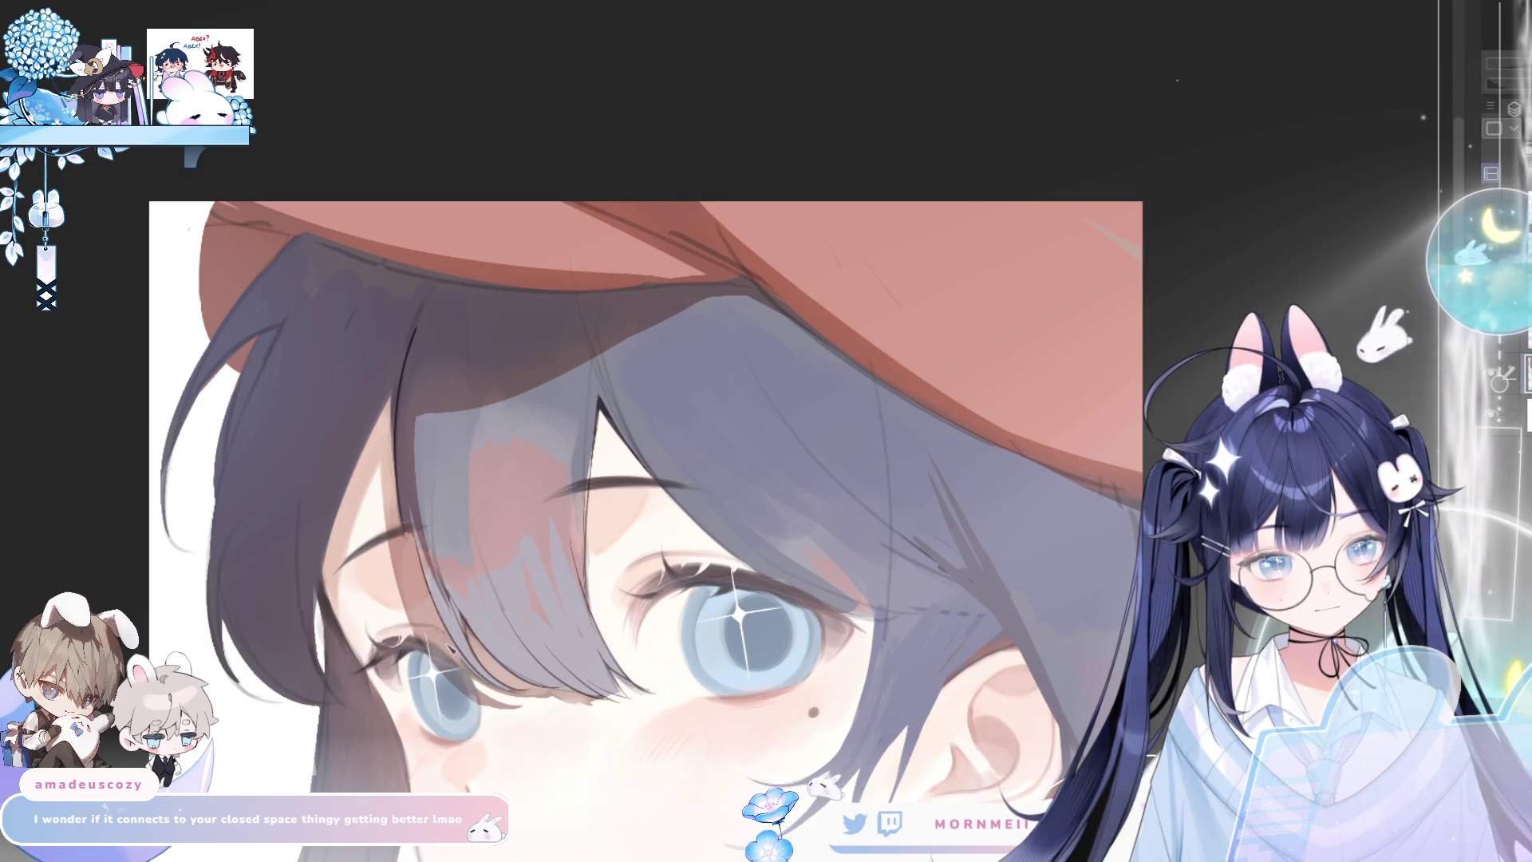
left_click_drag(816, 333, 832, 185)
key("h")
key("h")
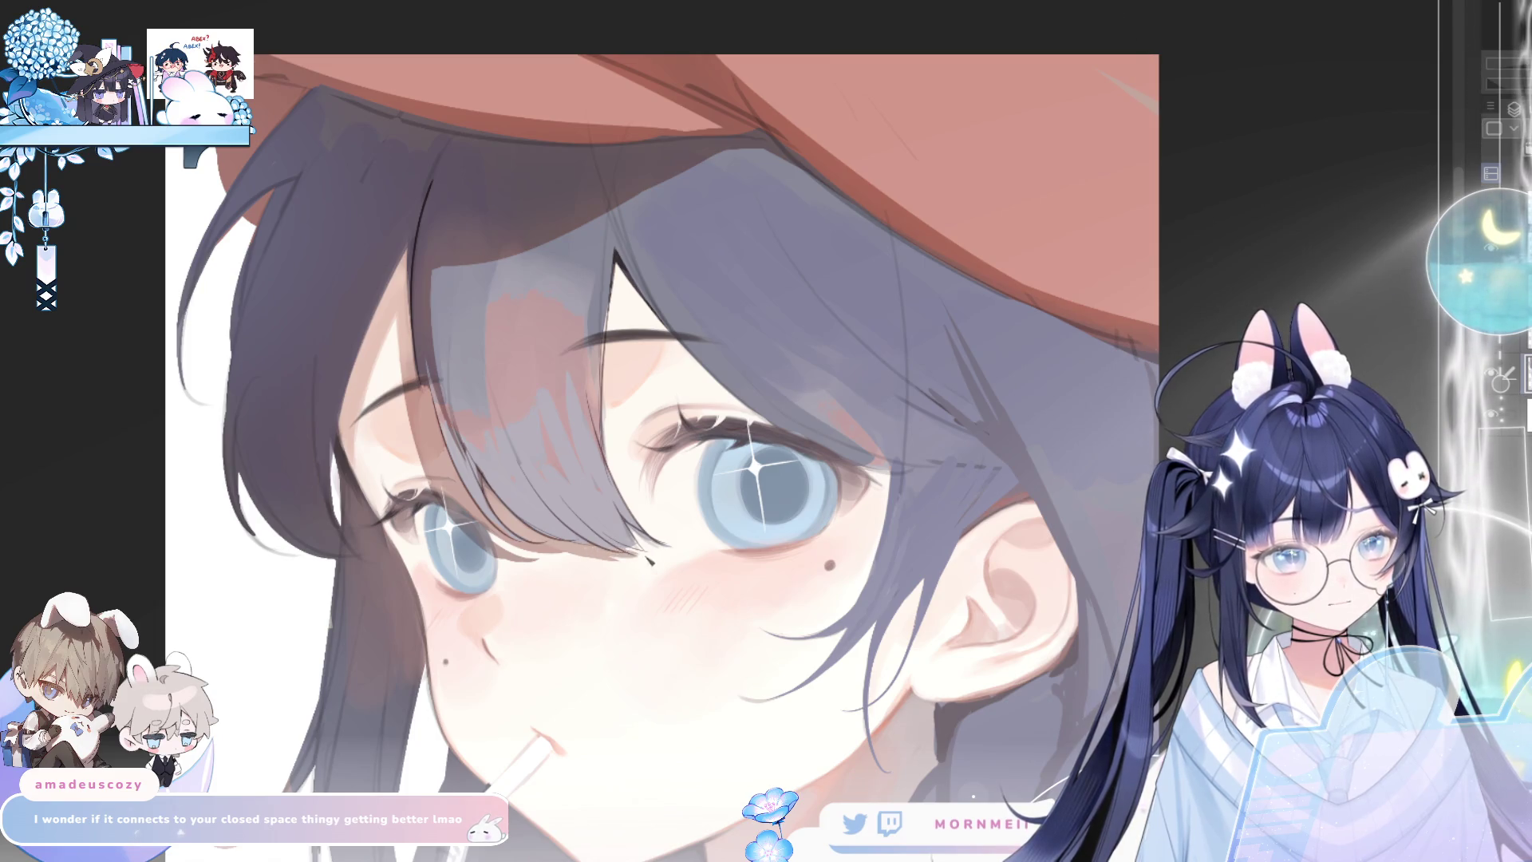
key("h")
key("h")
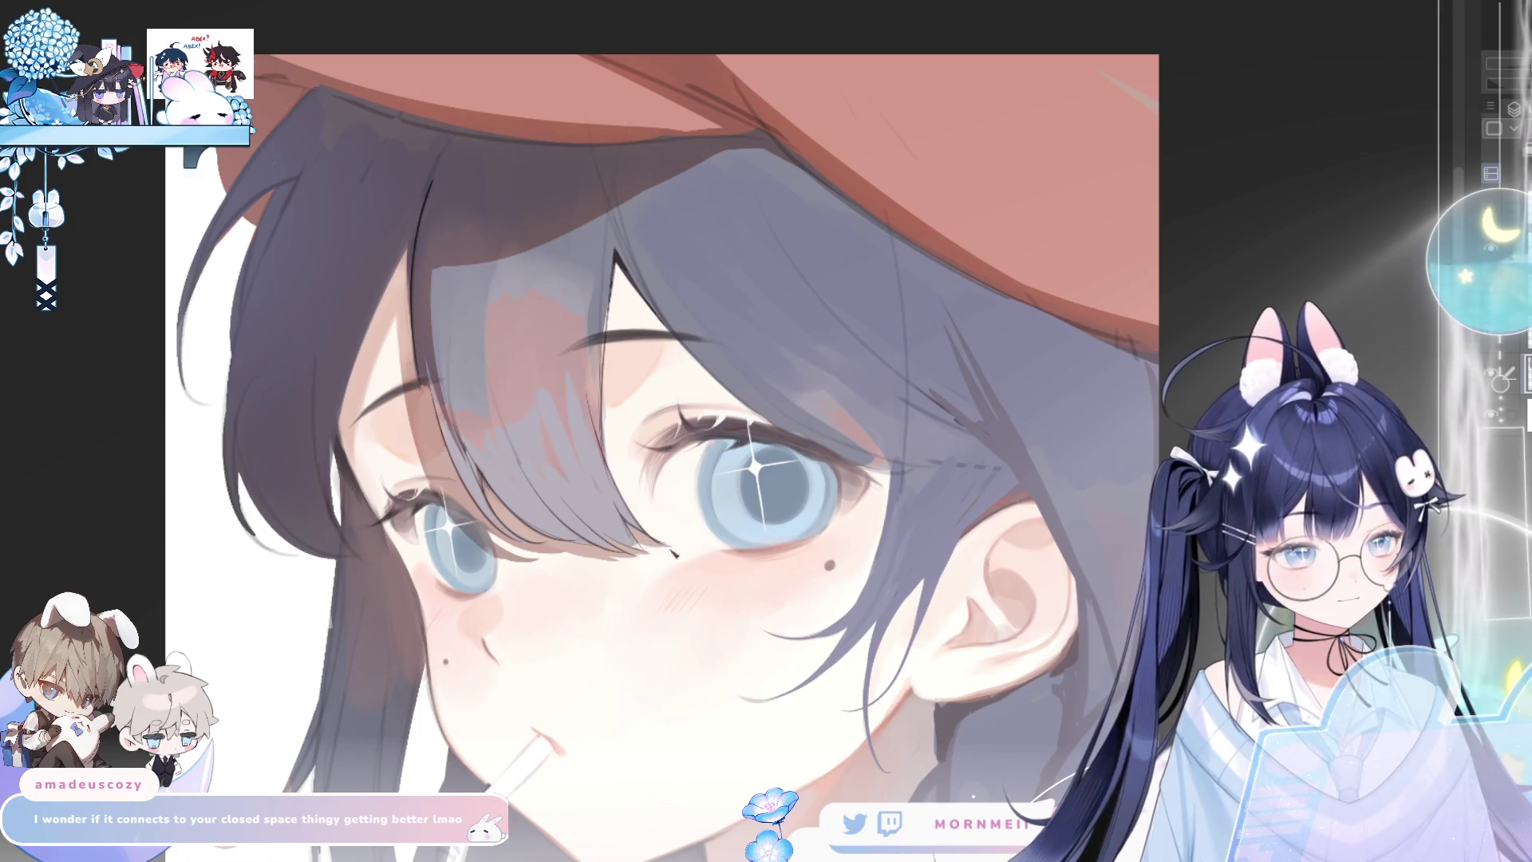
key("h")
key("h")
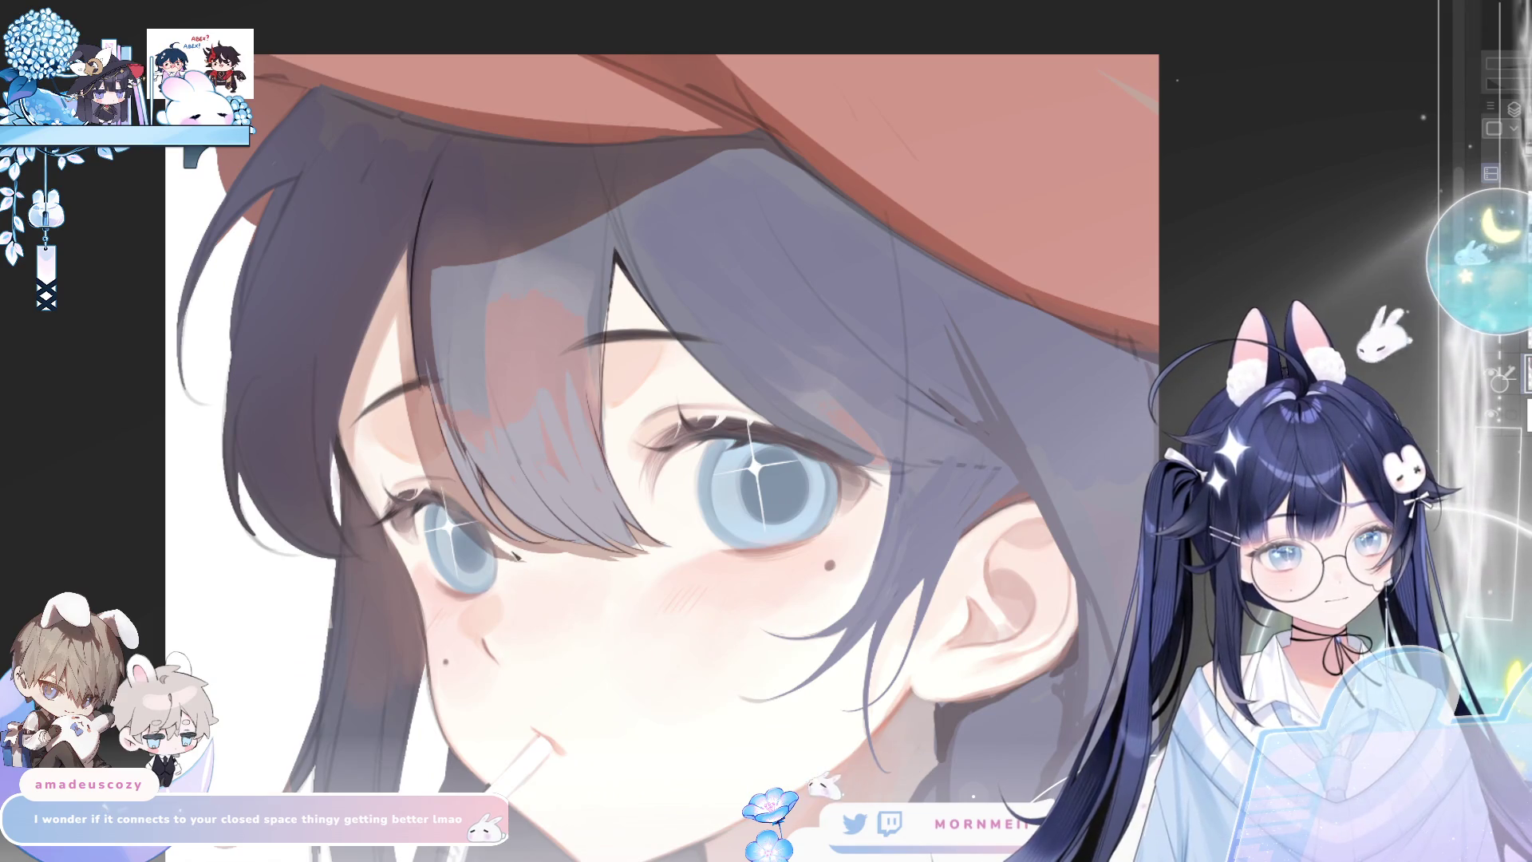
Zoom in on the eyes and face, checking the artwork in mirrored and normal view
key("h")
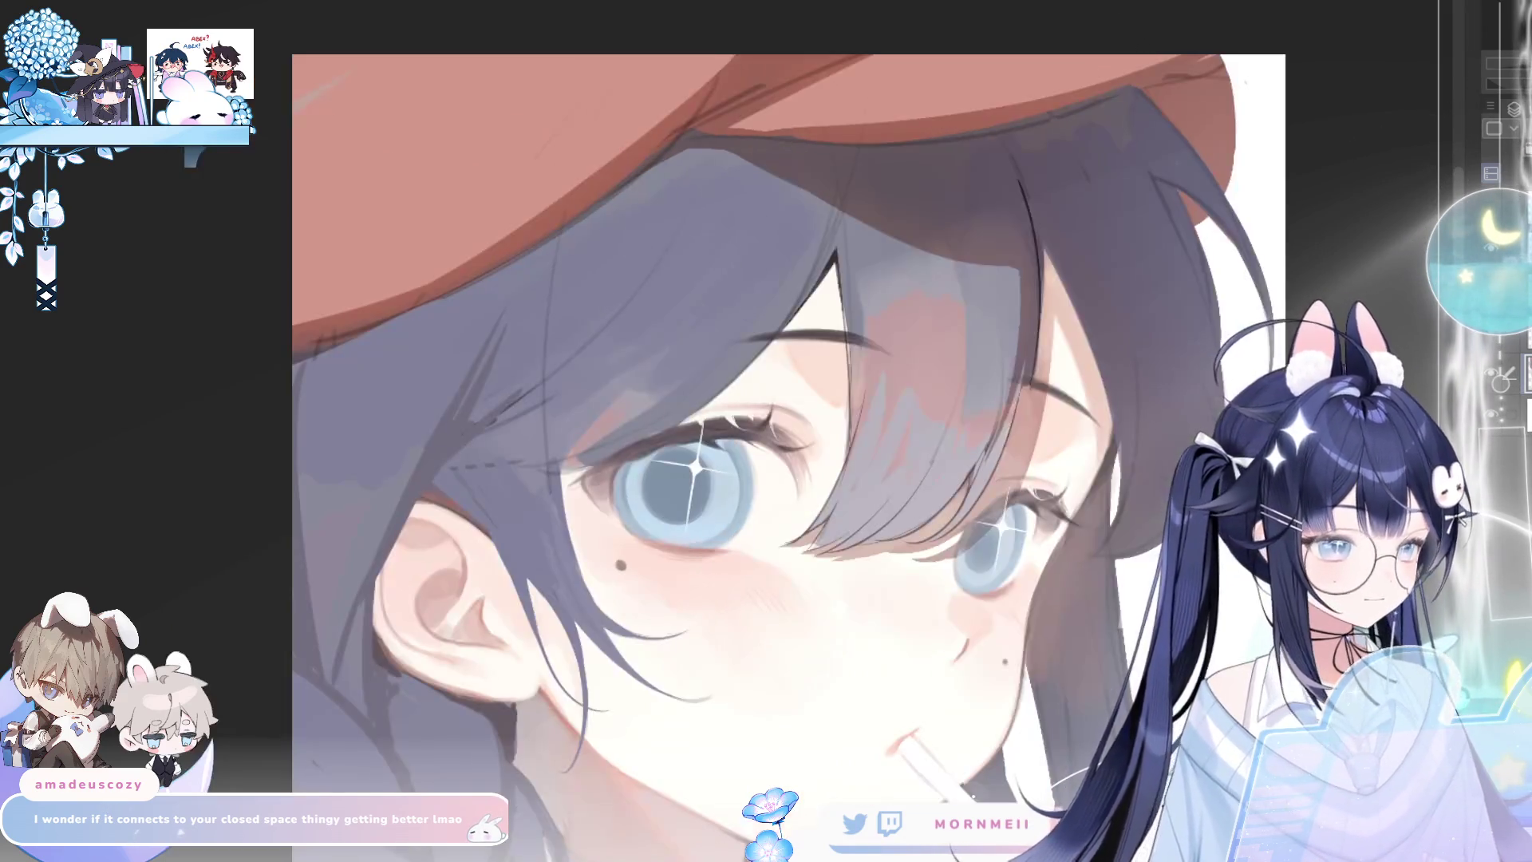
key("h")
left_click(512, 593)
key("ctrl+0")
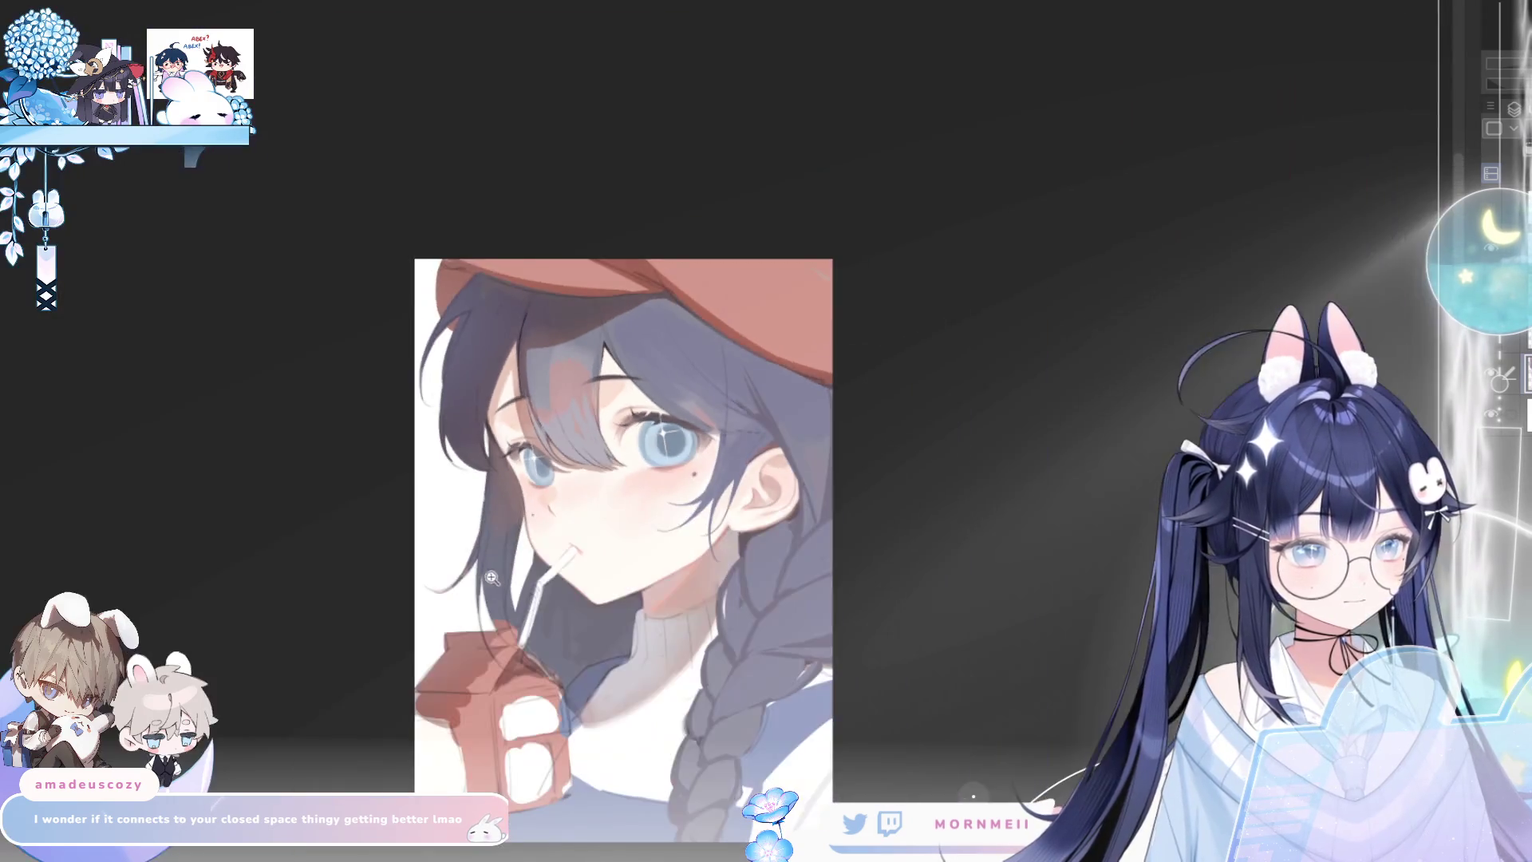
left_click(550, 502)
left_click(557, 506)
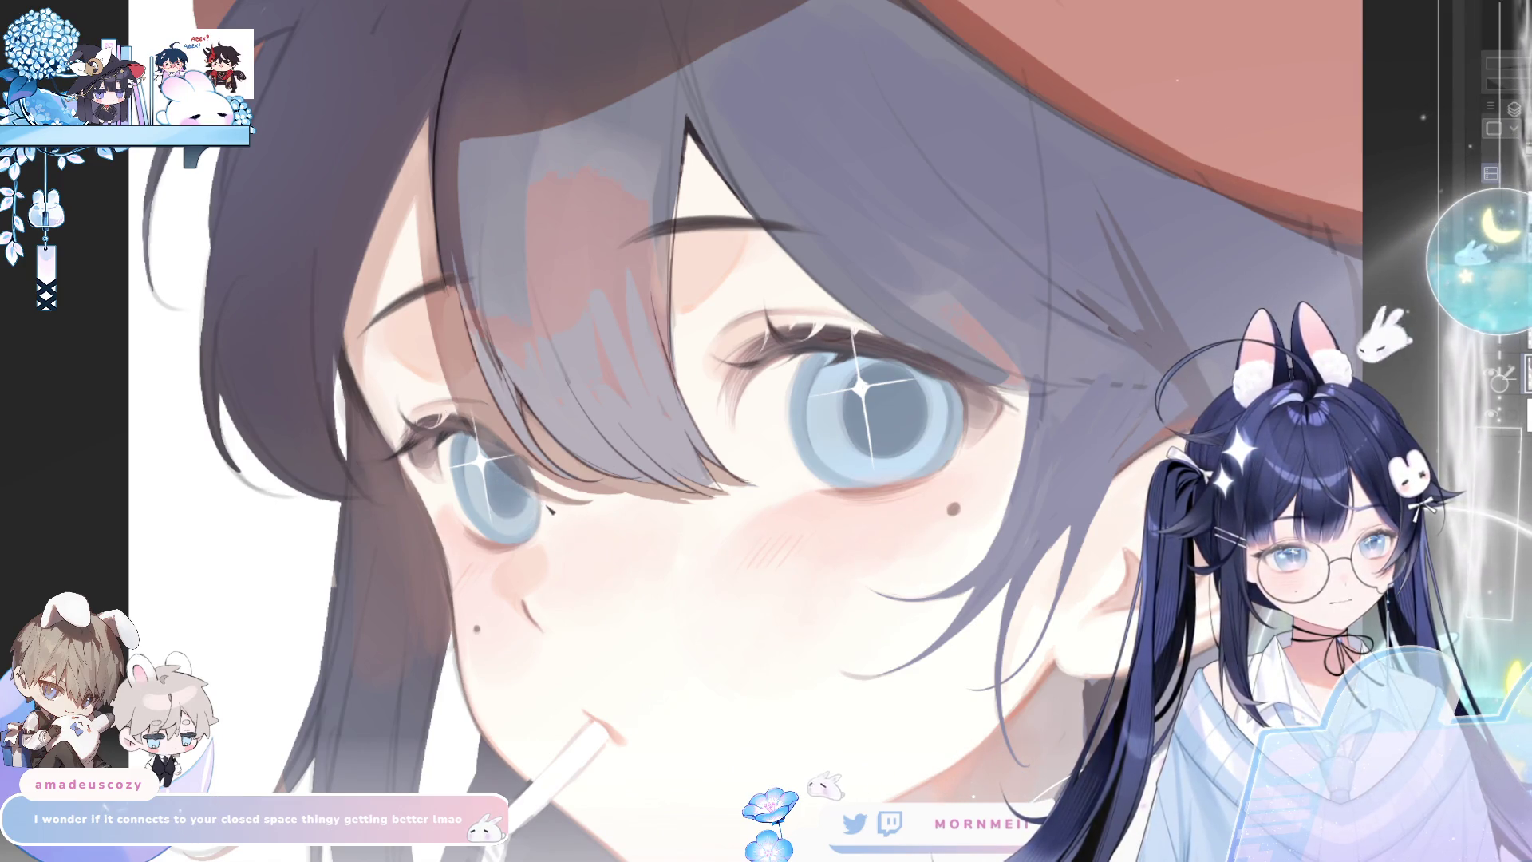
left_click(745, 451, "alt")
key("h")
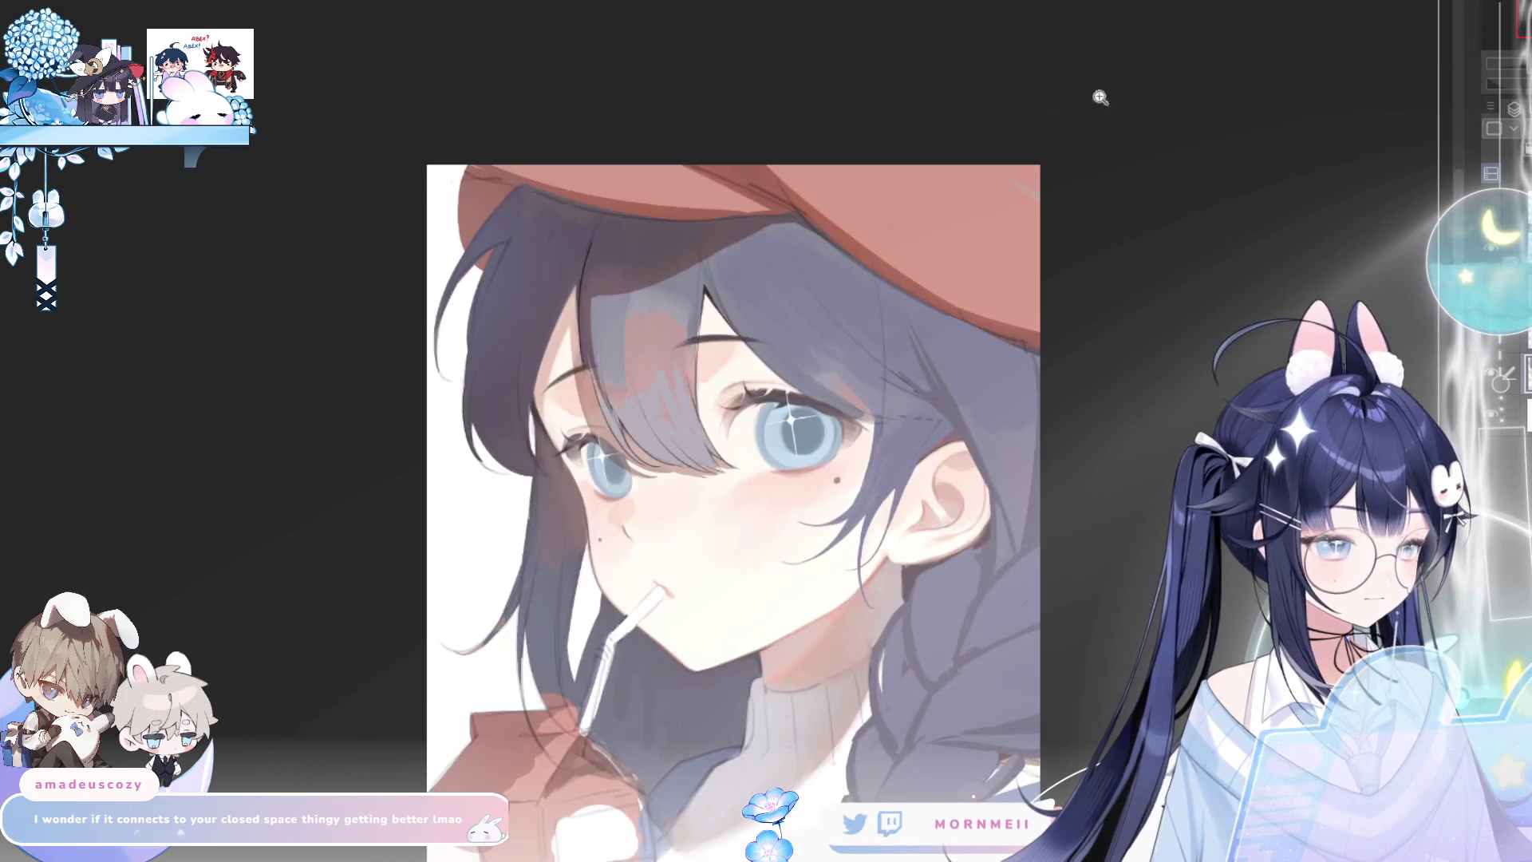
left_click(683, 431)
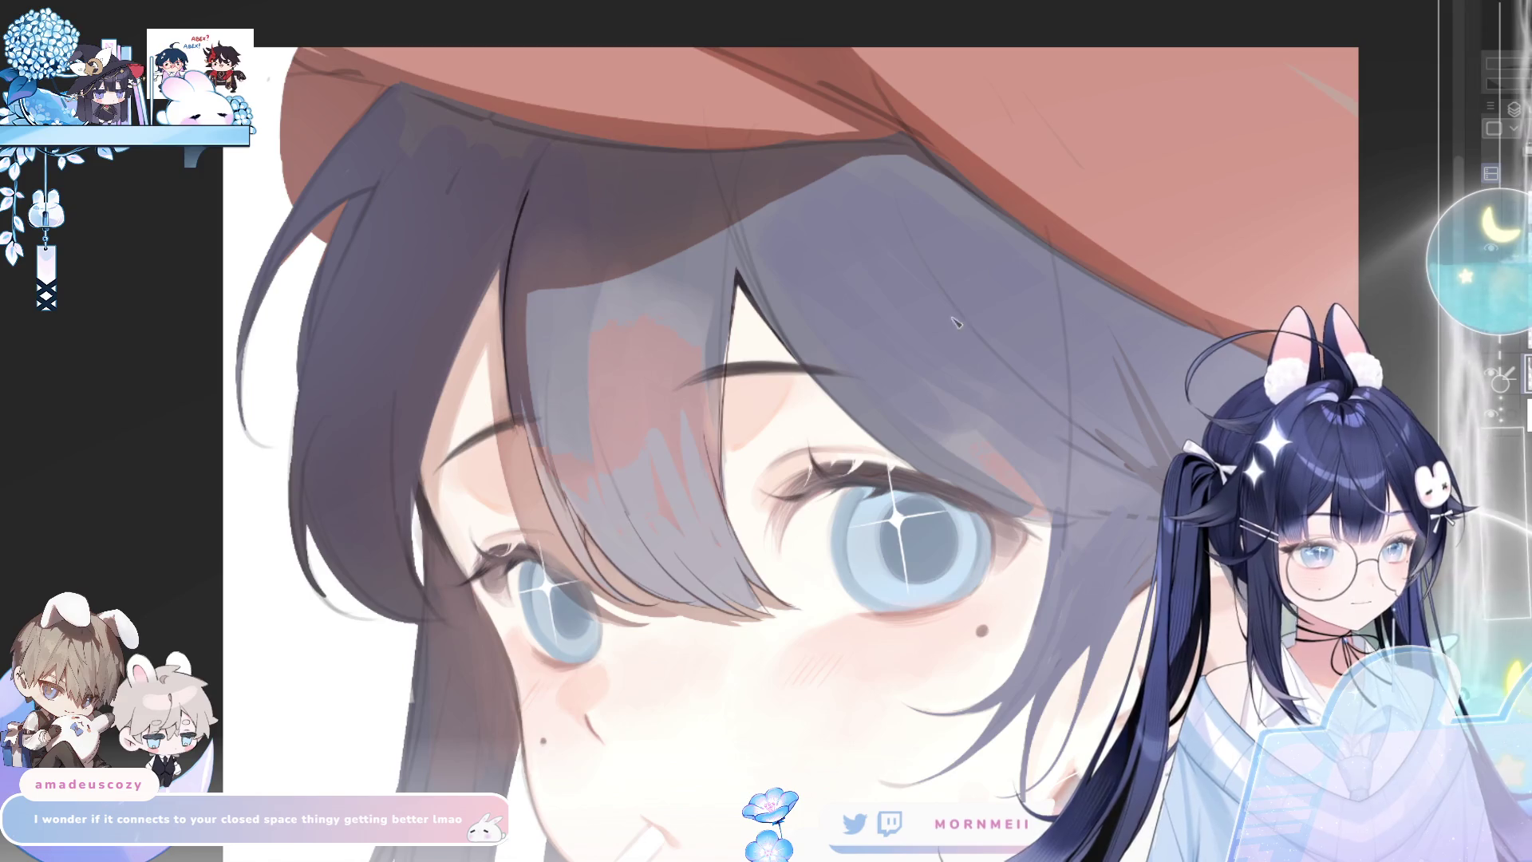
key("h")
key("h")
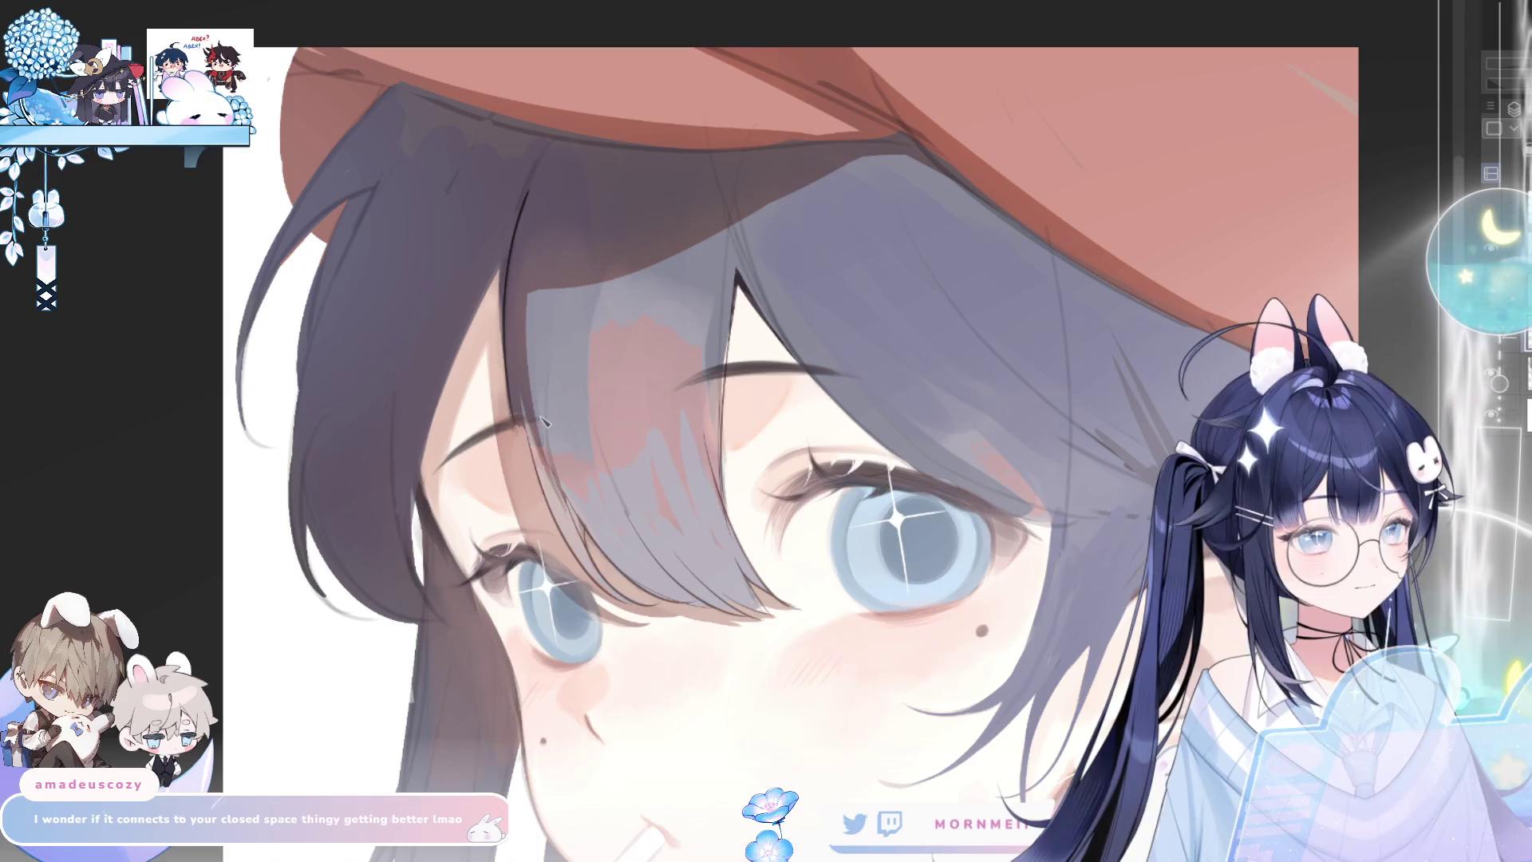
Draw a thin dark strand line along the bangs' edge, retrying strokes with undo
left_click_drag(523, 227, 541, 478)
key("ctrl+z")
left_click_drag(523, 227, 542, 479)
key("ctrl+z")
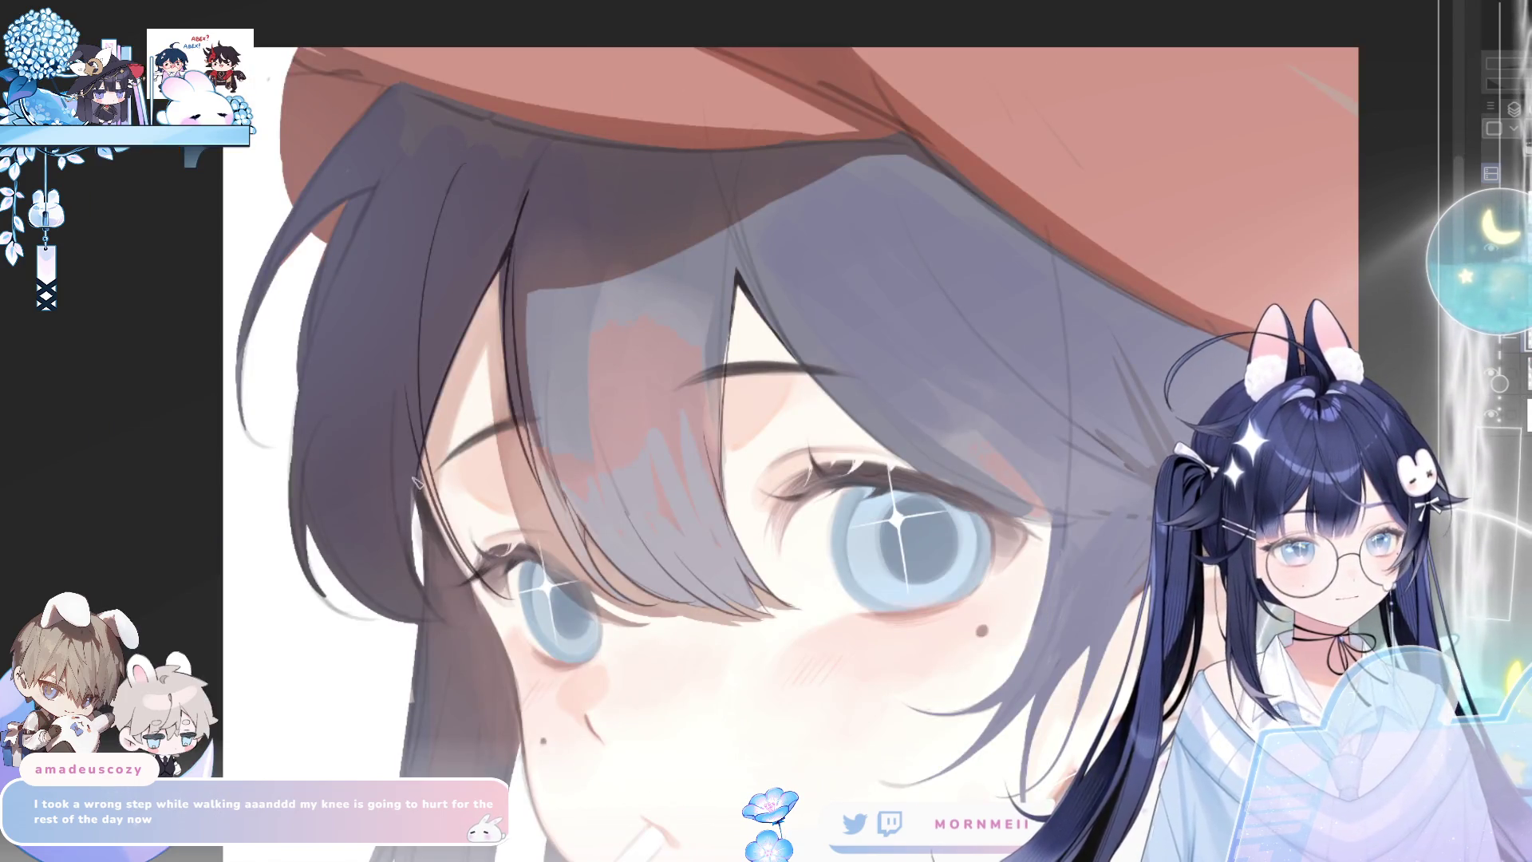
left_click_drag(399, 422, 451, 607)
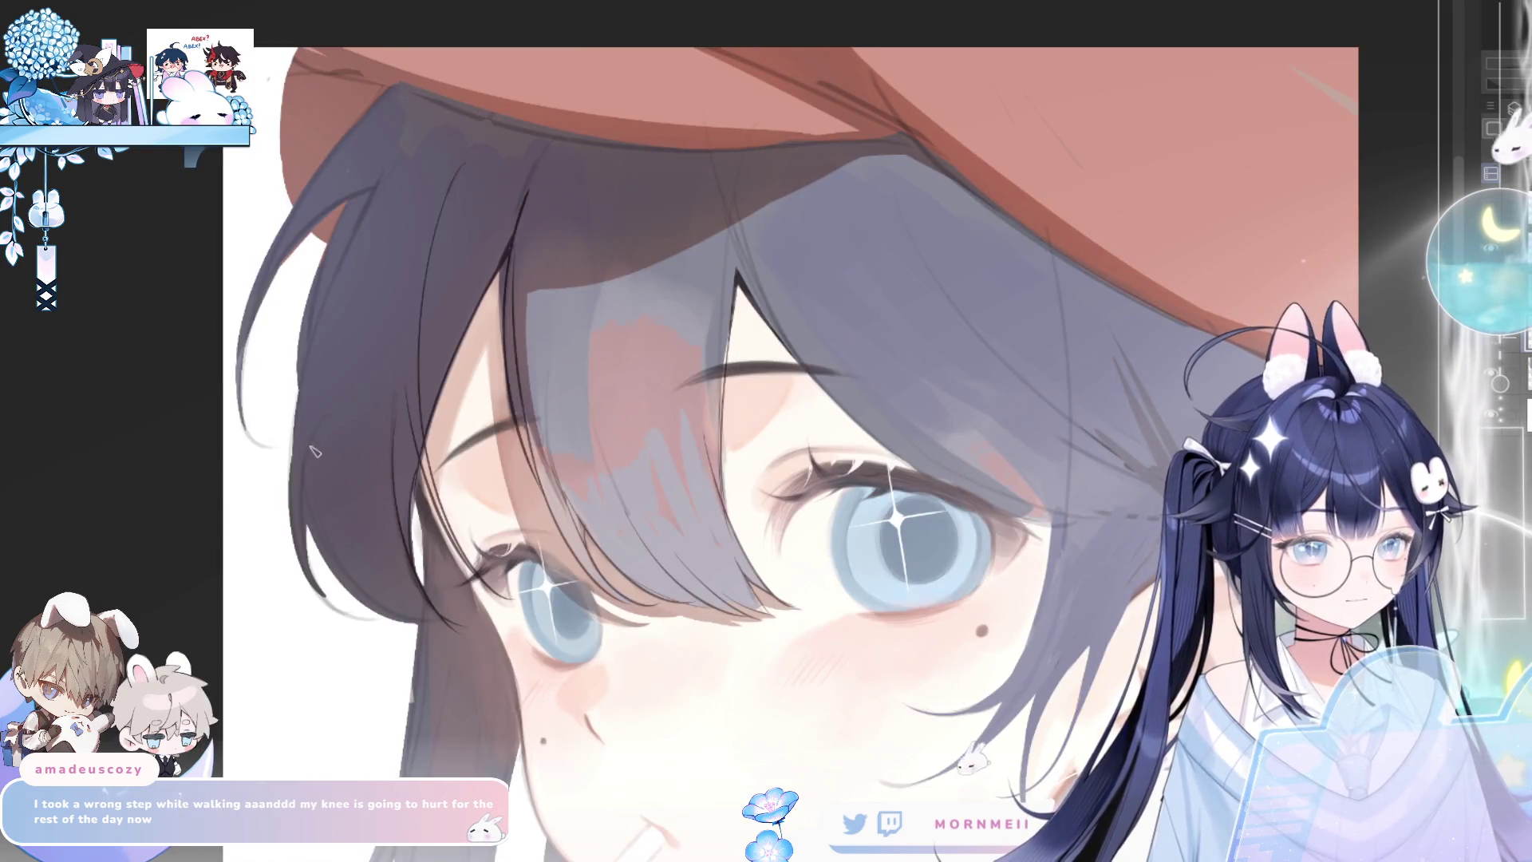
scroll(832, 99, "up", 2)
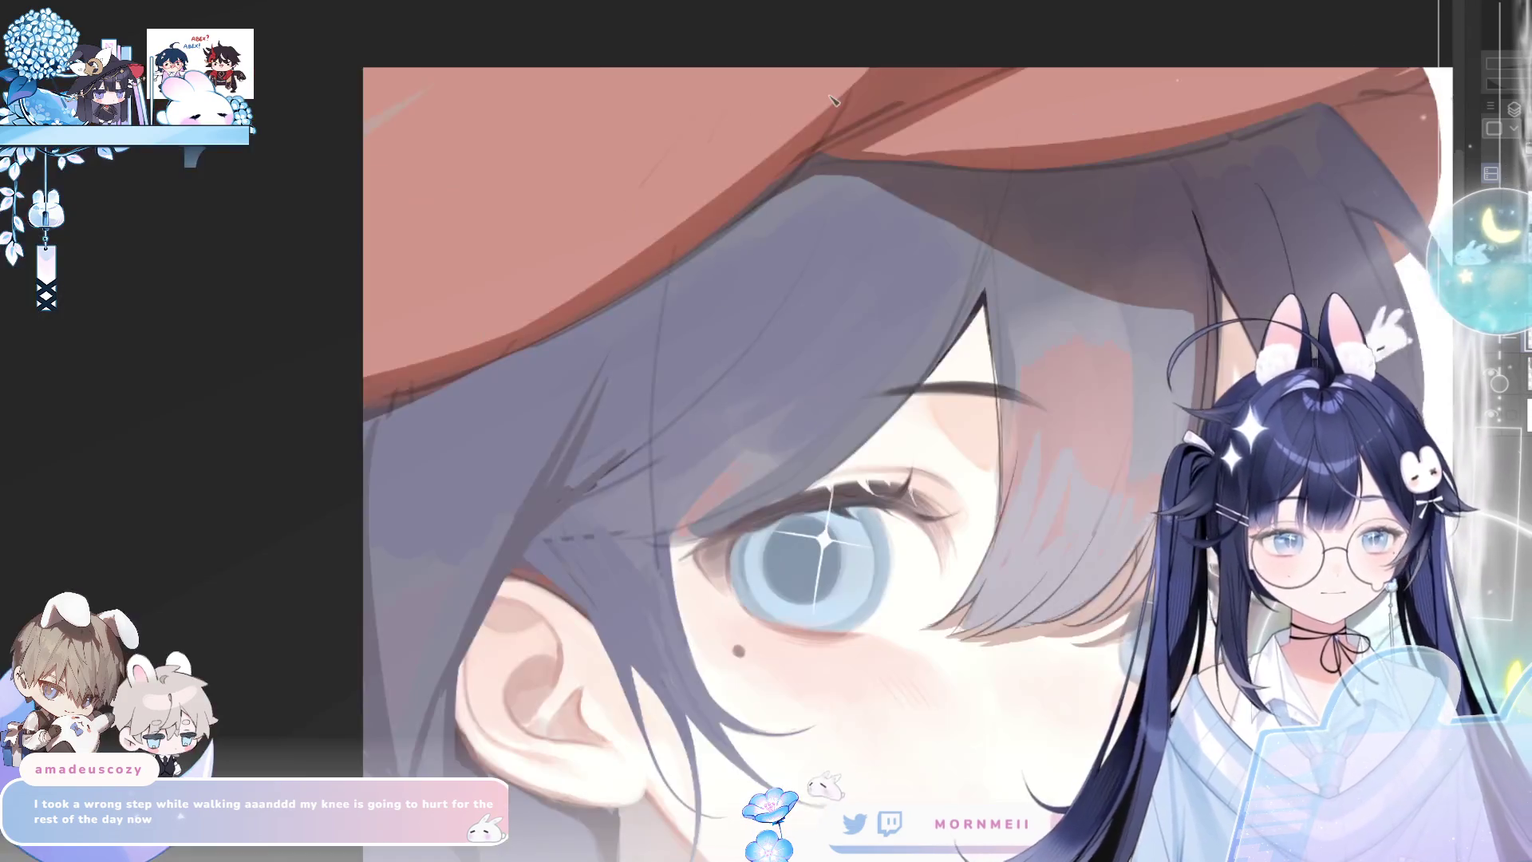
In mirrored view, draw dark strand lines down the bangs, redoing a bad stroke
key("h")
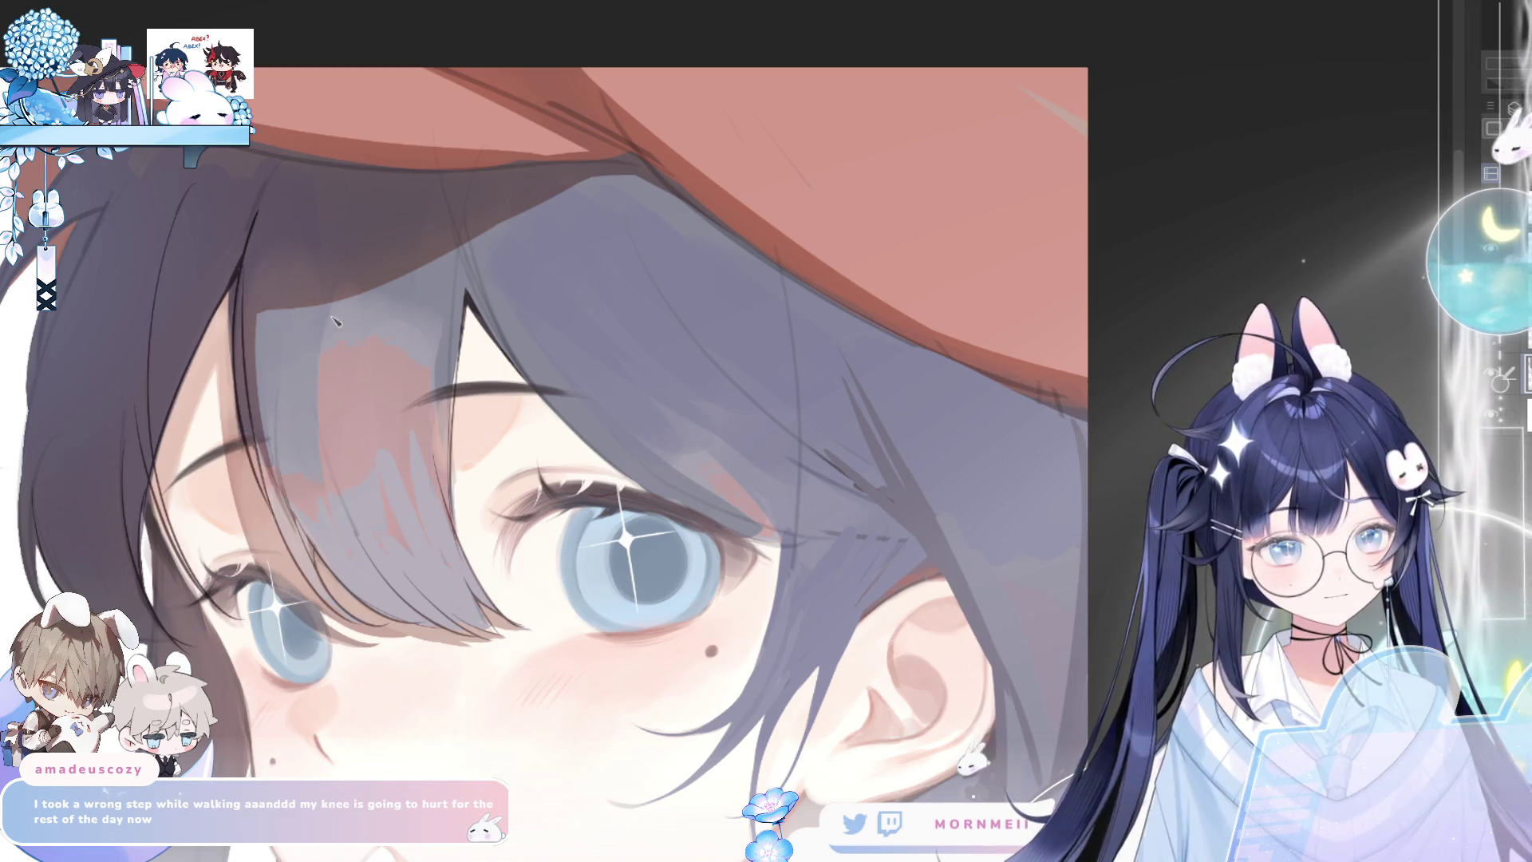
mouse_move(317, 285)
left_mouse_down()
mouse_move(419, 511)
mouse_move(341, 381)
left_mouse_up()
key("ctrl+z")
key("ctrl+y")
key("ctrl+z")
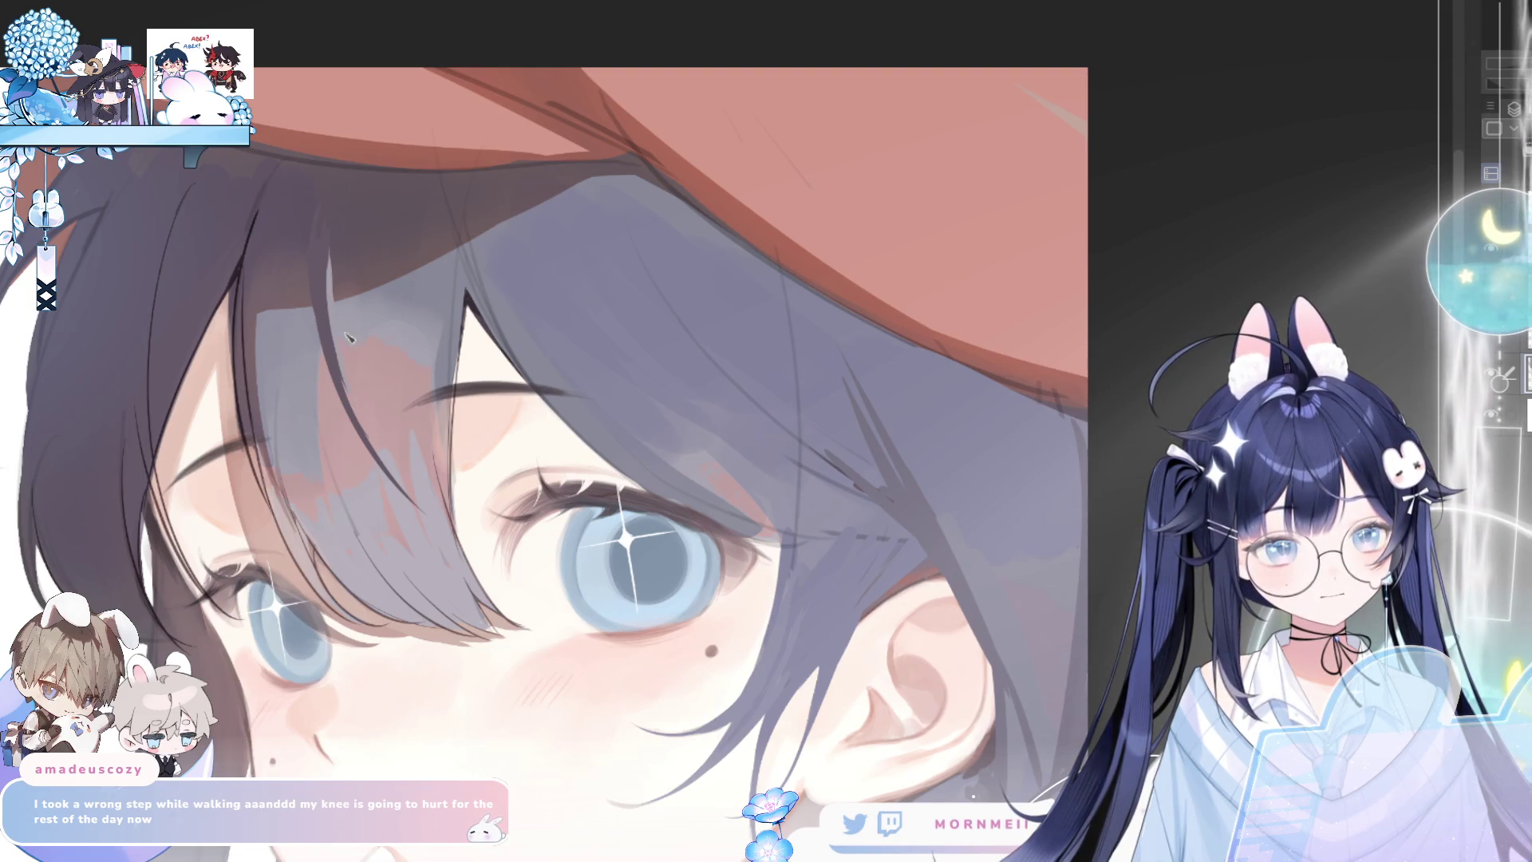
left_click_drag(329, 272, 350, 401)
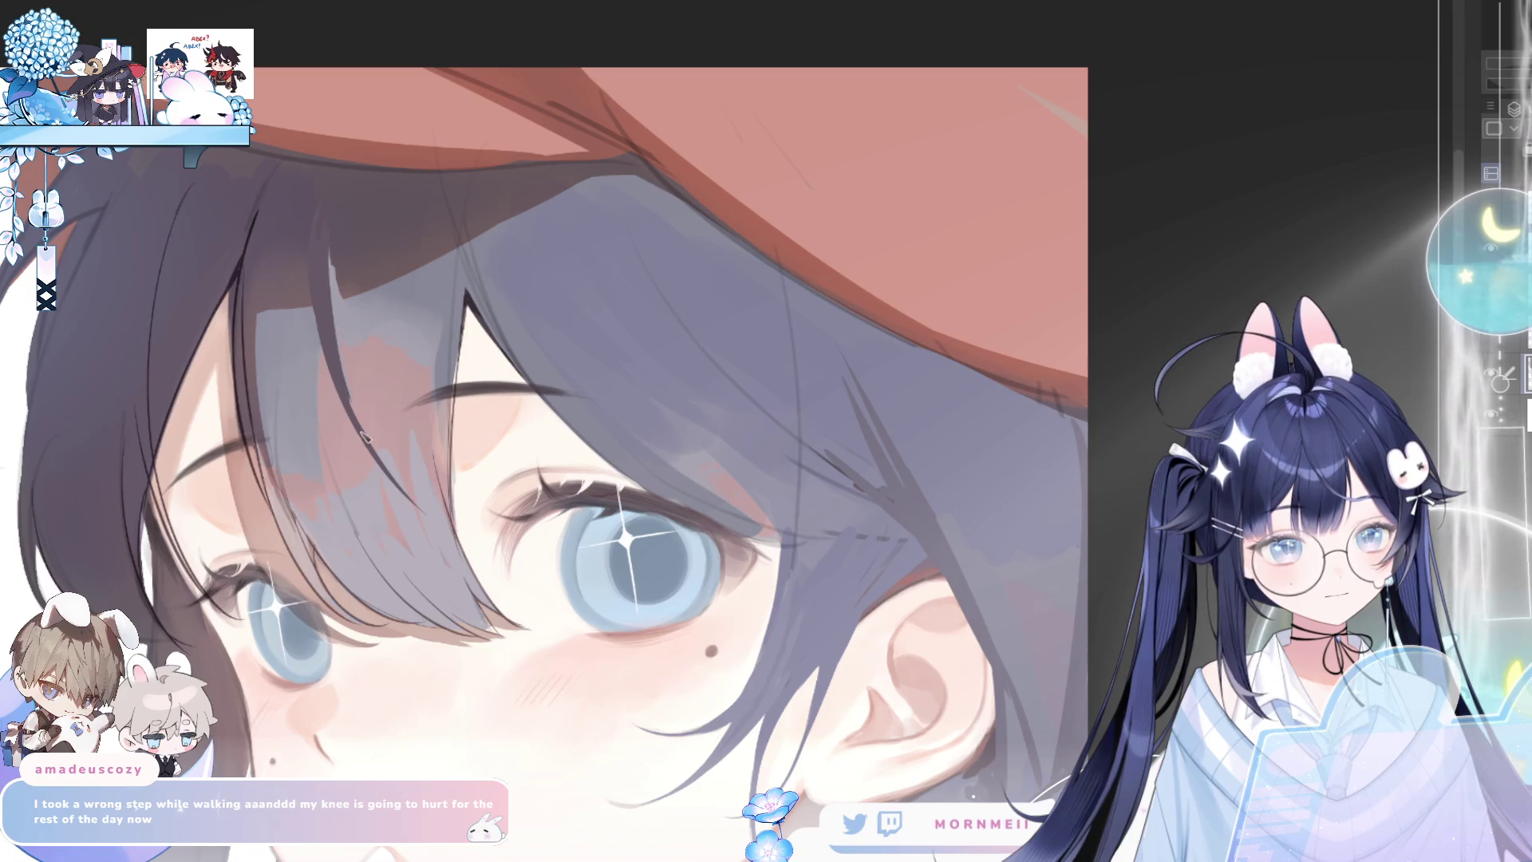
mouse_move(336, 330)
left_mouse_down()
mouse_move(381, 460)
mouse_move(479, 536)
left_mouse_up()
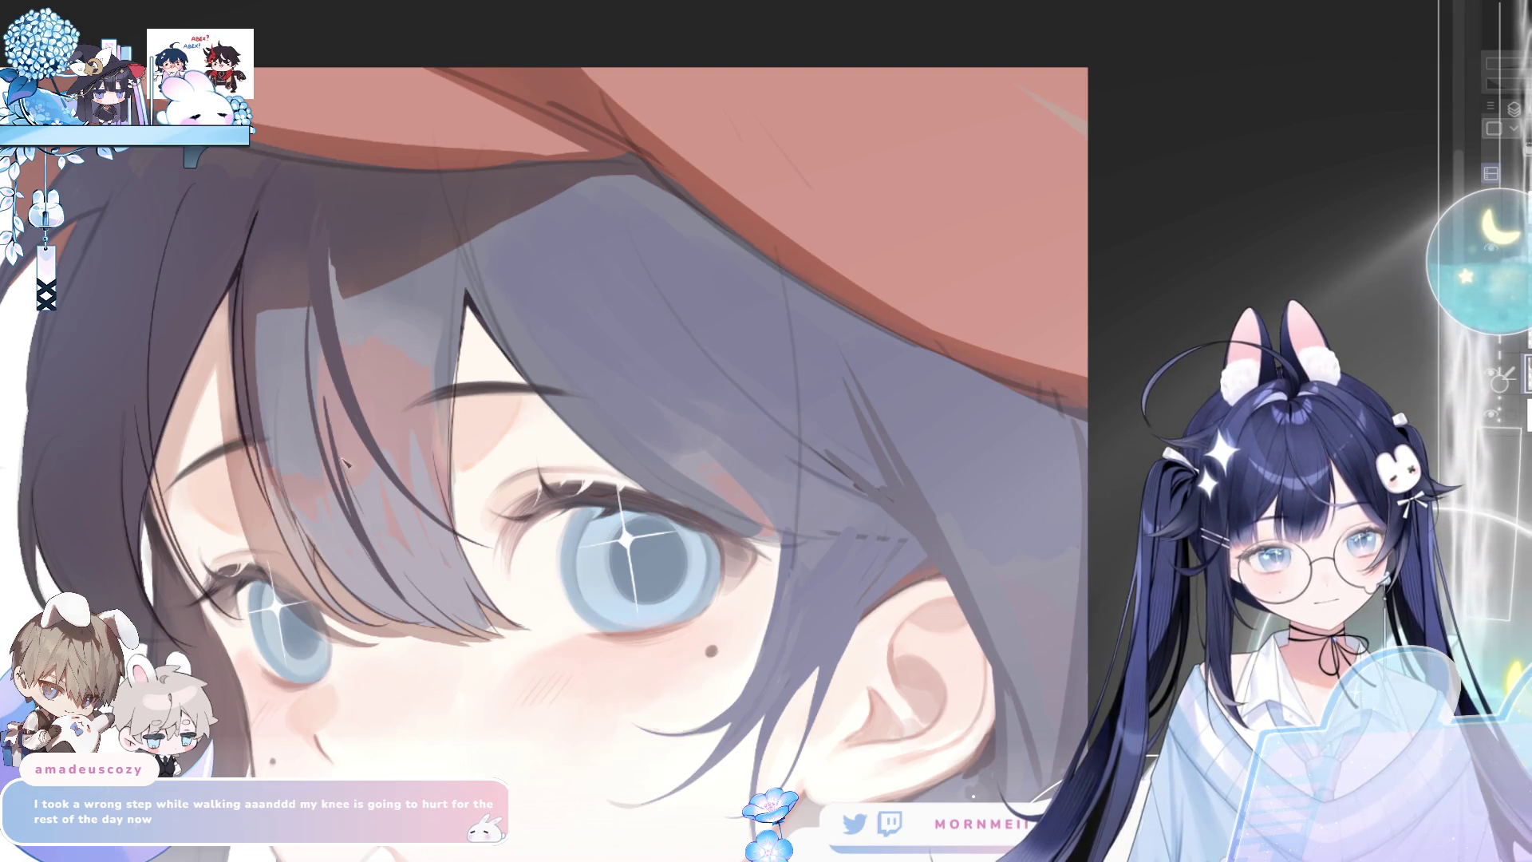
Brush darker tones into the hair strands from the lower hair upward
left_click_drag(315, 438, 399, 603)
mouse_move(304, 478)
left_mouse_down()
mouse_move(367, 579)
mouse_move(435, 622)
left_mouse_up()
left_click_drag(315, 523, 418, 627)
left_click_drag(323, 594, 262, 411)
left_click_drag(303, 549, 254, 428)
left_click_drag(272, 509, 246, 411)
mouse_move(313, 528)
left_mouse_down()
mouse_move(247, 319)
mouse_move(296, 315)
left_mouse_up()
left_click_drag(324, 479, 305, 411)
left_click_drag(226, 372, 253, 196)
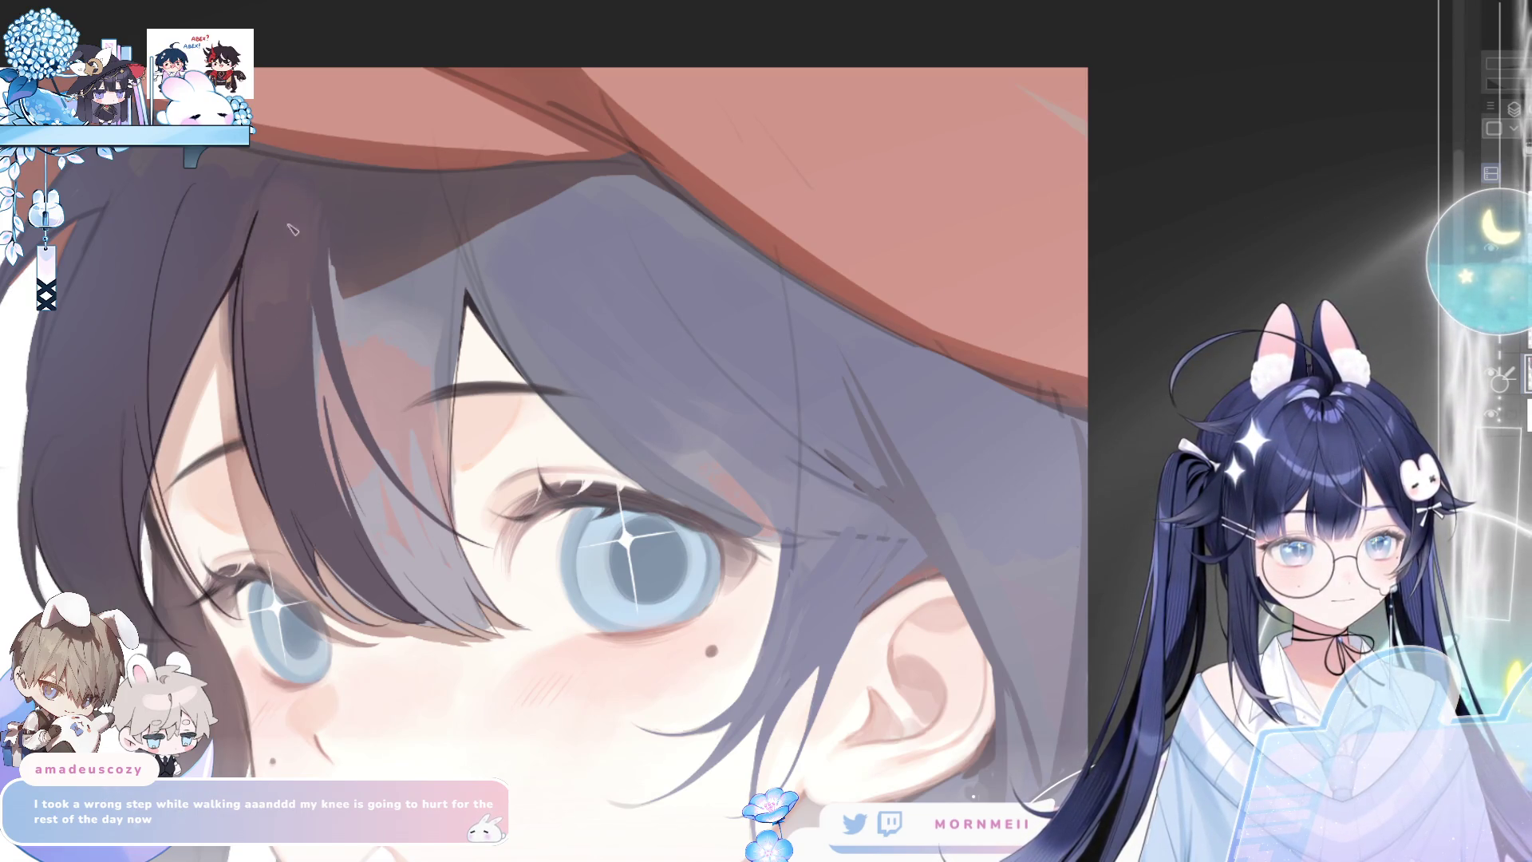
key("ctrl+z")
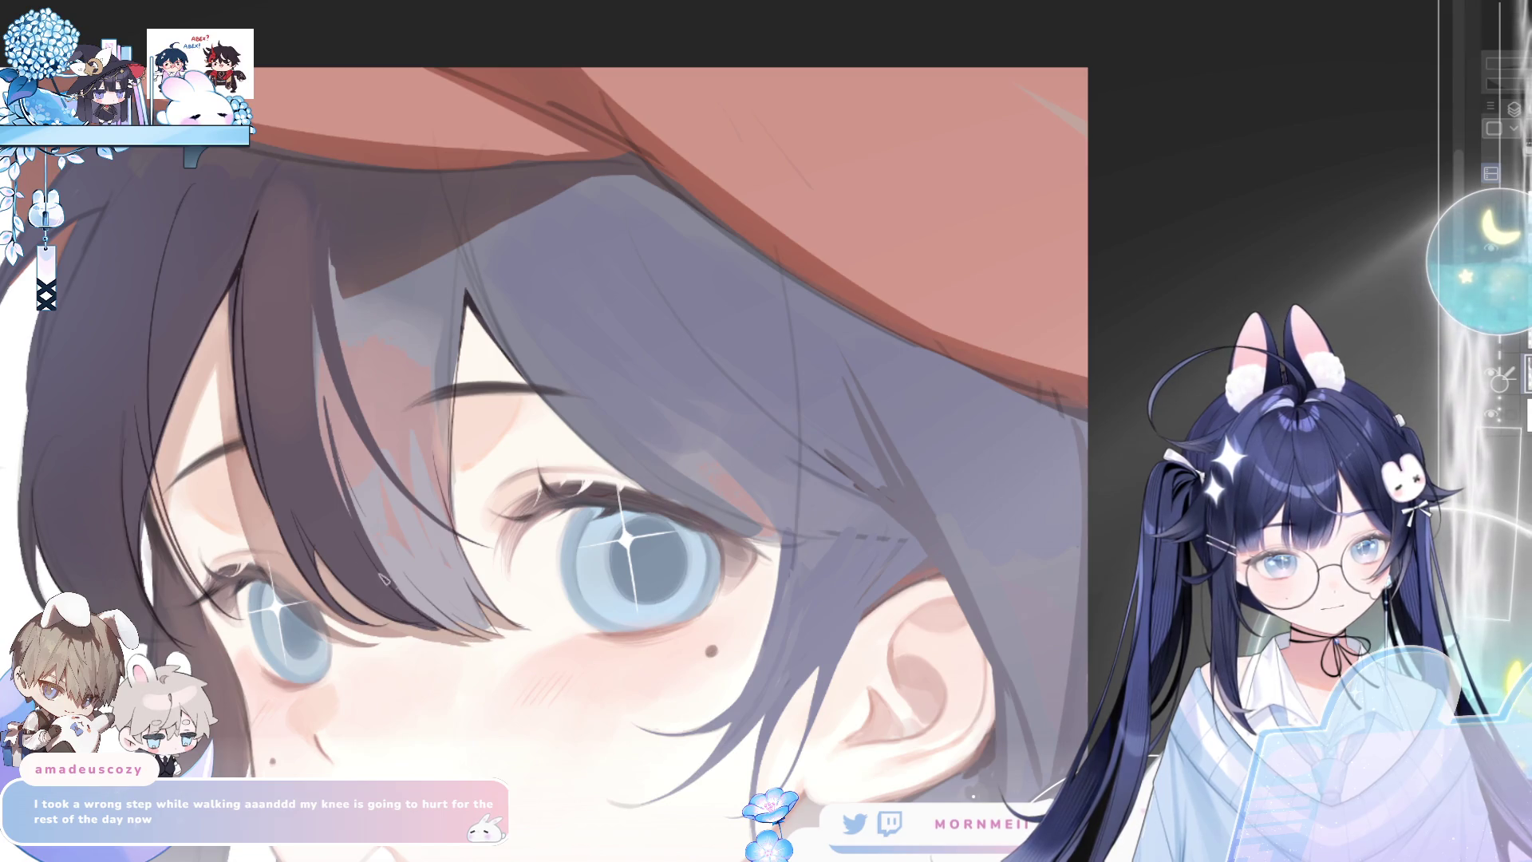
scroll(401, 479, "down", 5)
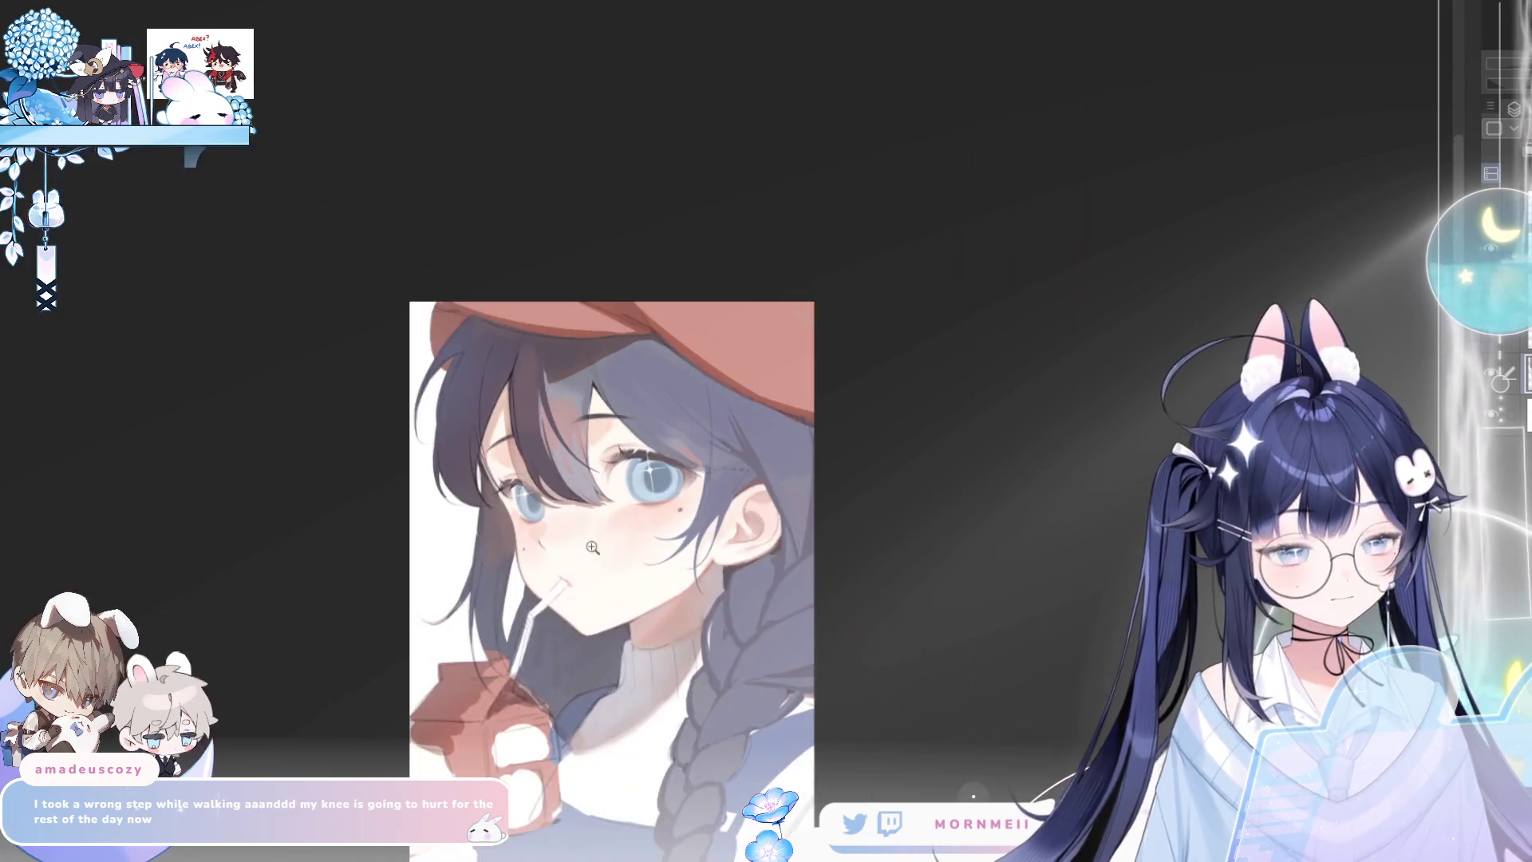
Bring the strands over the left eye into view and restore their selection
scroll(630, 457, "up", 3)
left_click_drag(631, 457, 648, 524)
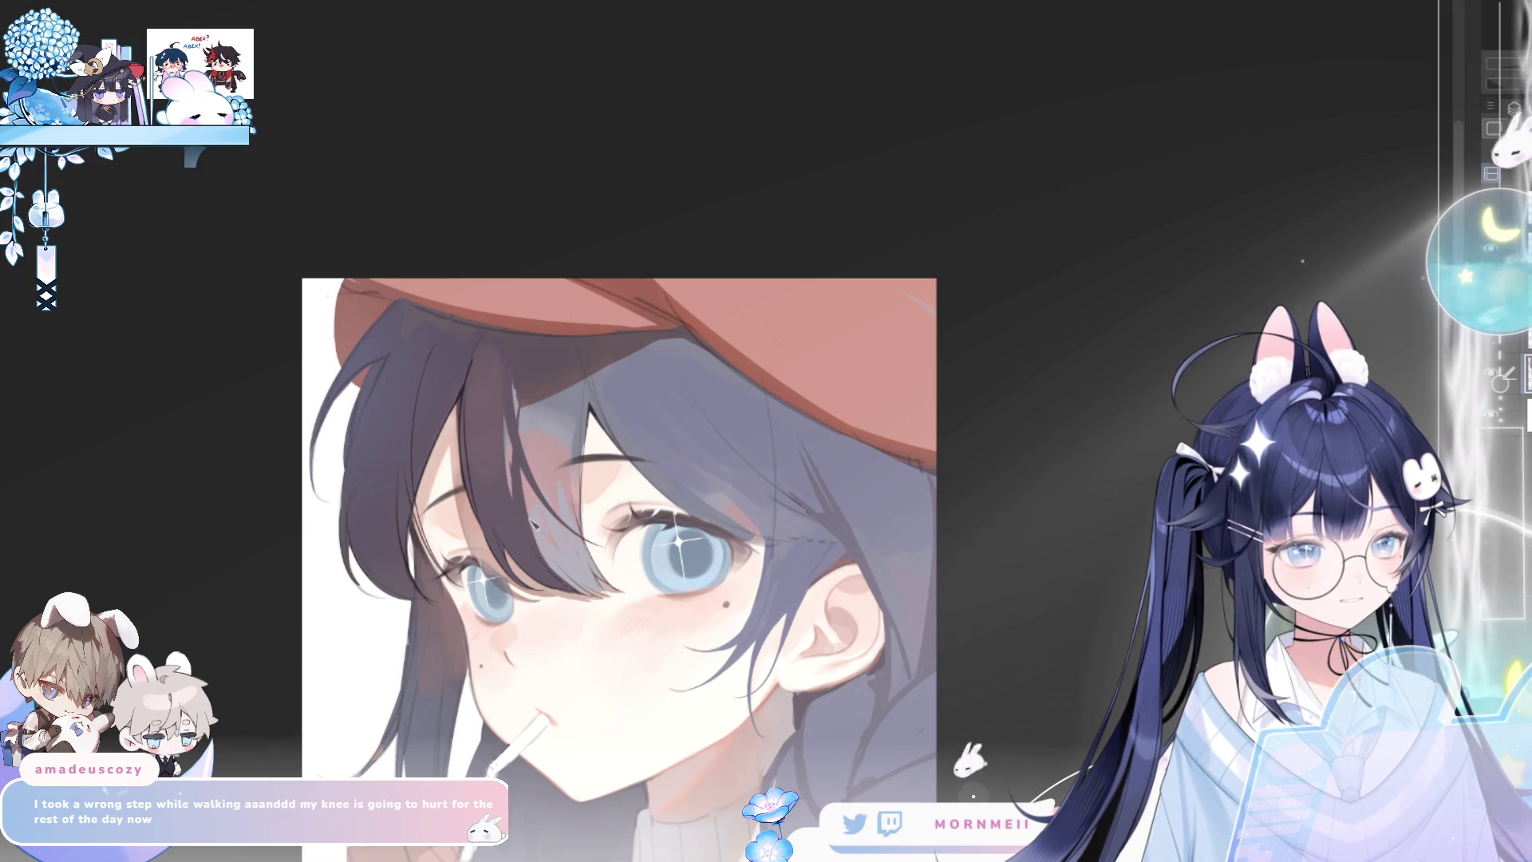
scroll(618, 314, "down", 2)
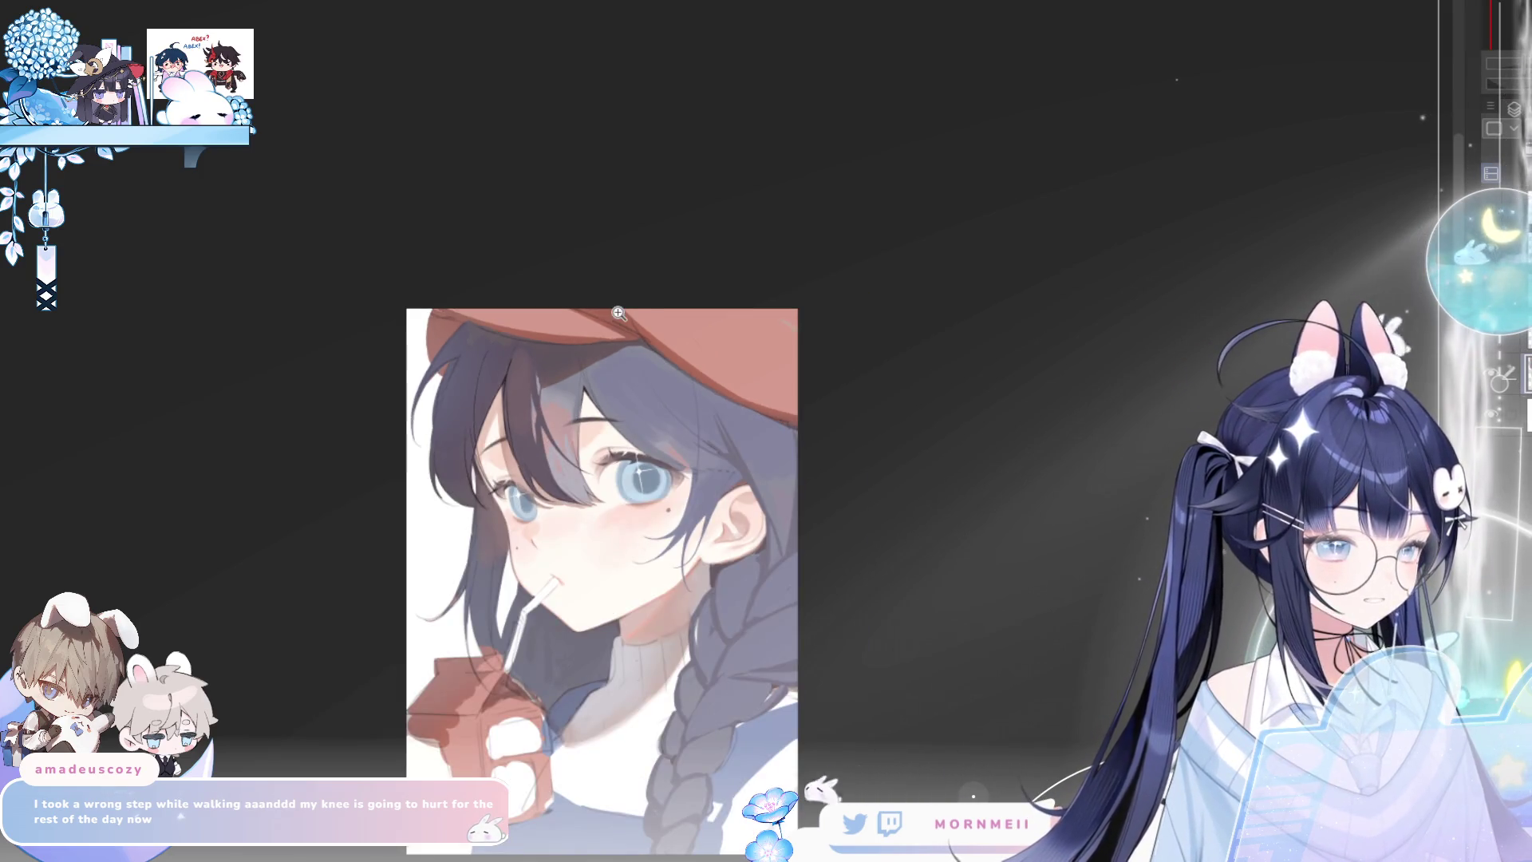
key("m")
key("m")
scroll(574, 393, "up", 2)
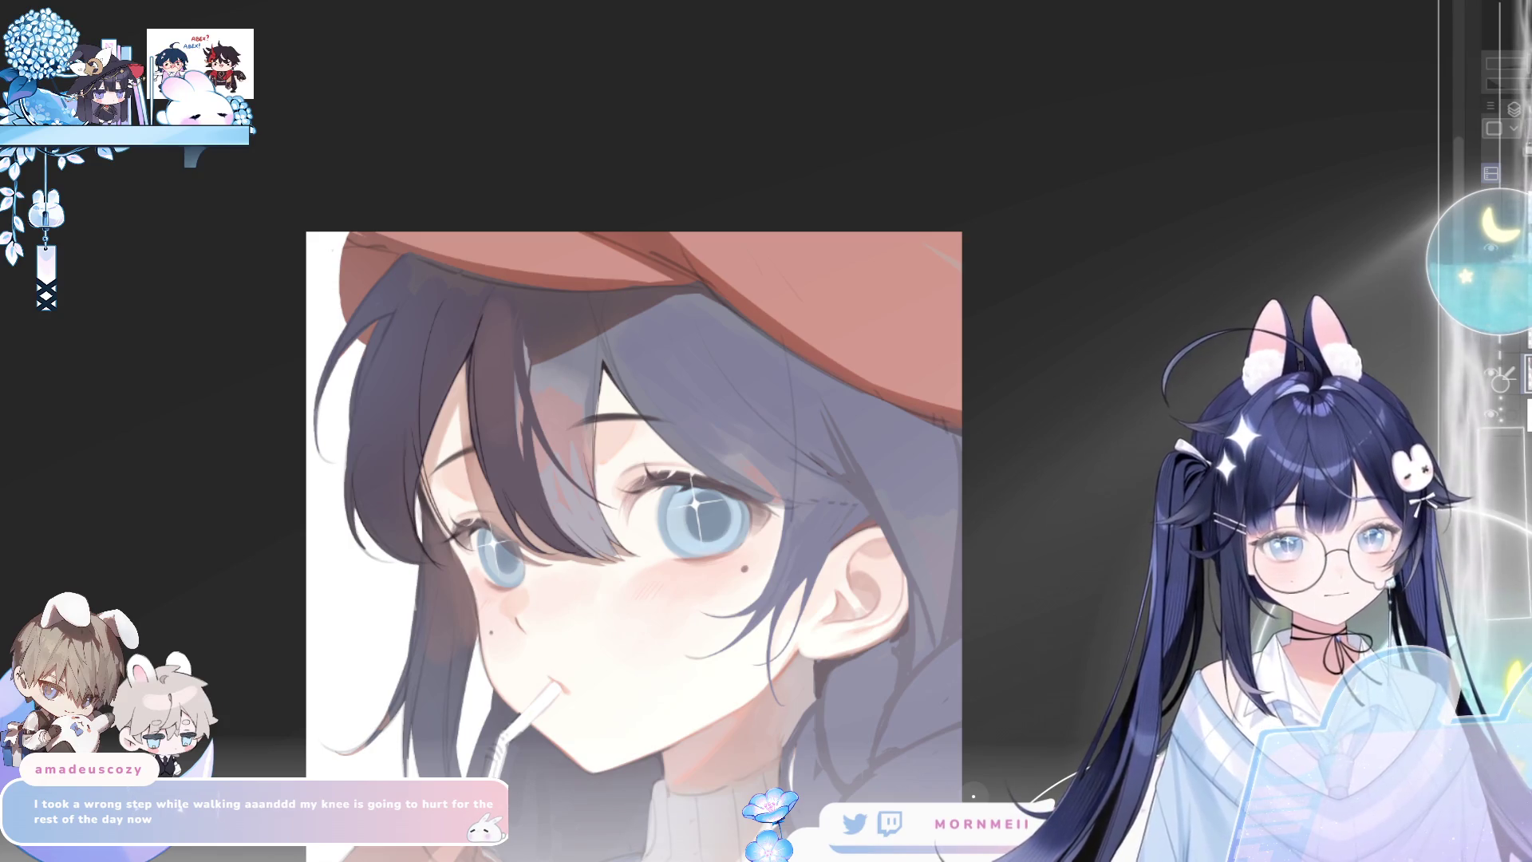
key("ctrl+z")
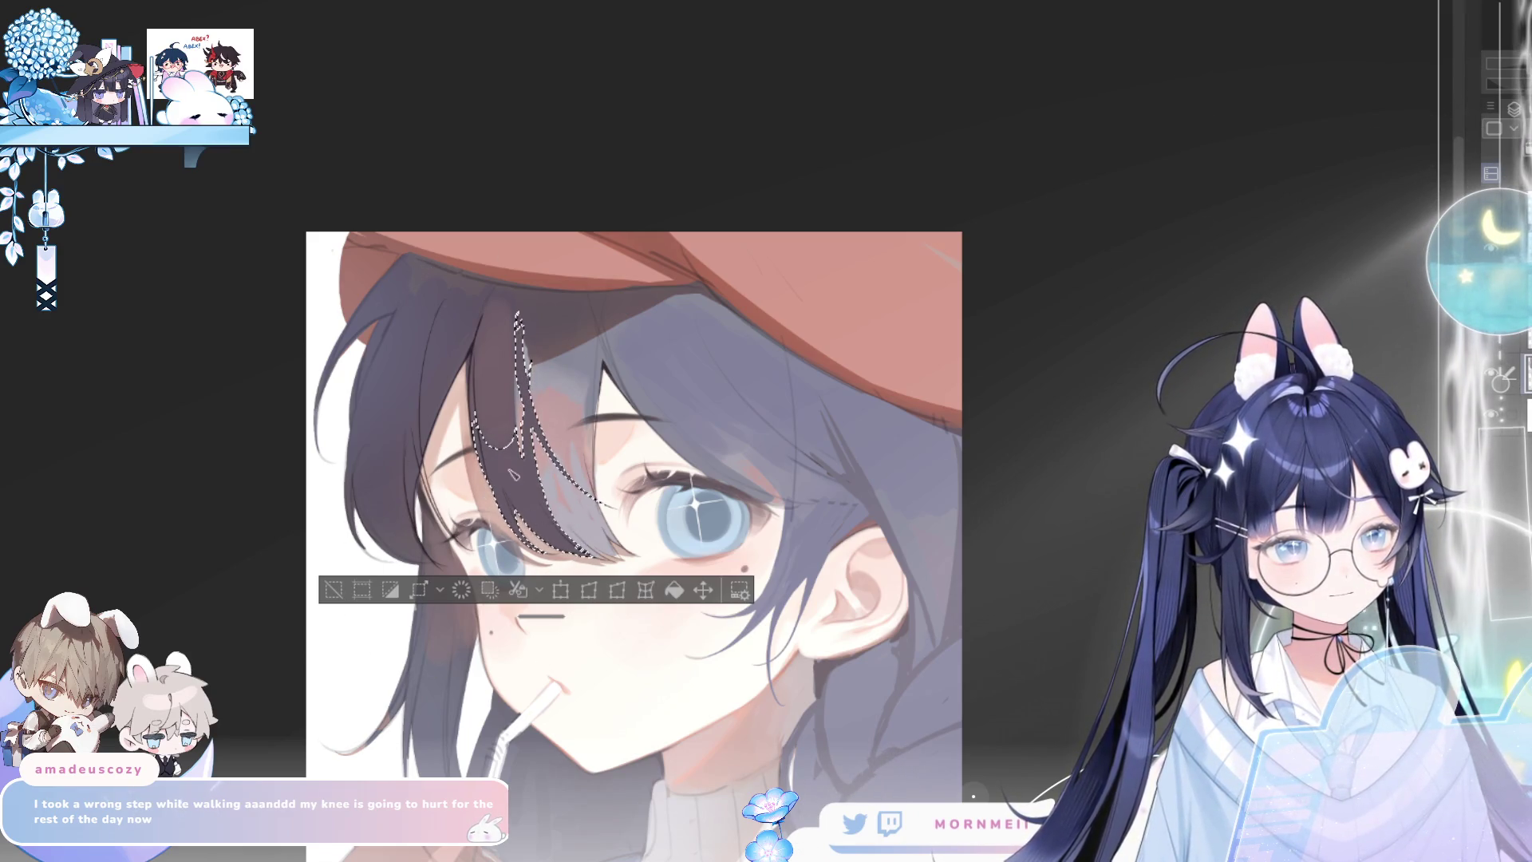
key("h")
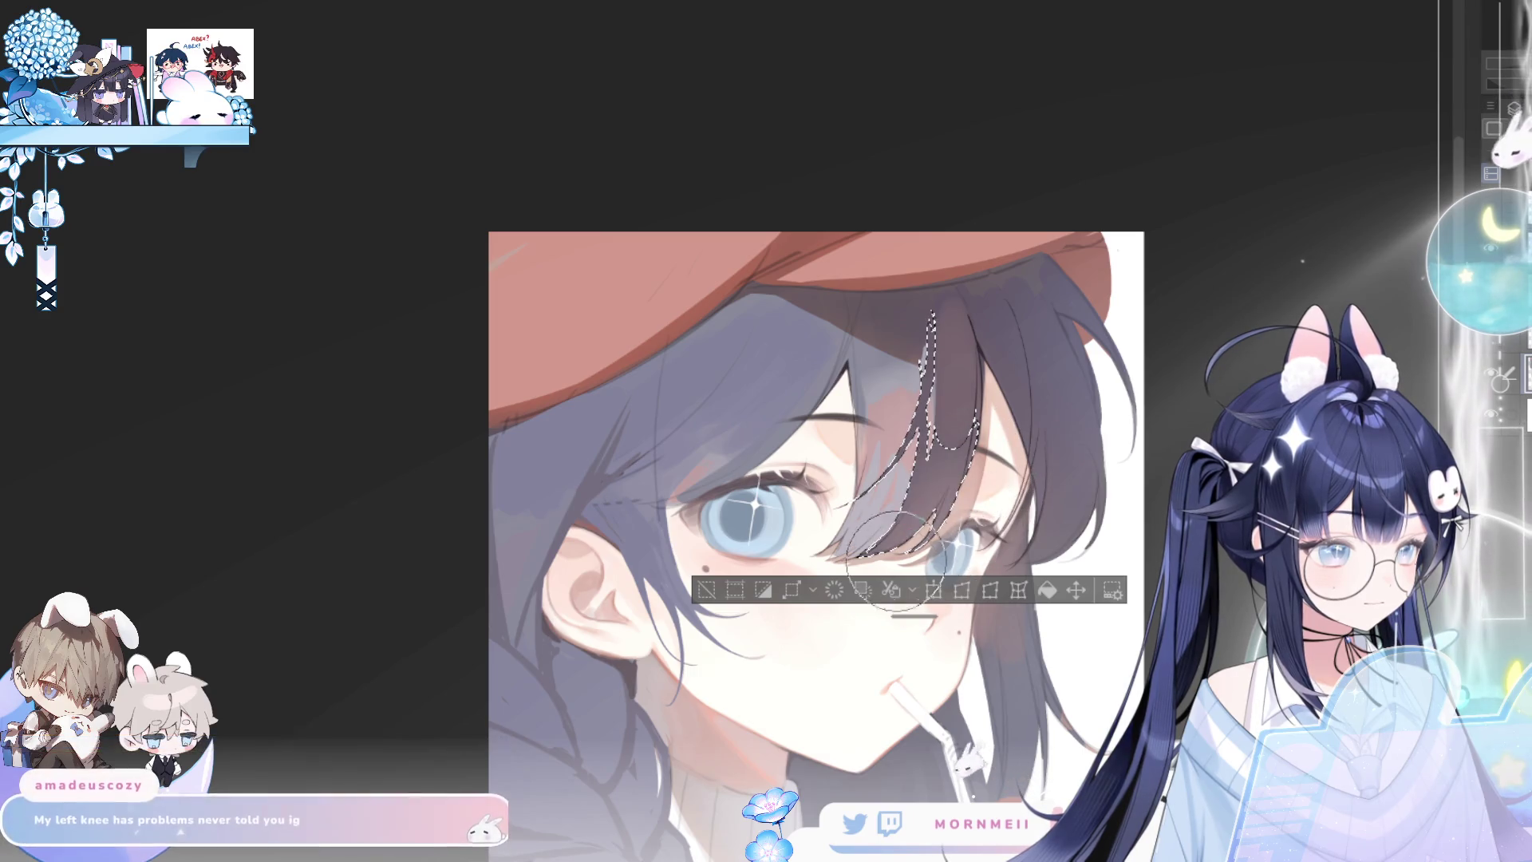
key("ctrl+d")
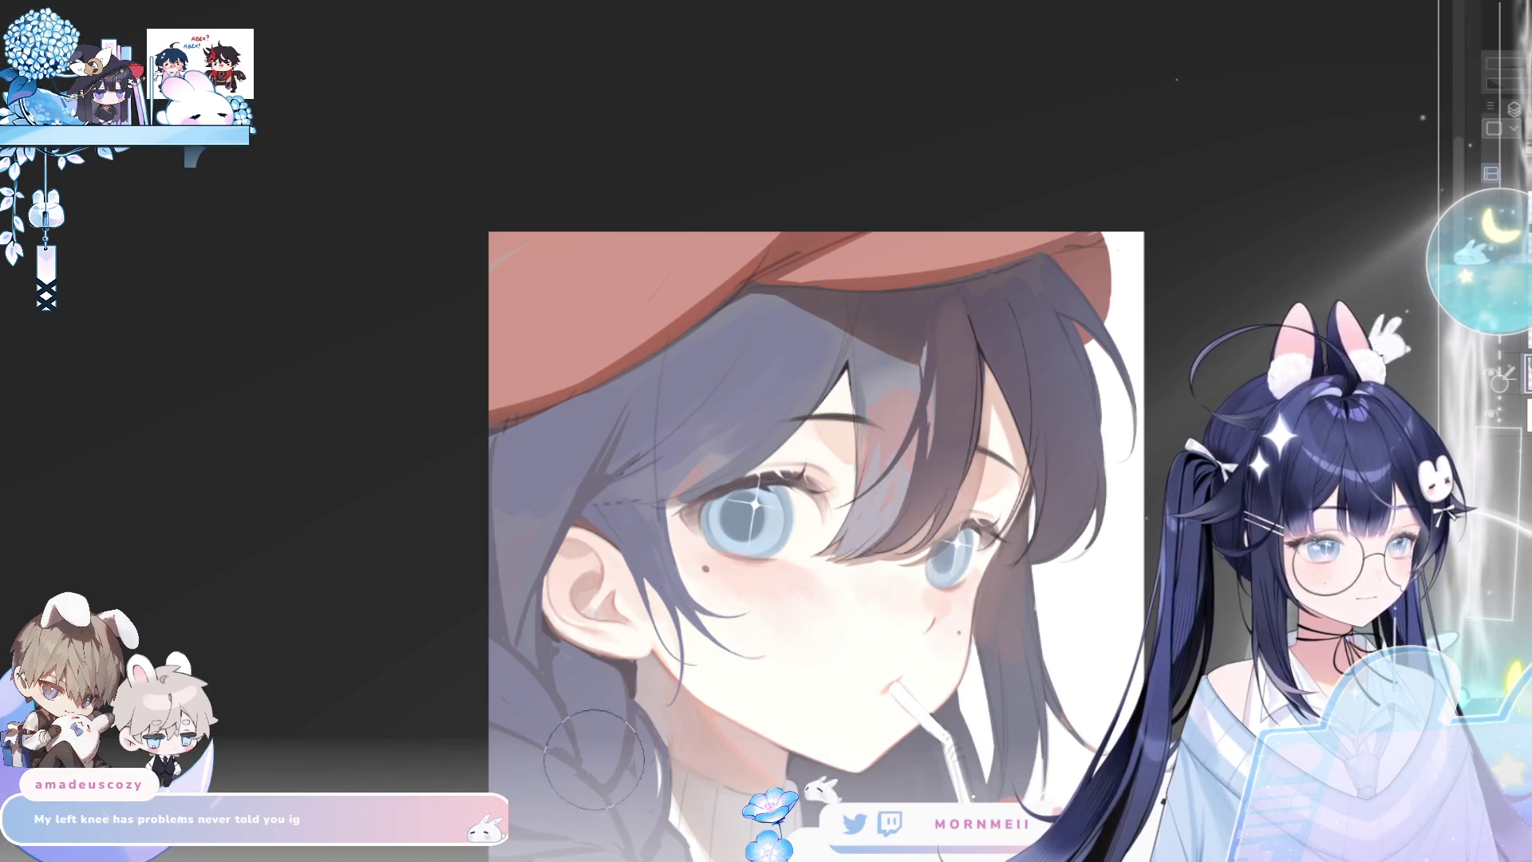
key("h")
key("ctrl+shift+d")
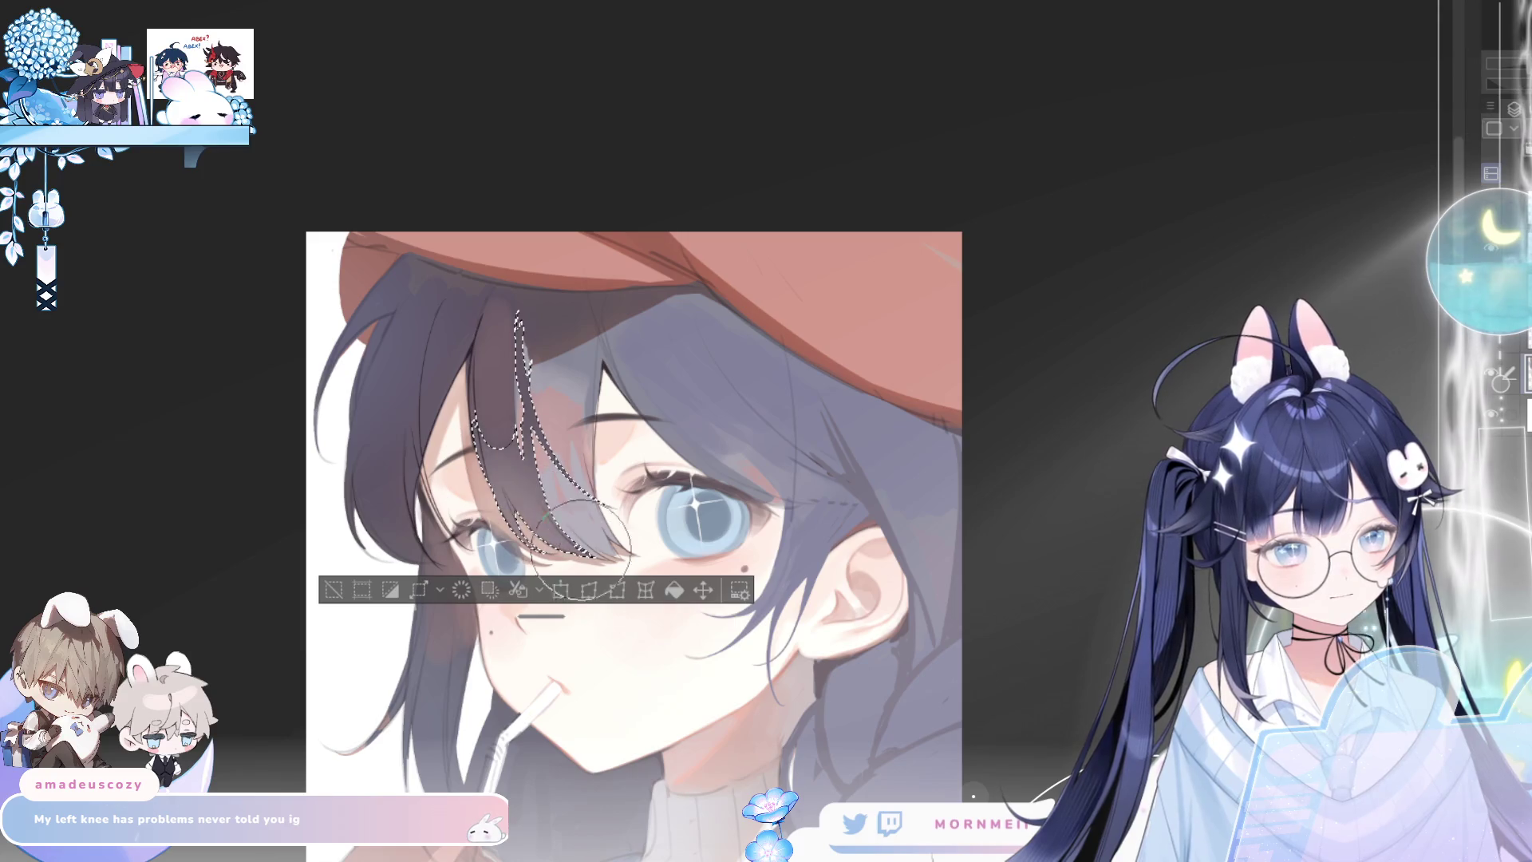
mouse_move(502, 495)
left_mouse_down()
mouse_move(535, 495)
mouse_move(591, 533)
left_mouse_up()
key("ctrl+d")
left_click_drag(399, 486, 524, 415)
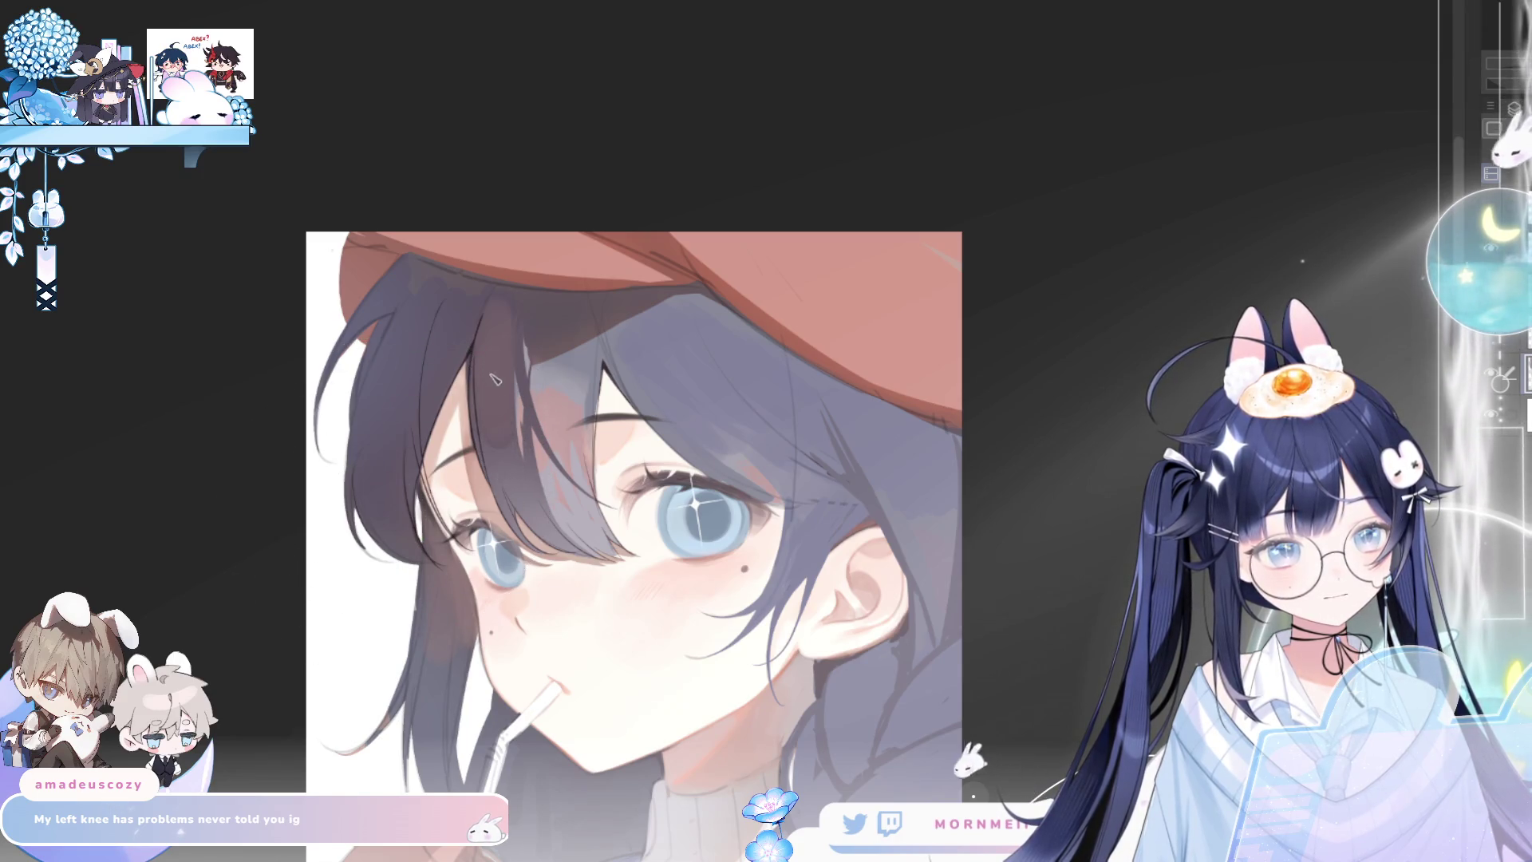
key("ctrl+0")
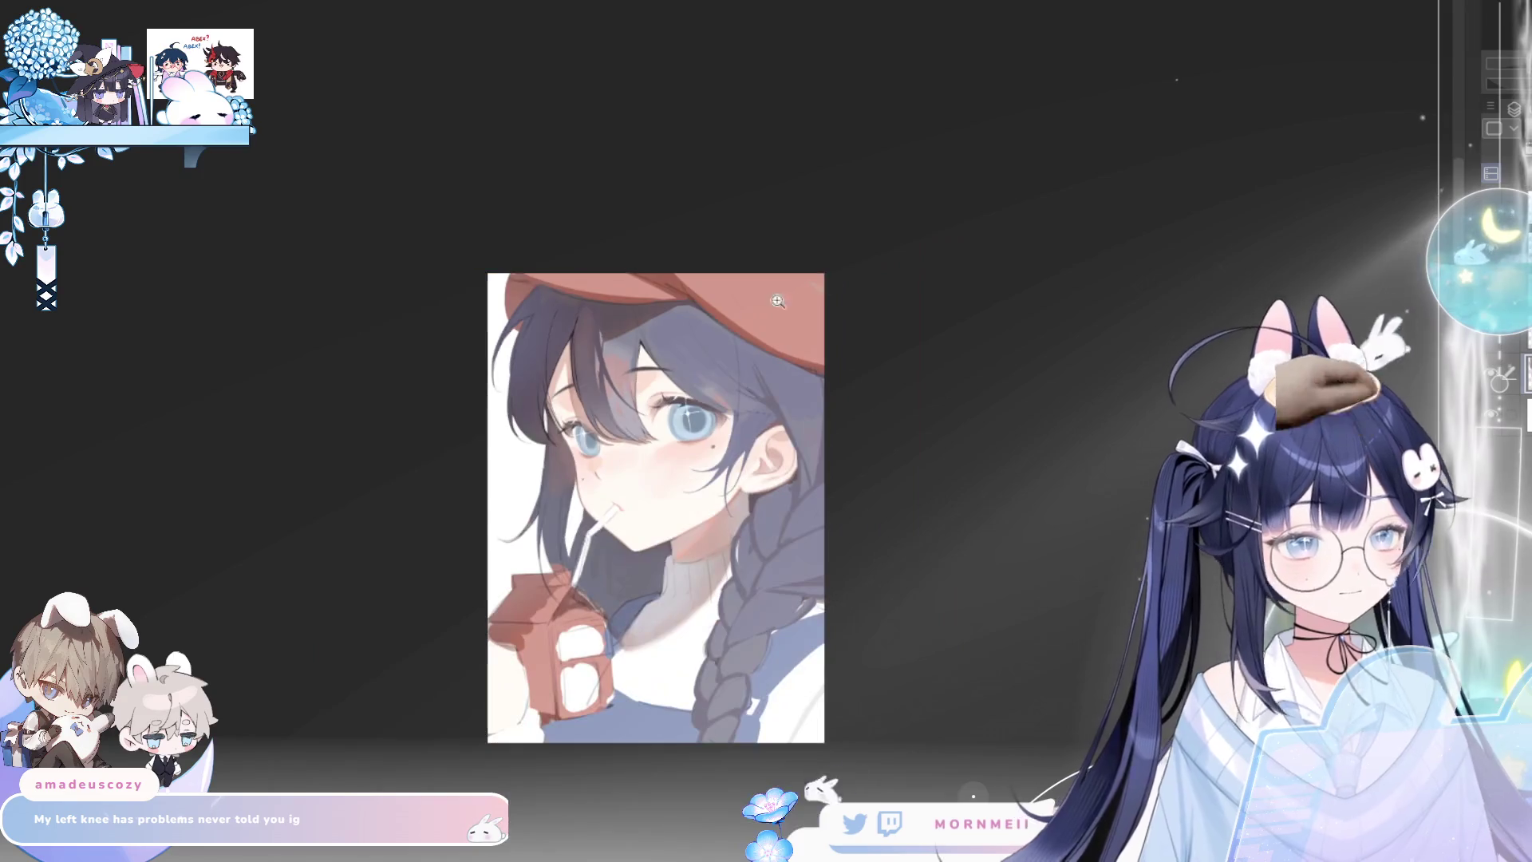
left_click(583, 389)
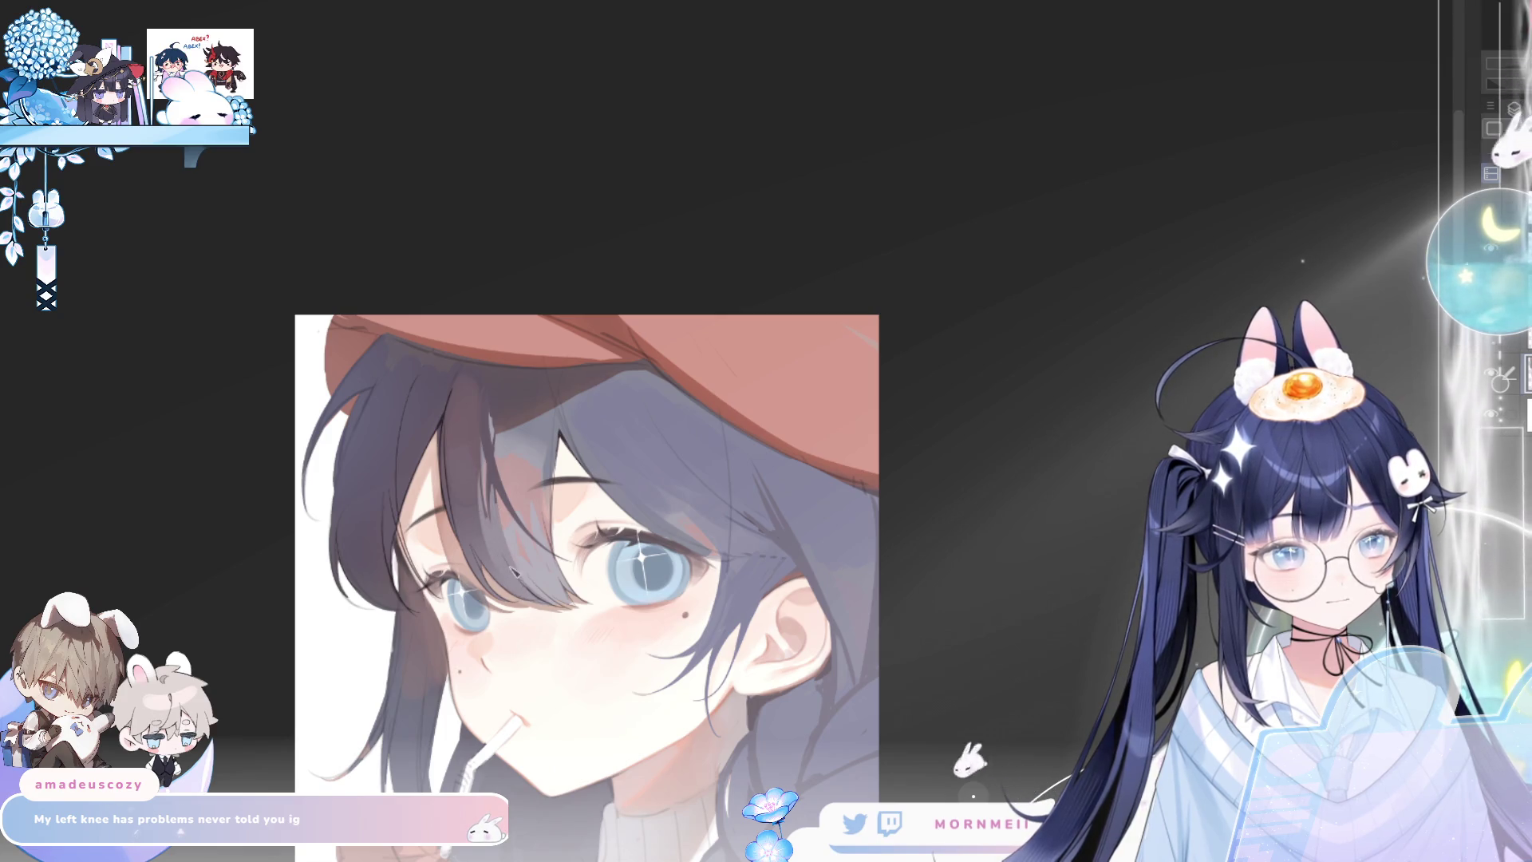
key("h")
key("h")
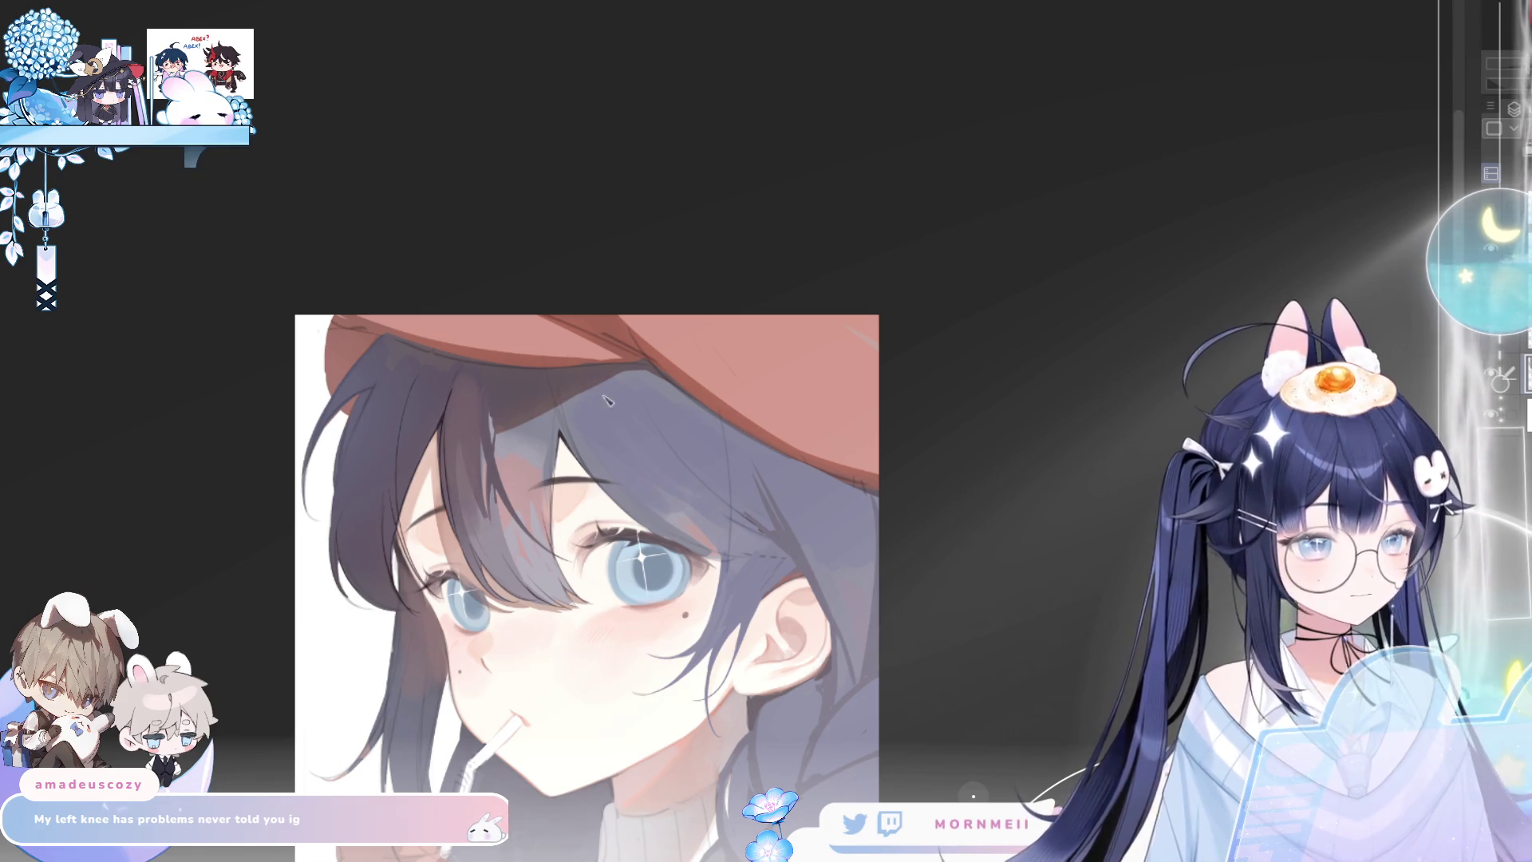
key("ctrl+minus")
key("ctrl+minus")
key("ctrl+minus")
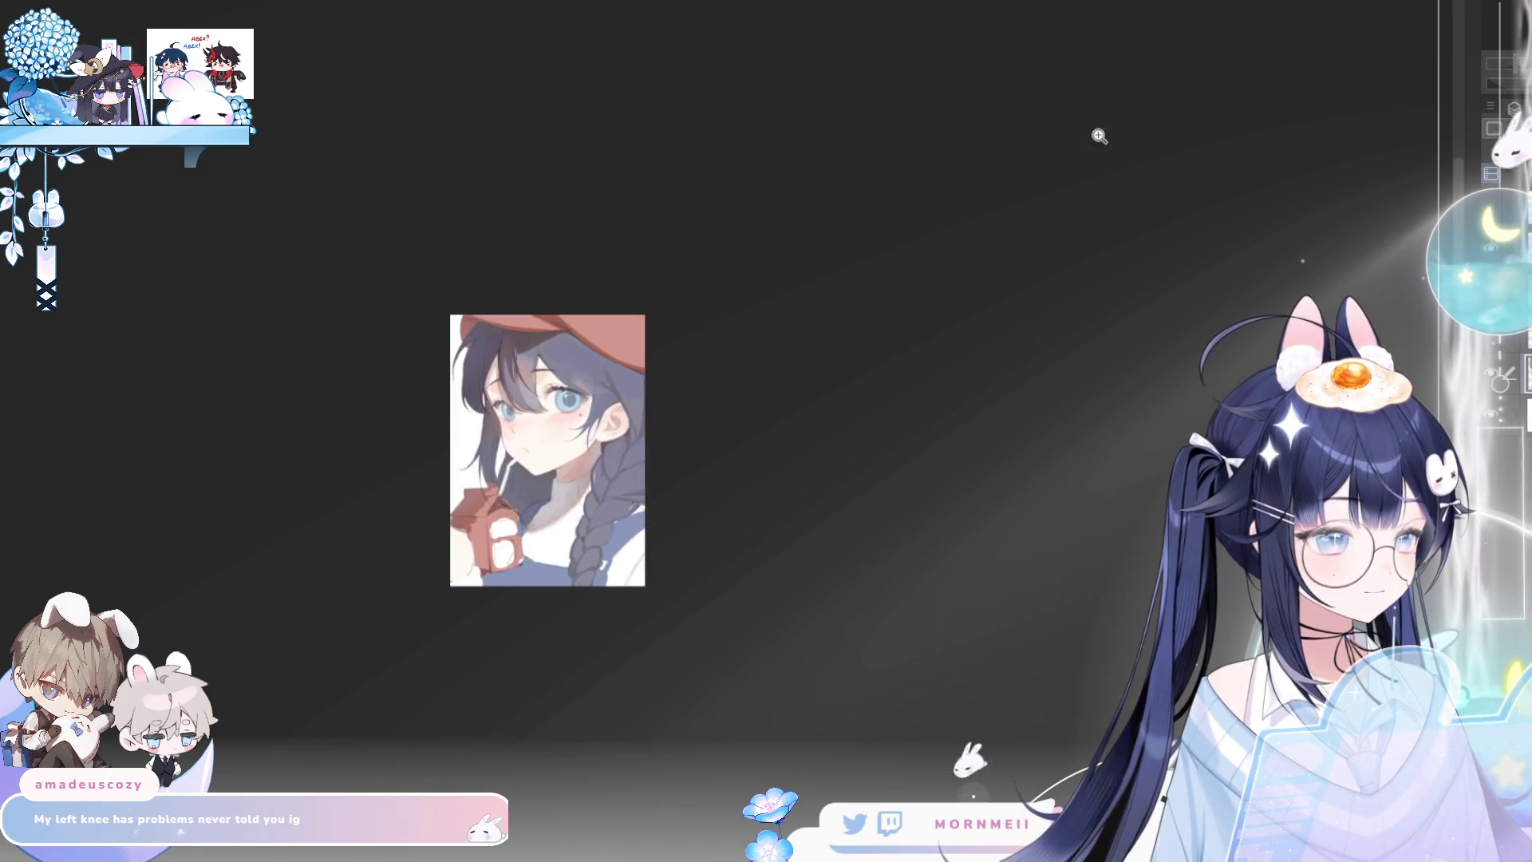
key("ctrl+plus")
key("ctrl+plus")
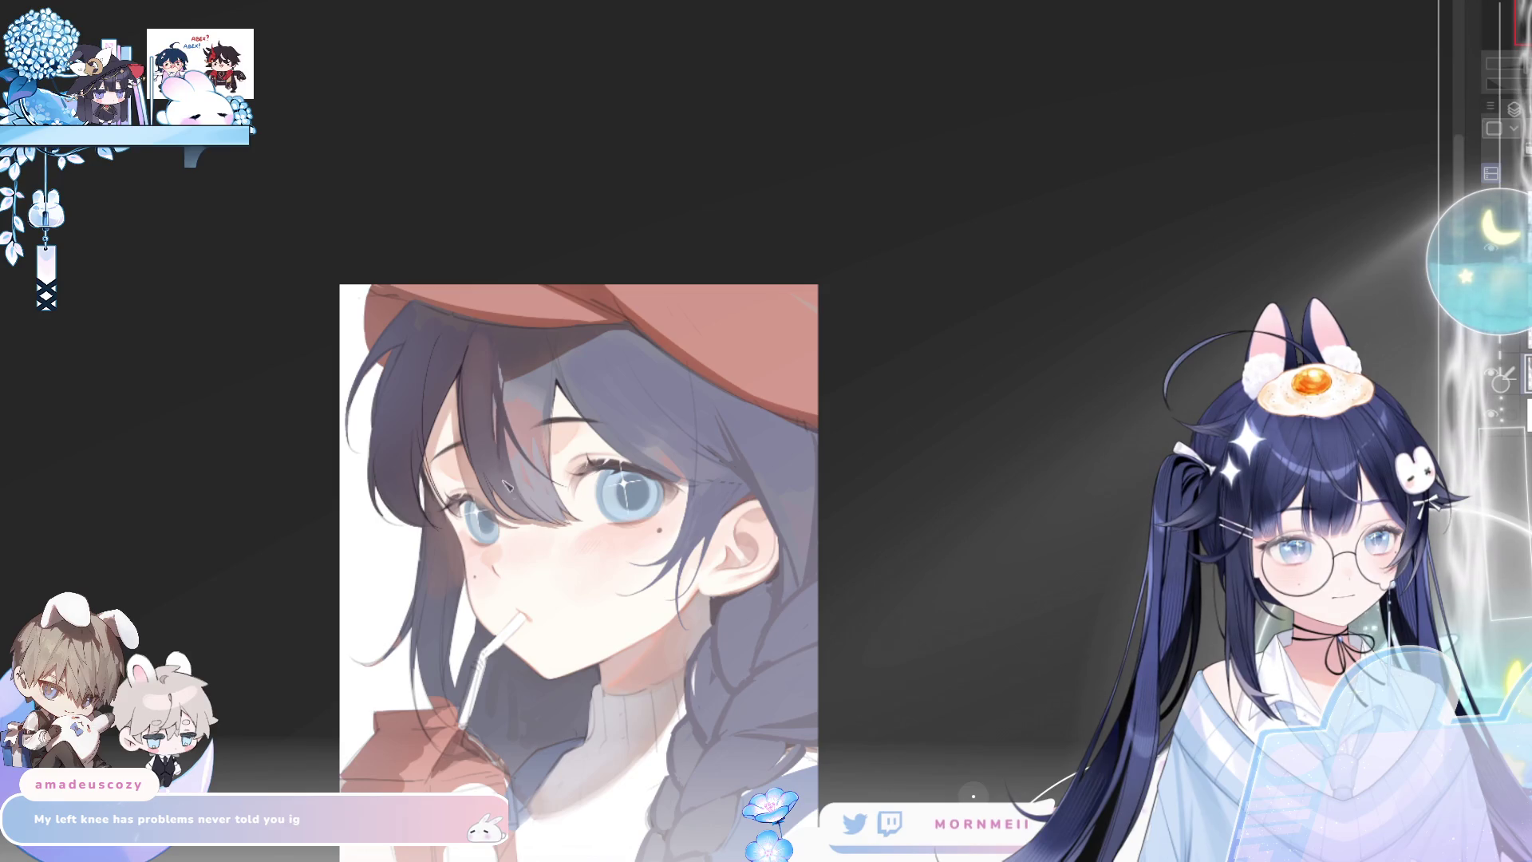
Toggle the horizontal view flip several times, leaving the portrait mirrored
key("h")
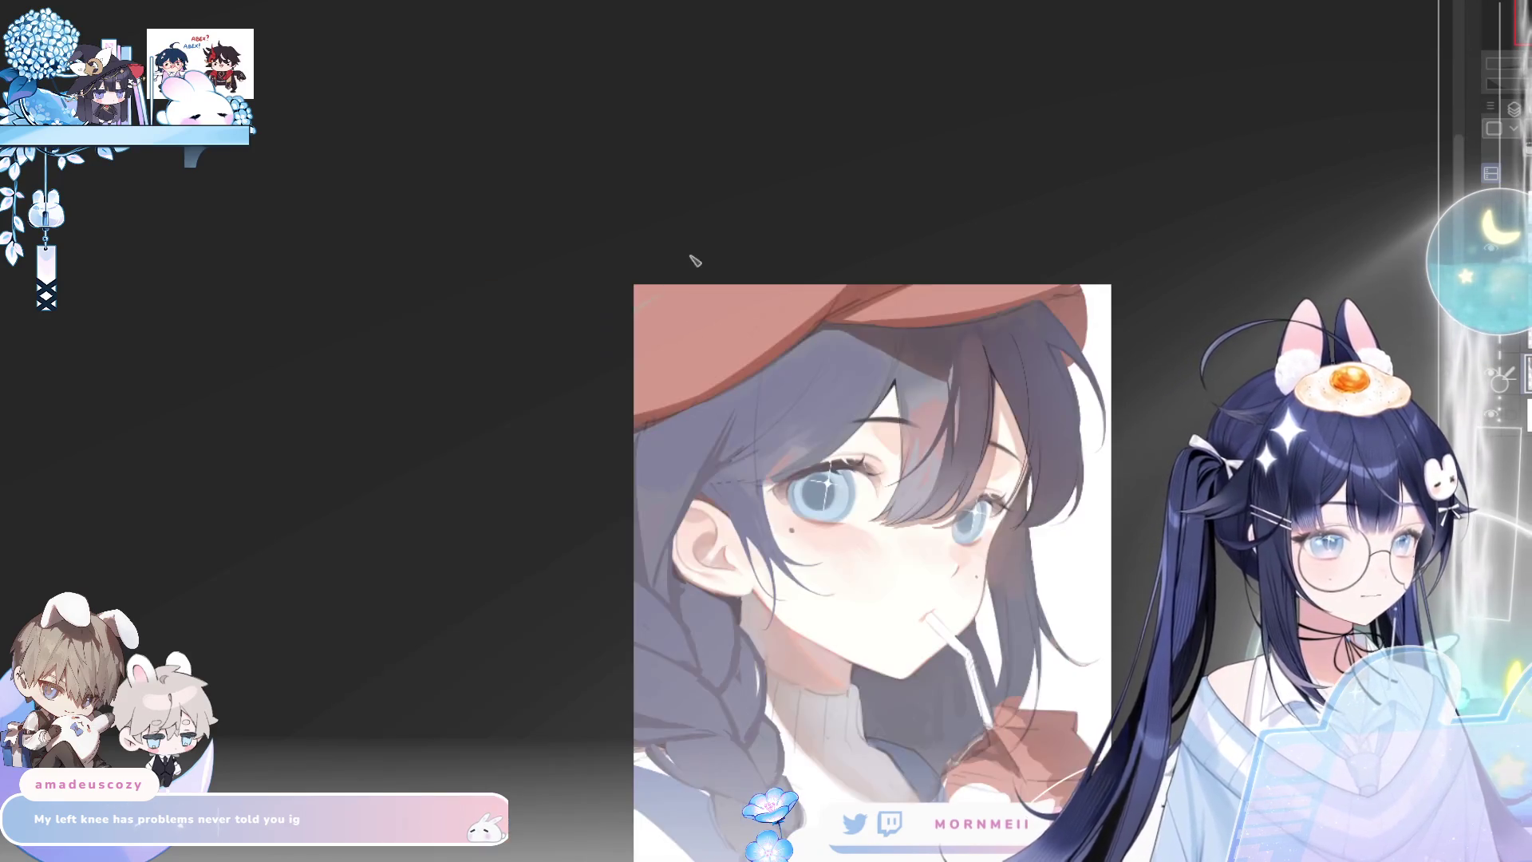
key("h")
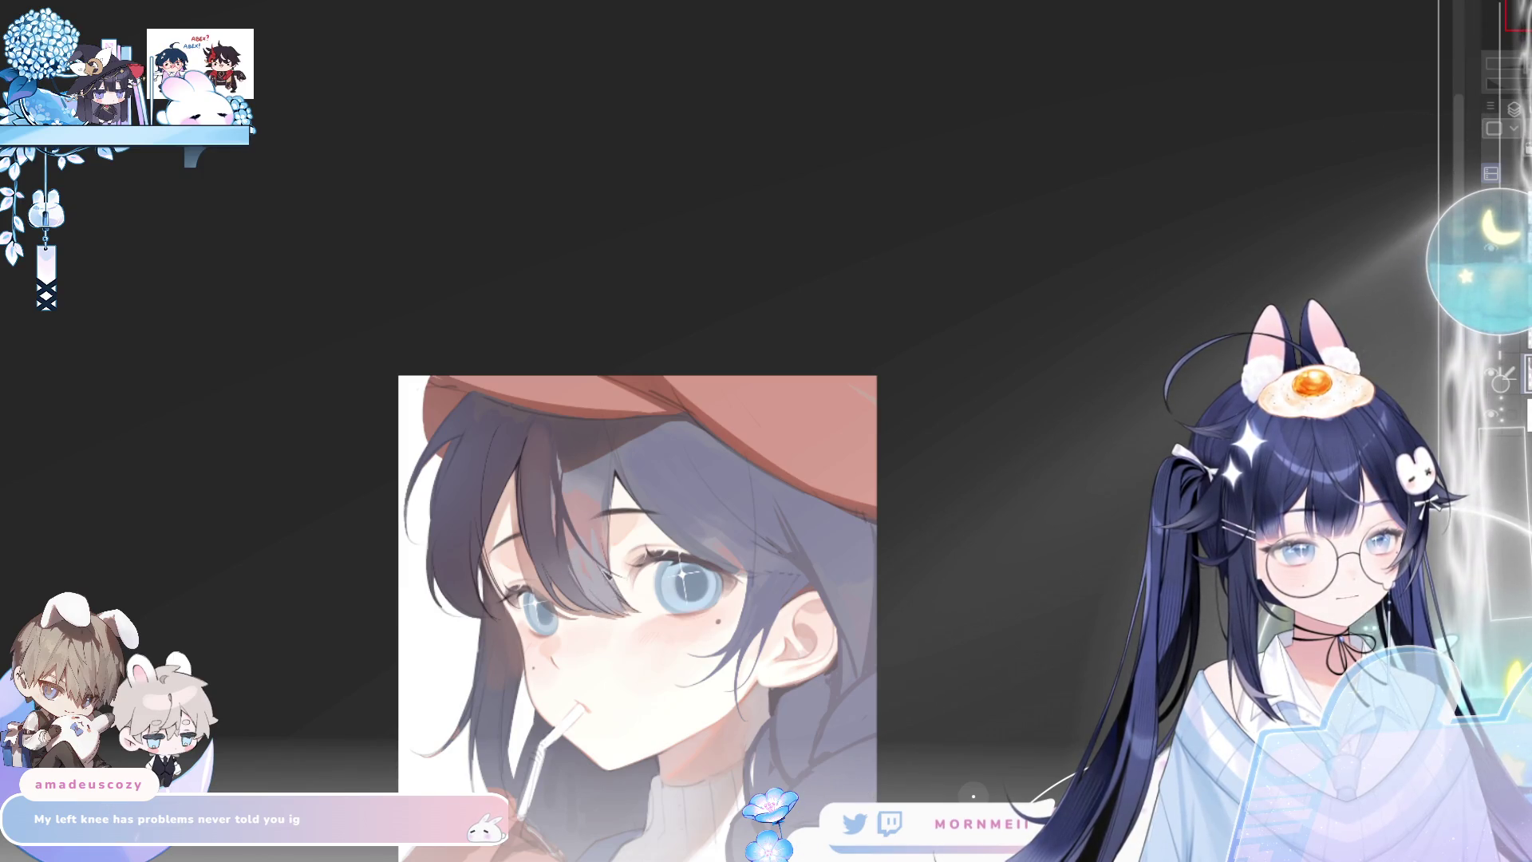
key("h")
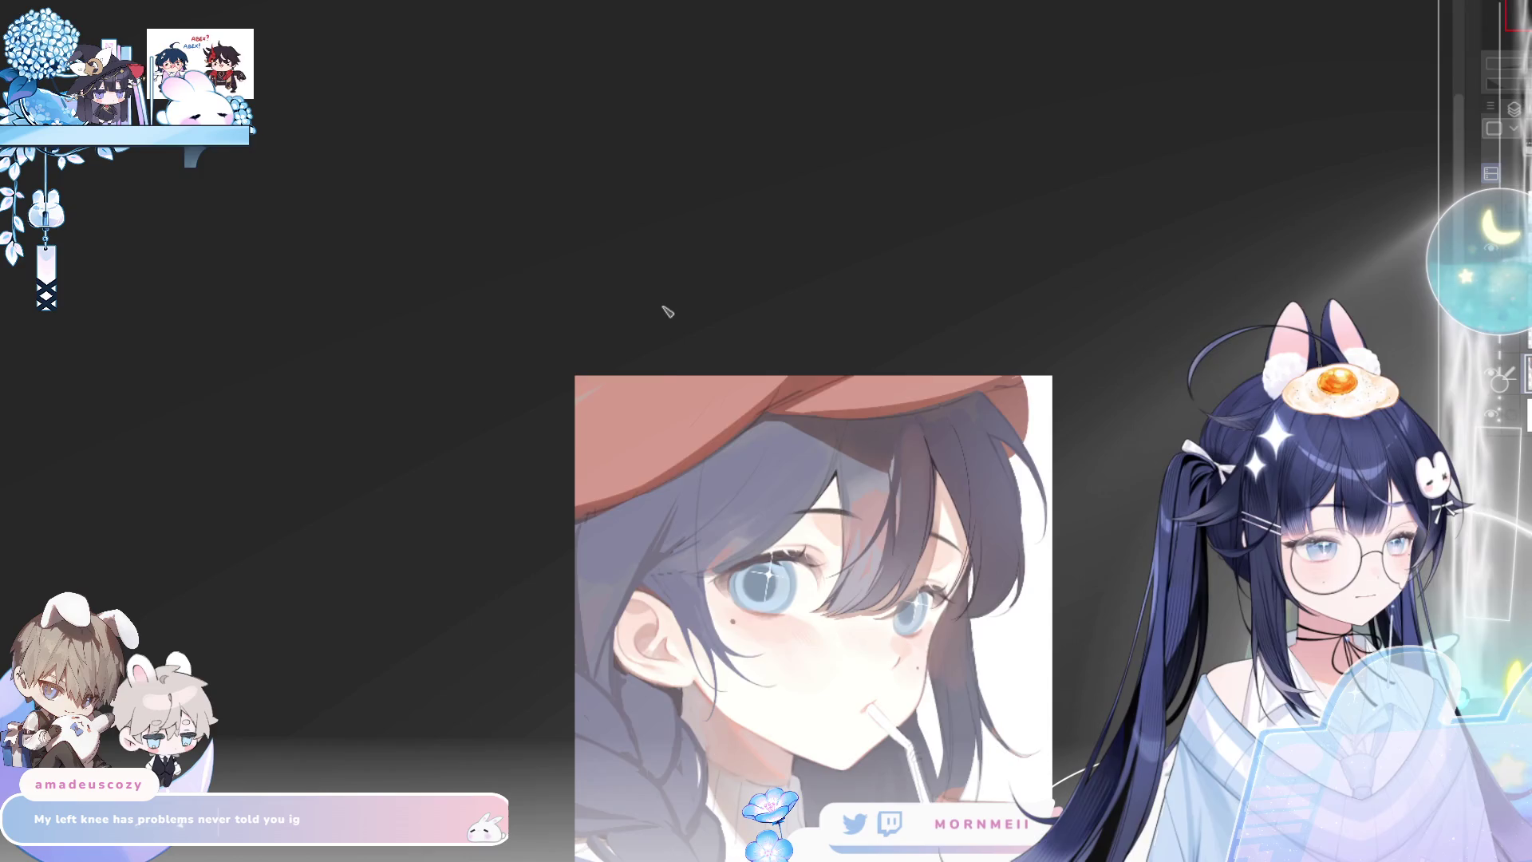
key("h")
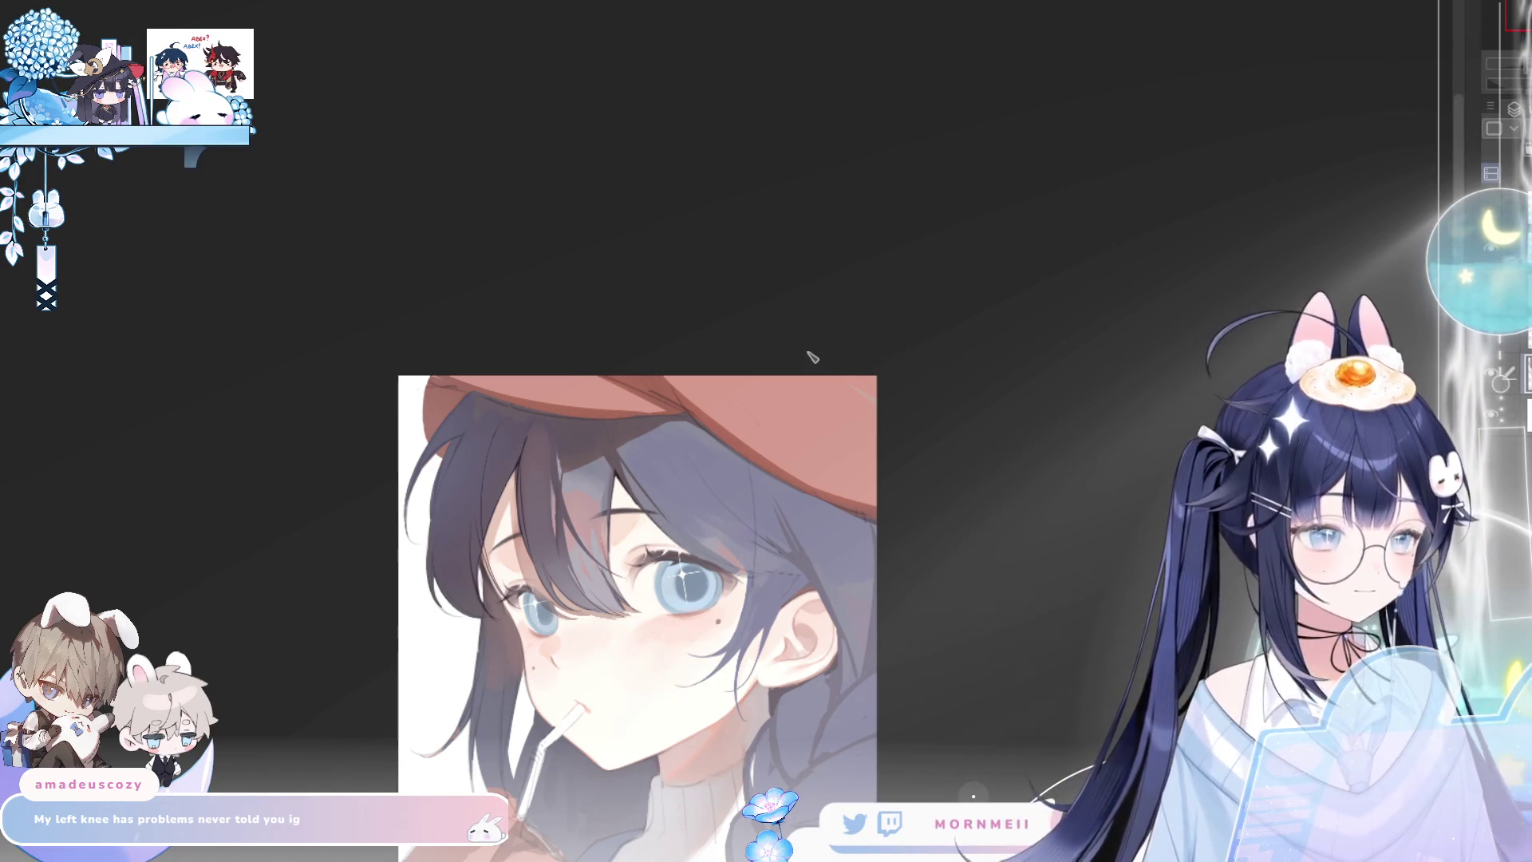
key("h")
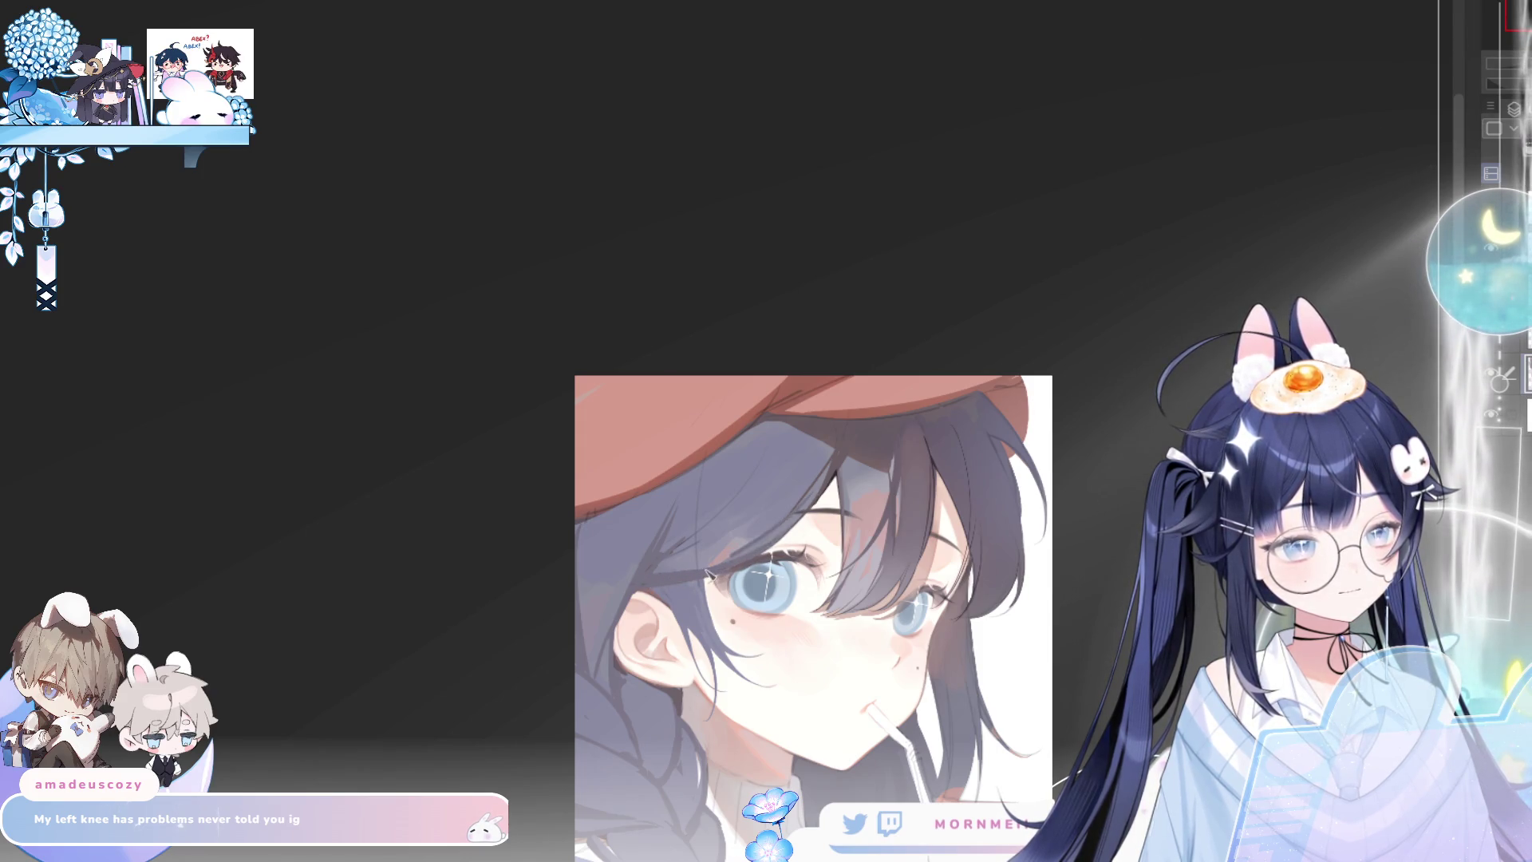
key("h")
key("h")
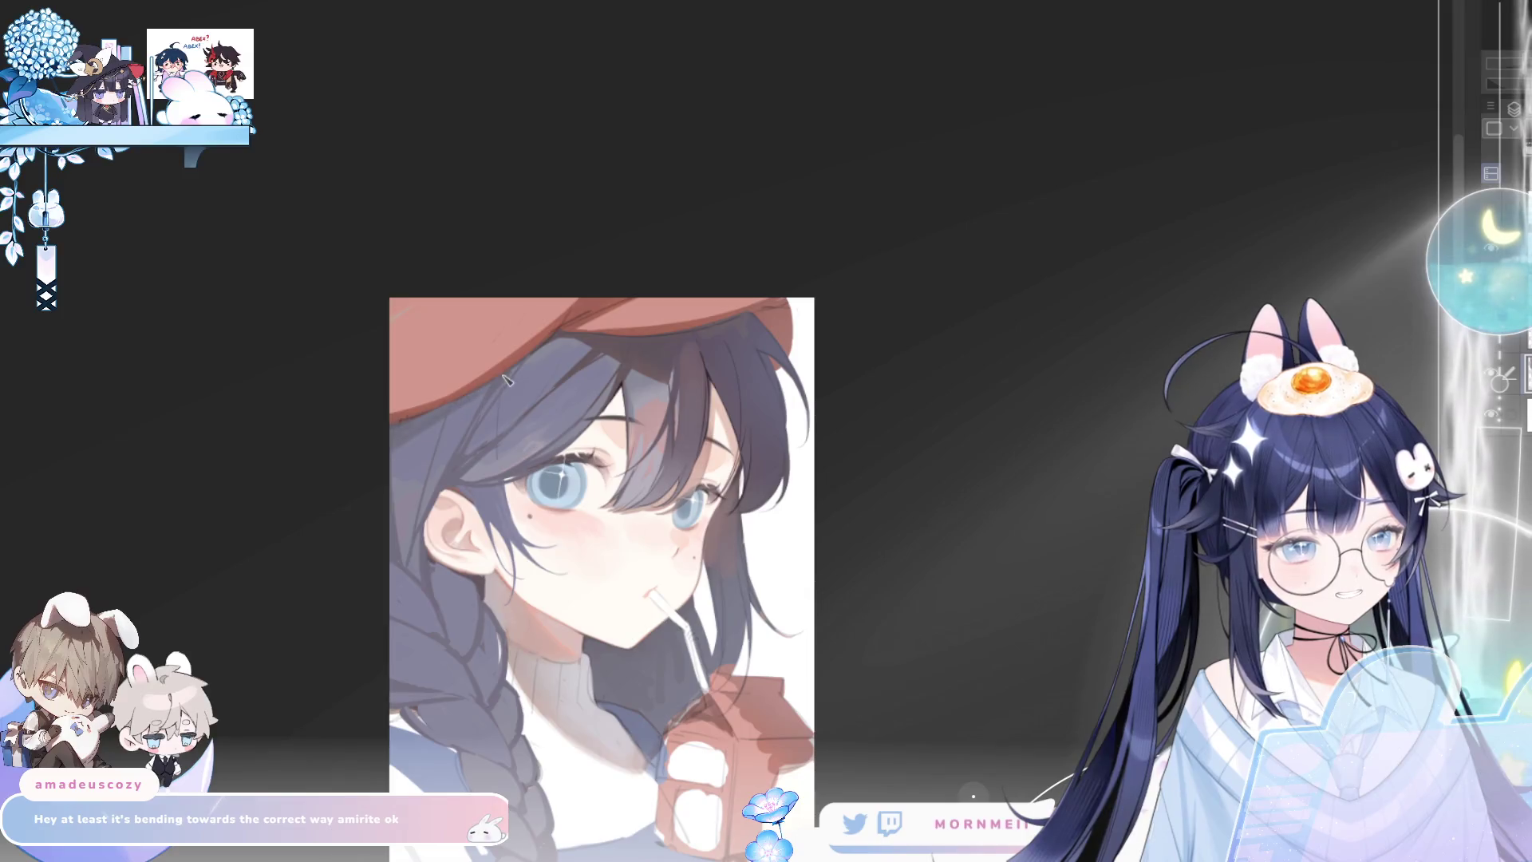
key("h")
key("h")
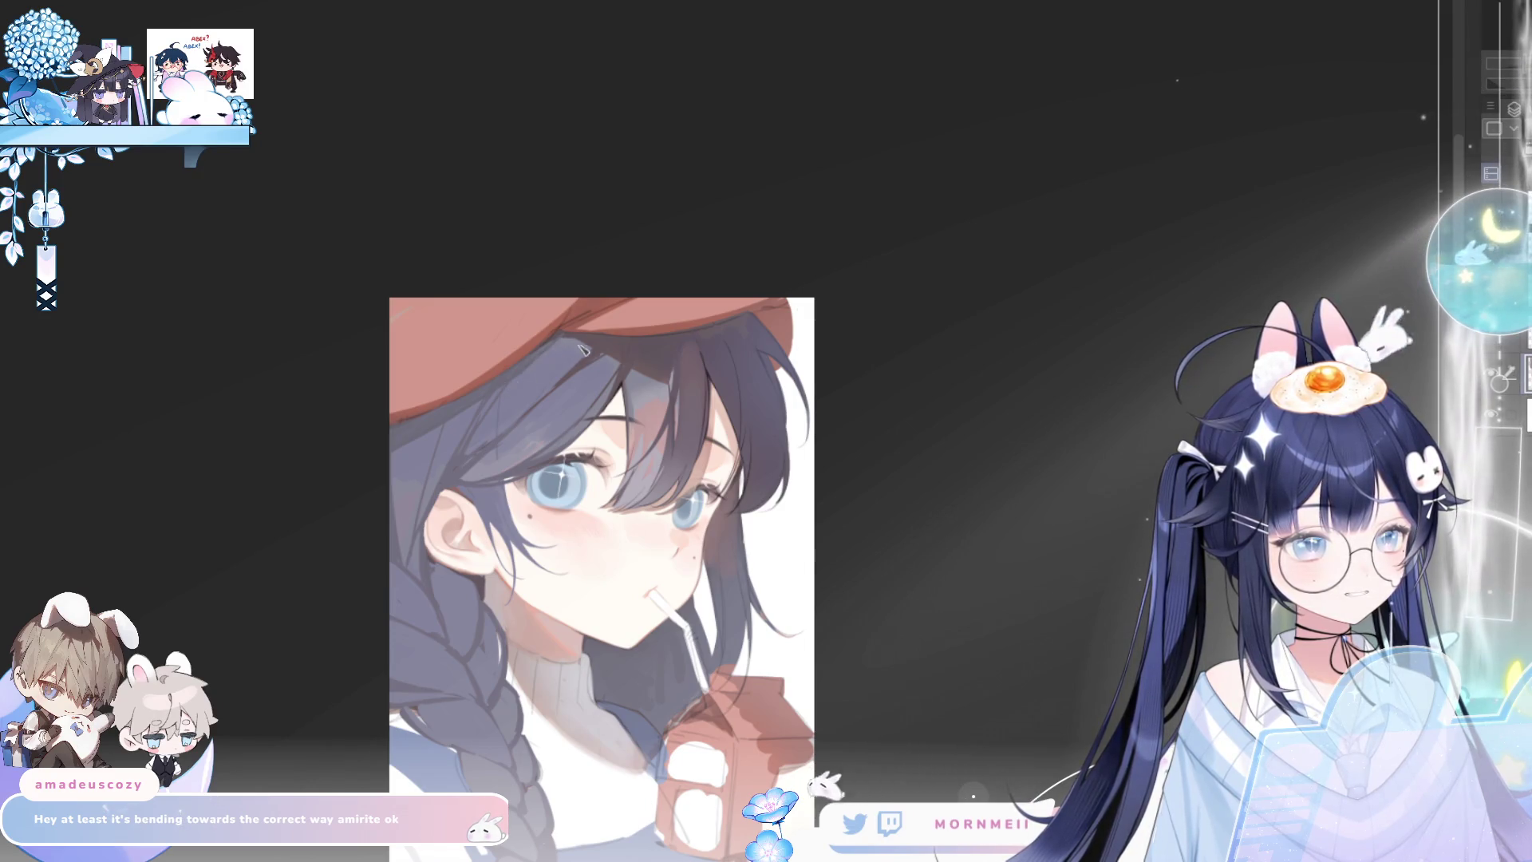
Zoom out, unflip the canvas view, and zoom back in on the face
scroll(584, 351, "down", 4)
key("h")
key("h")
scroll(589, 361, "up", 4)
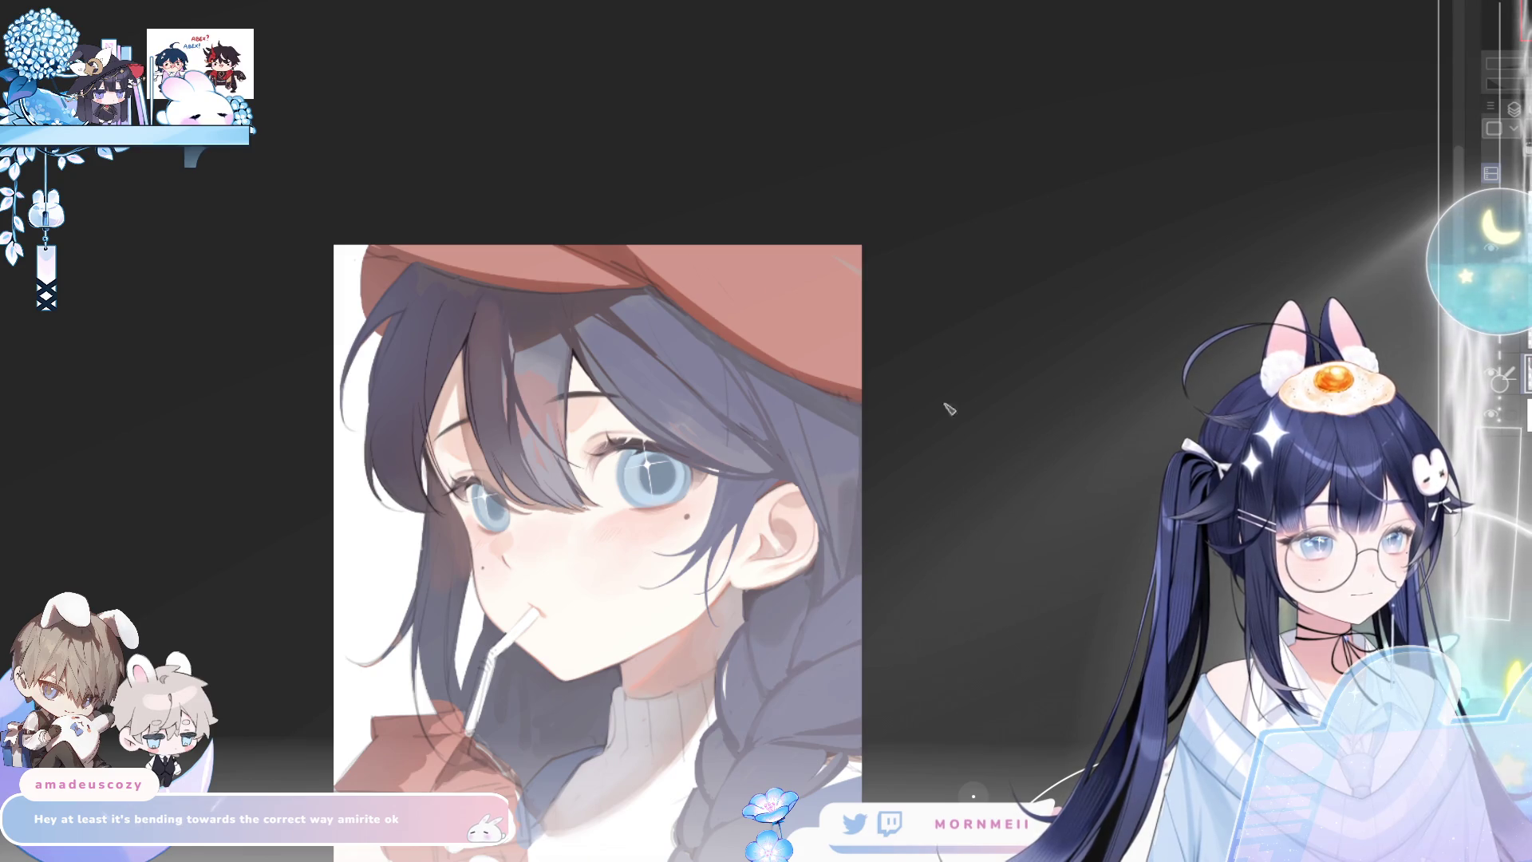
key("h")
key("h")
scroll(830, 545, "down", 2)
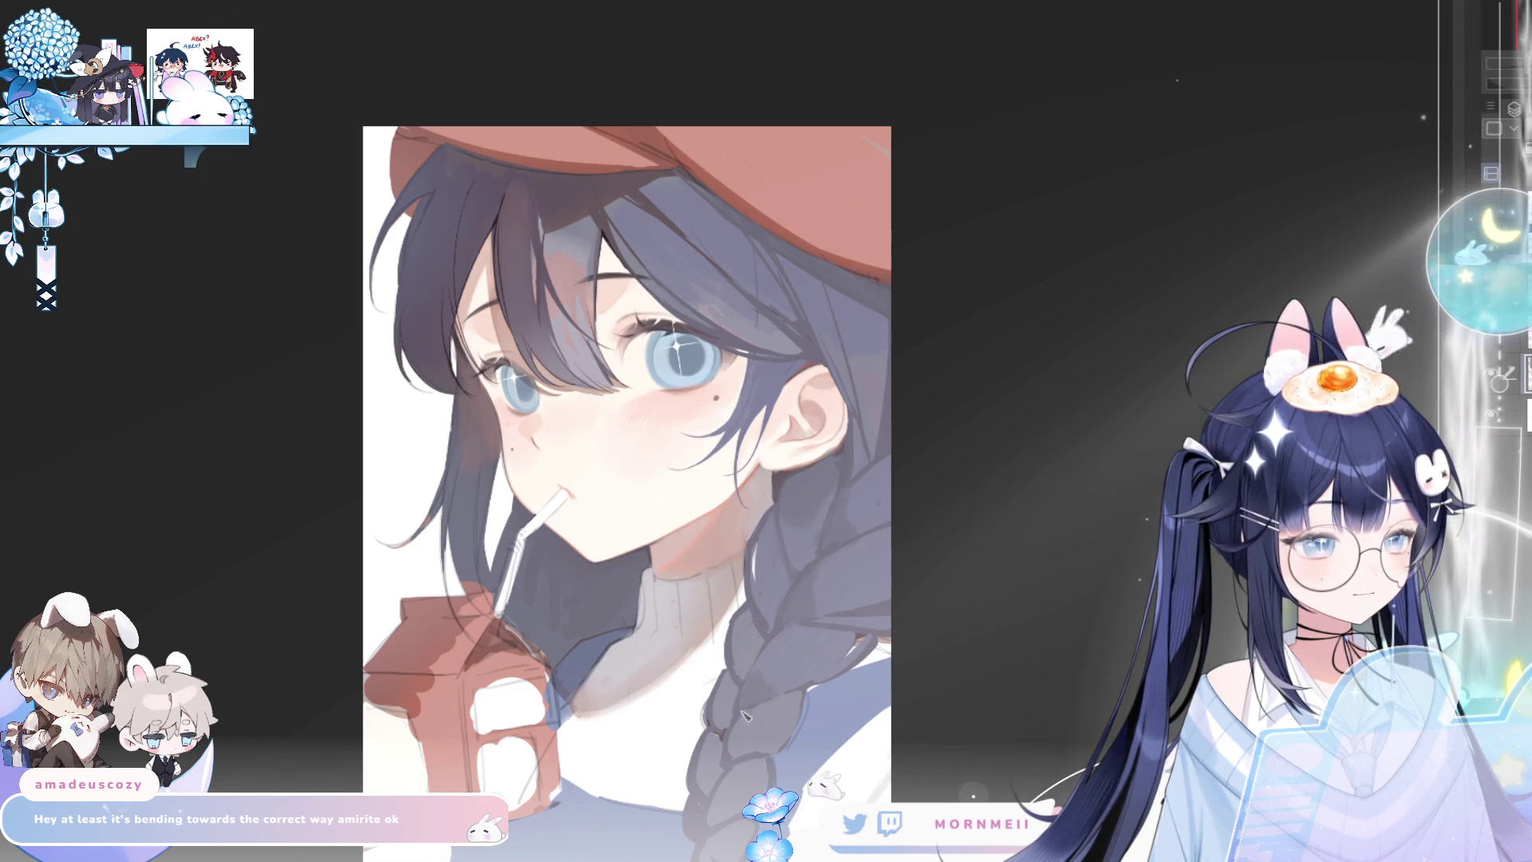
key("h")
key("h")
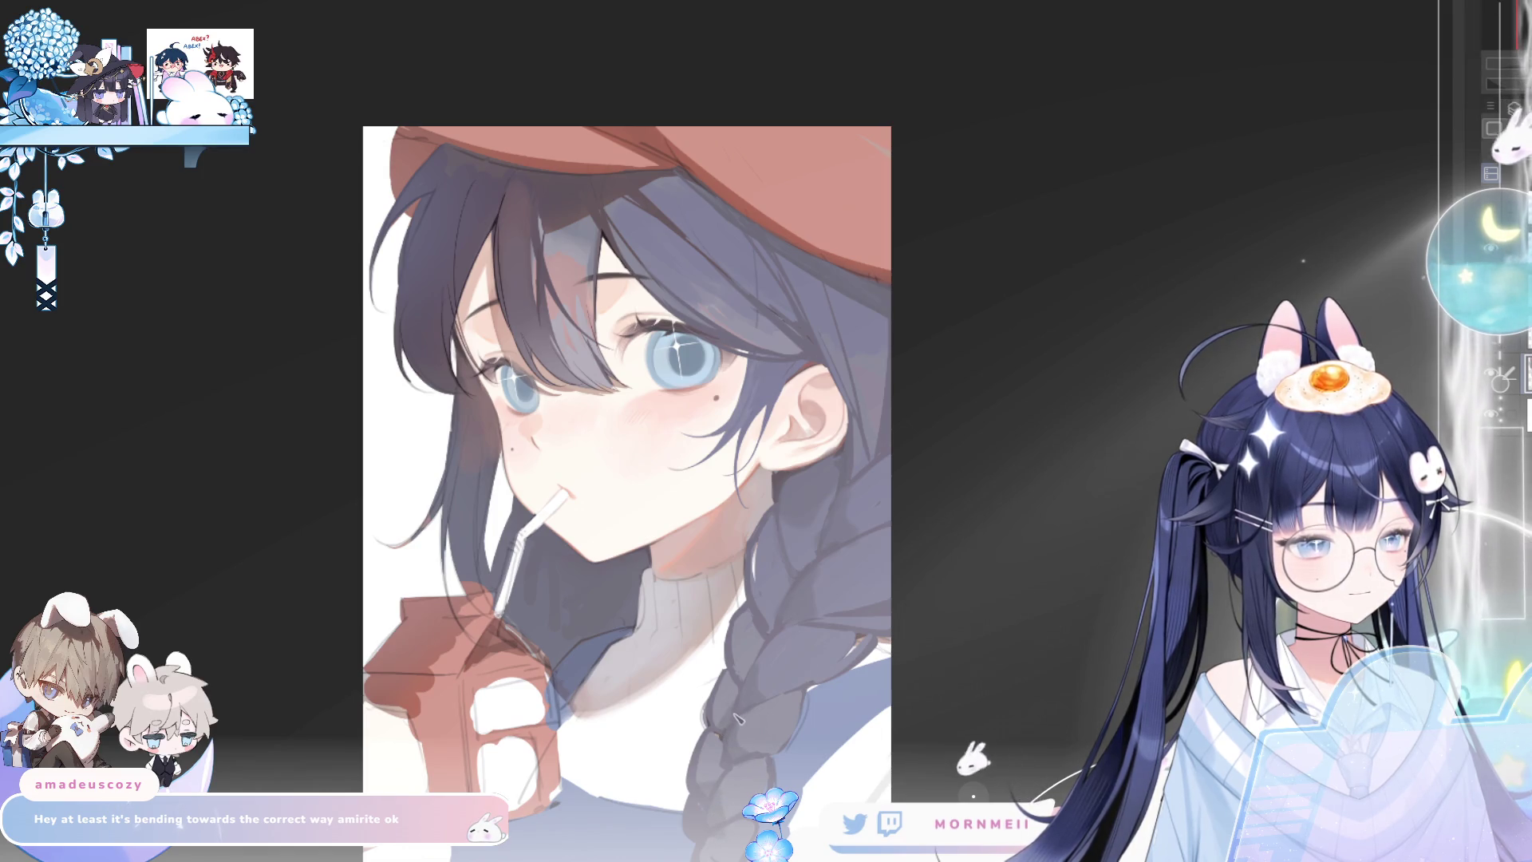
key("h")
key("h")
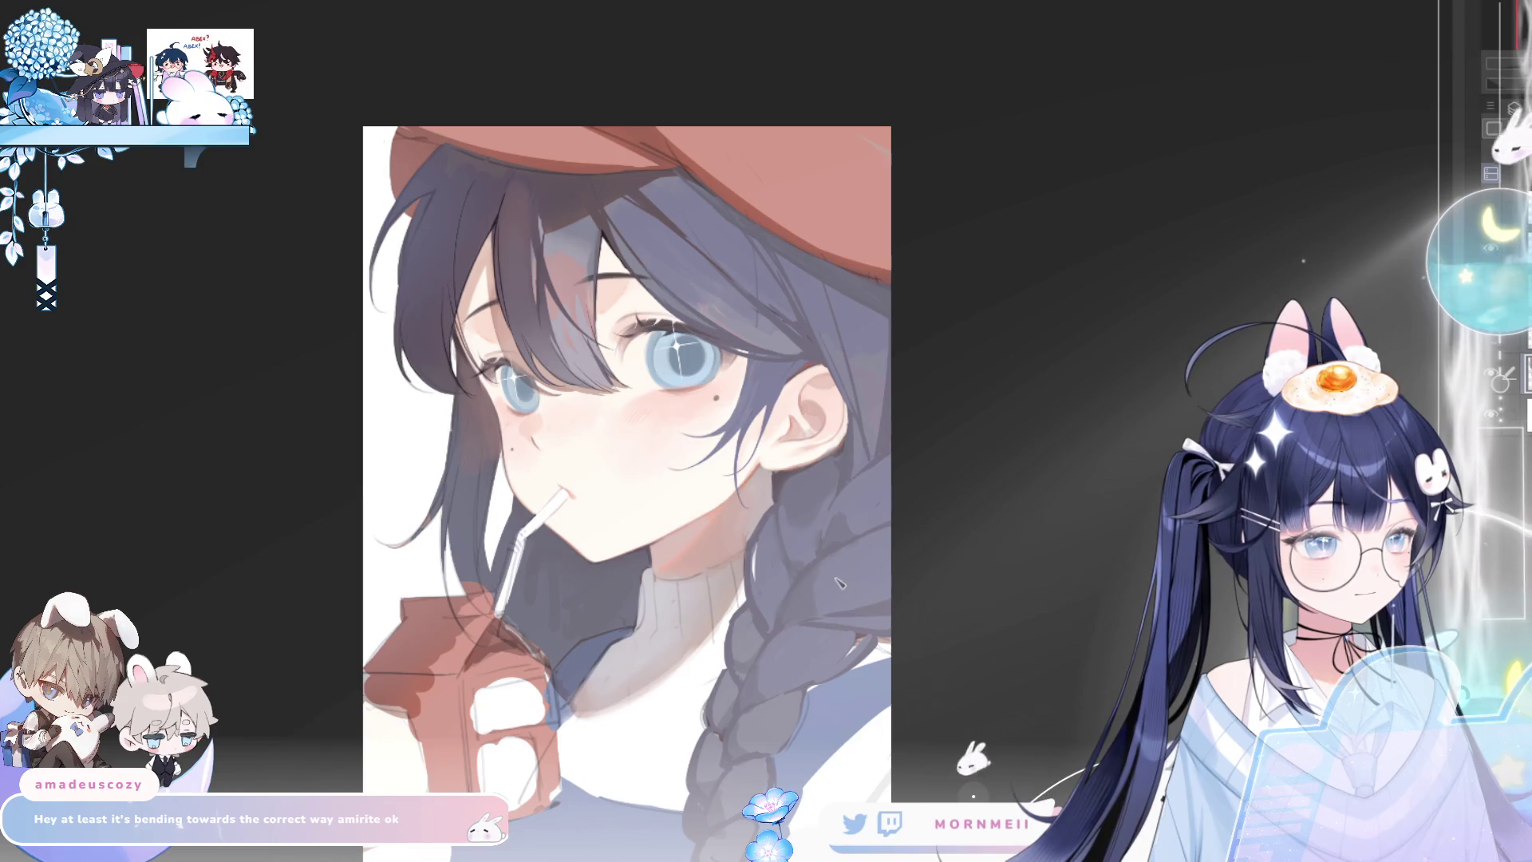
key("h")
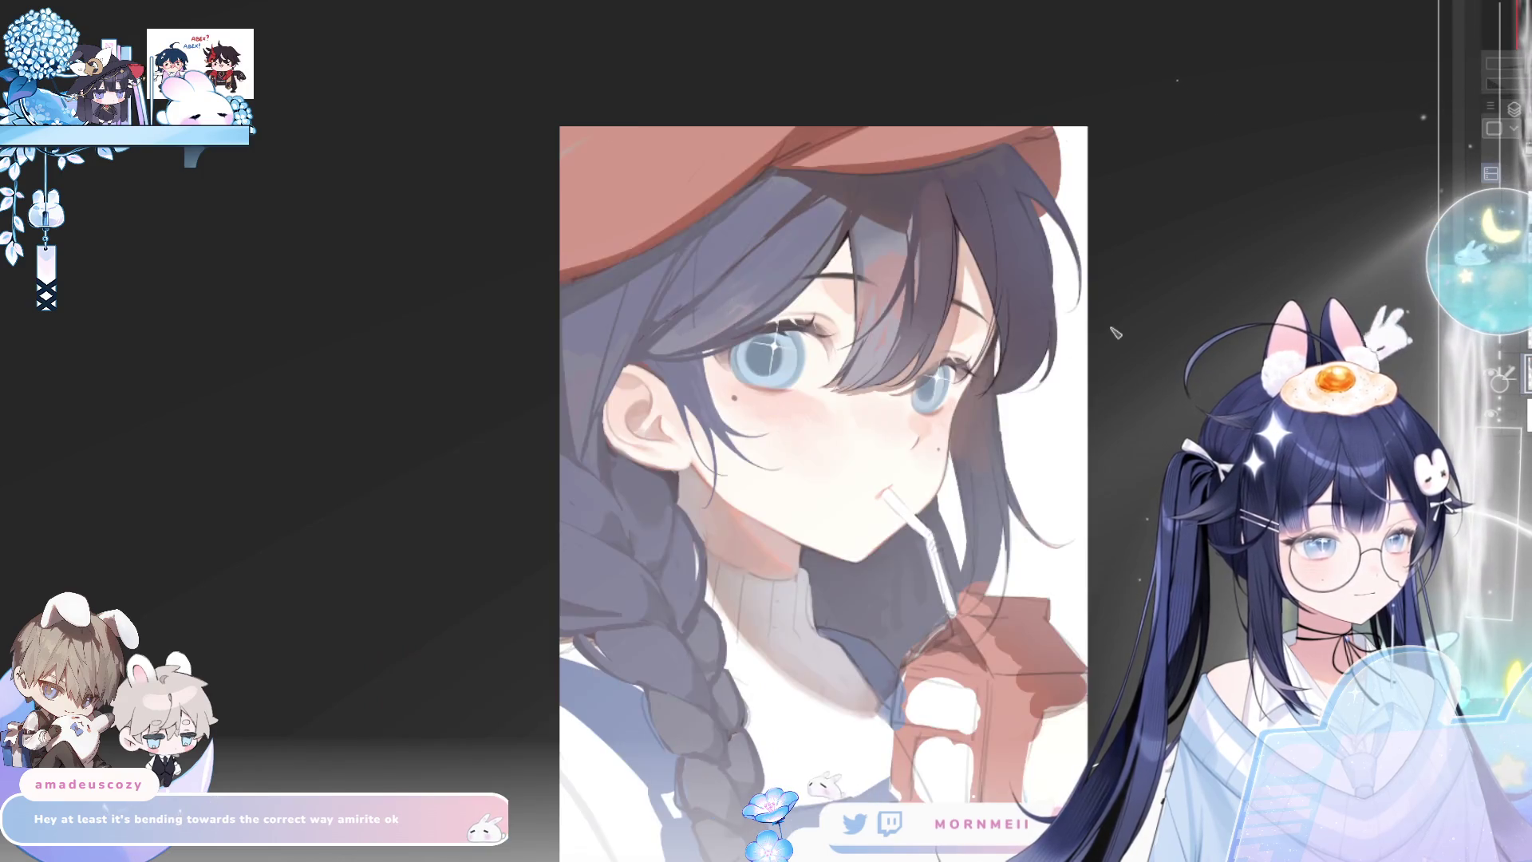
key("h")
key("h")
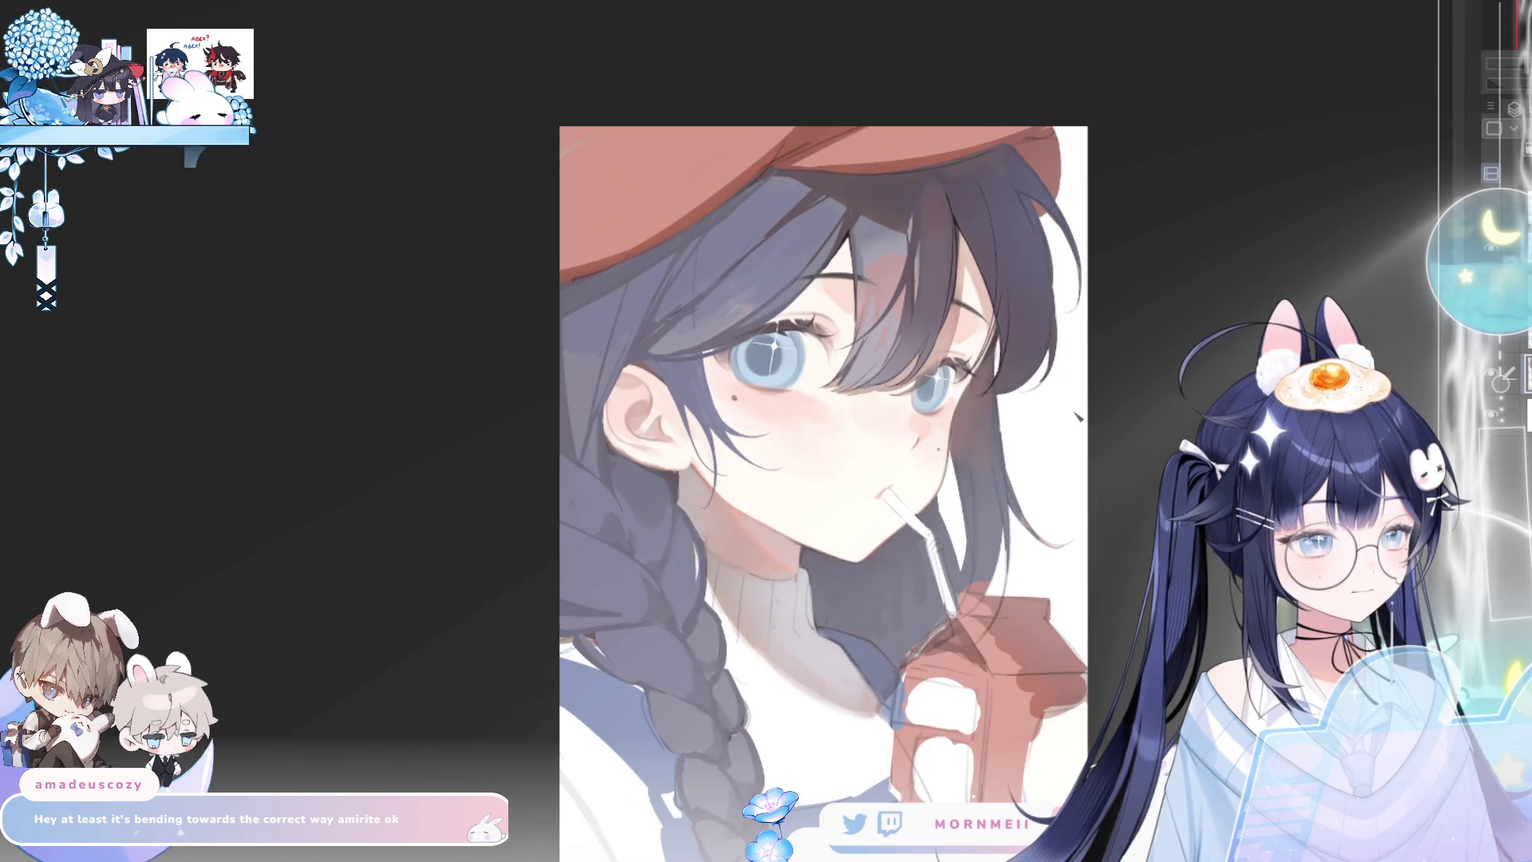
key("h")
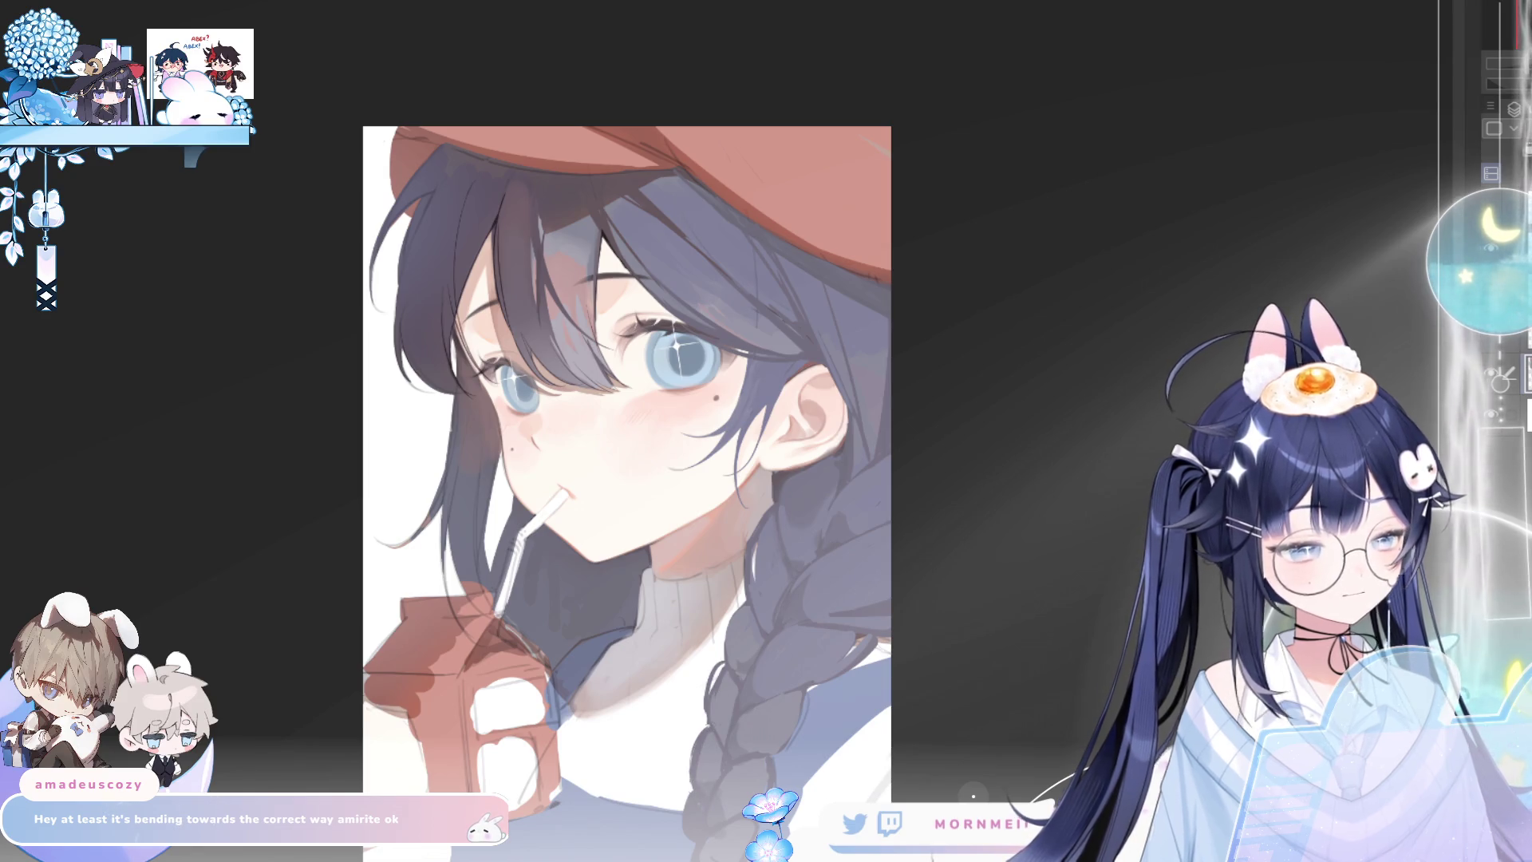
key("h")
key("h")
key("ctrl+0")
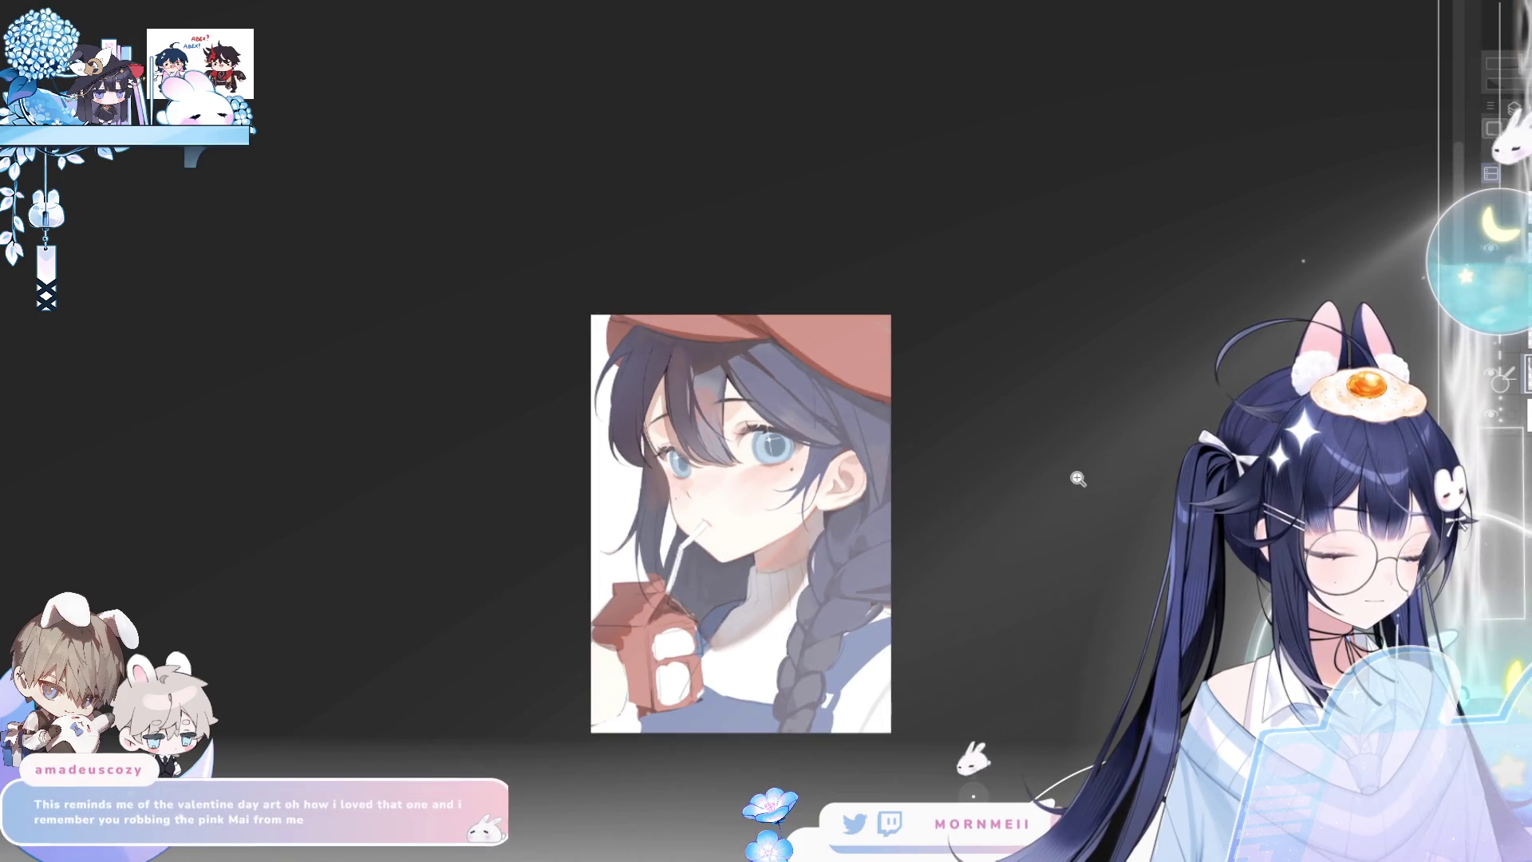
scroll(907, 445, "up", 5)
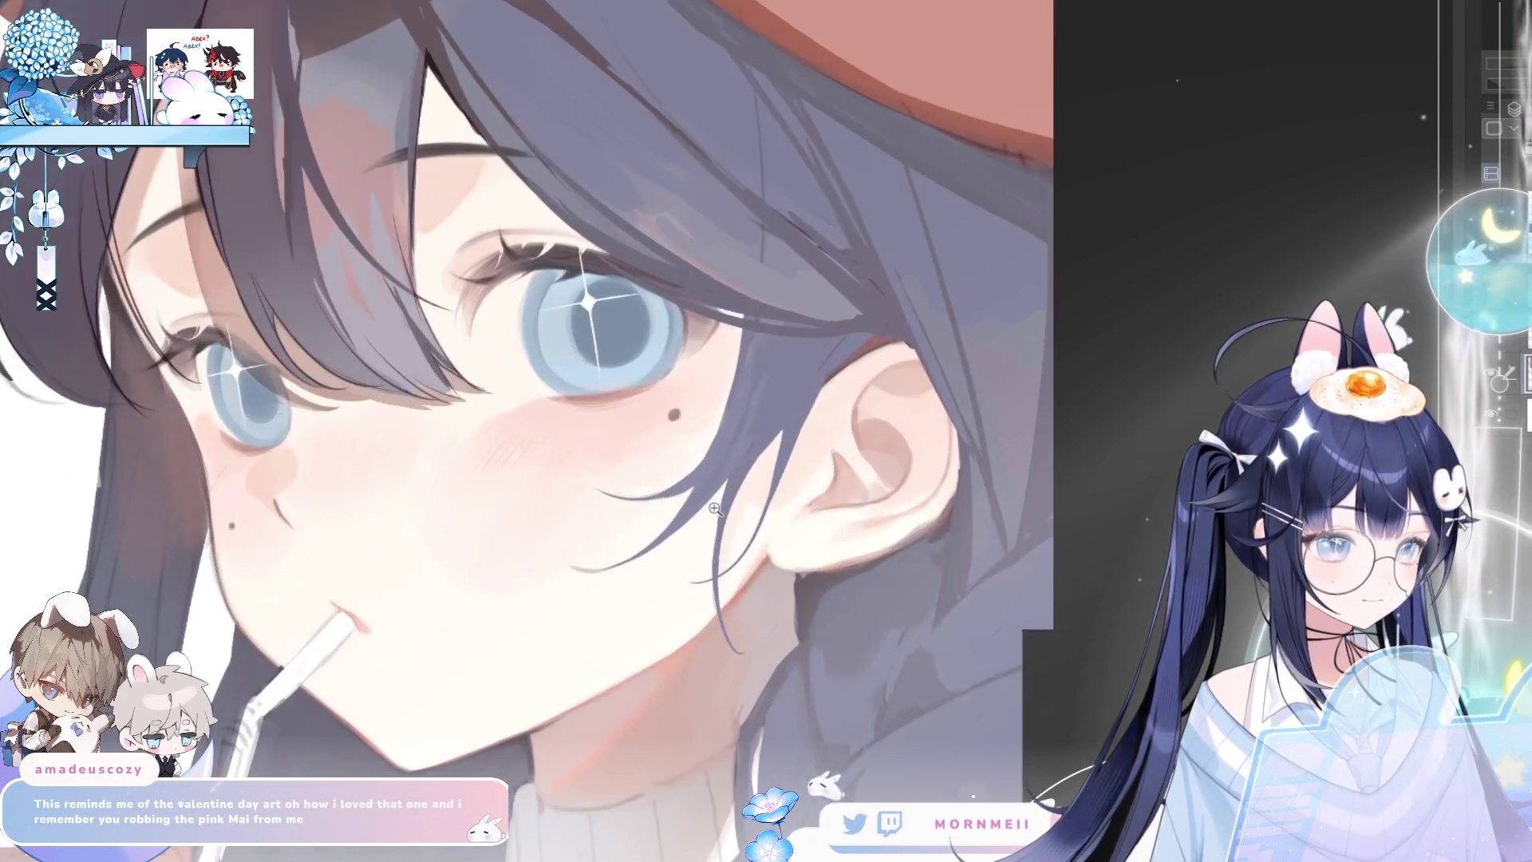
scroll(1012, 177, "down", 3)
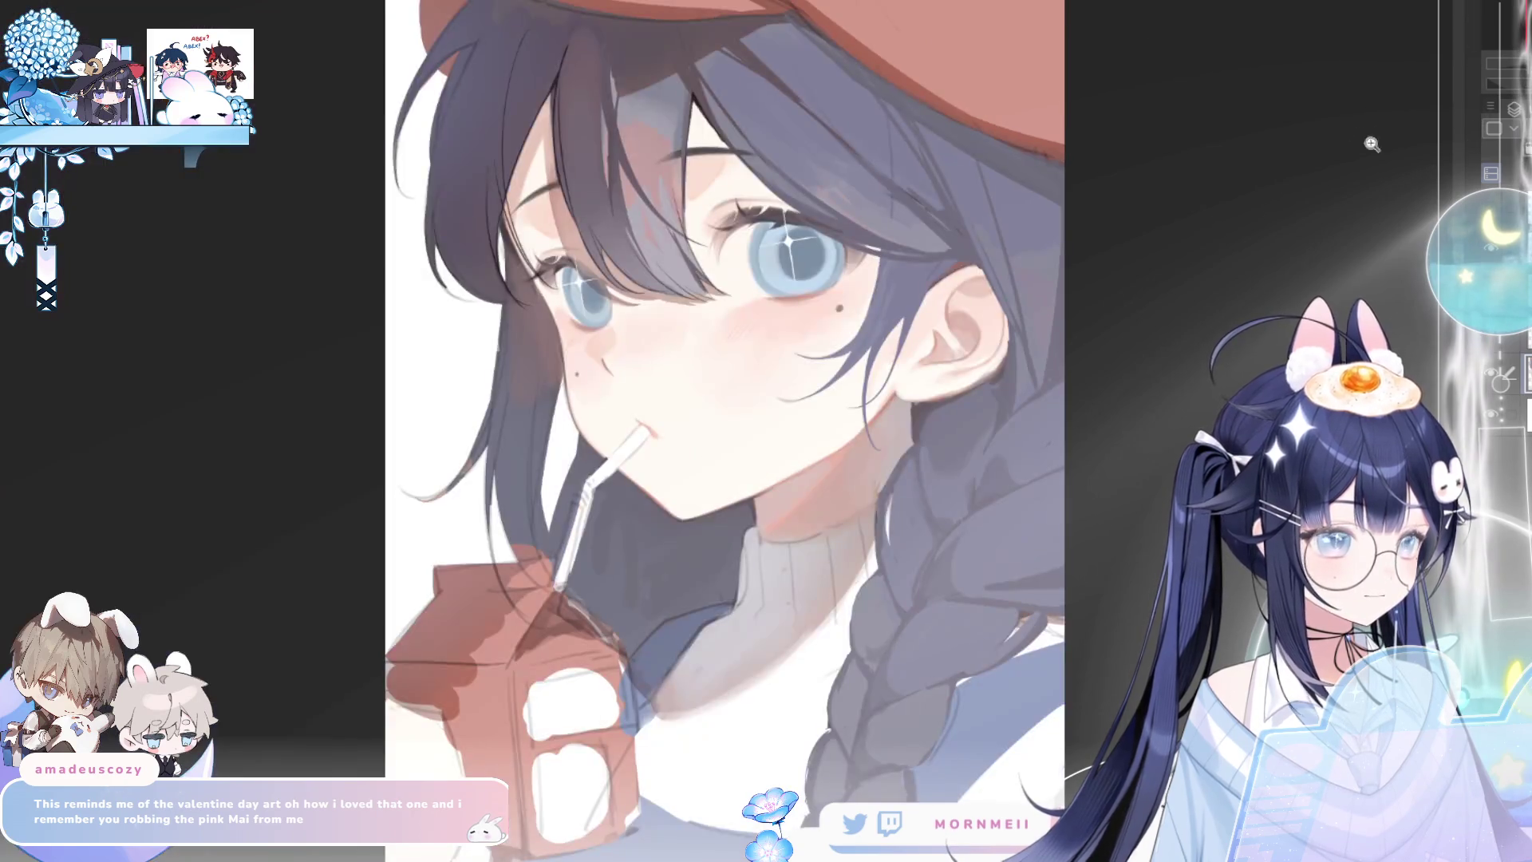
key("h")
key("h")
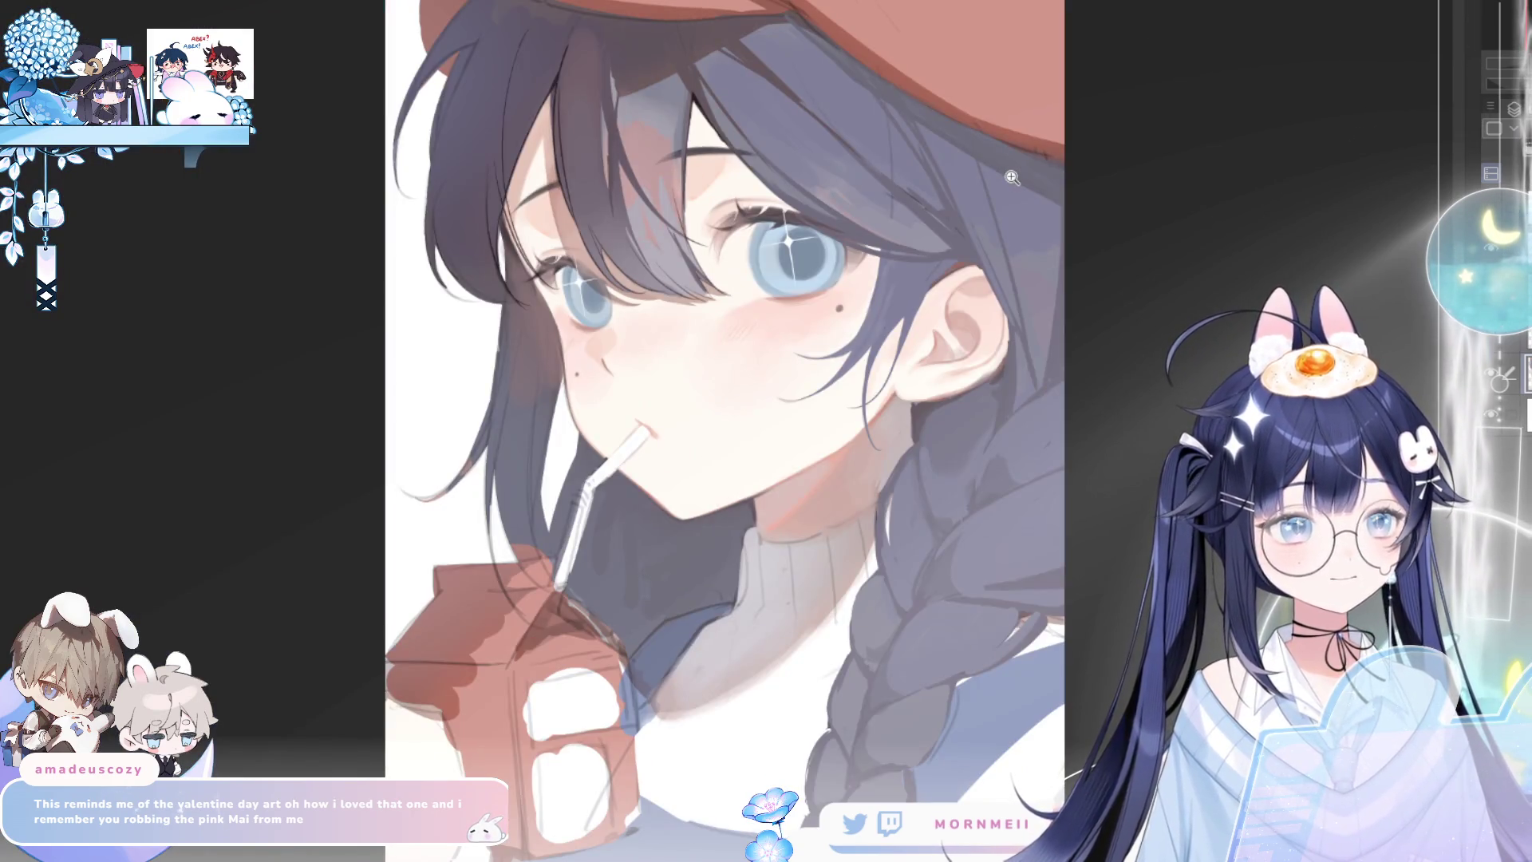
key("h")
key("h")
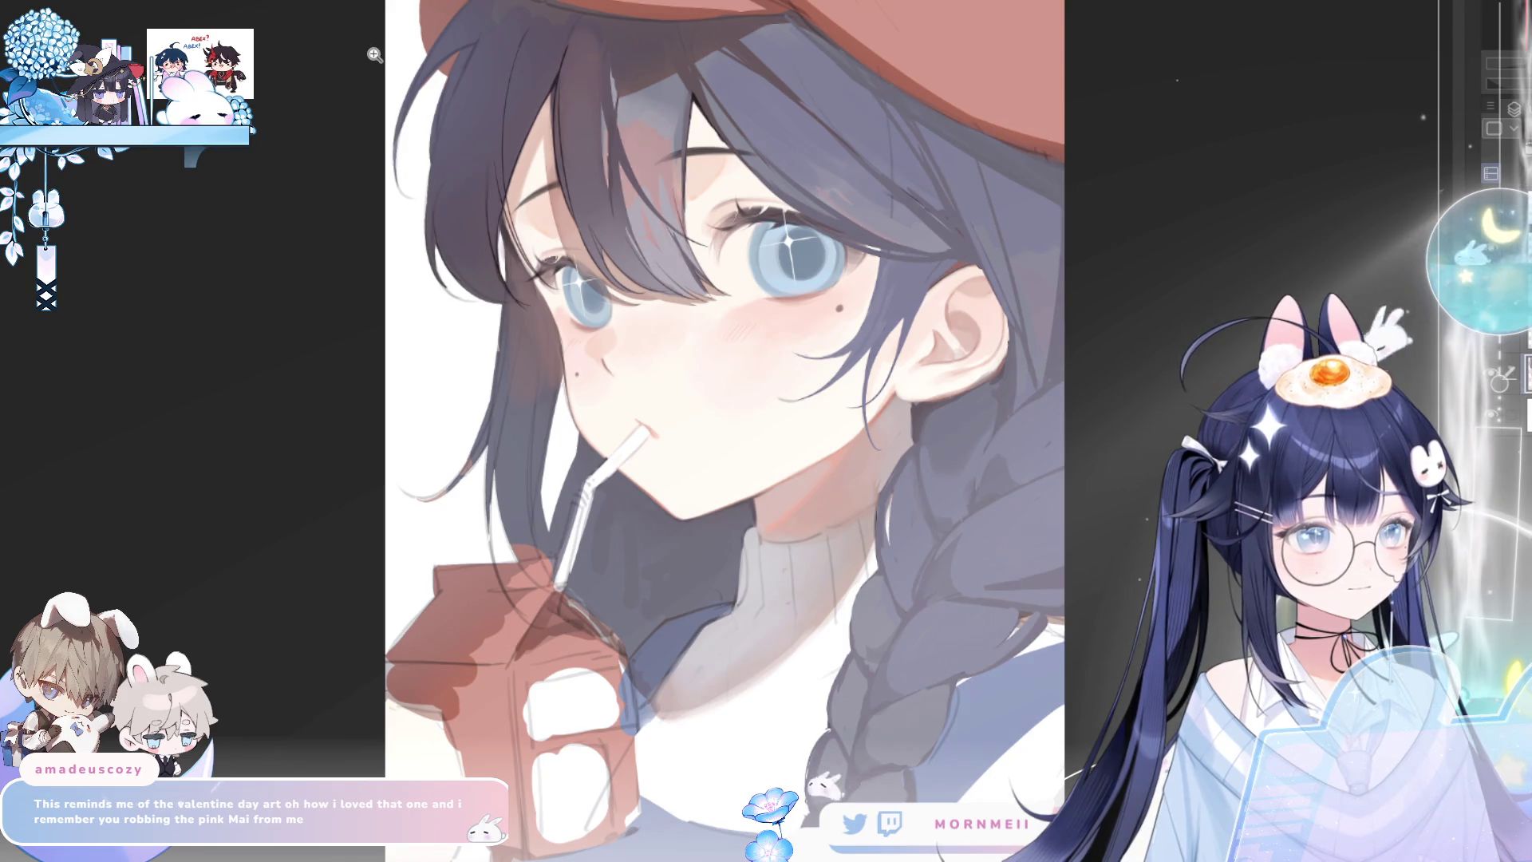
key("h")
key("h")
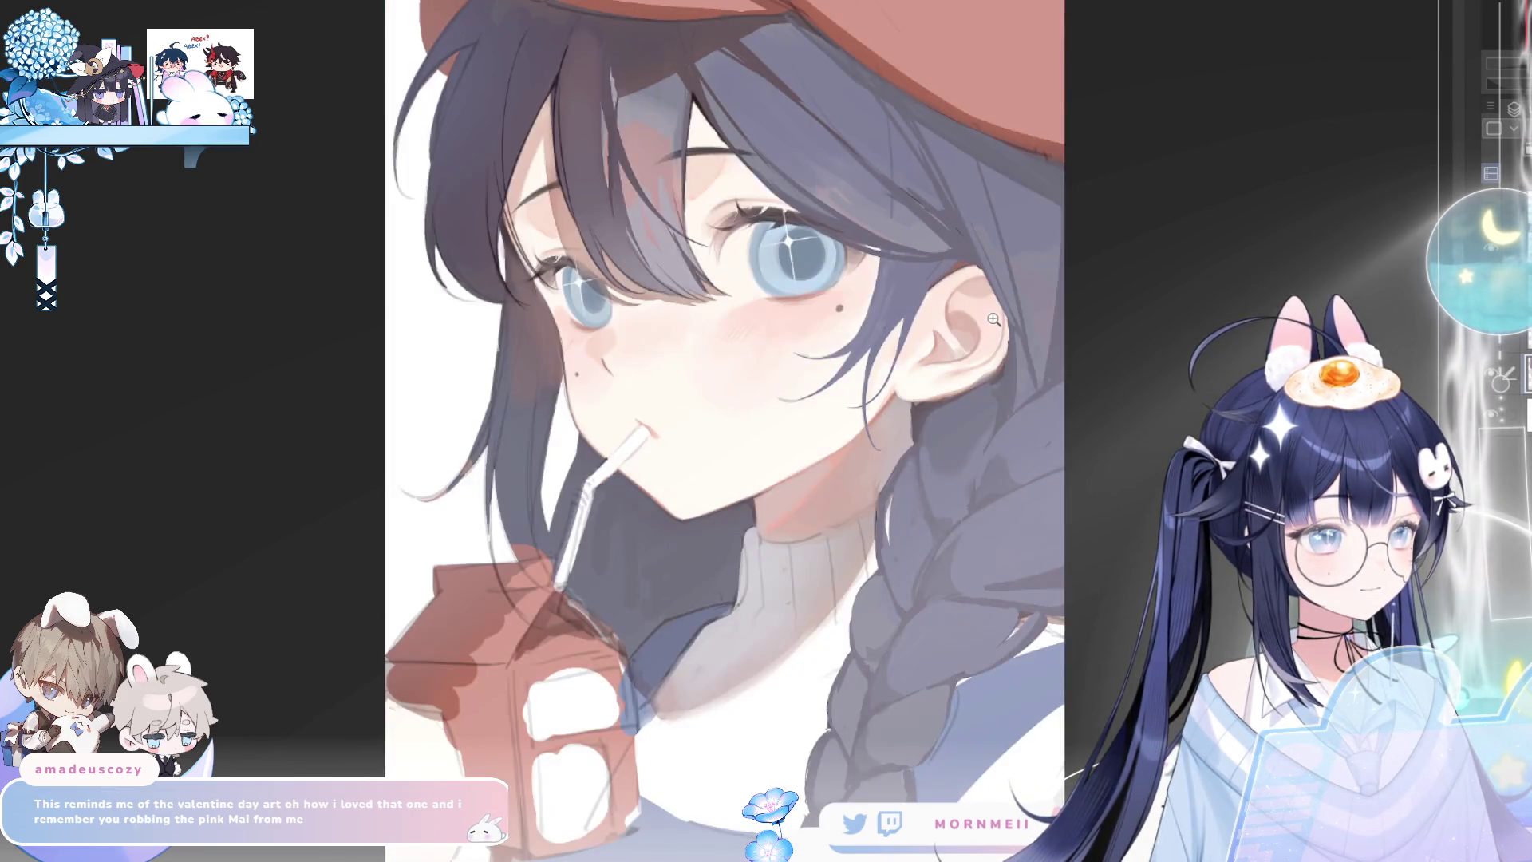
key("h")
key("h")
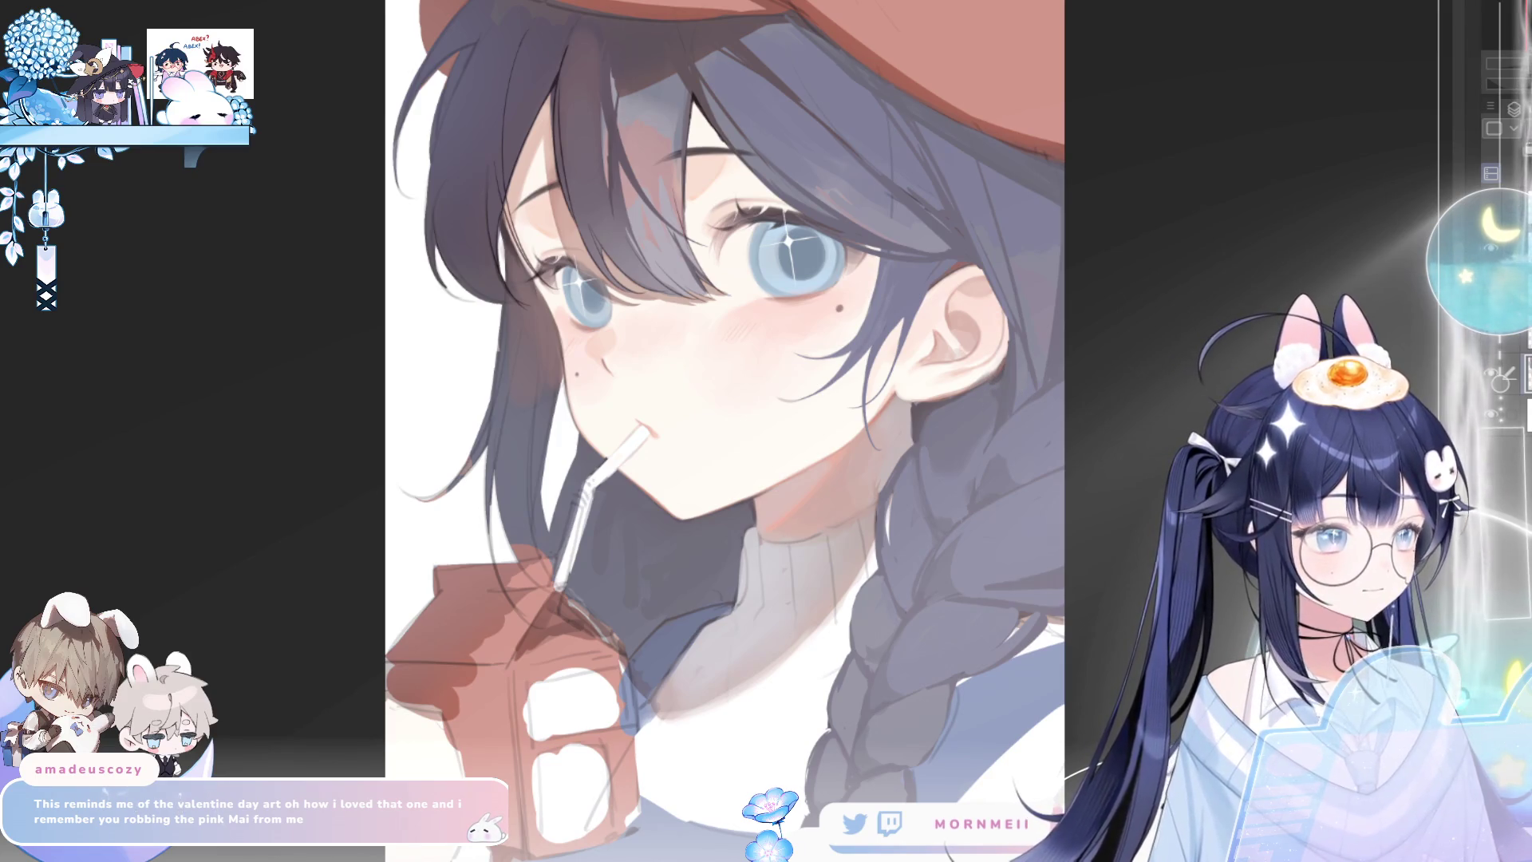
key("h")
key("h")
scroll(772, 195, "up", 3)
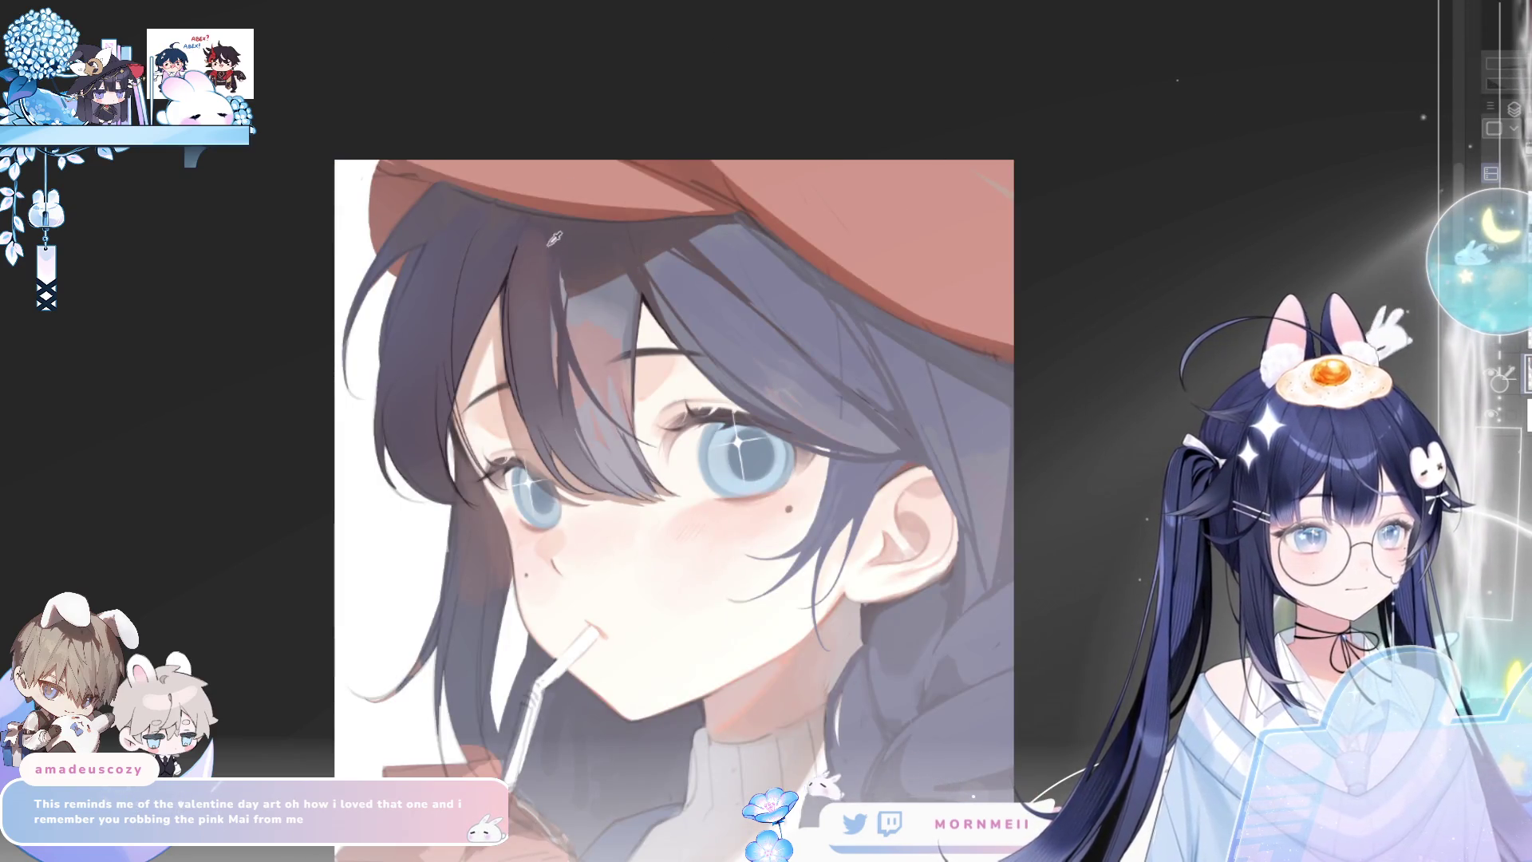
Add a darker stroke along a hair strand and check it mirrored
left_click_drag(533, 298, 551, 330)
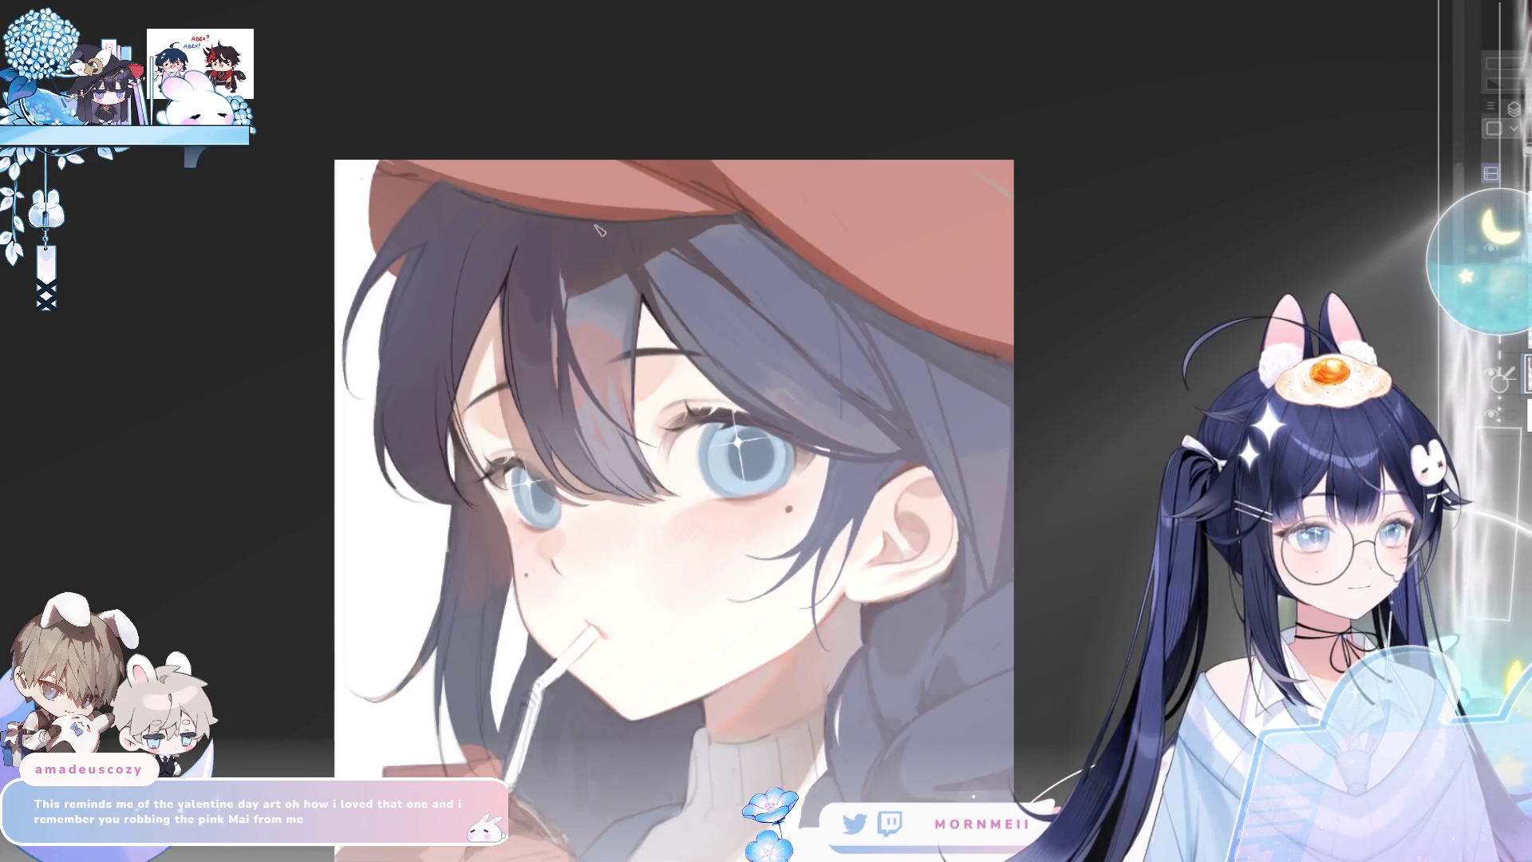
scroll(669, 192, "down", 2)
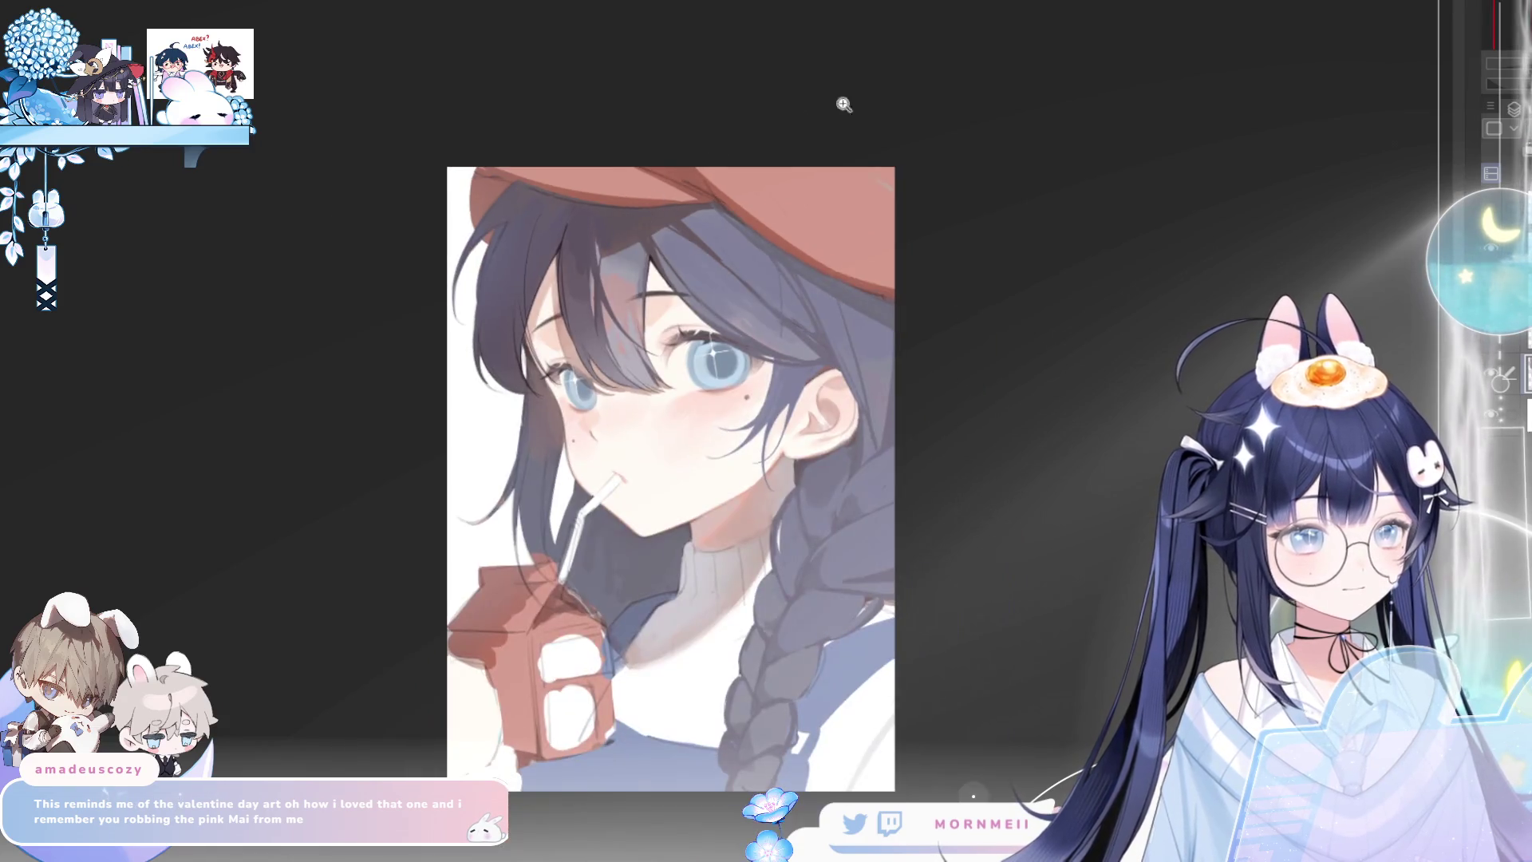
key("h")
key("h")
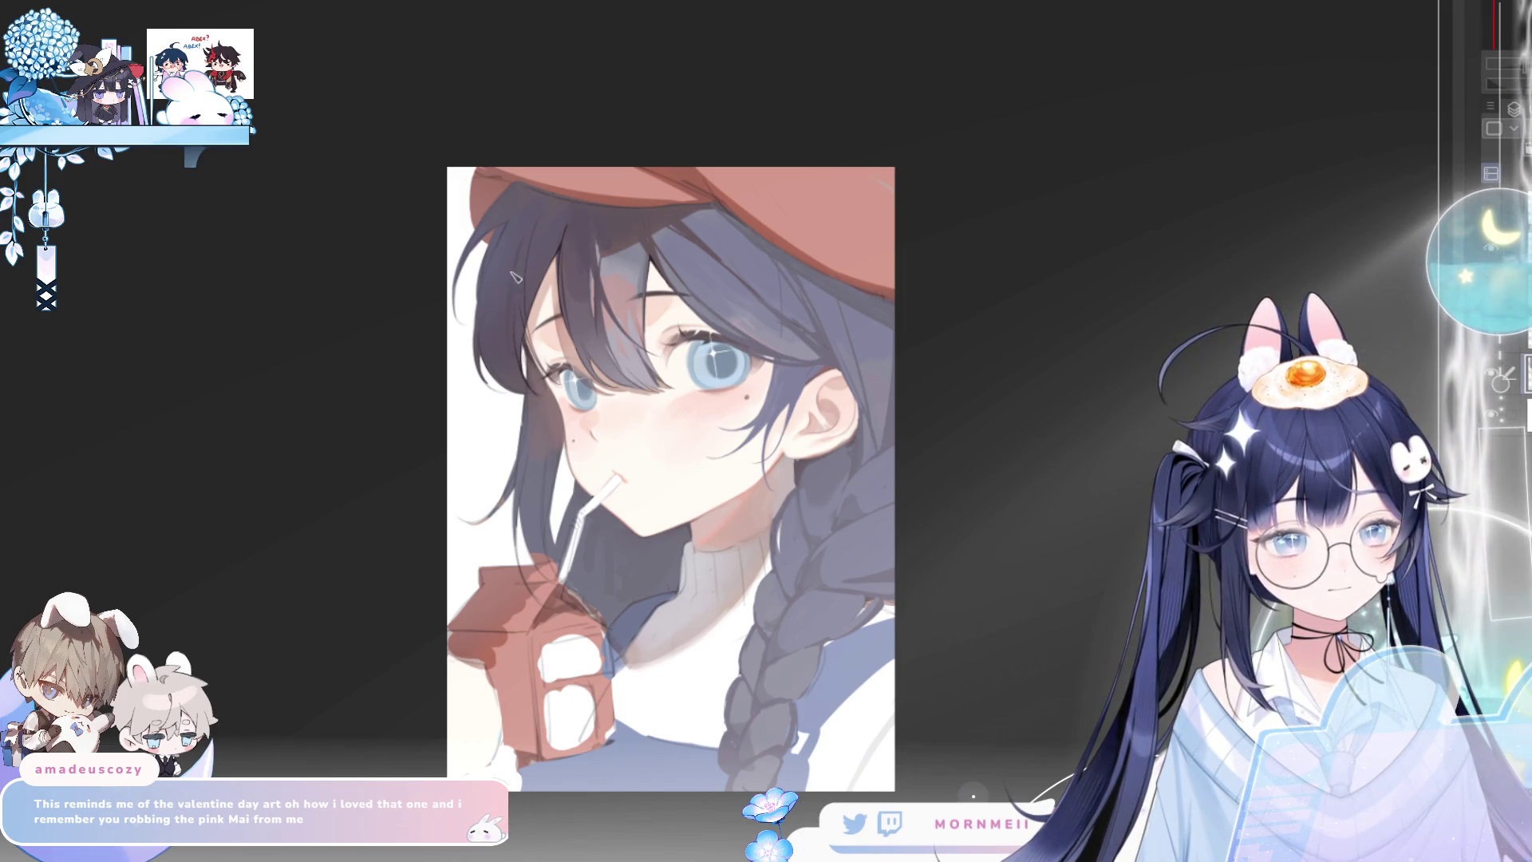
key("h")
key("h")
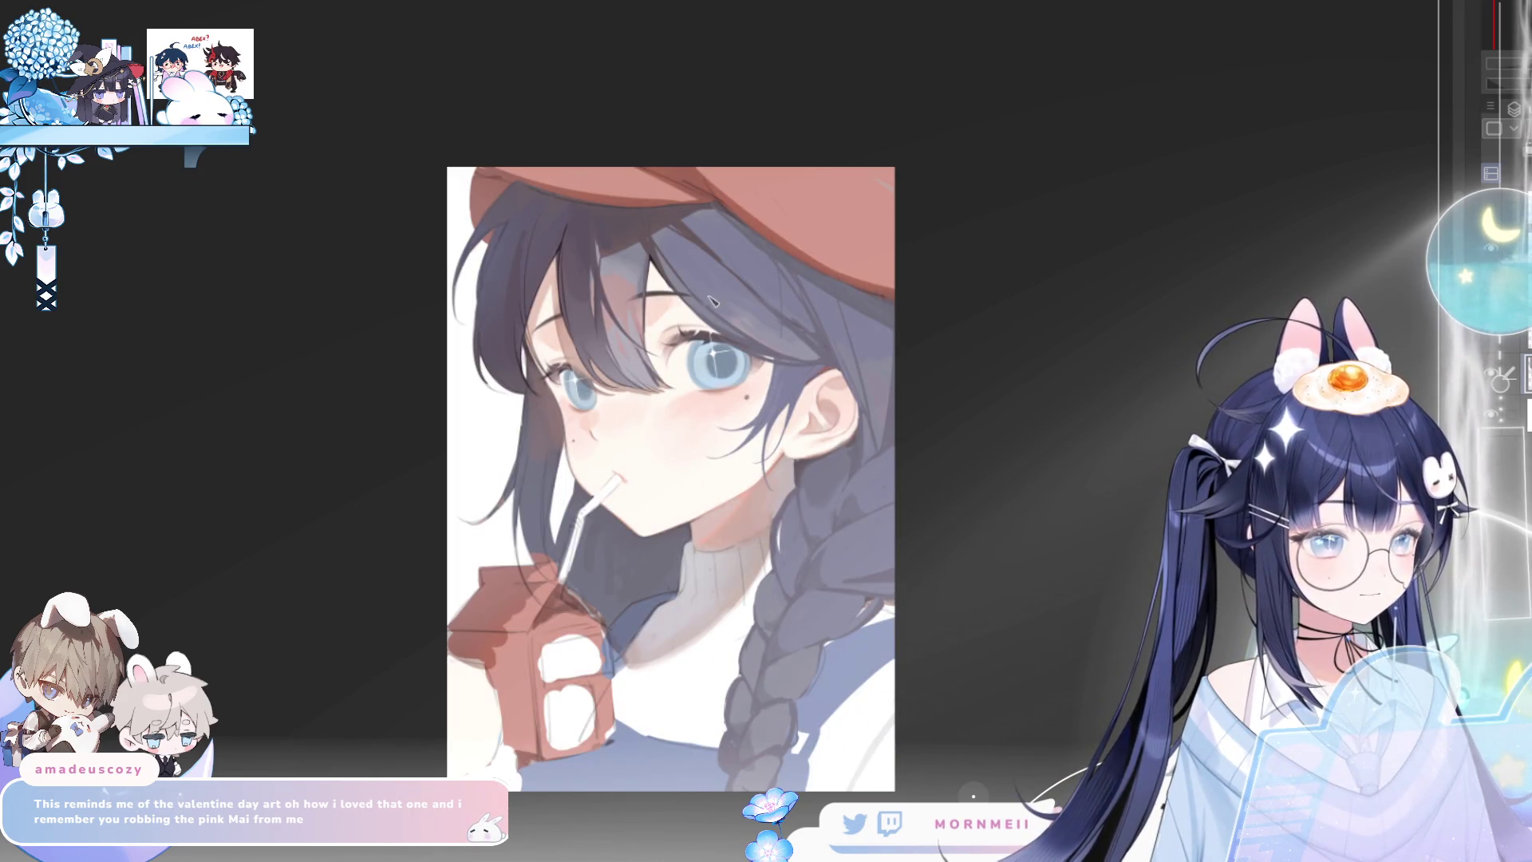
Hide the shading layer to compare the lighter skin and neck
key("h")
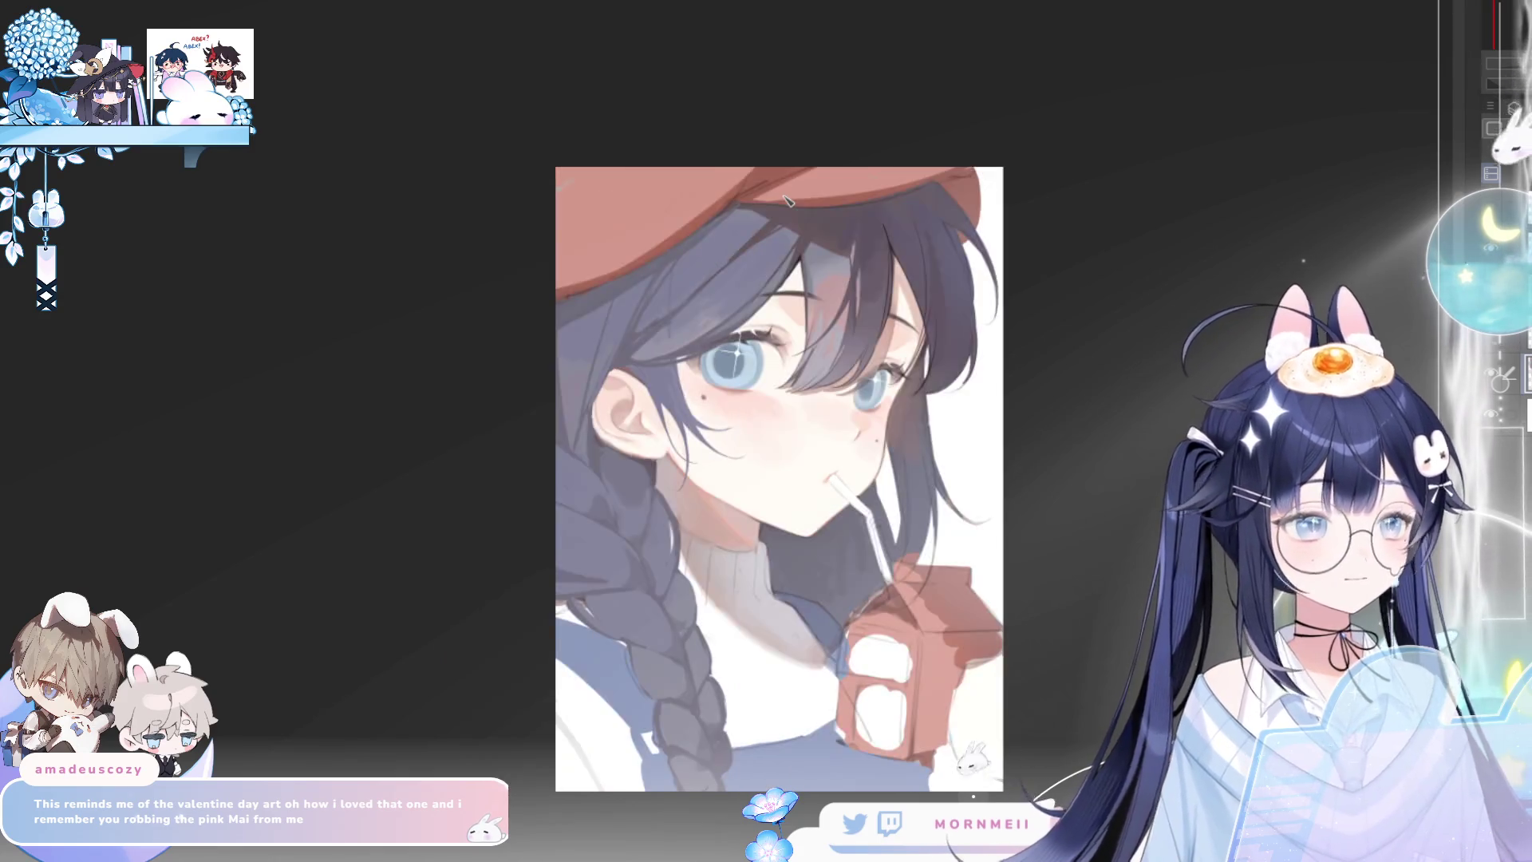
key("h")
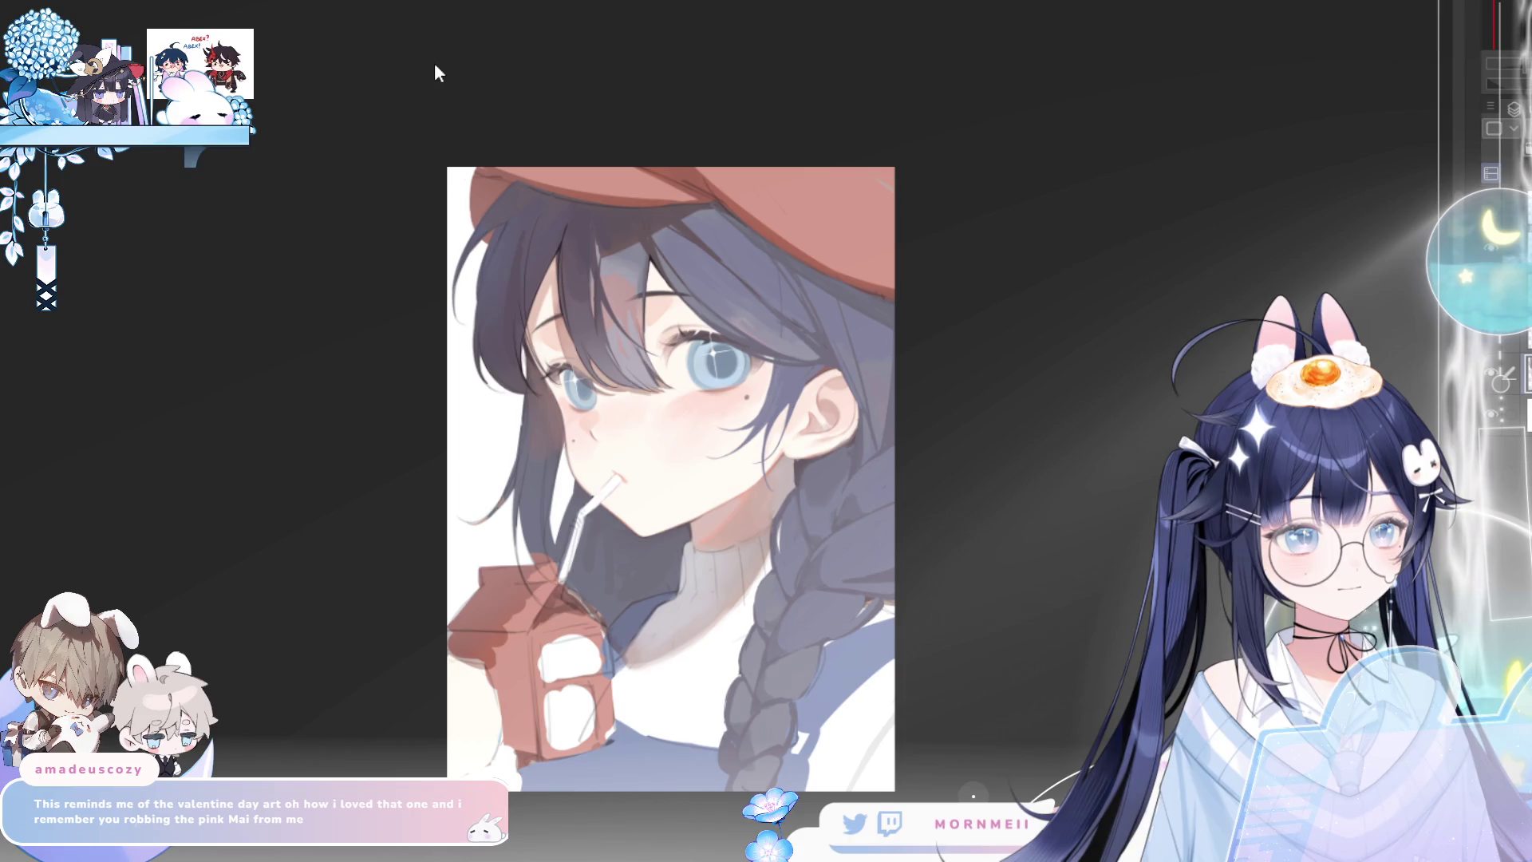
left_click(1454, 355)
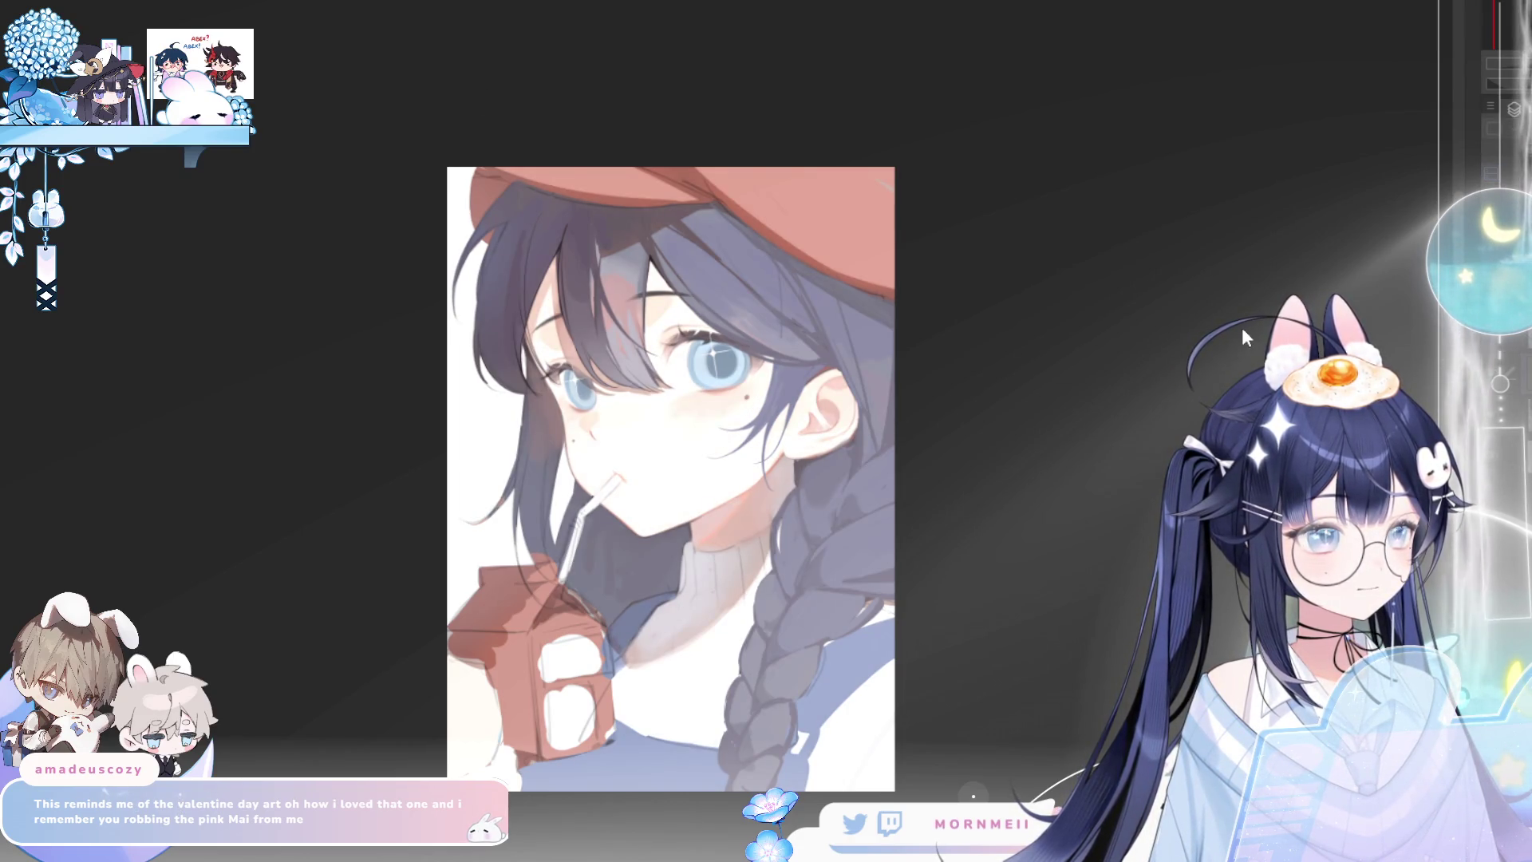
Restore the pink face shading and compare it before and after
key("ctrl+z")
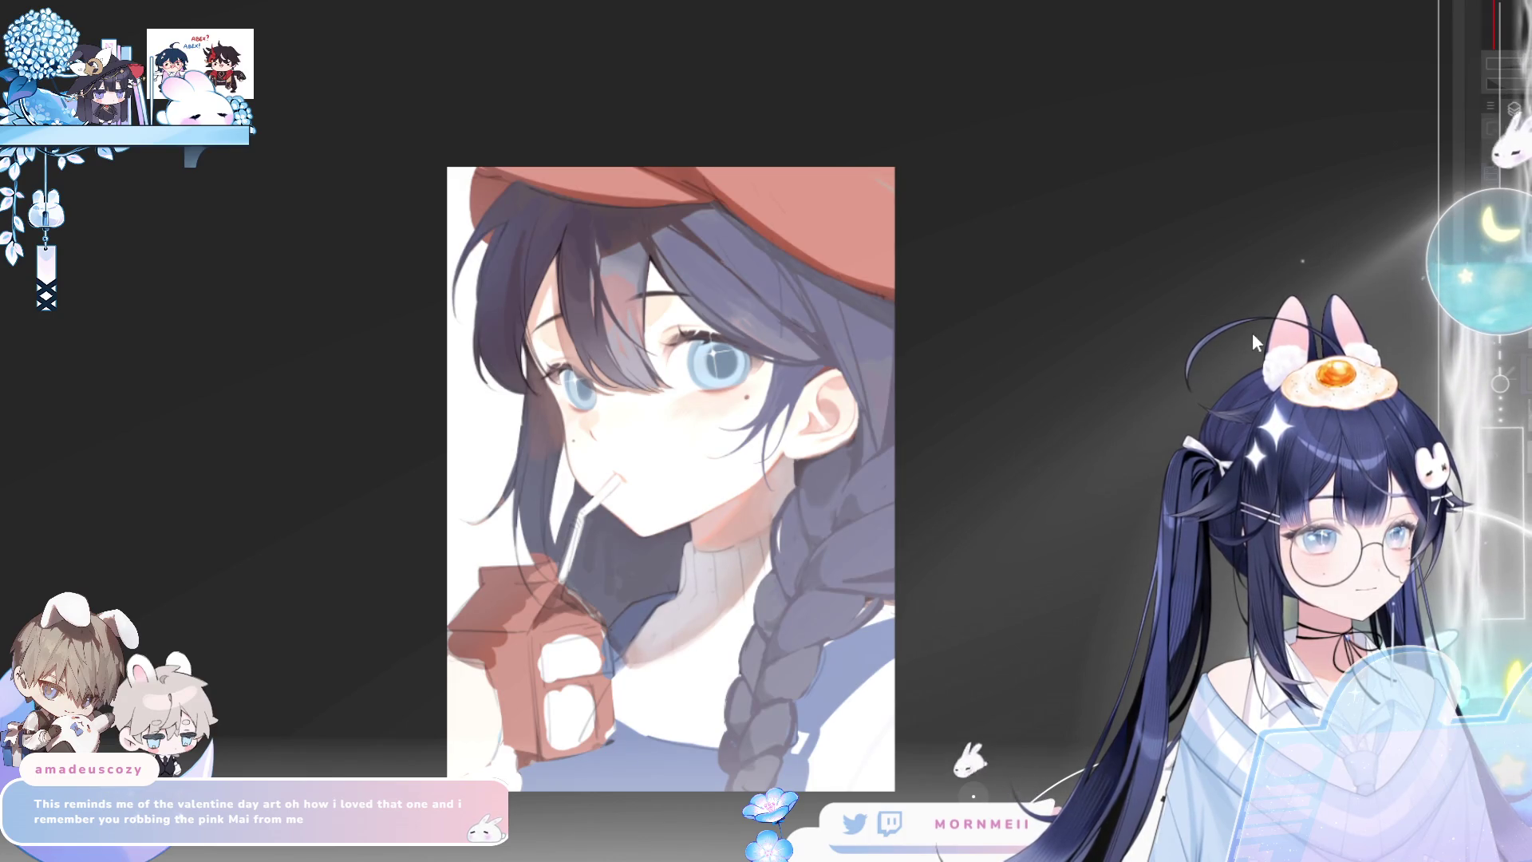
key("h")
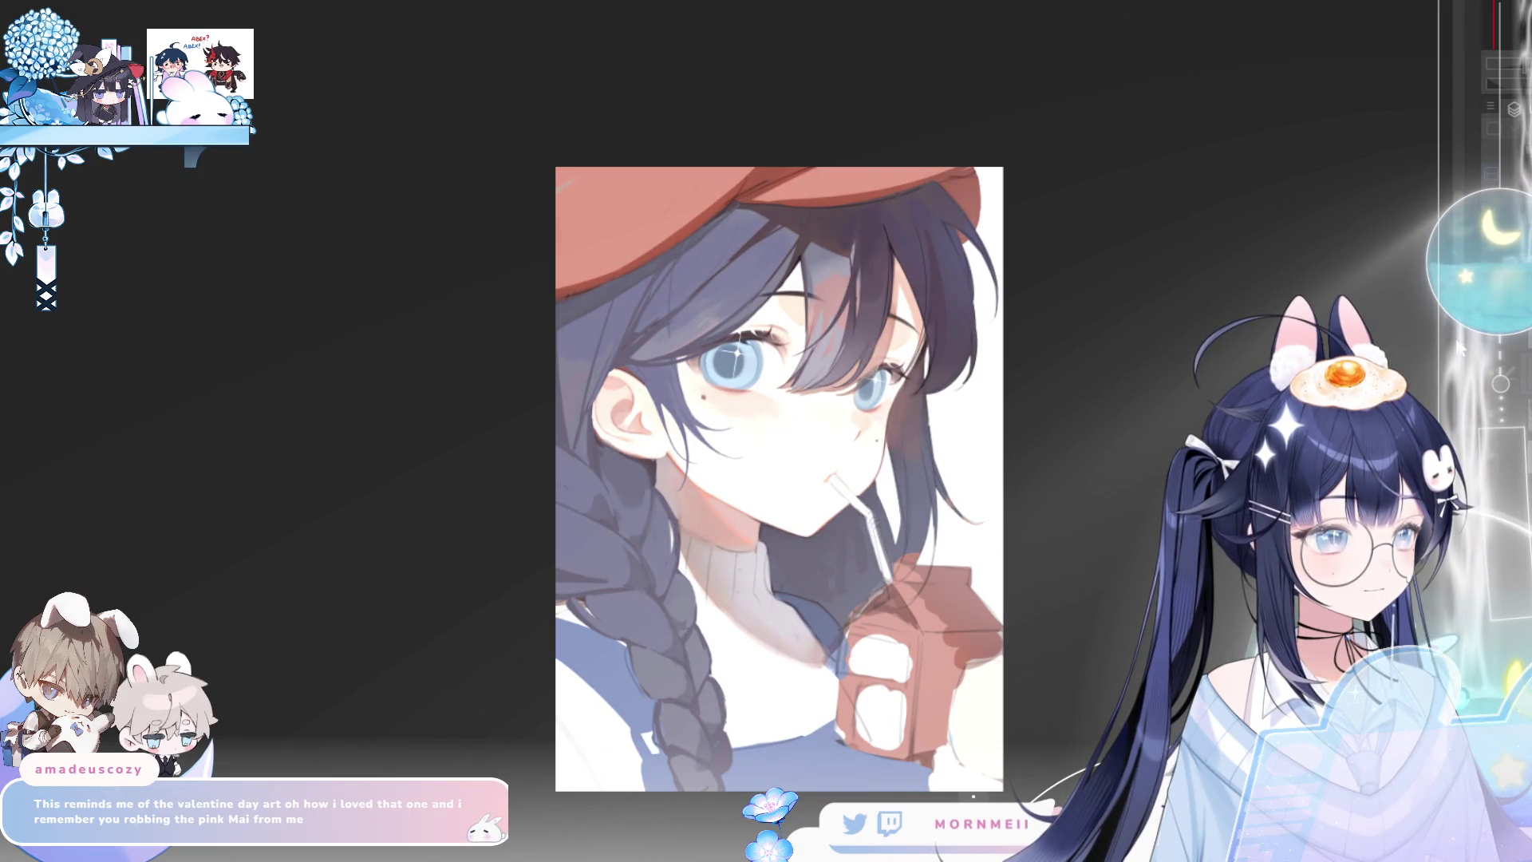
key("ctrl+z")
key("ctrl+z")
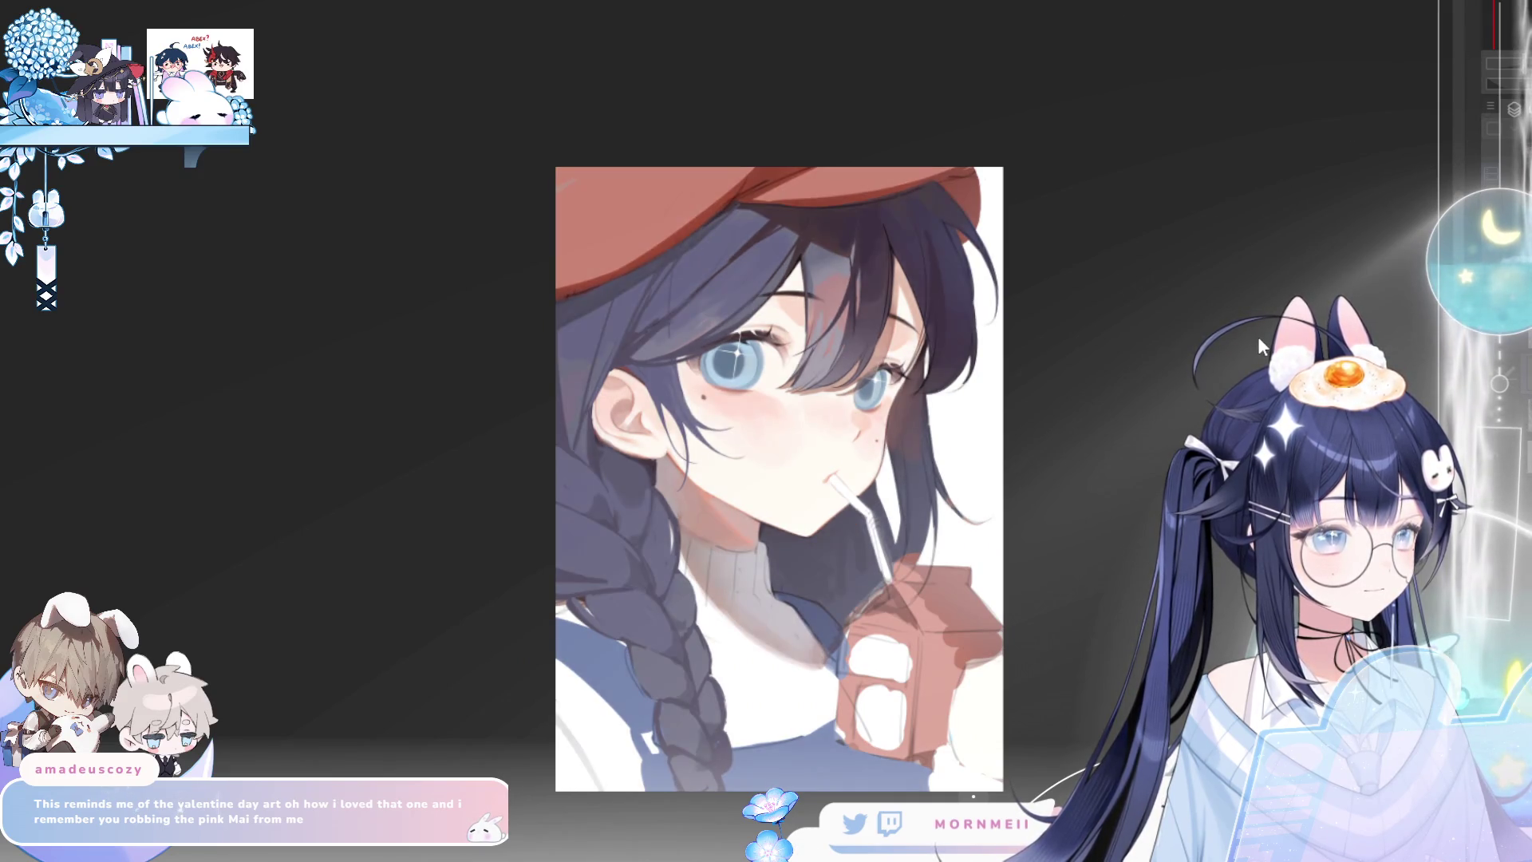
key("ctrl+shift+z")
key("h")
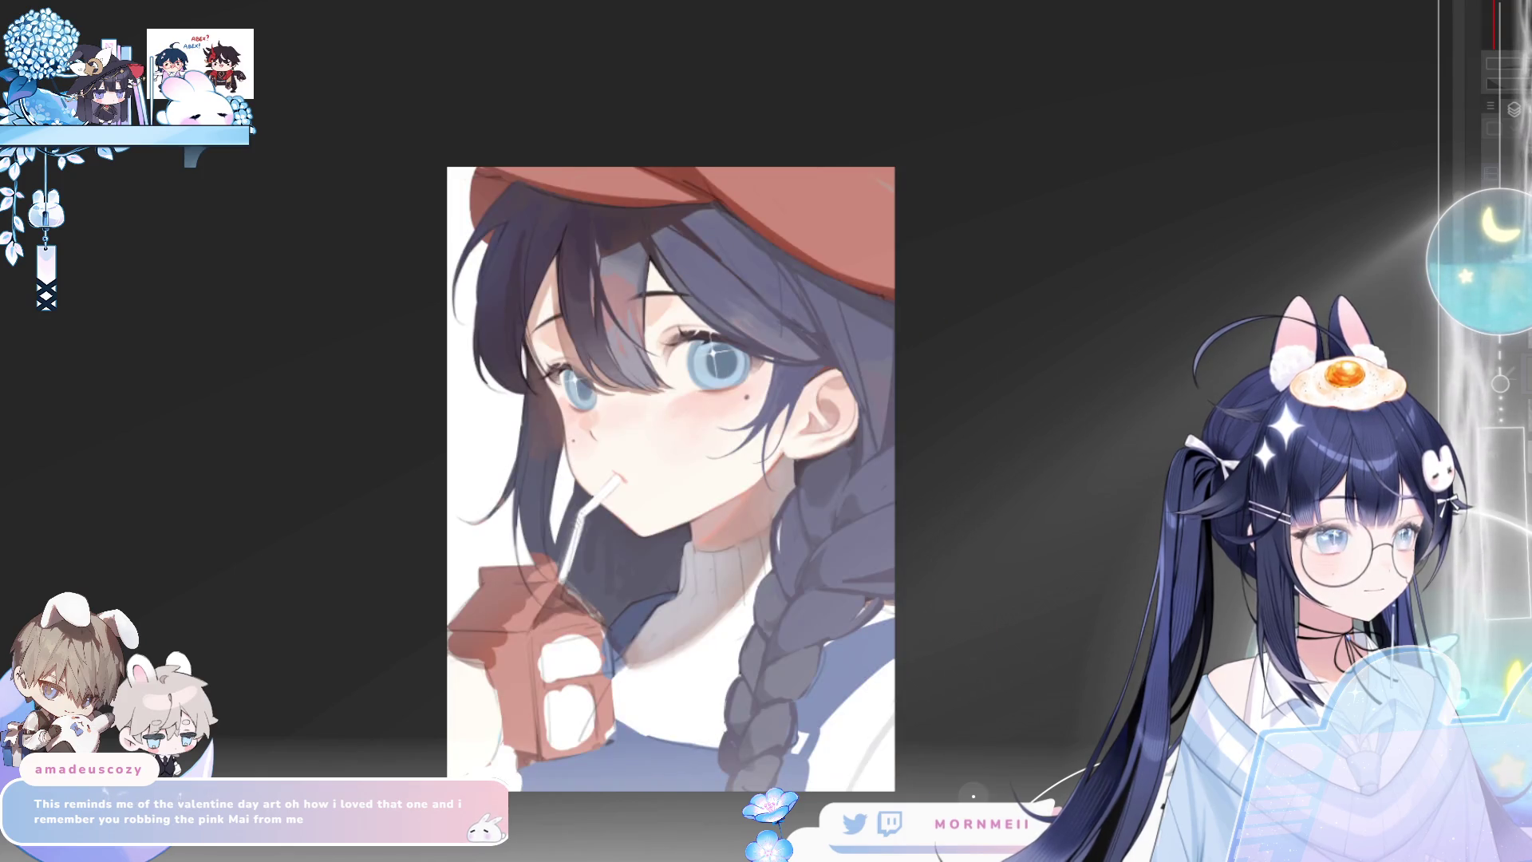
Brighten the soft blush patches on both cheeks, then hide a layer to compare brightness
key("ctrl+minus")
key("ctrl+minus")
key("h")
key("h")
key("ctrl+plus")
key("ctrl+plus")
key("ctrl+plus")
key("ctrl+plus")
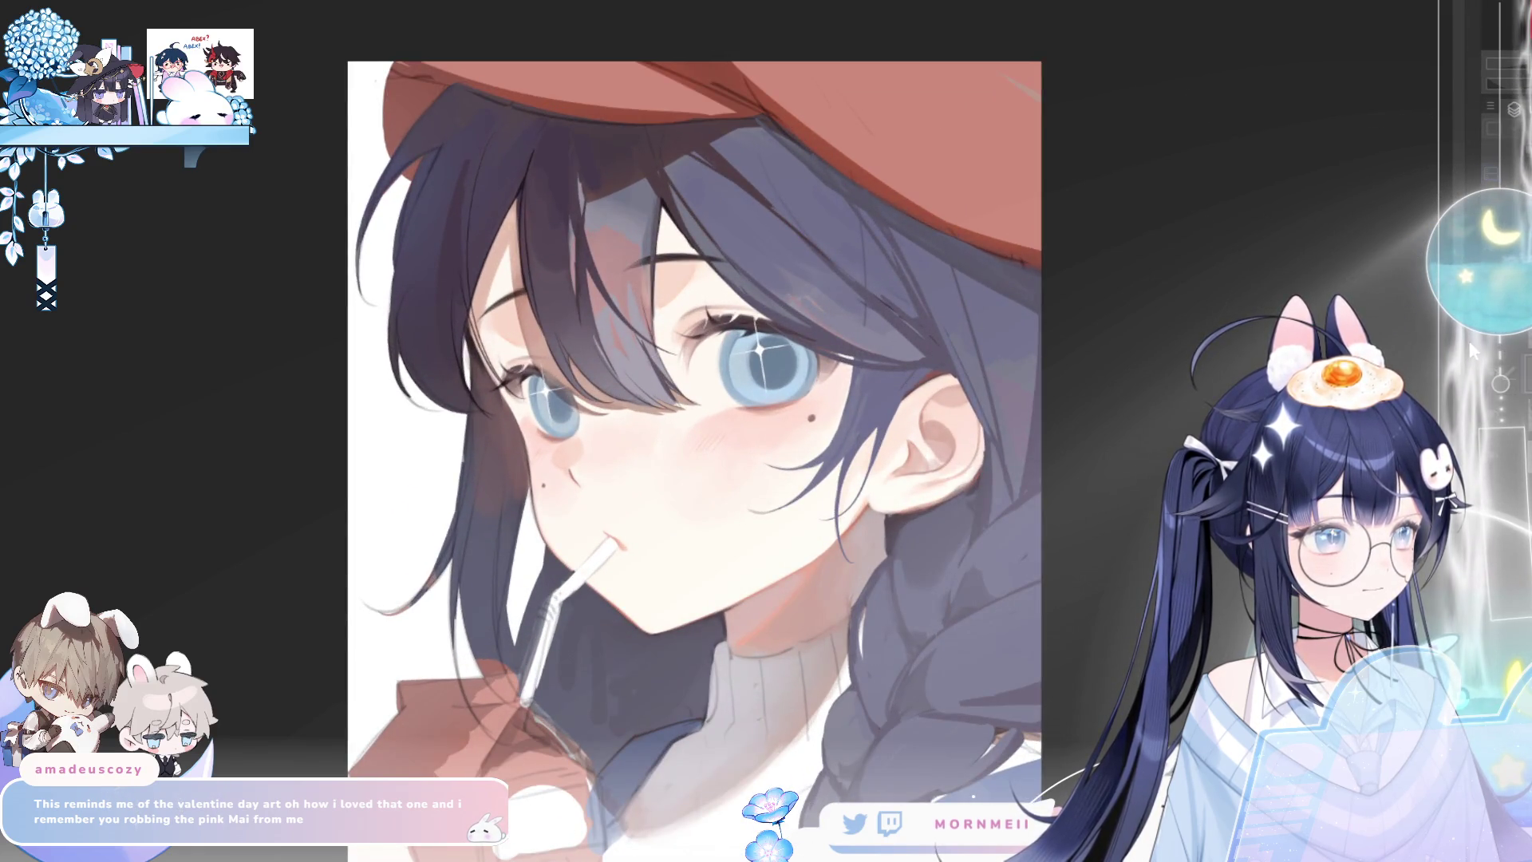
left_click_drag(742, 463, 595, 439)
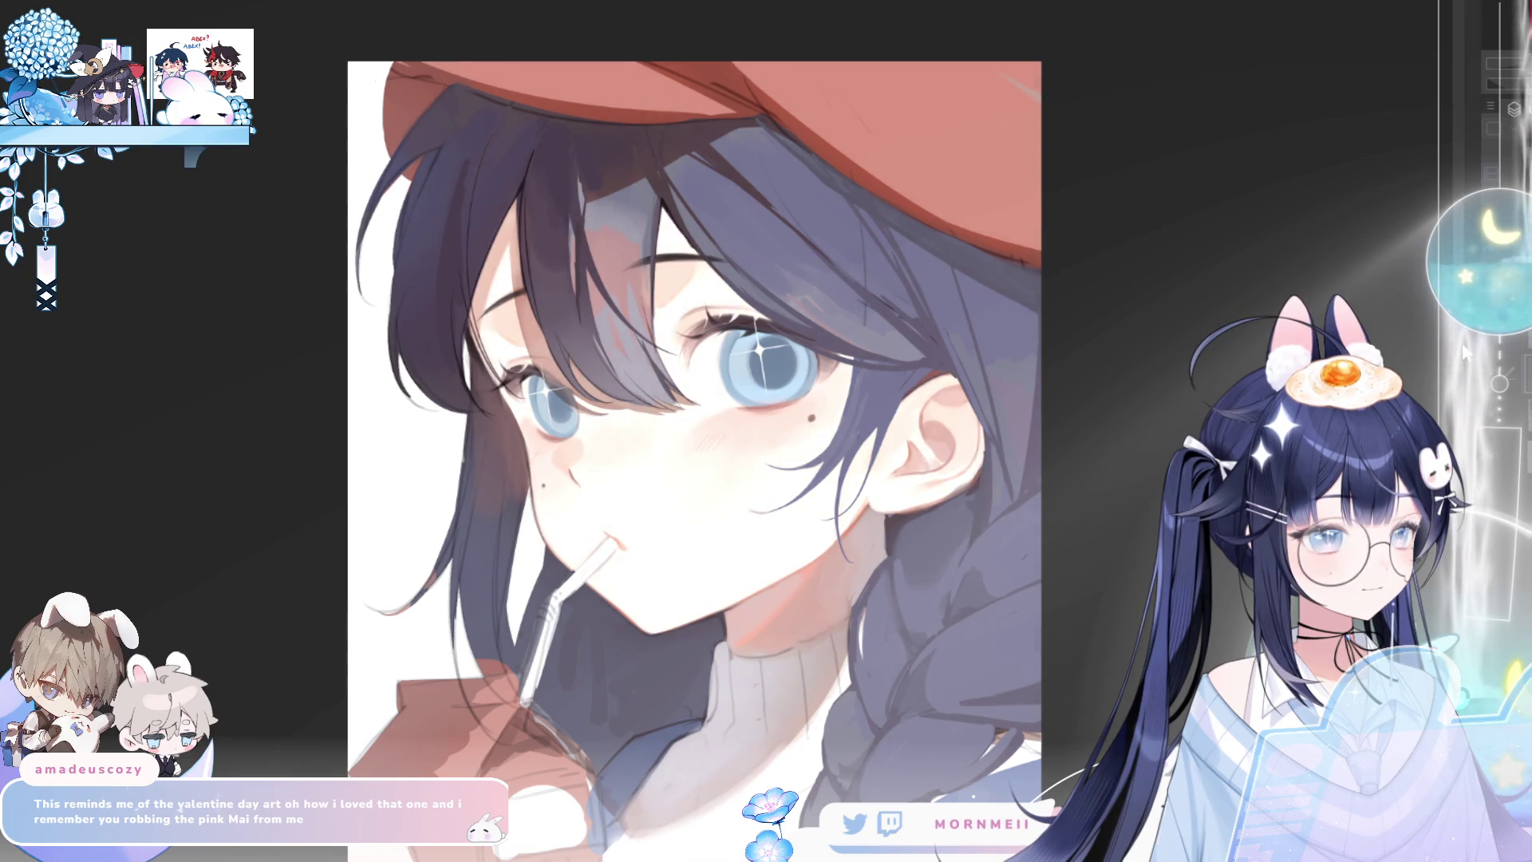
key("ctrl+minus")
key("h")
key("h")
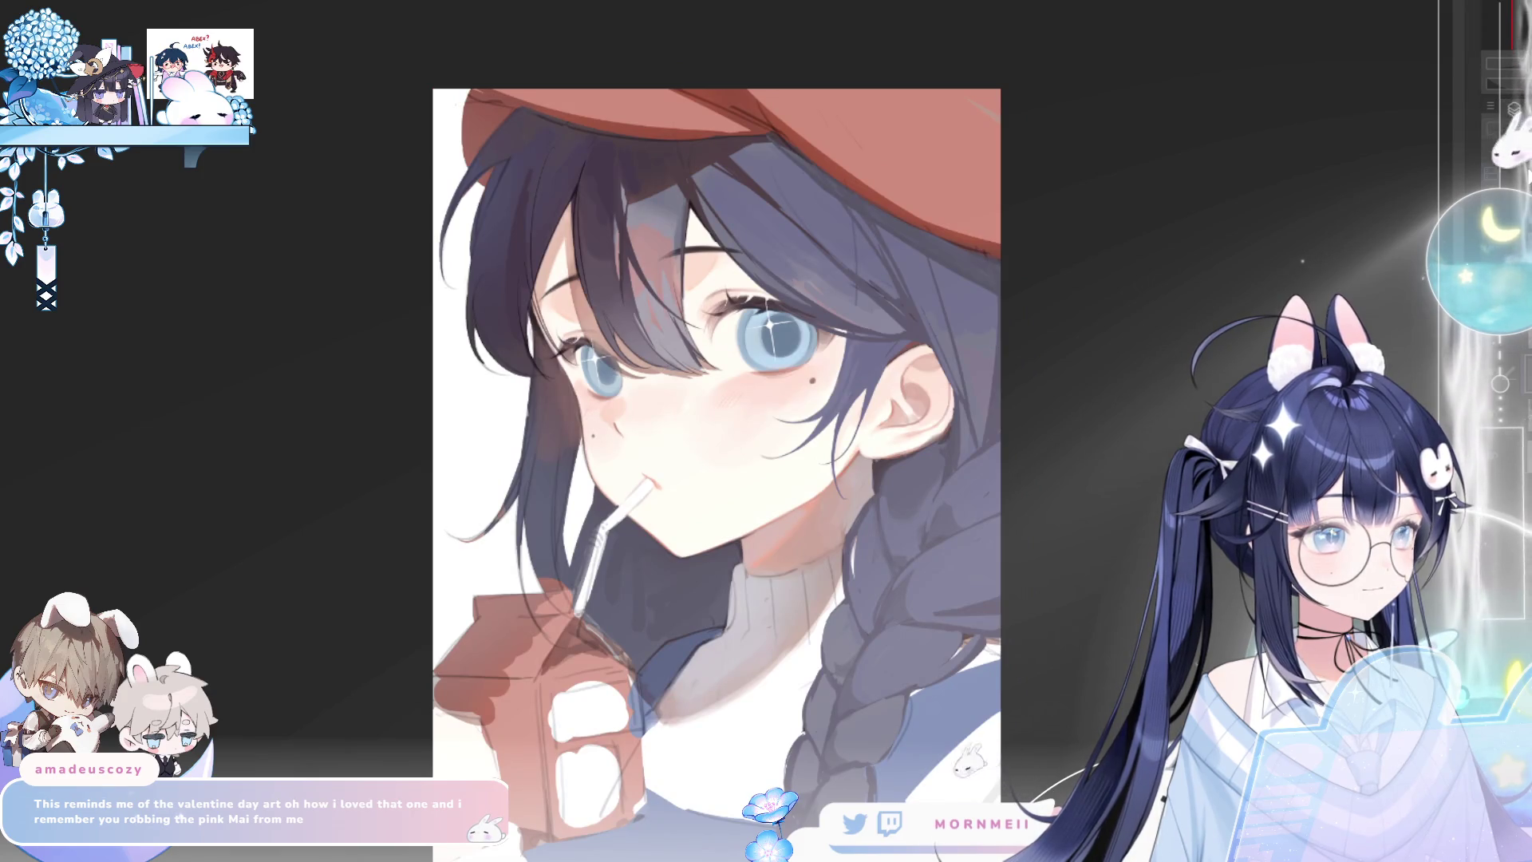
left_click(1497, 387)
Check the whole portrait and face at different zooms in mirrored and normal view
key("ctrl+minus")
key("ctrl+minus")
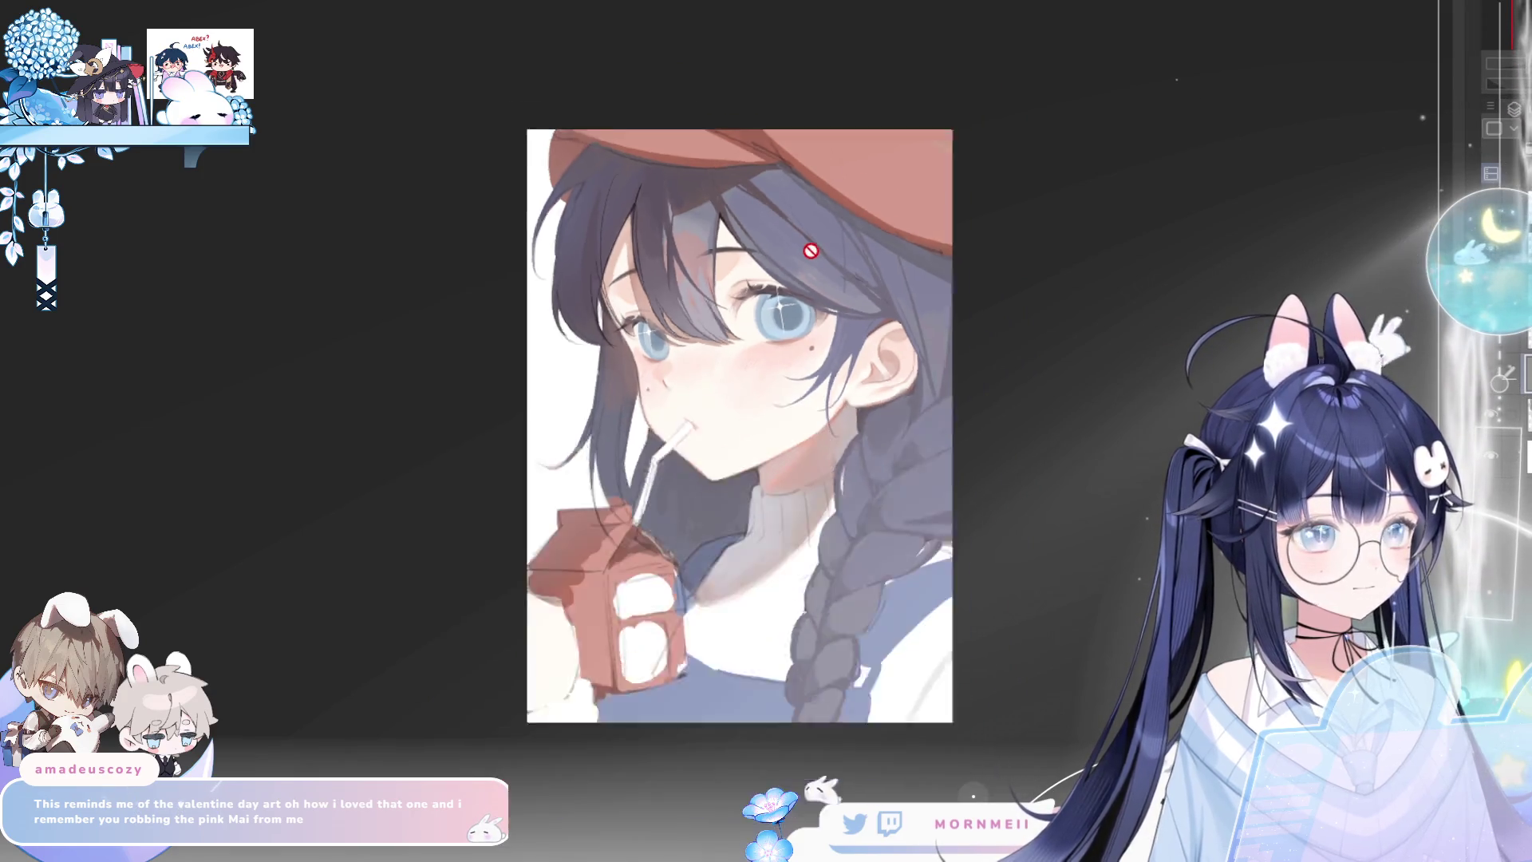
key("h")
key("h")
key("ctrl+plus")
key("ctrl+plus")
key("ctrl+plus")
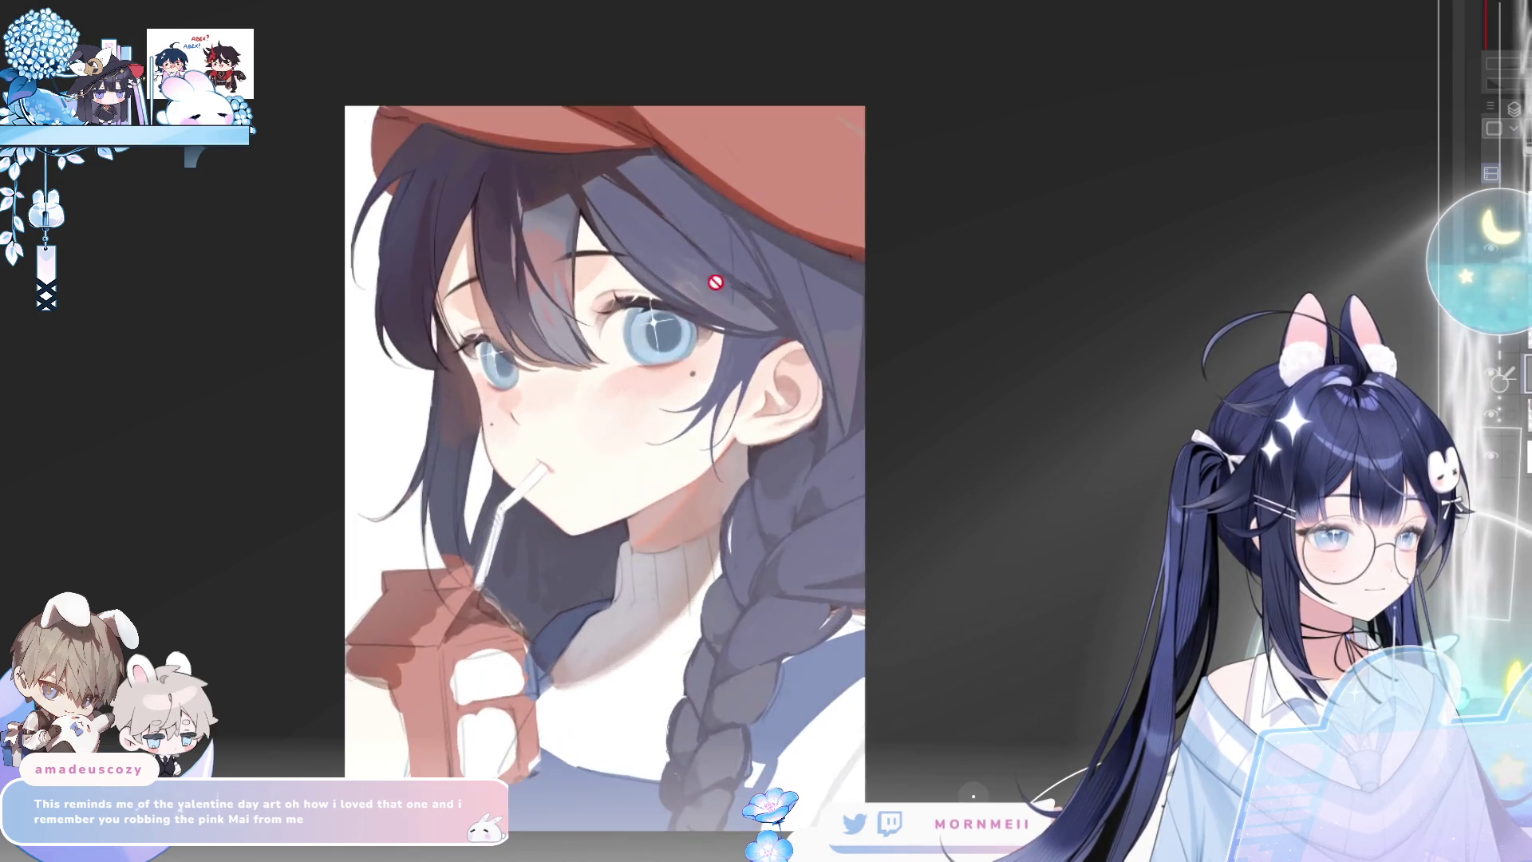
key("h")
key("h")
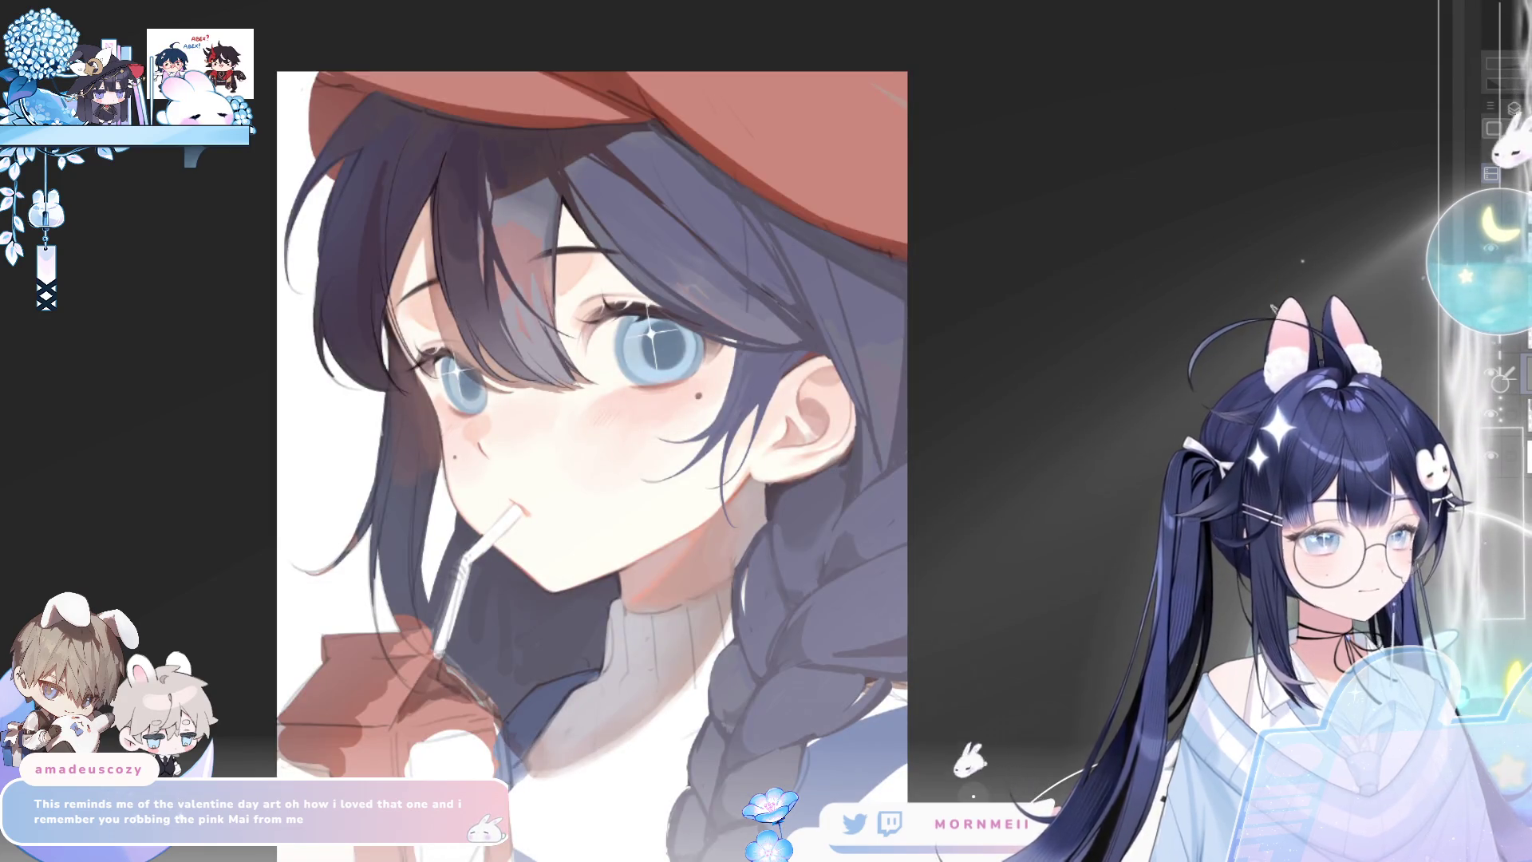
key("h")
key("h")
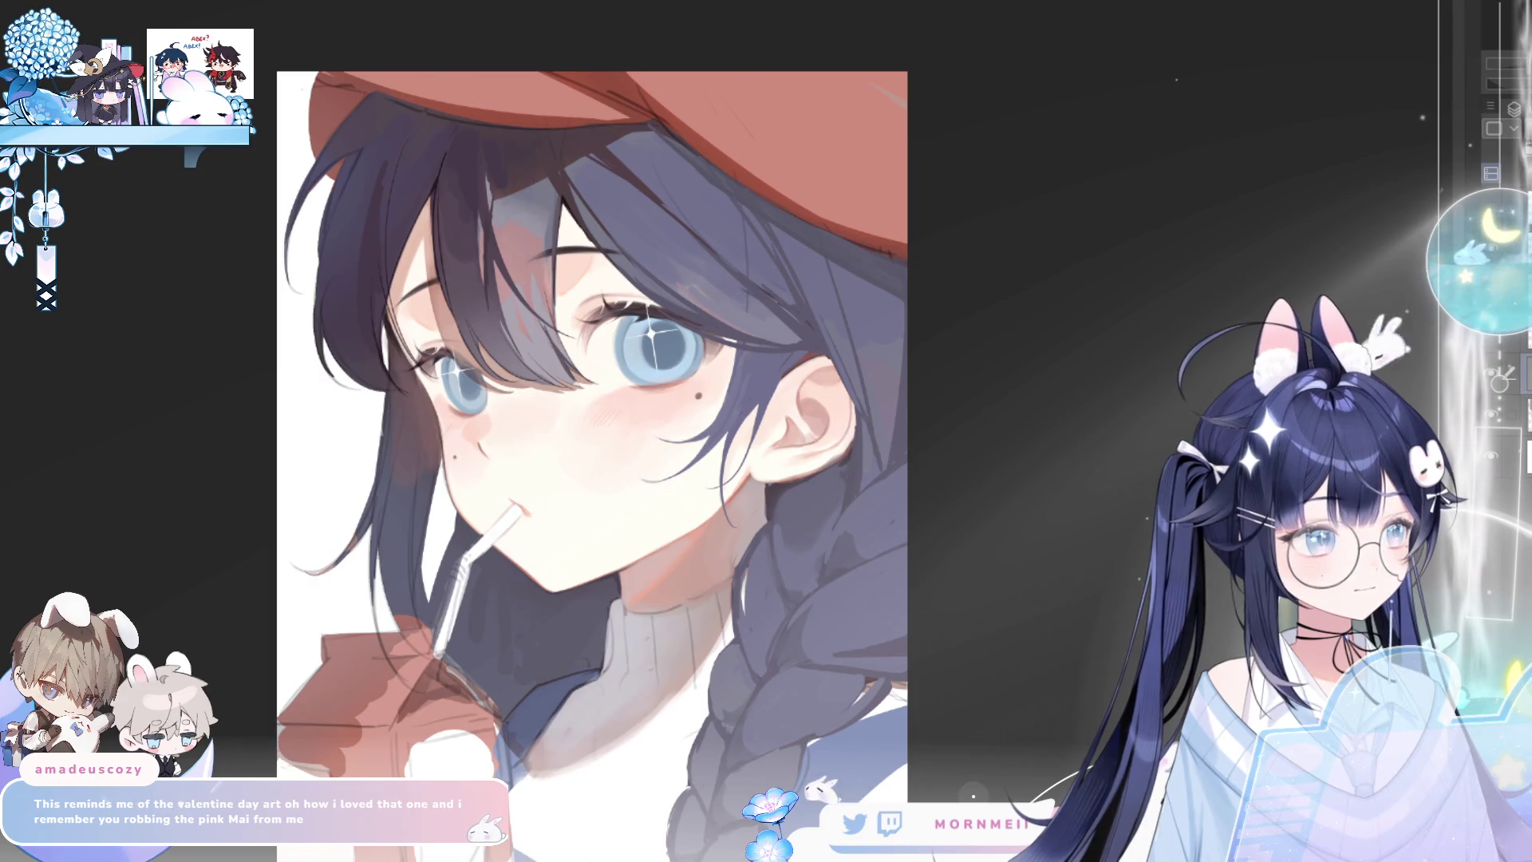
key("h")
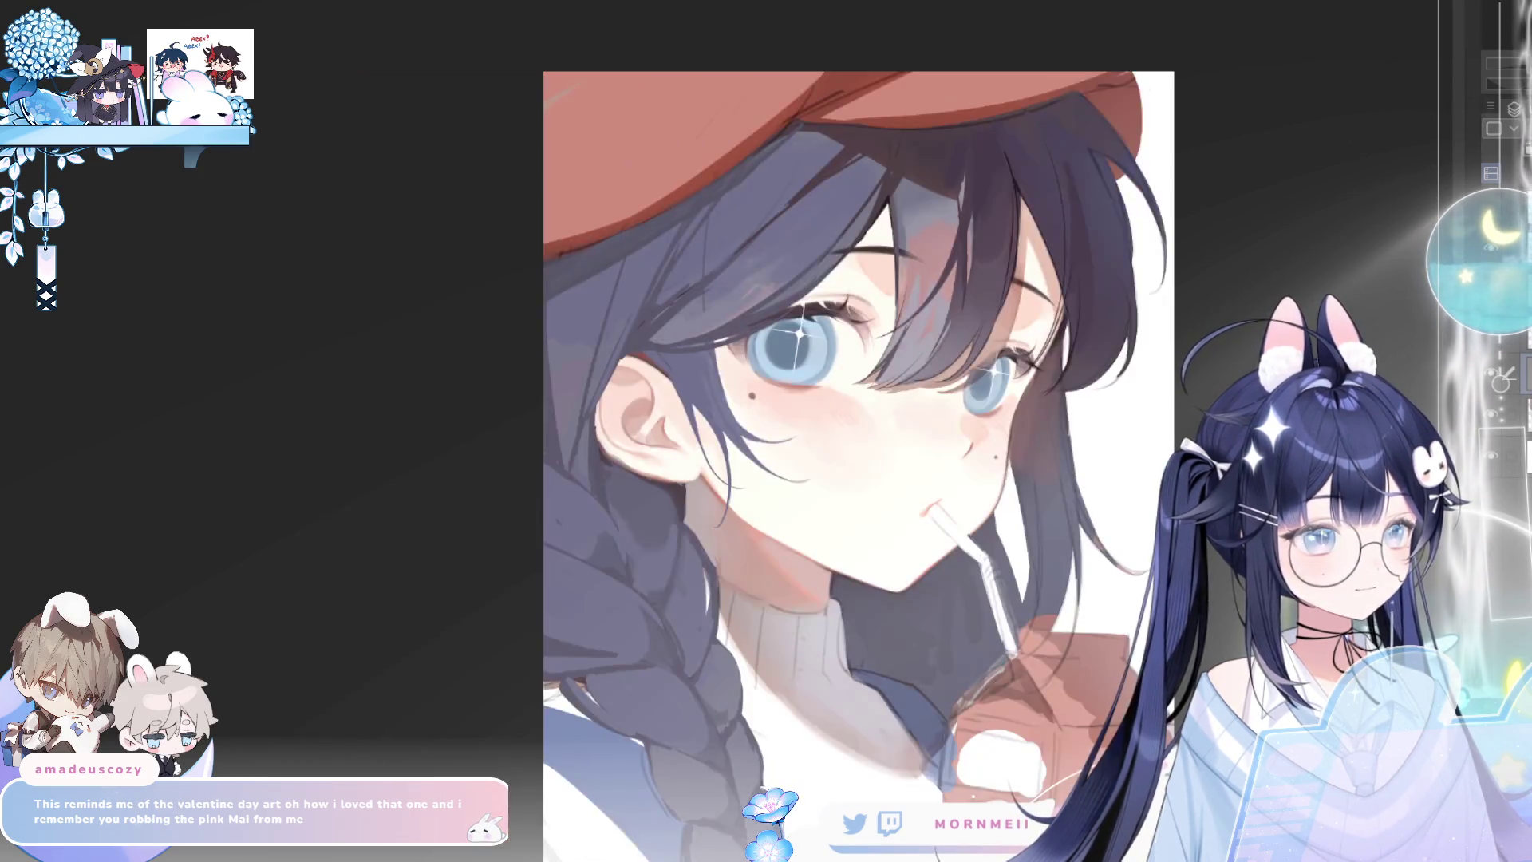
key("h")
scroll(319, 247, "up", 3)
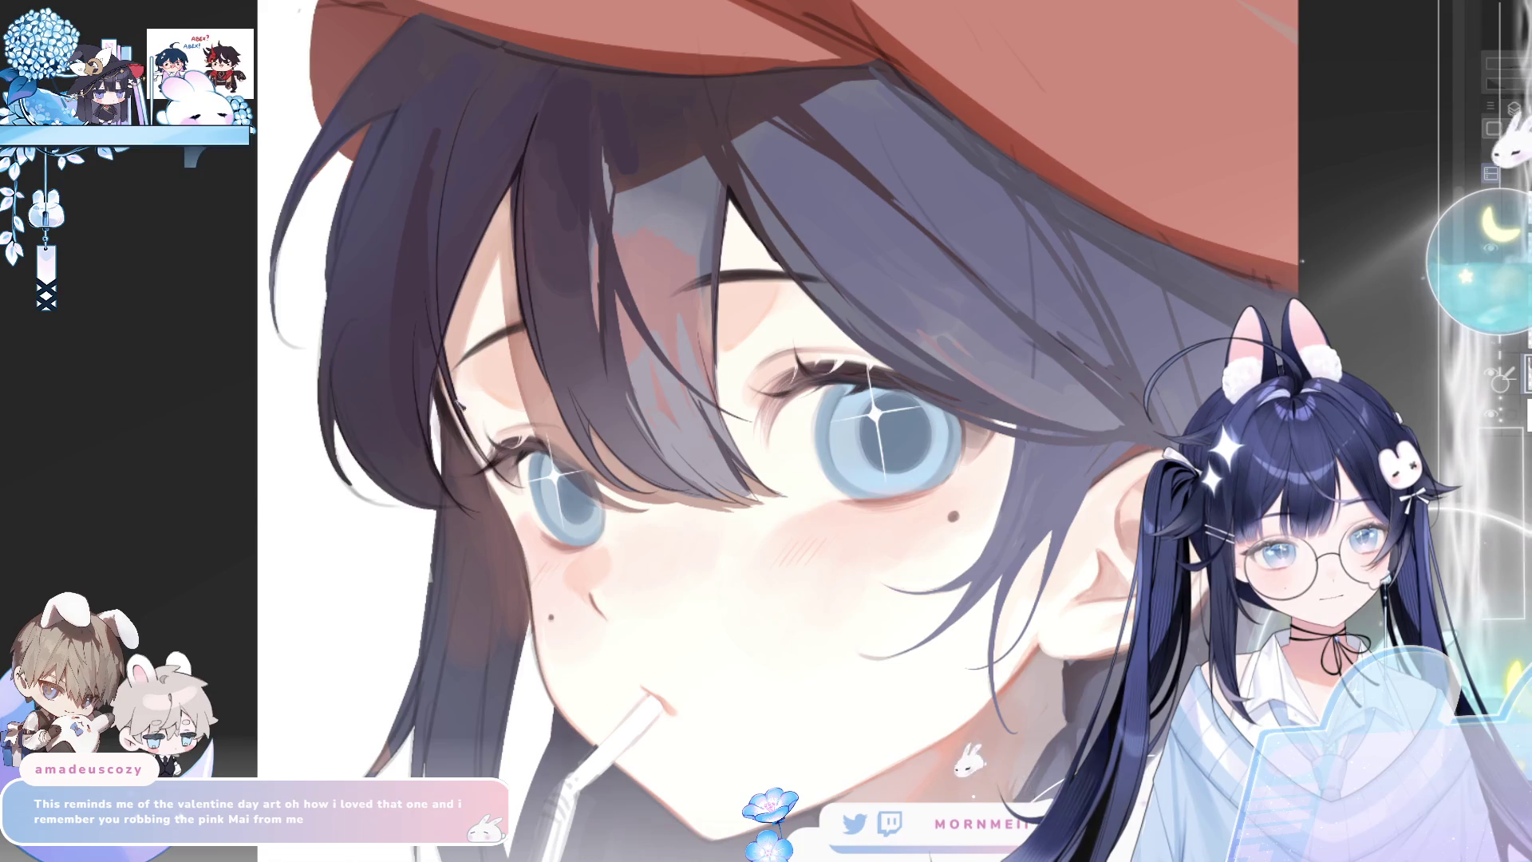
Inspect the eye close-up and beret, panning the face left and comparing mirrored views
key("h")
key("h")
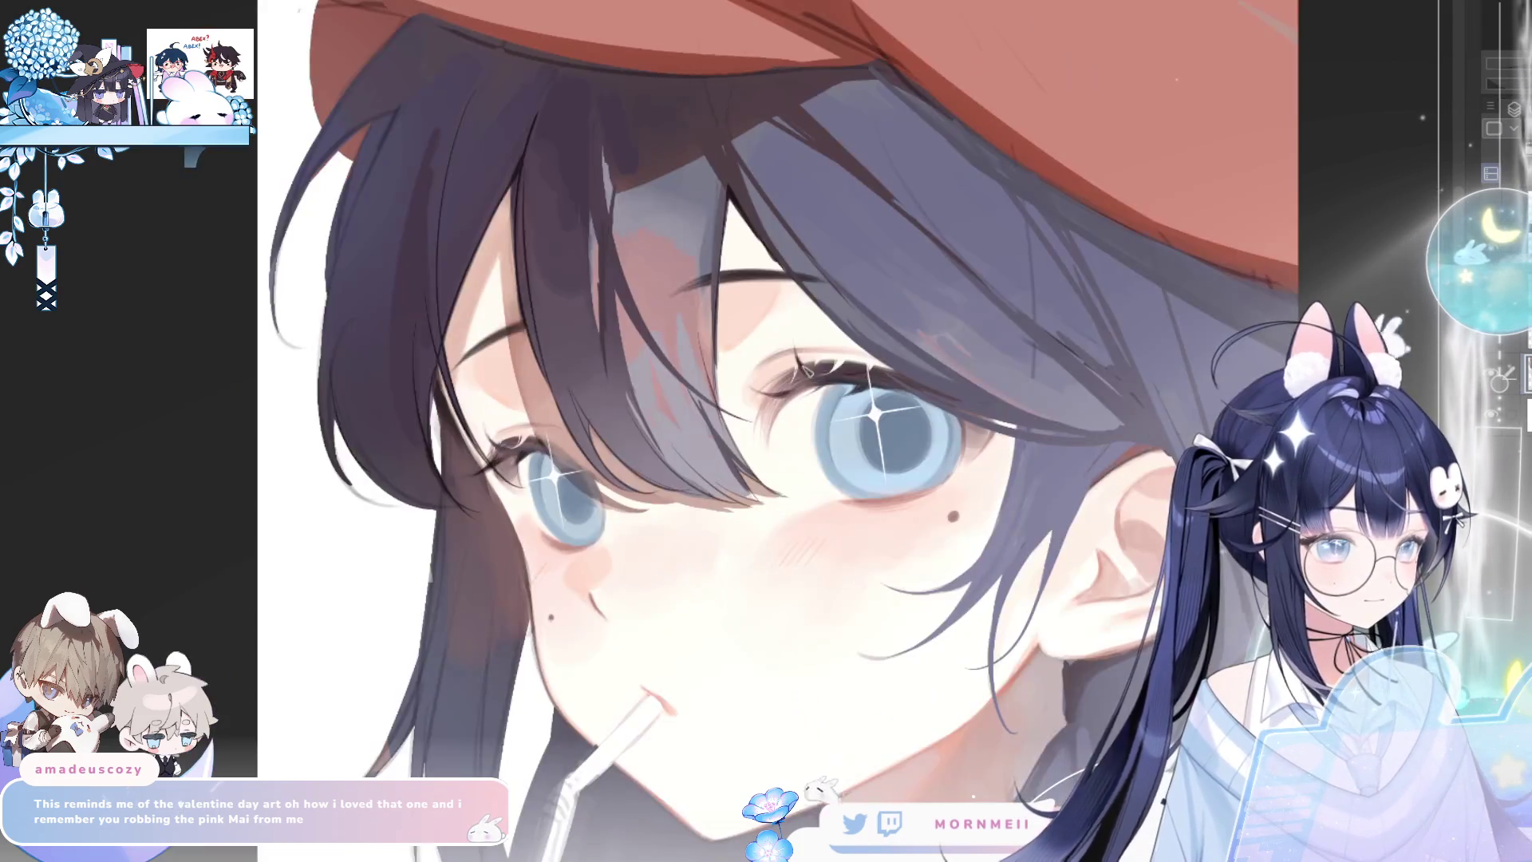
scroll(508, 390, "up", 3)
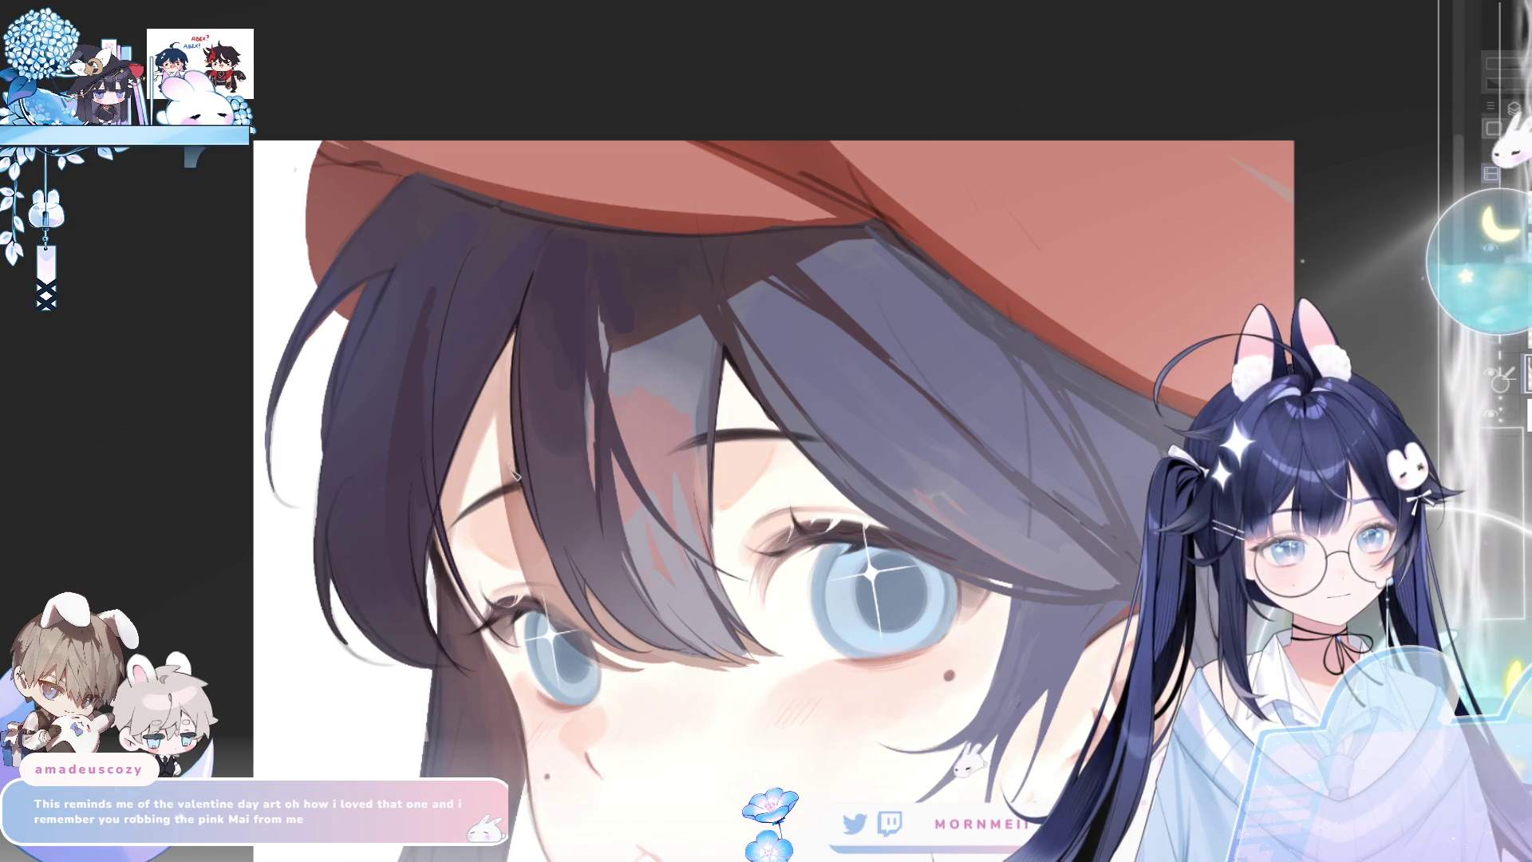
scroll(508, 452, "down", 8)
key("h")
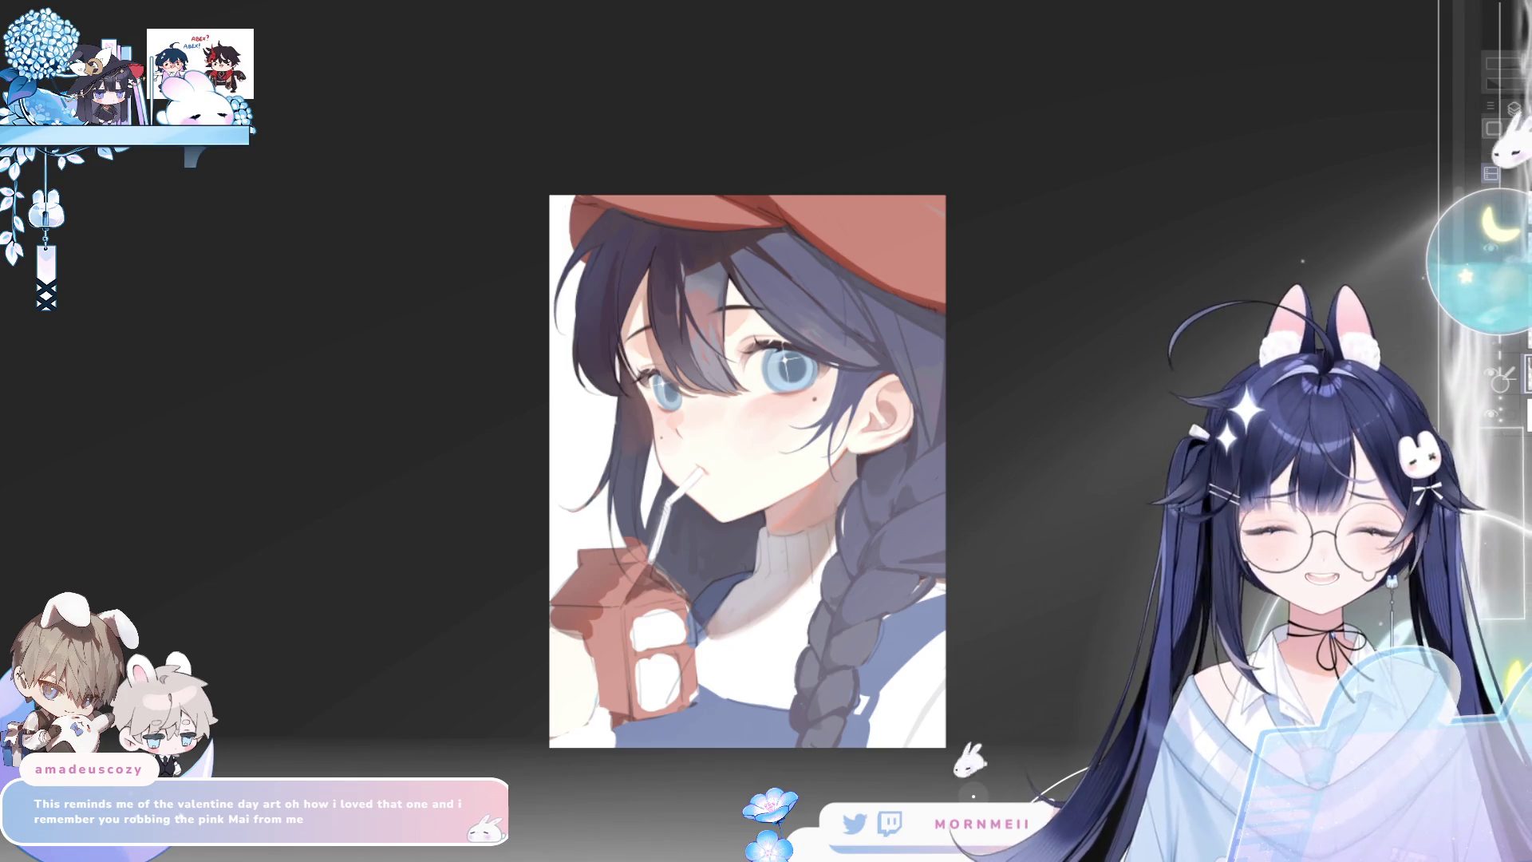
key("ctrl+plus")
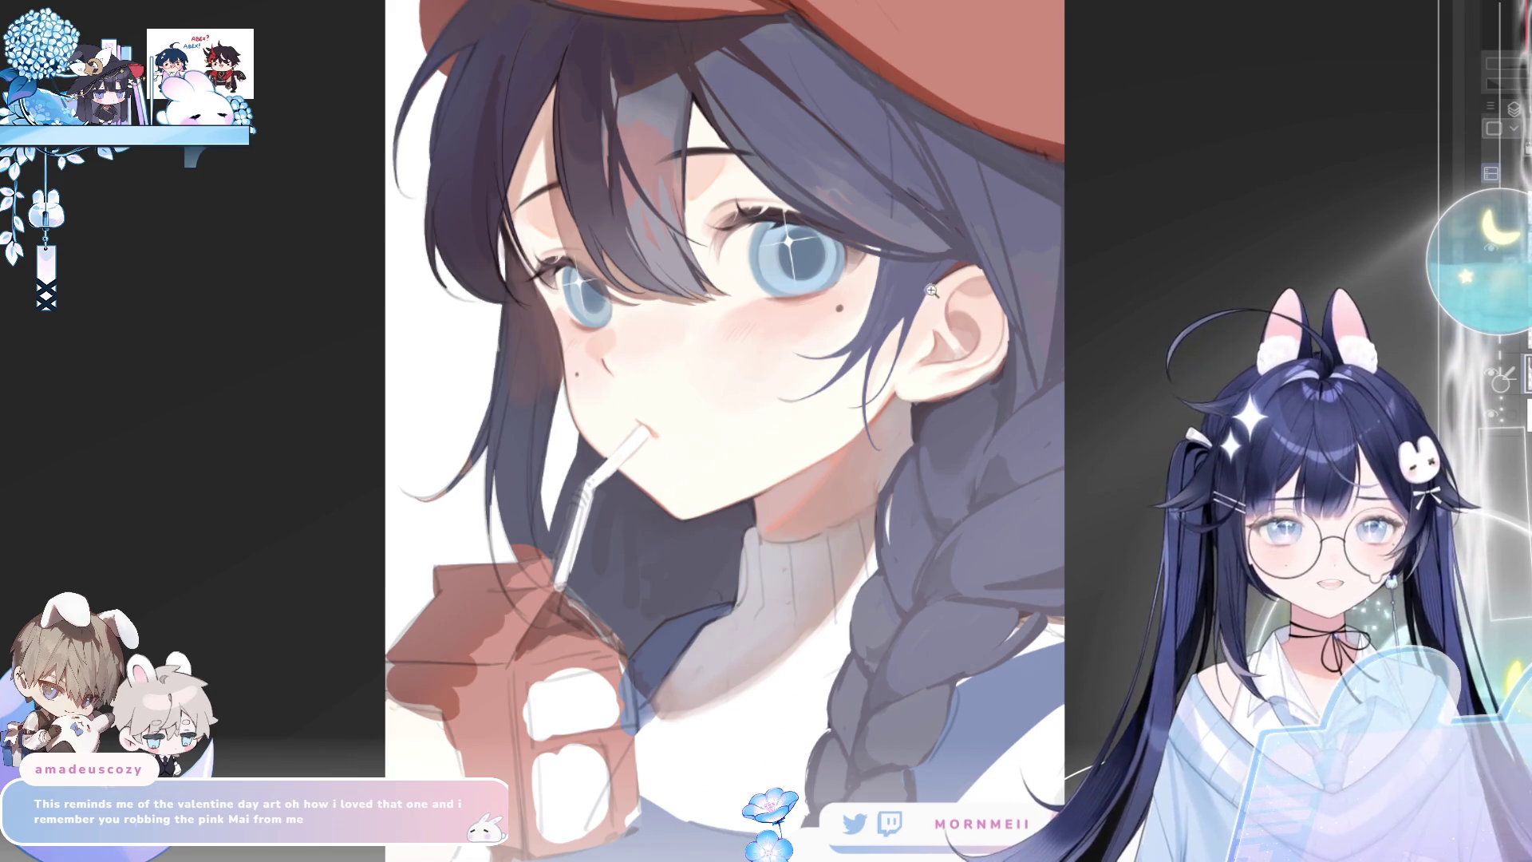
left_click_drag(1058, 259, 802, 457)
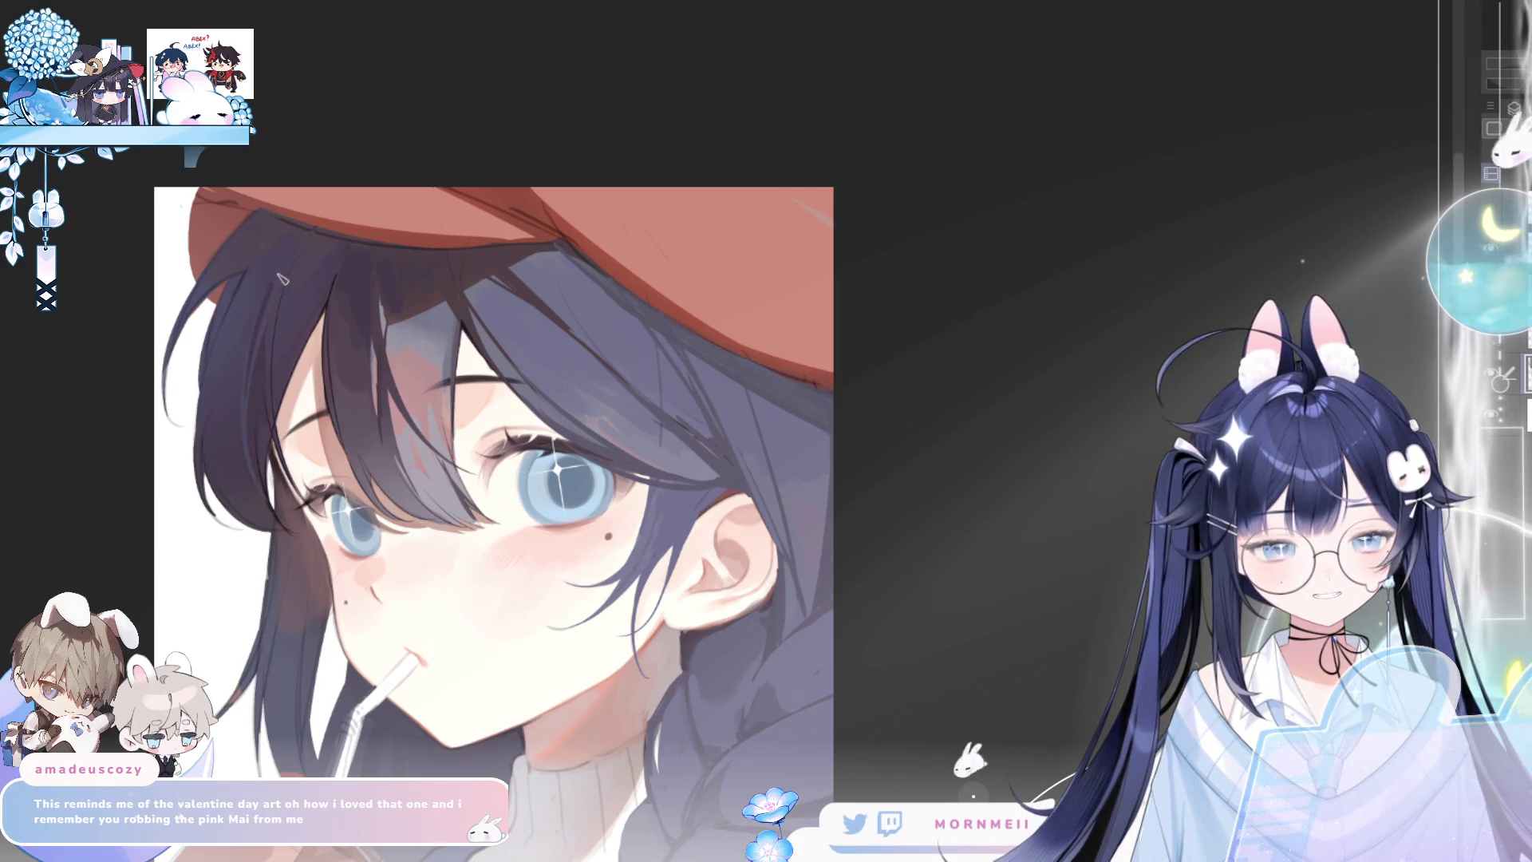
key("h")
key("h")
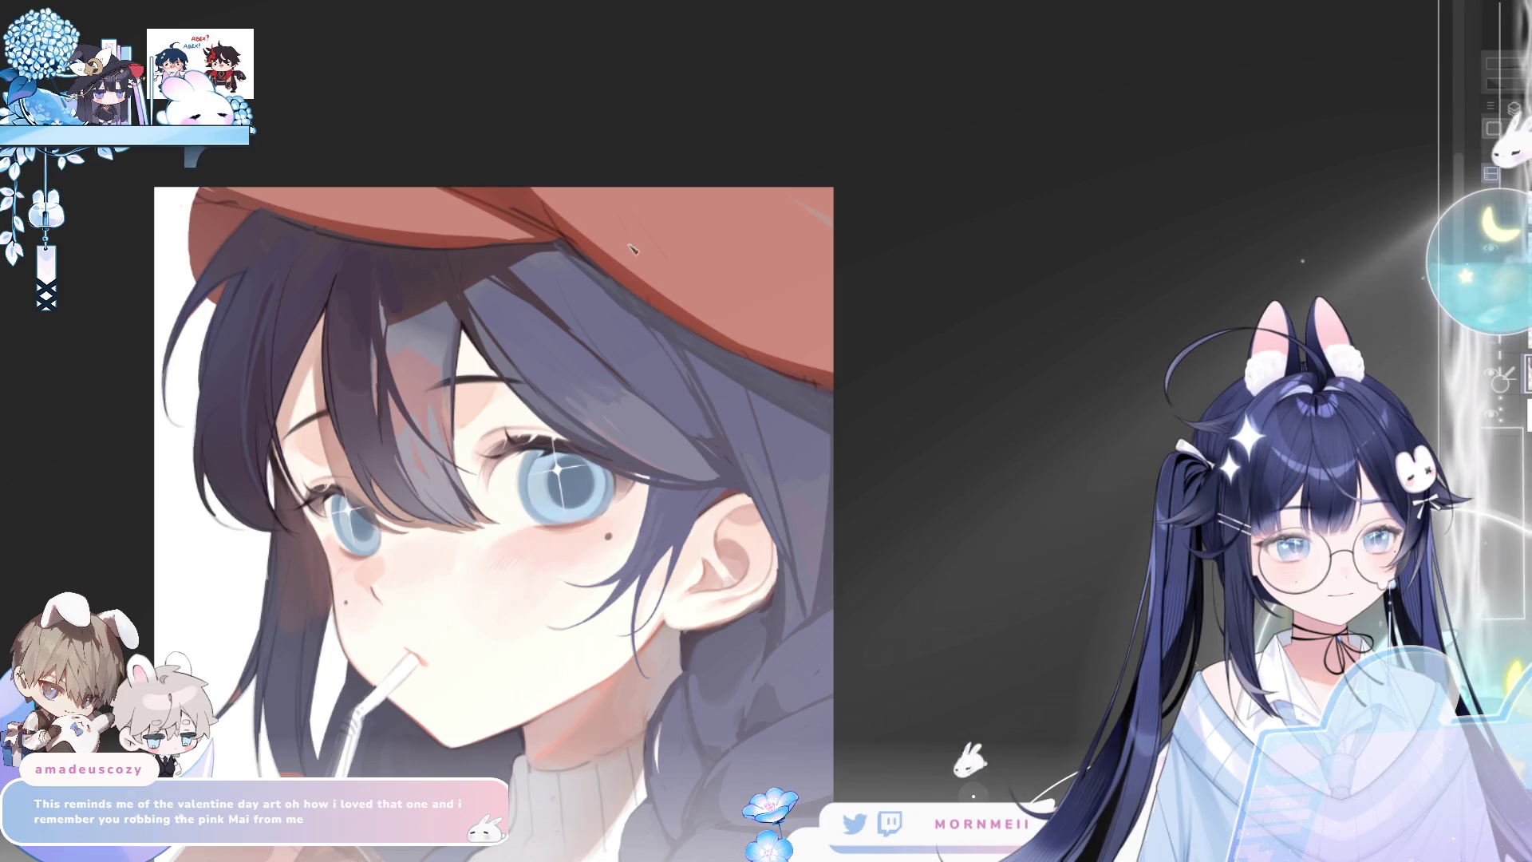
key("h")
left_click_drag(573, 479, 445, 501)
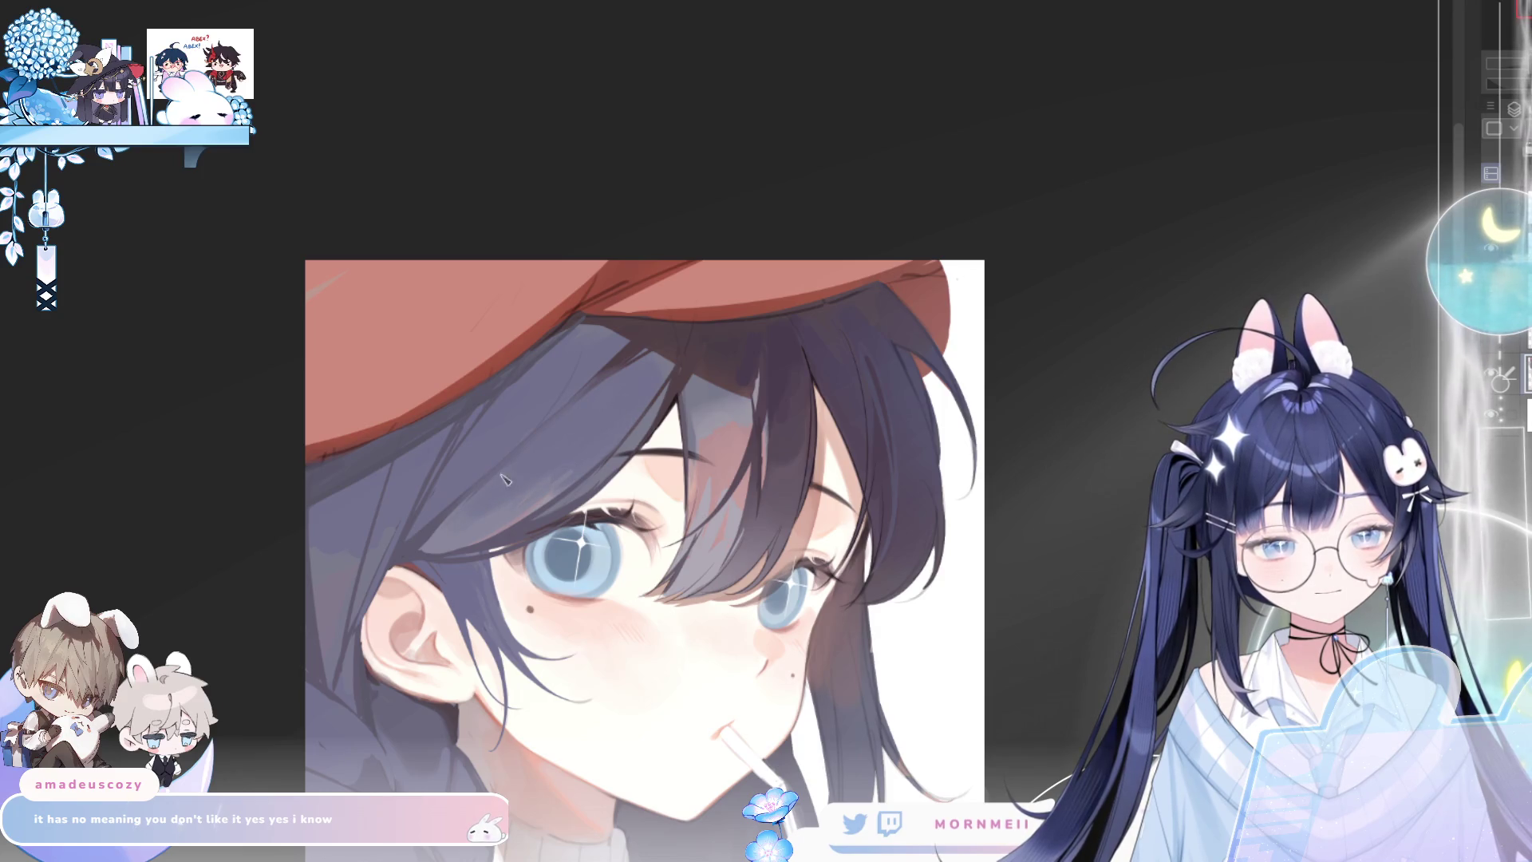
key("ctrl+0")
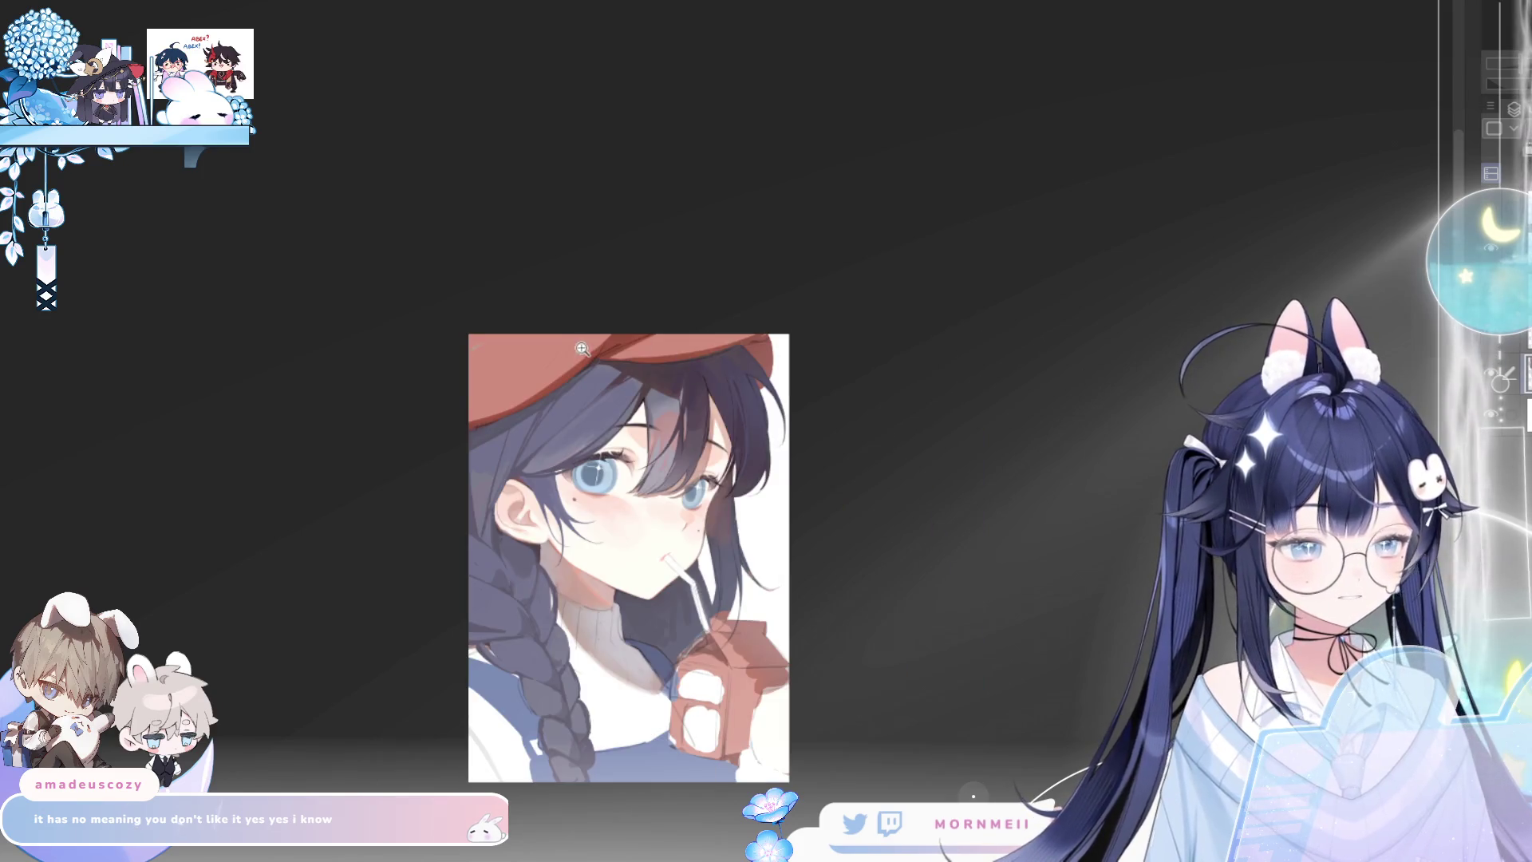
scroll(582, 351, "up", 3)
left_click_drag(1257, 414, 738, 382)
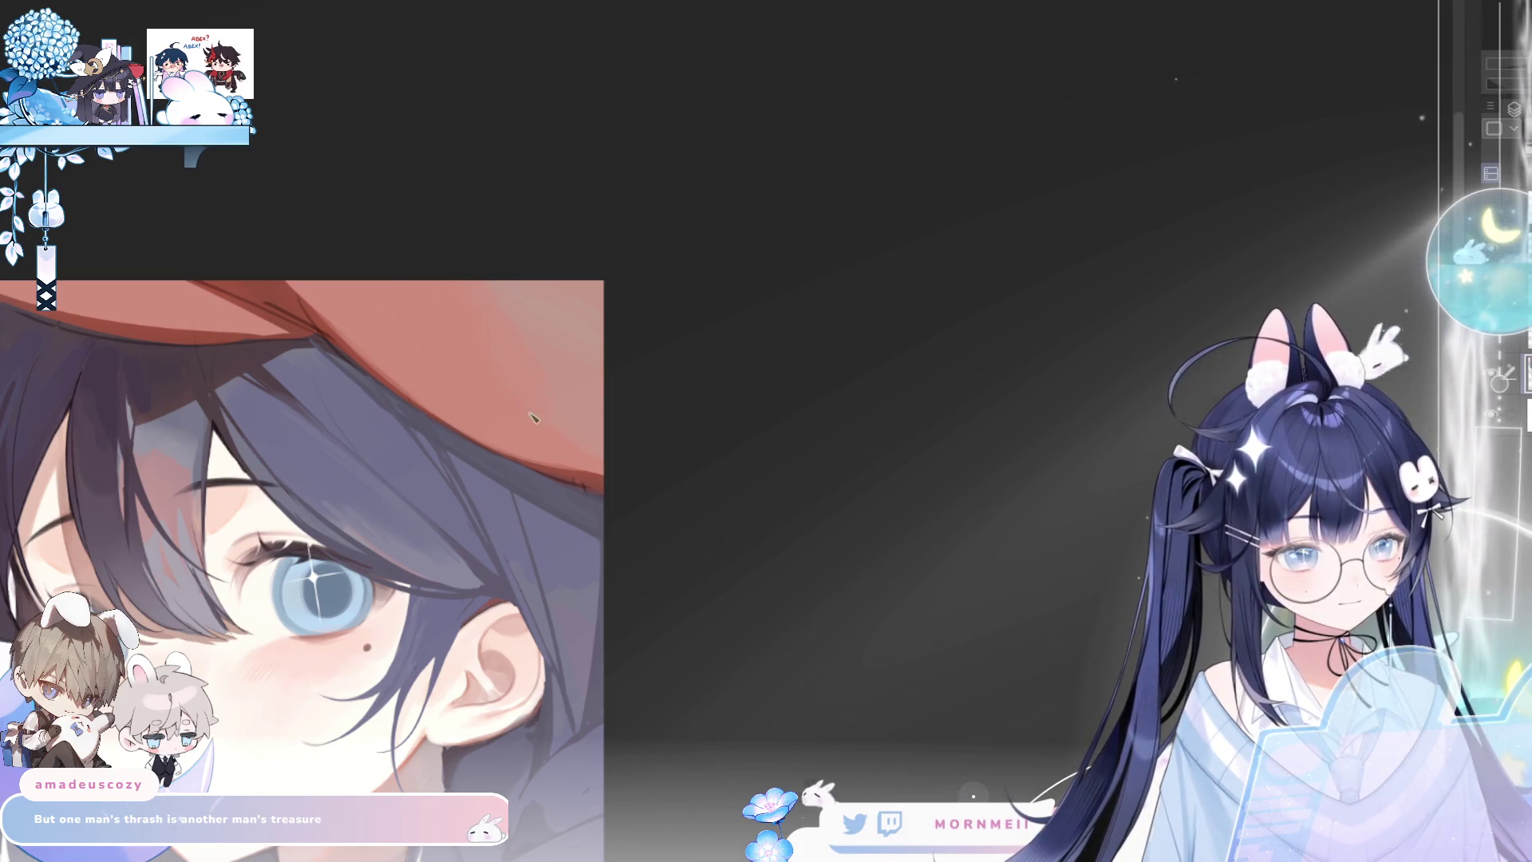
key("ctrl+0")
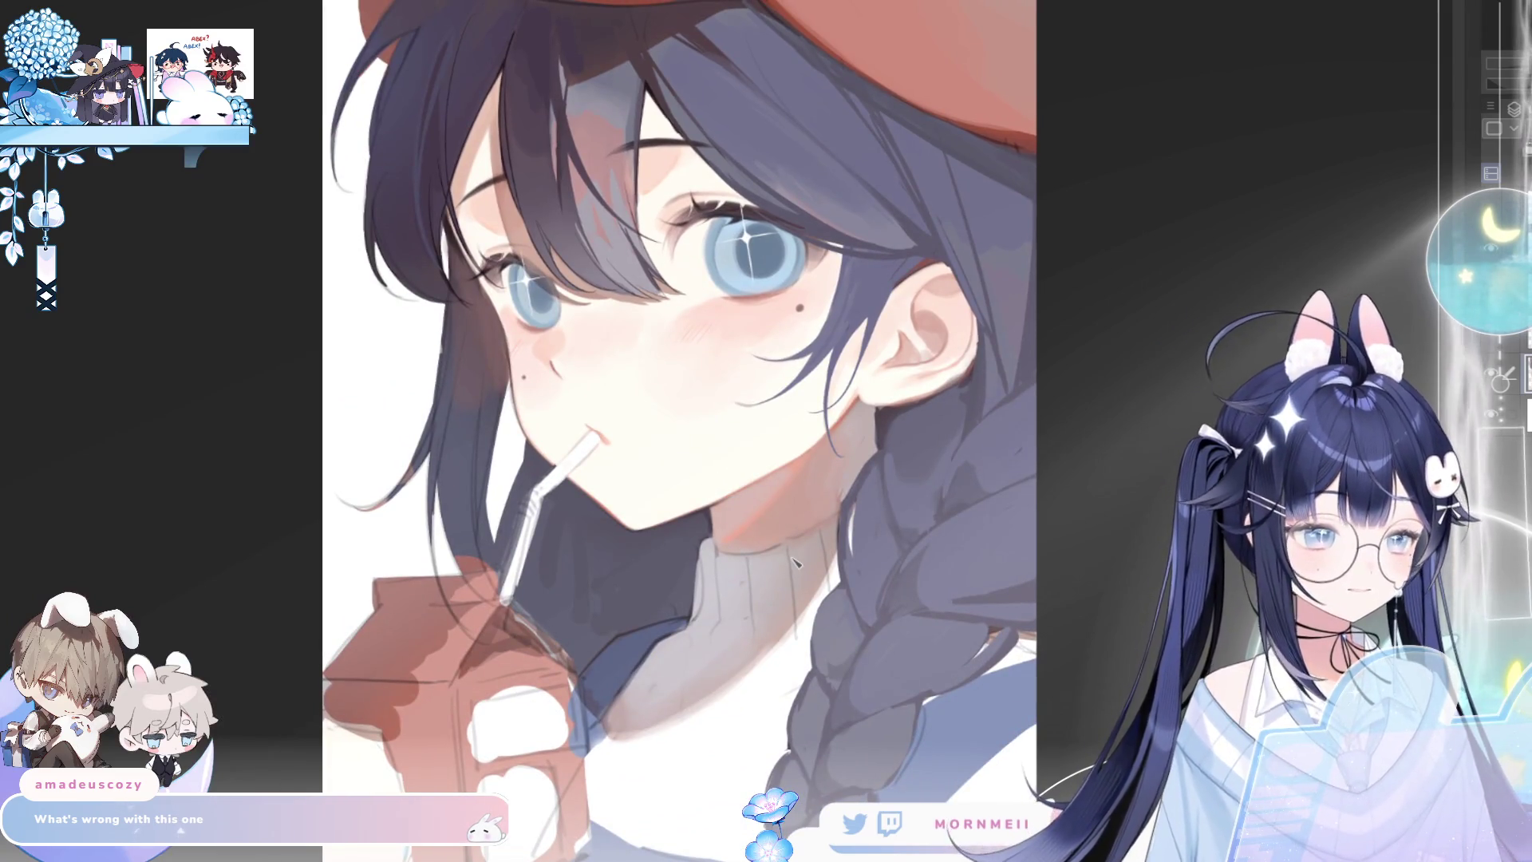
key("h")
key("h")
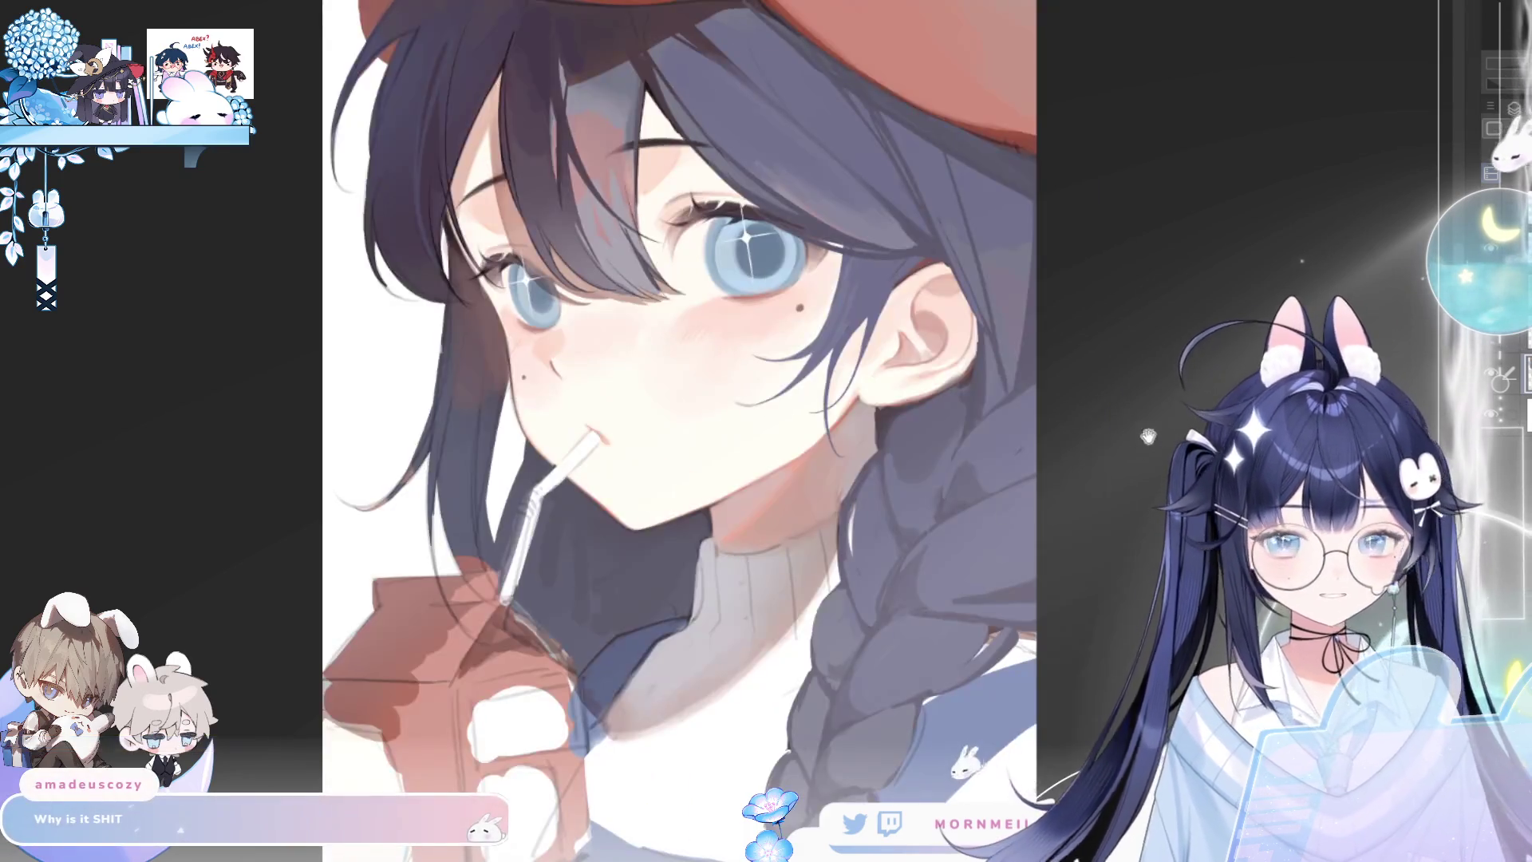
Pan the whole portrait toward the left side of the window
left_click_drag(960, 263, 664, 295)
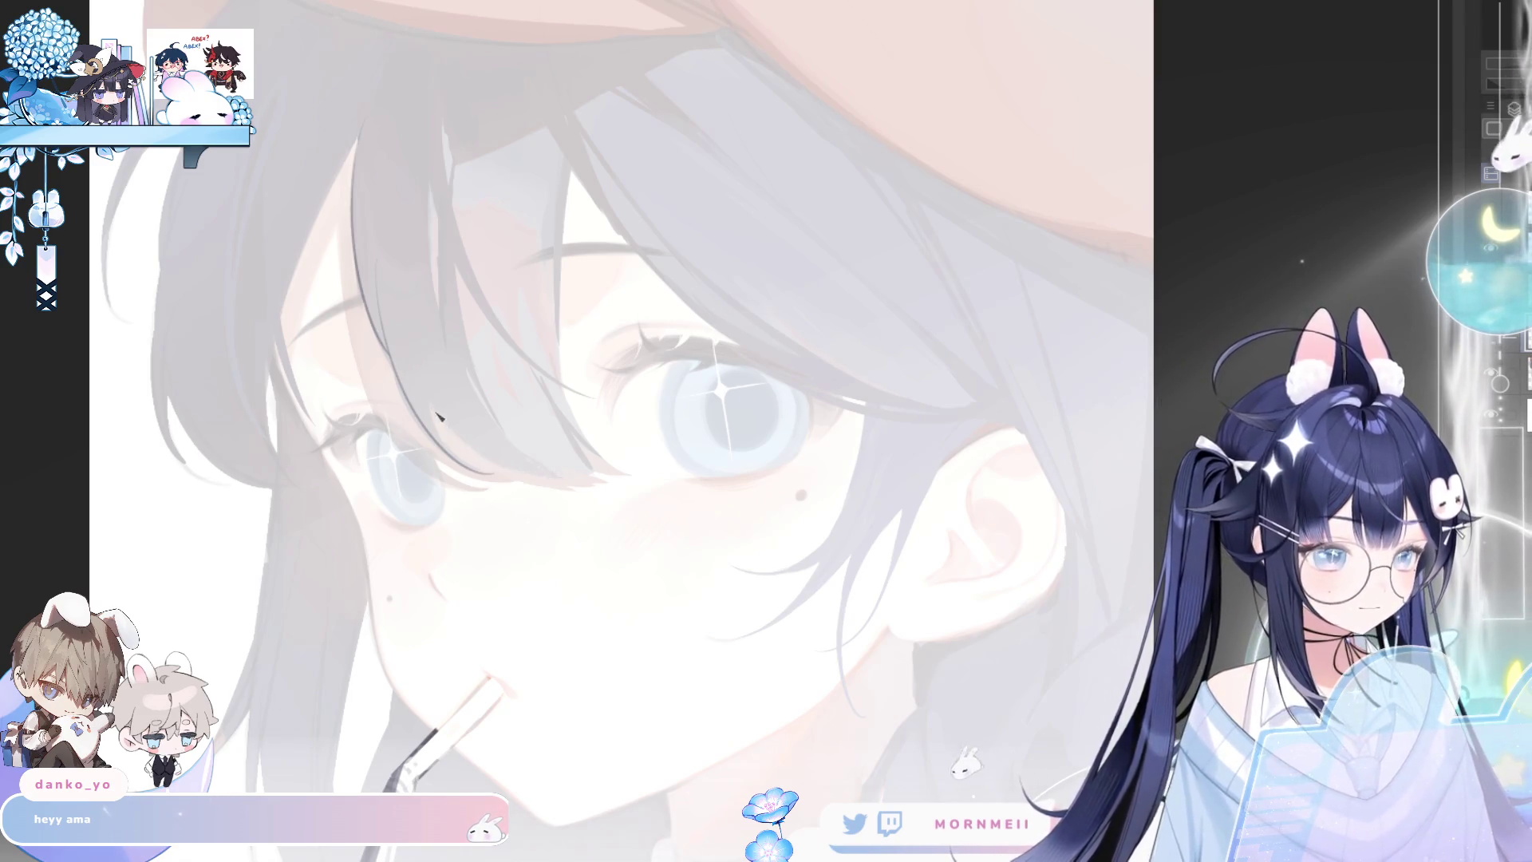
left_click_drag(424, 398, 591, 453)
key("ctrl+z")
key("ctrl+y")
key("ctrl+z")
key("ctrl+y")
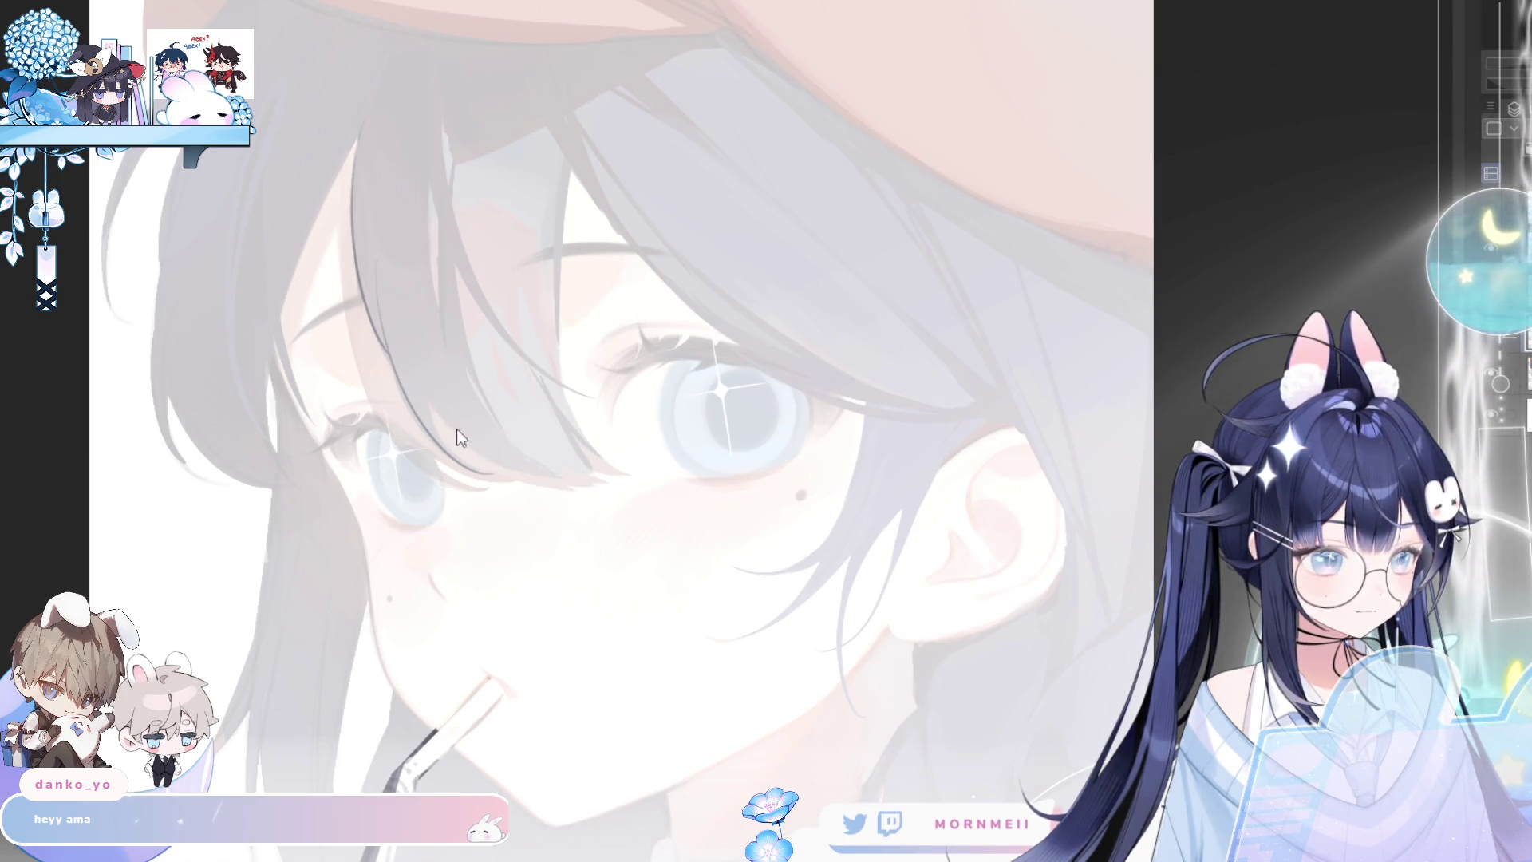
key("ctrl+y")
key("ctrl+y")
key("ctrl+z")
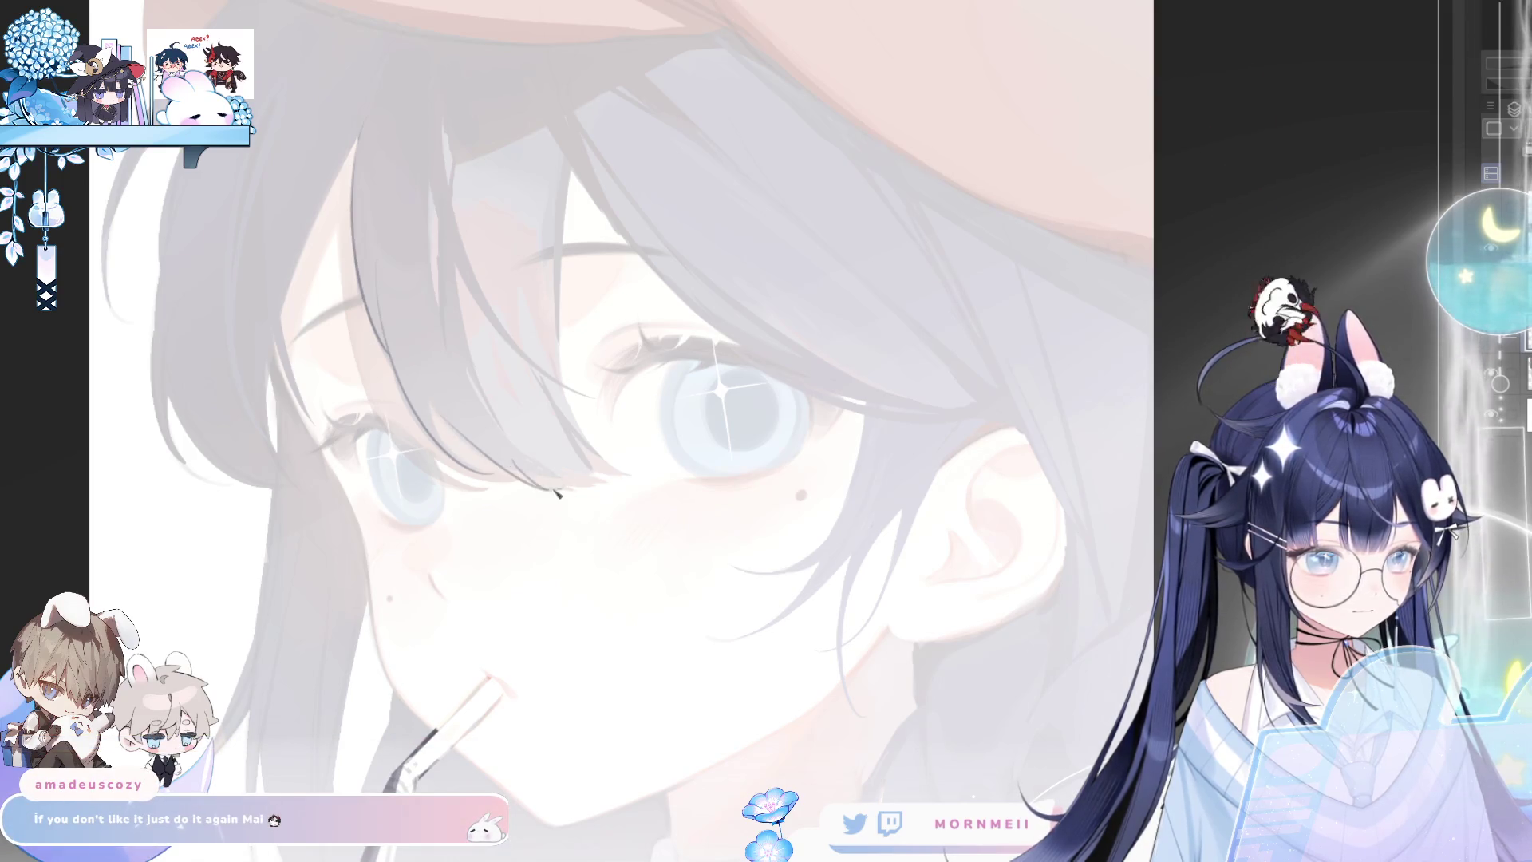
key("m")
key("m")
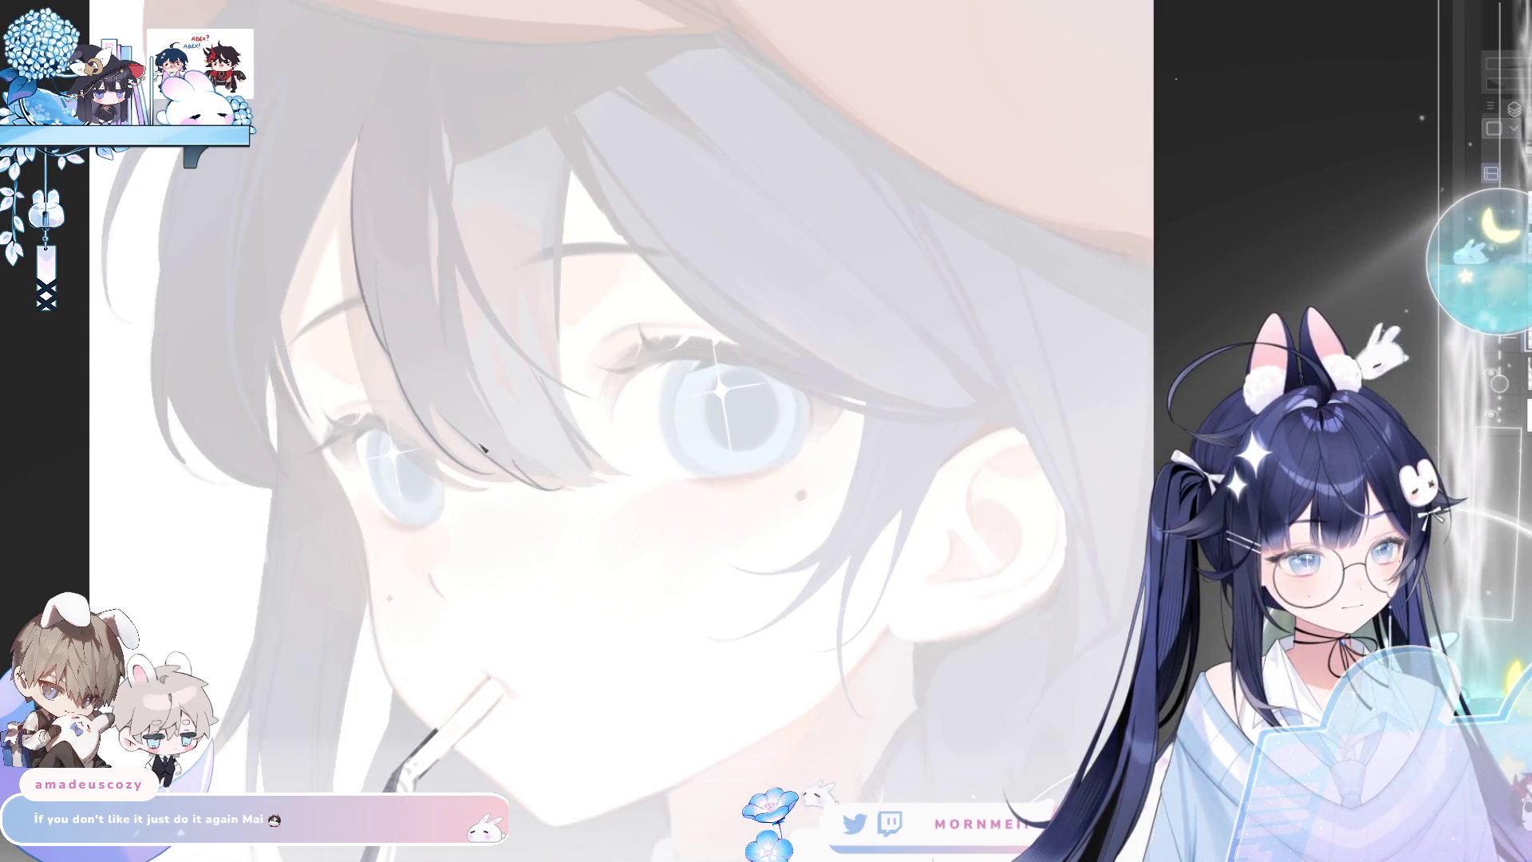
key("m")
key("m")
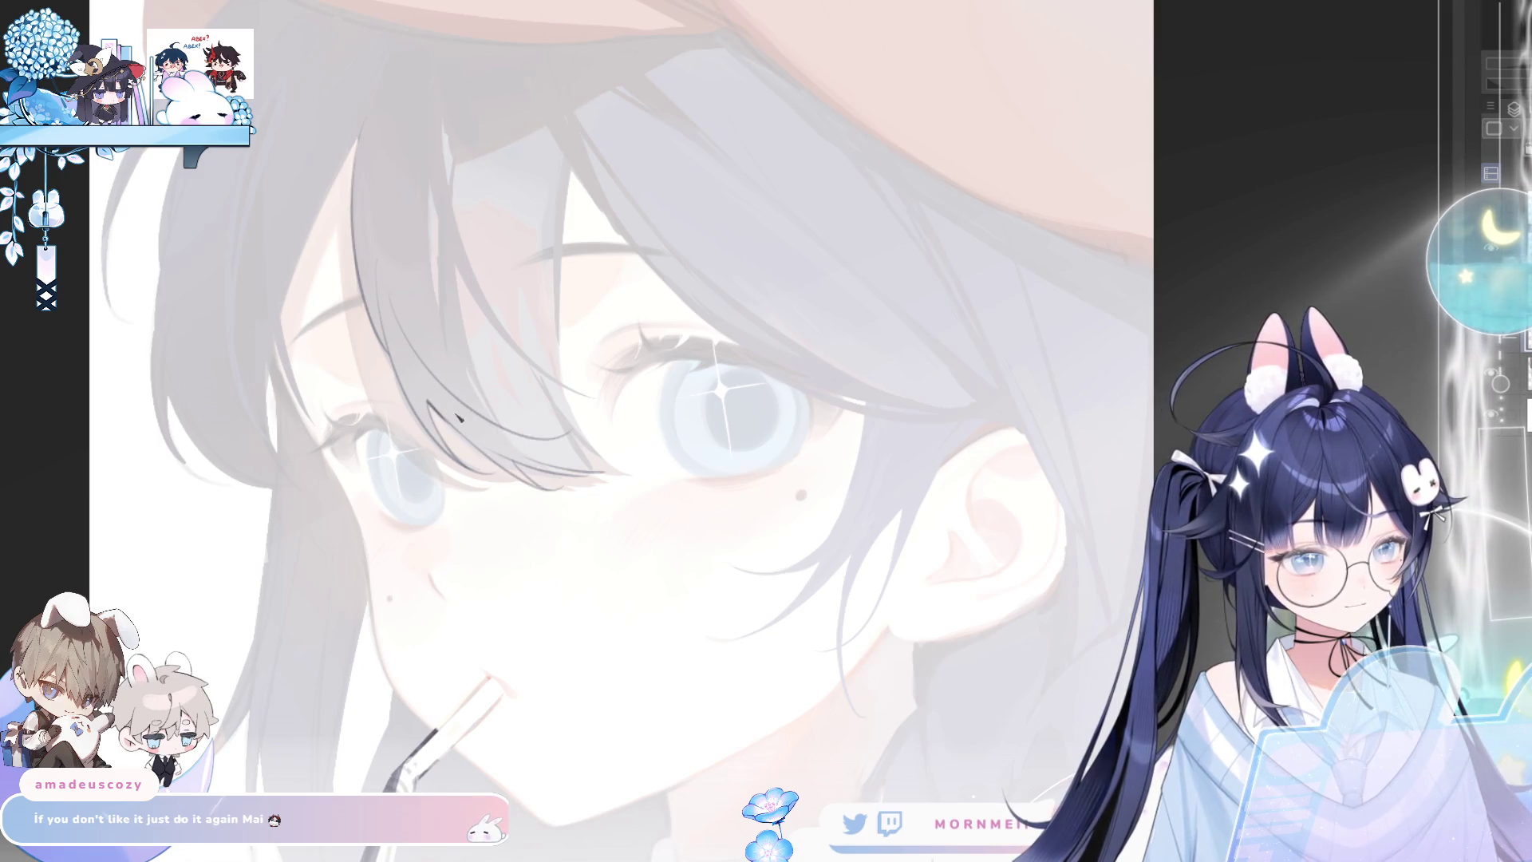
key("h")
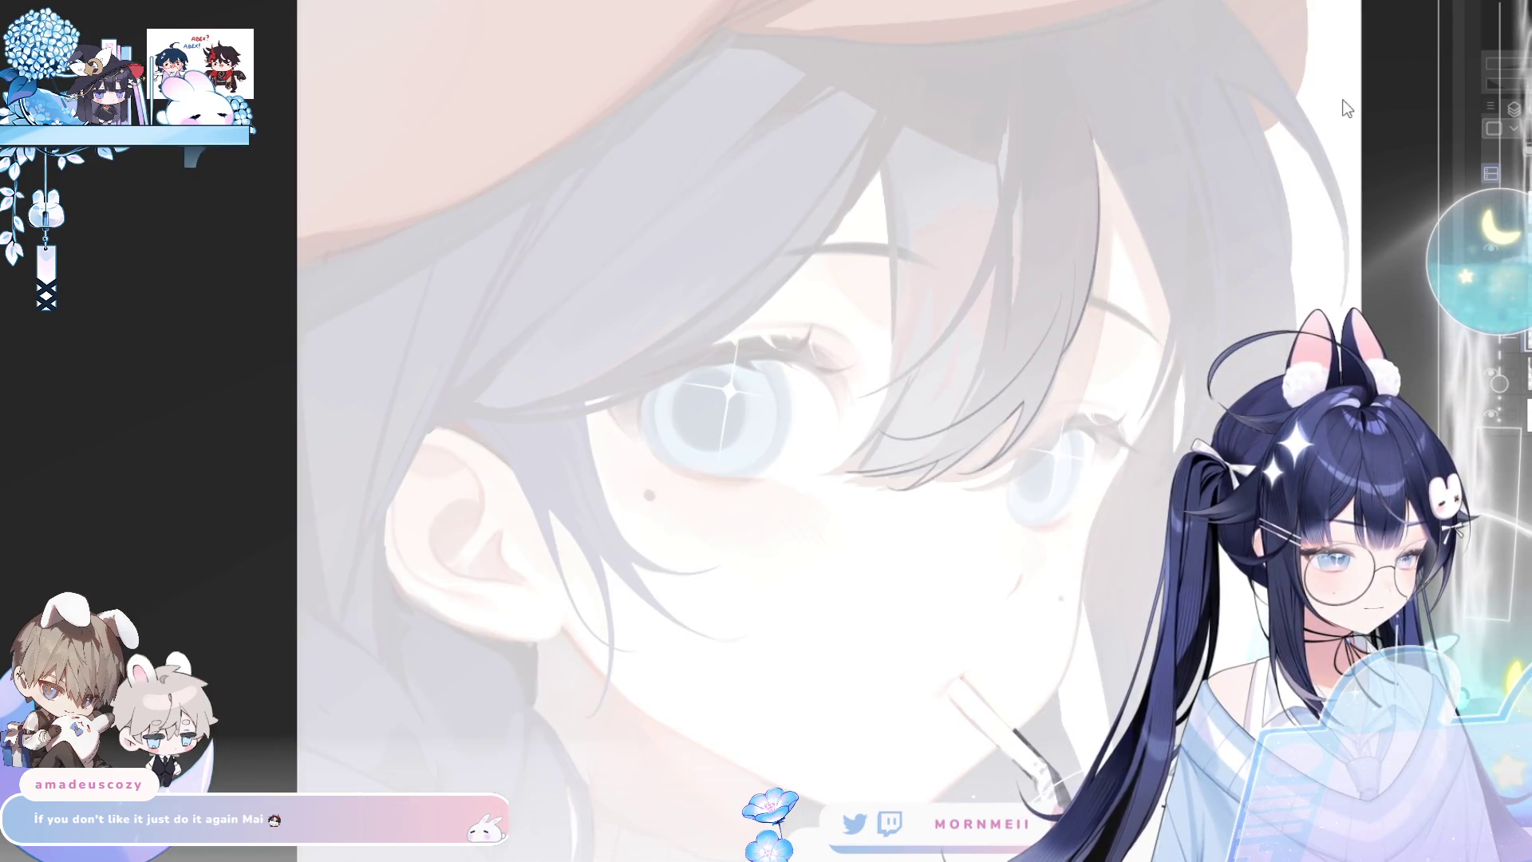
key("h")
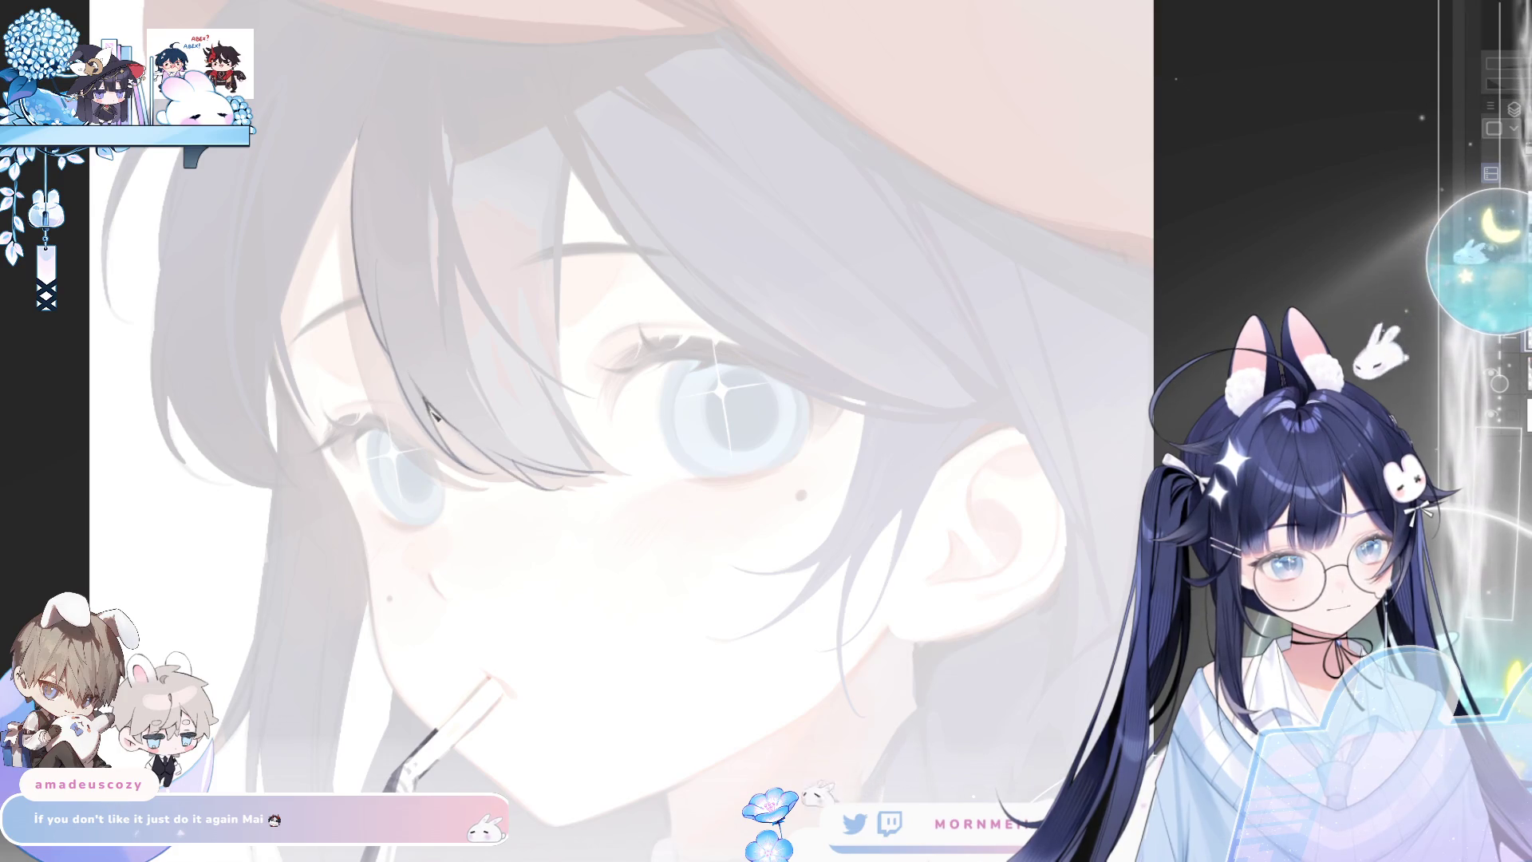
scroll(701, 61, "down", 1)
scroll(897, 428, "up", 1)
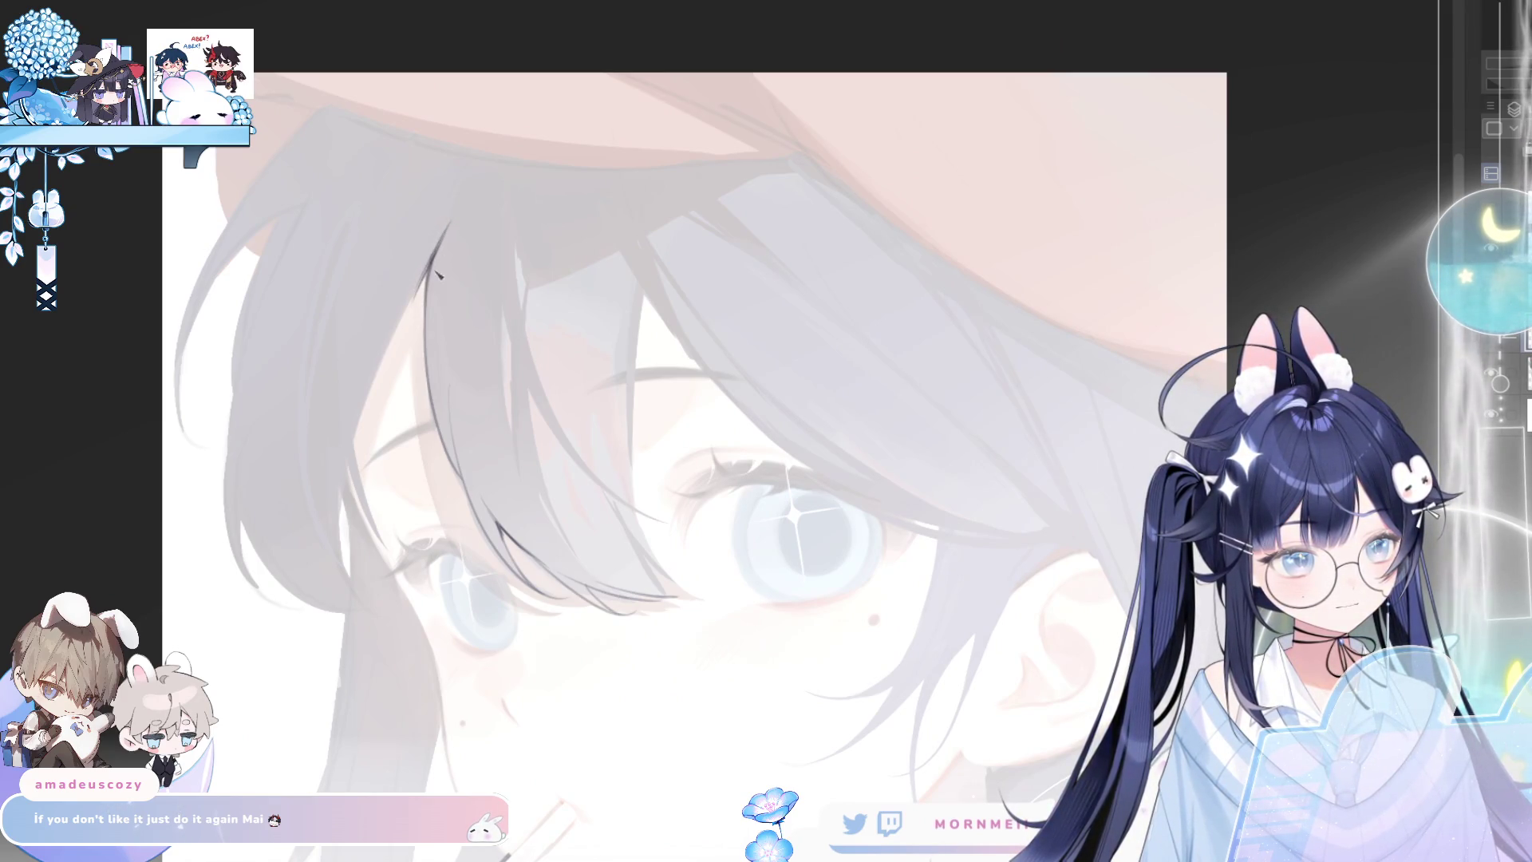
Draw thin dark strands running down the hair over the forehead
key("h")
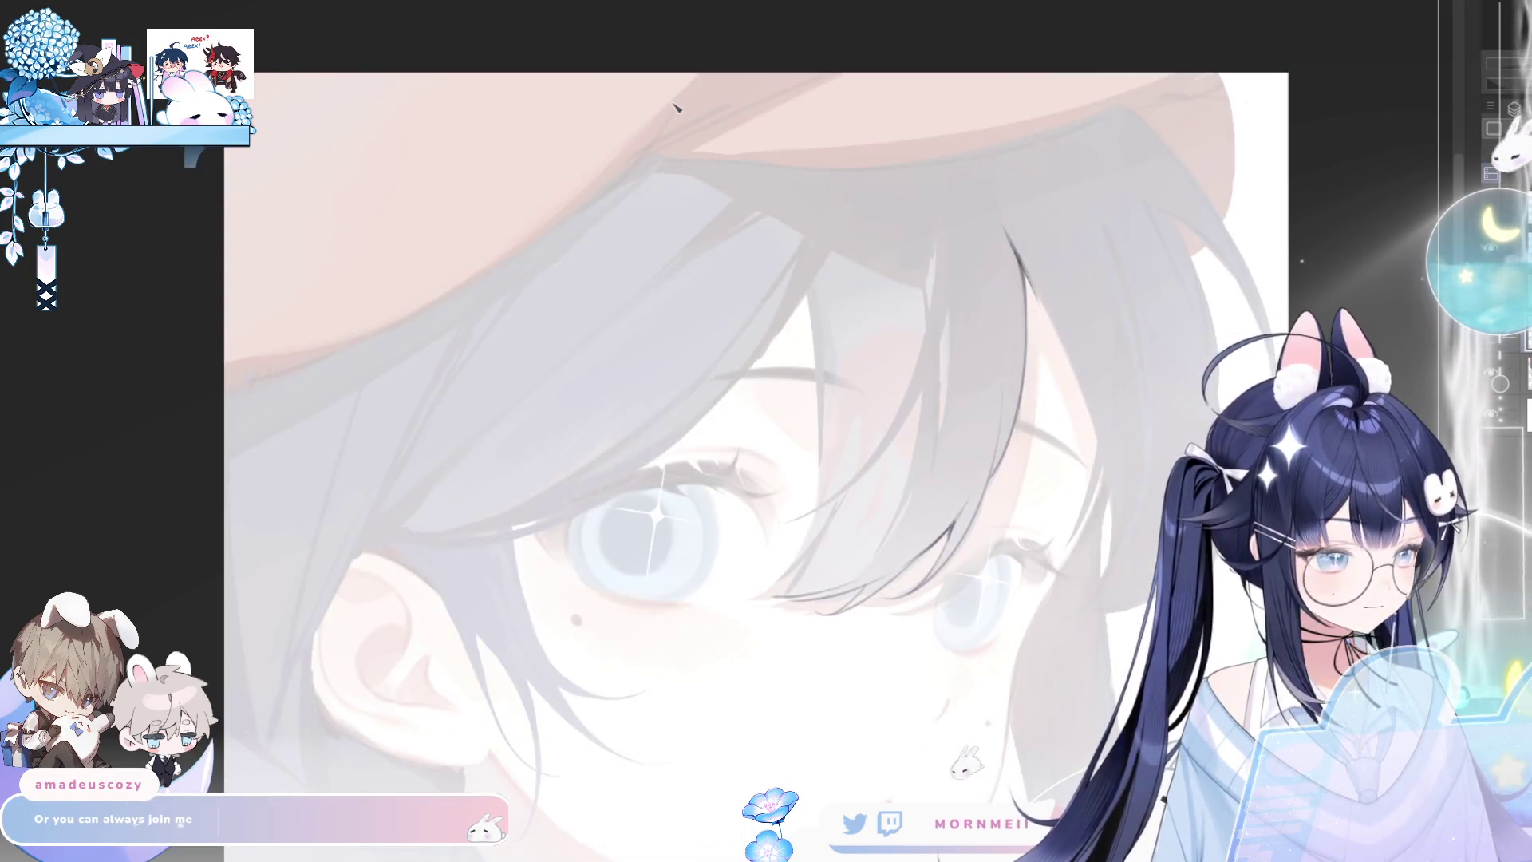
key("h")
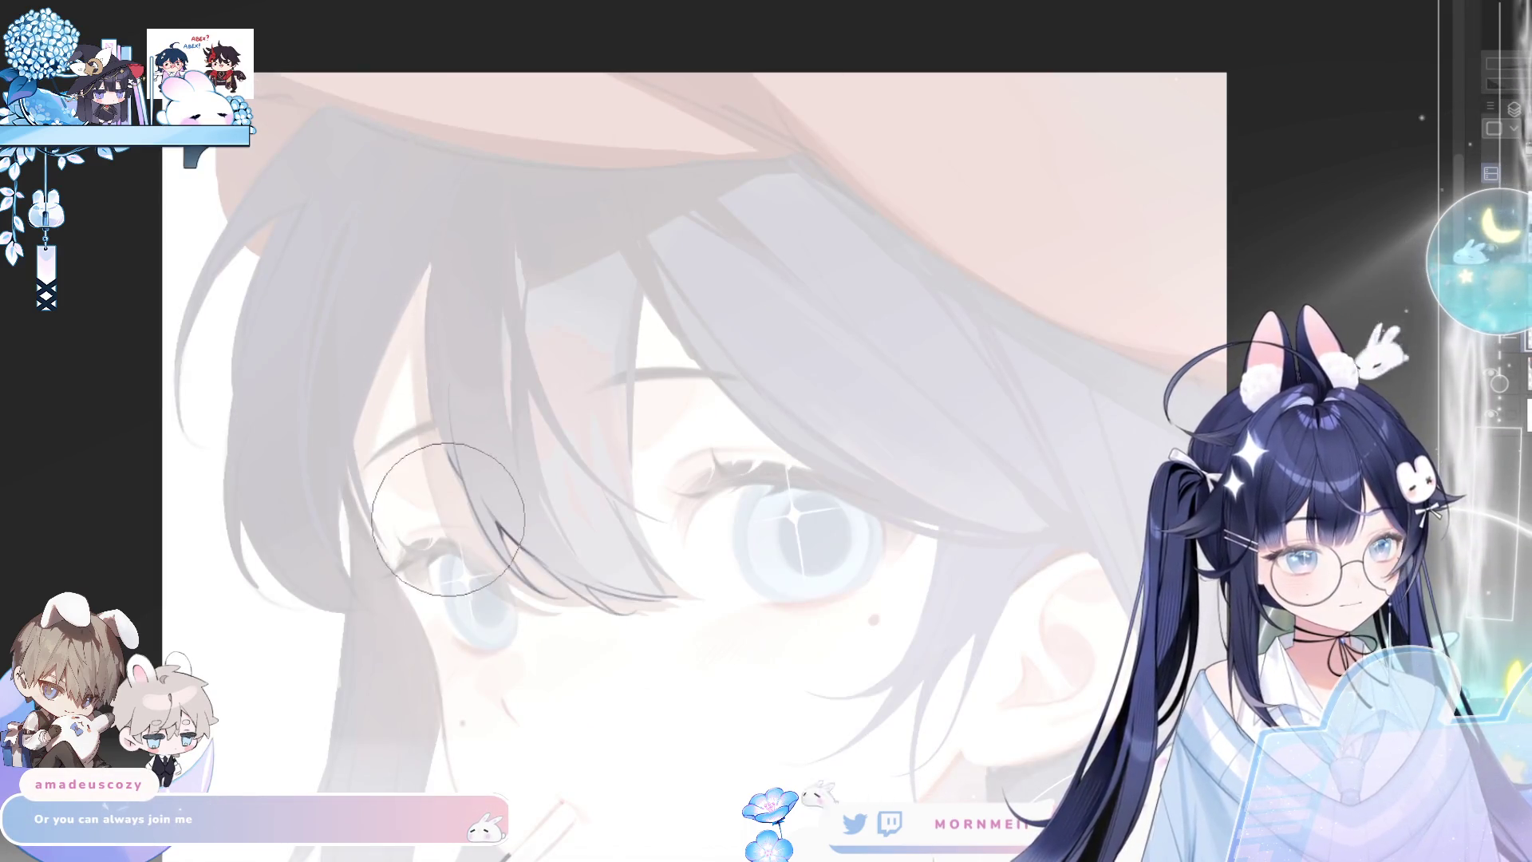
left_click_drag(581, 445, 626, 259)
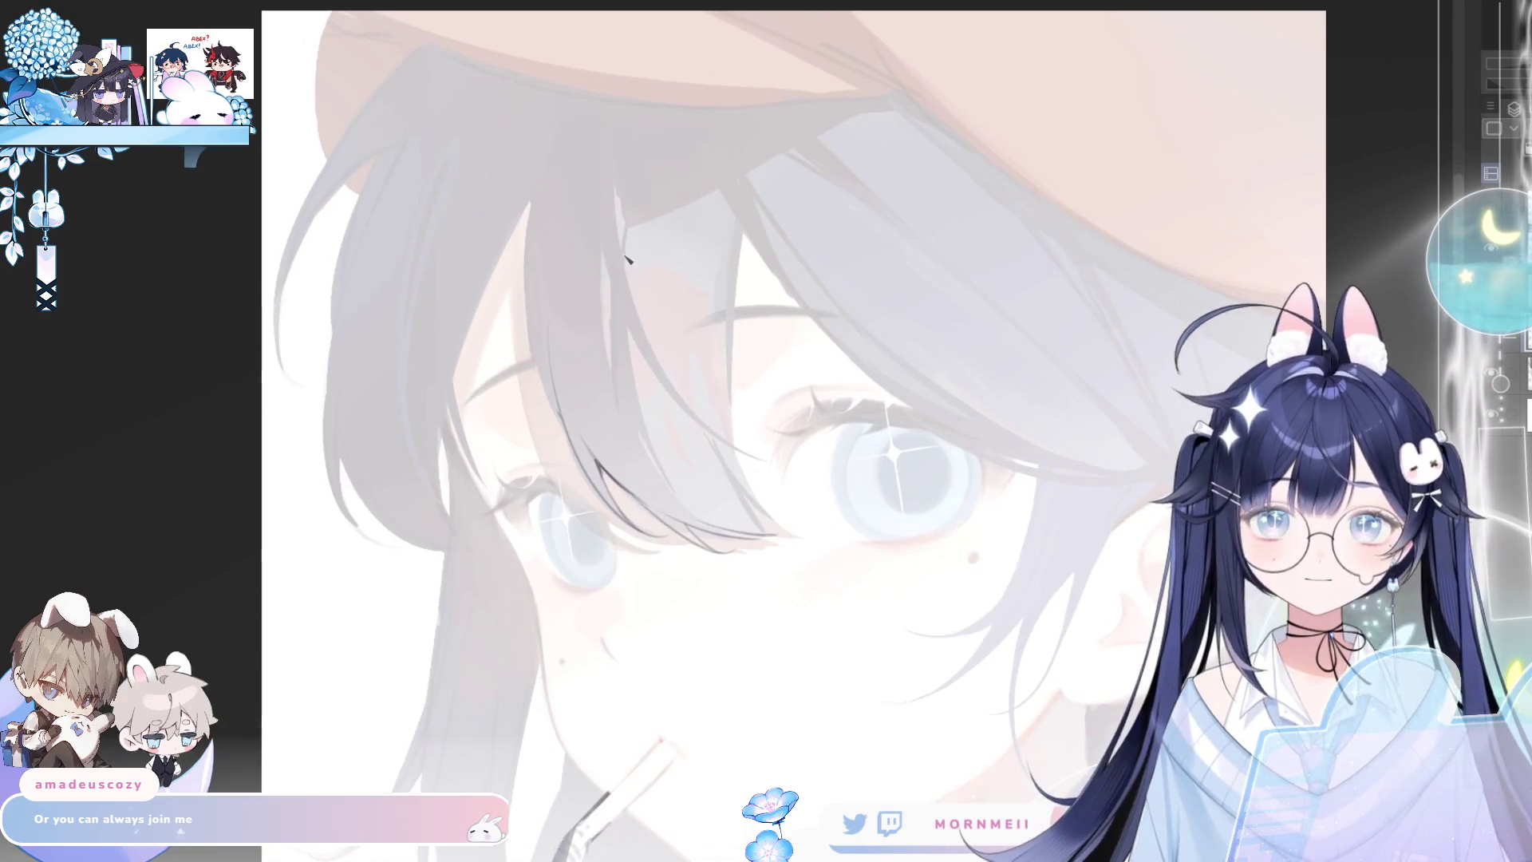
left_click_drag(549, 142, 532, 206)
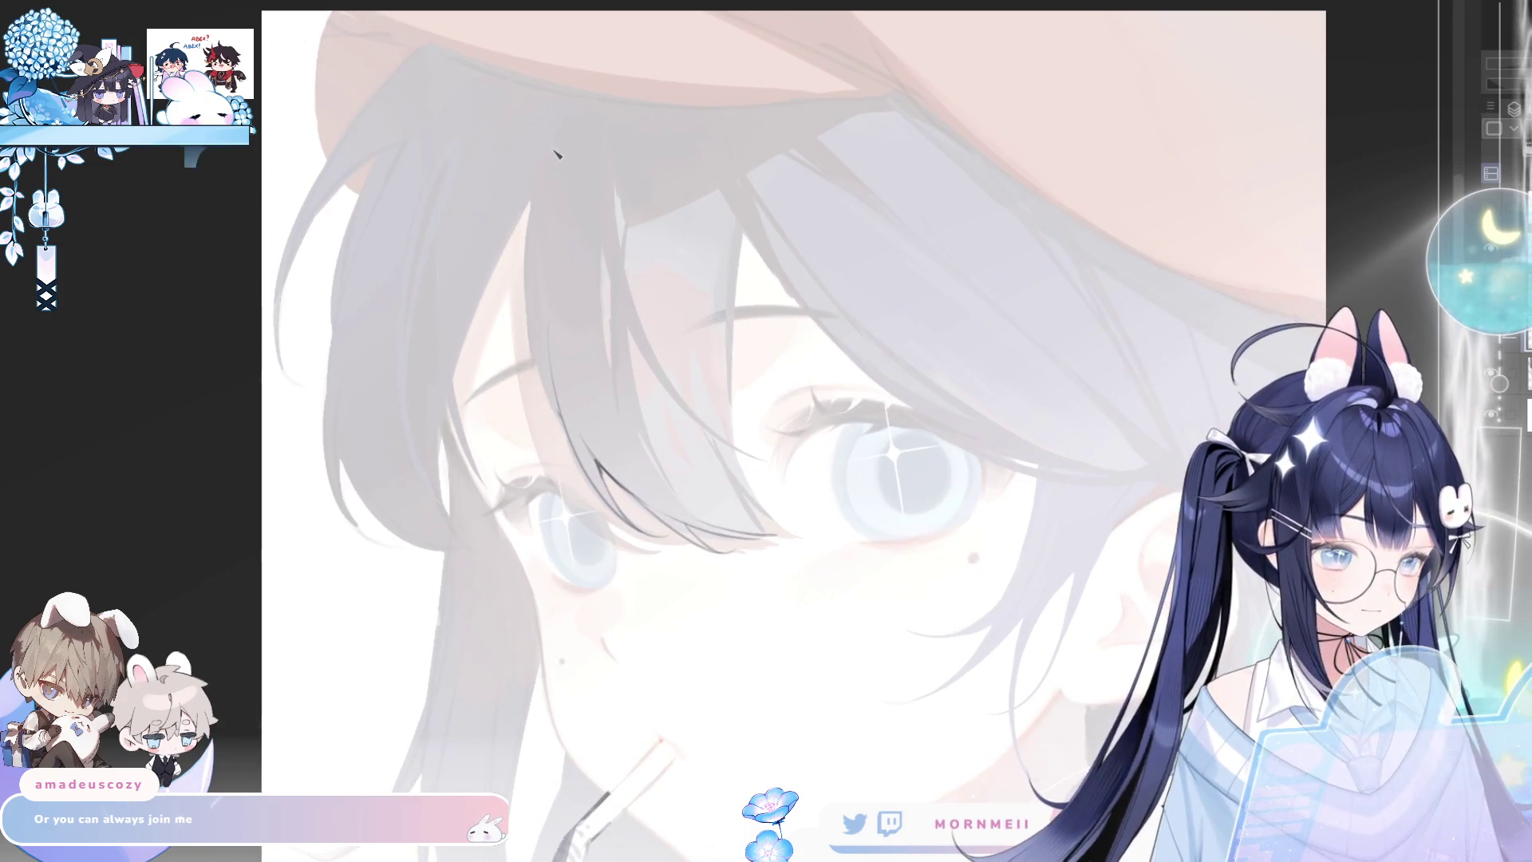
left_click_drag(551, 154, 547, 386)
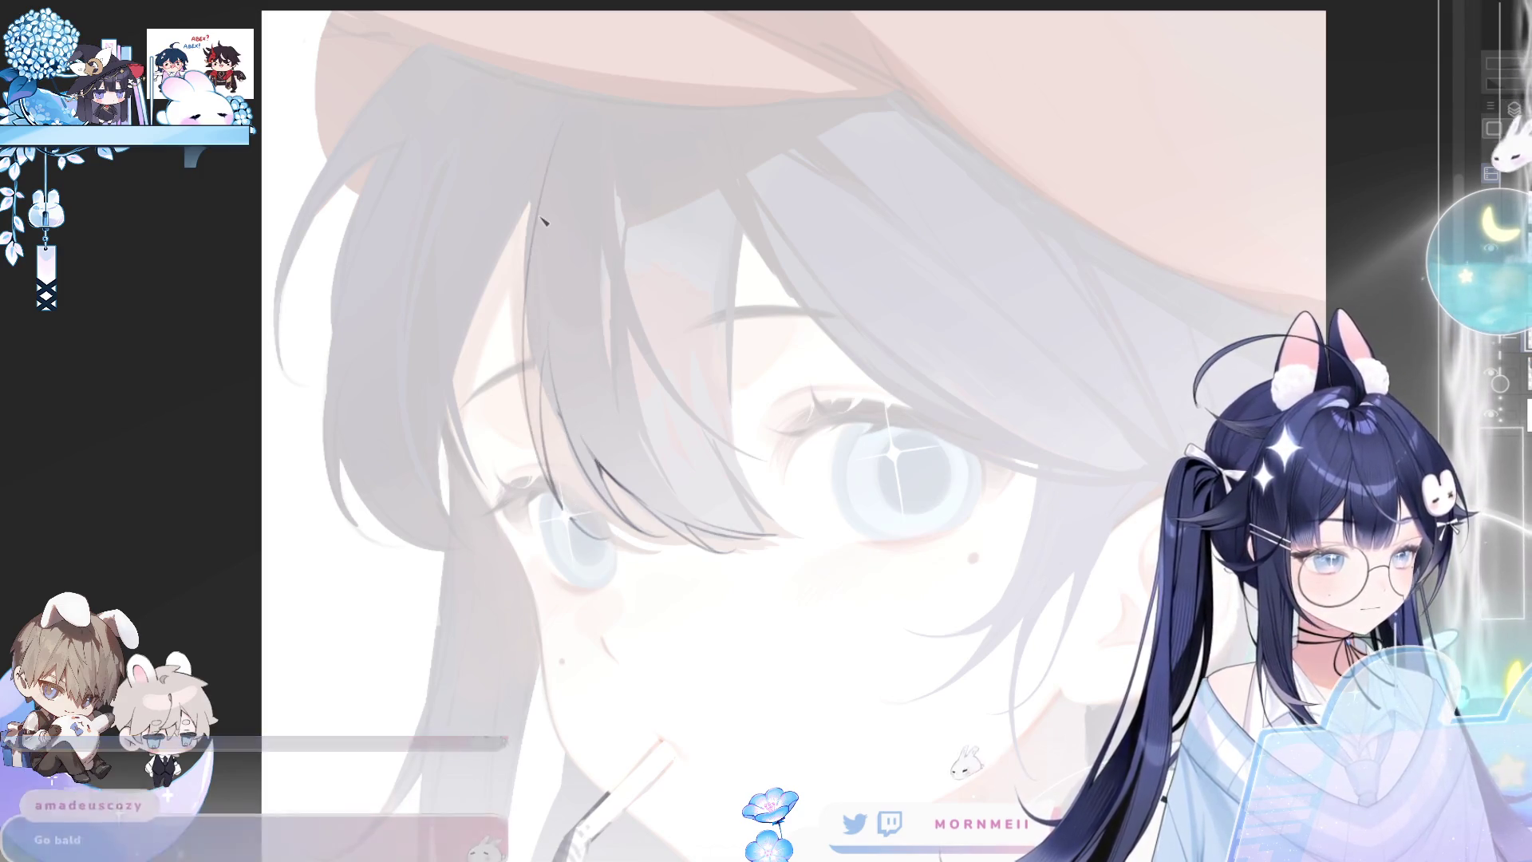
left_click_drag(536, 339, 549, 472)
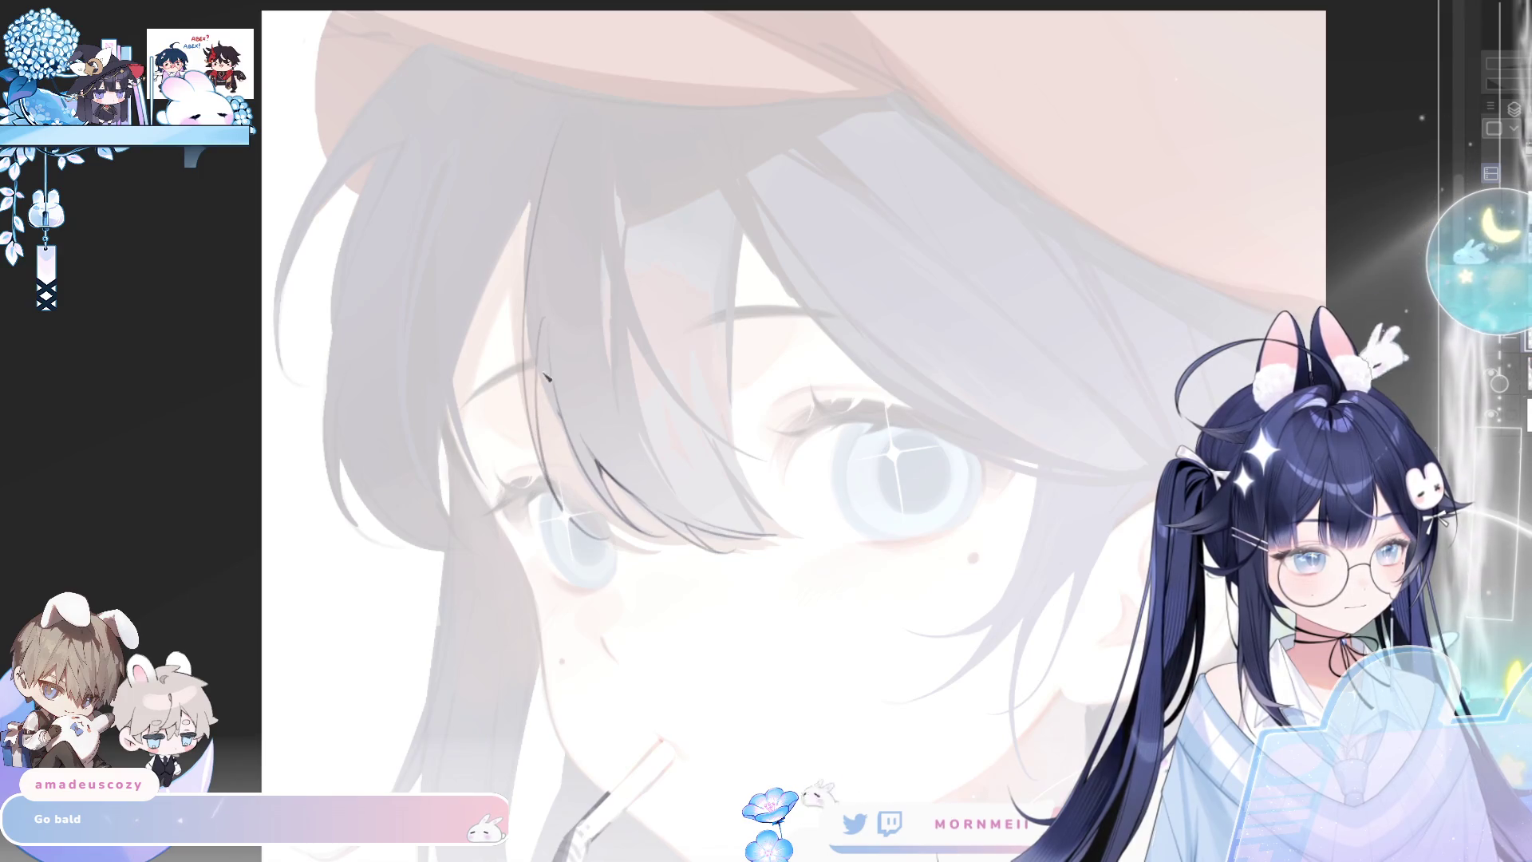
left_click_drag(542, 322, 558, 413)
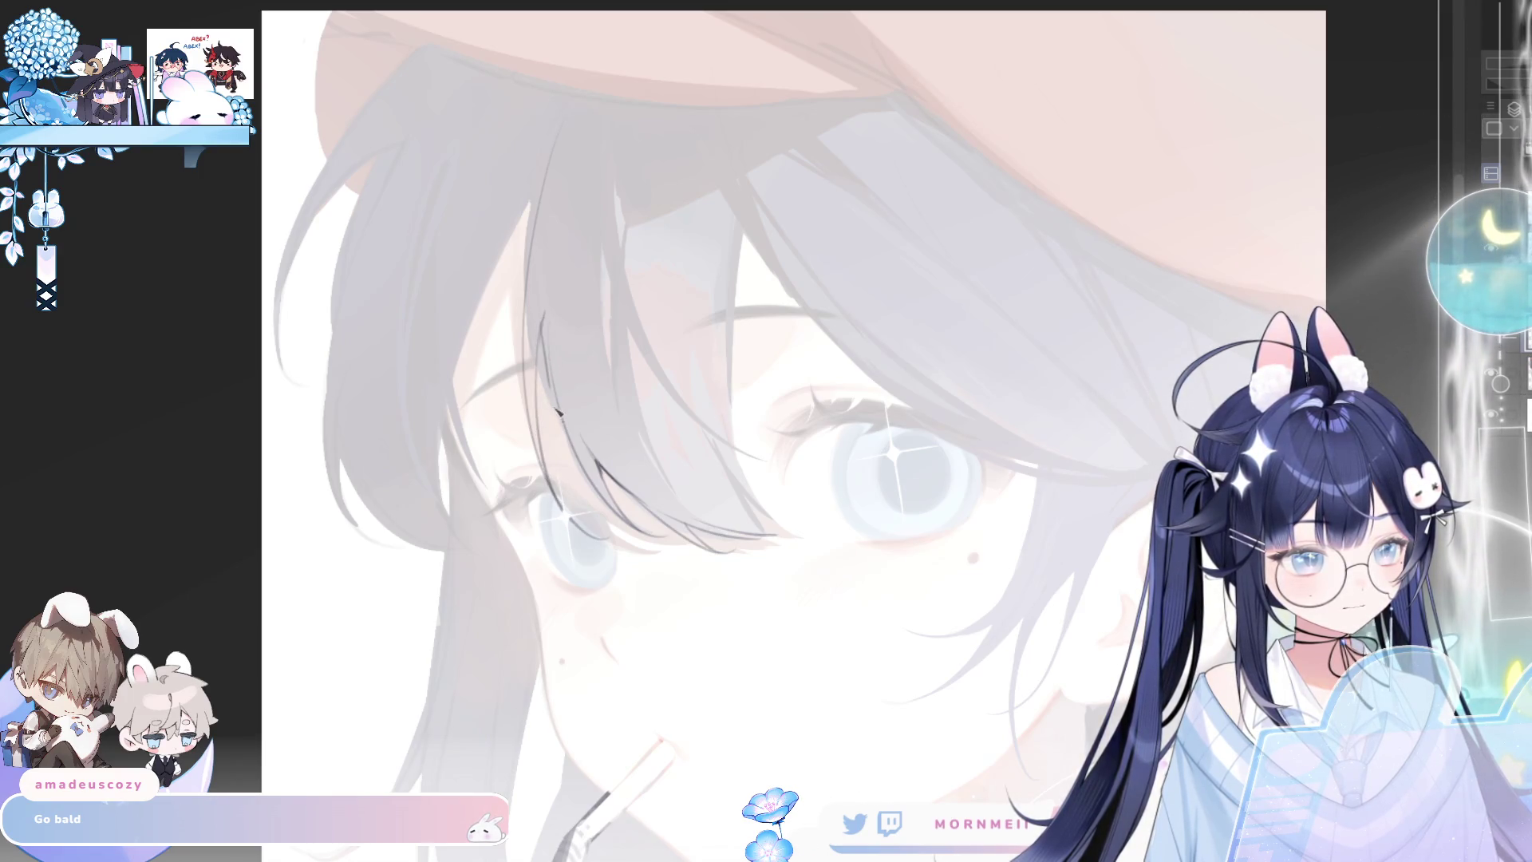
left_click_drag(543, 329, 573, 443)
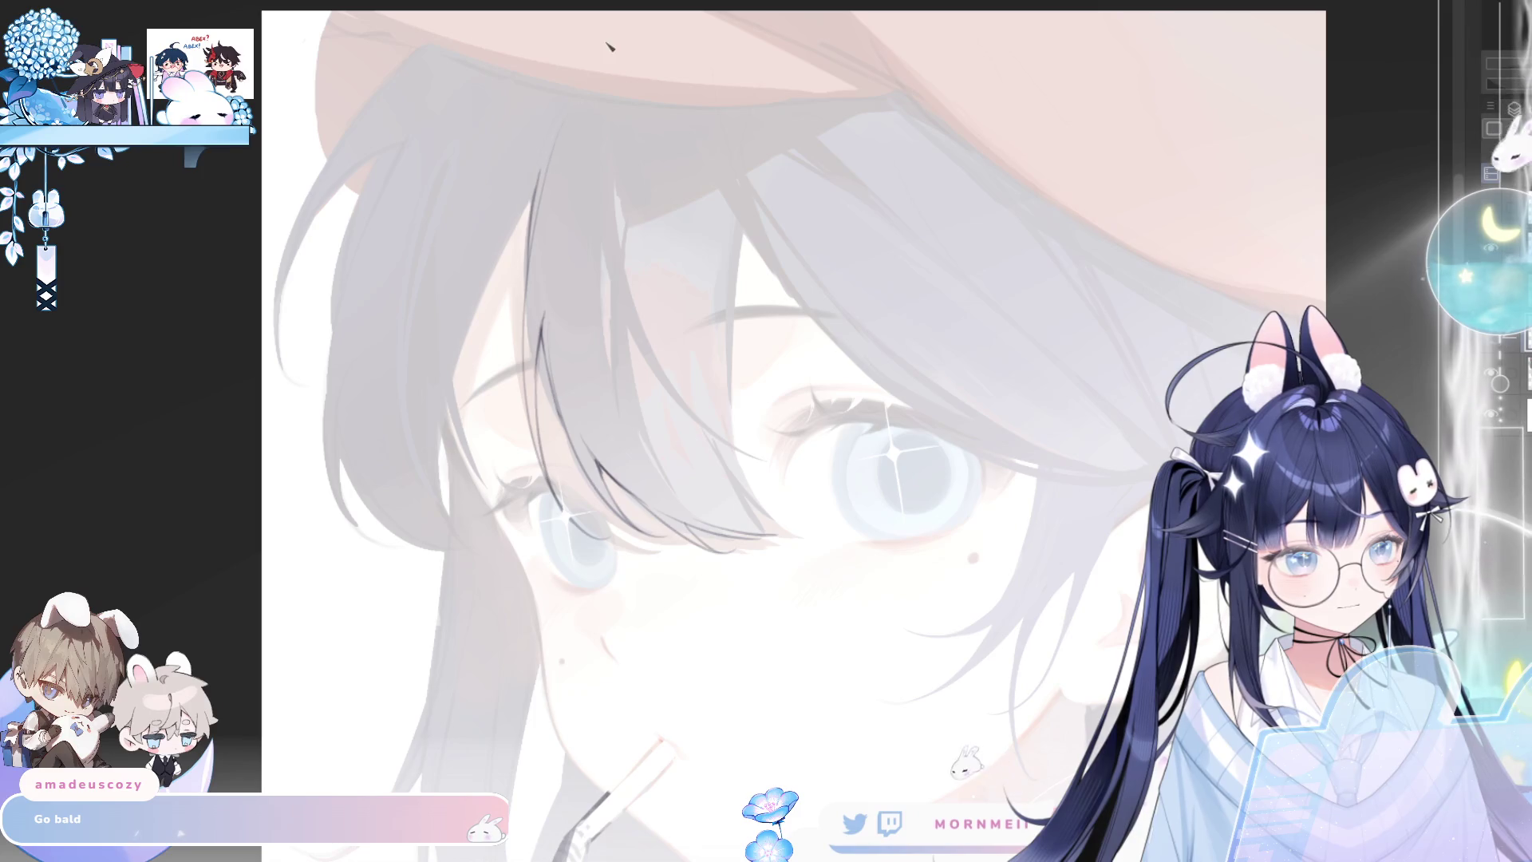
Add more strands near the bangs, retrying the long strand until it curves cleanly
key("h")
key("h")
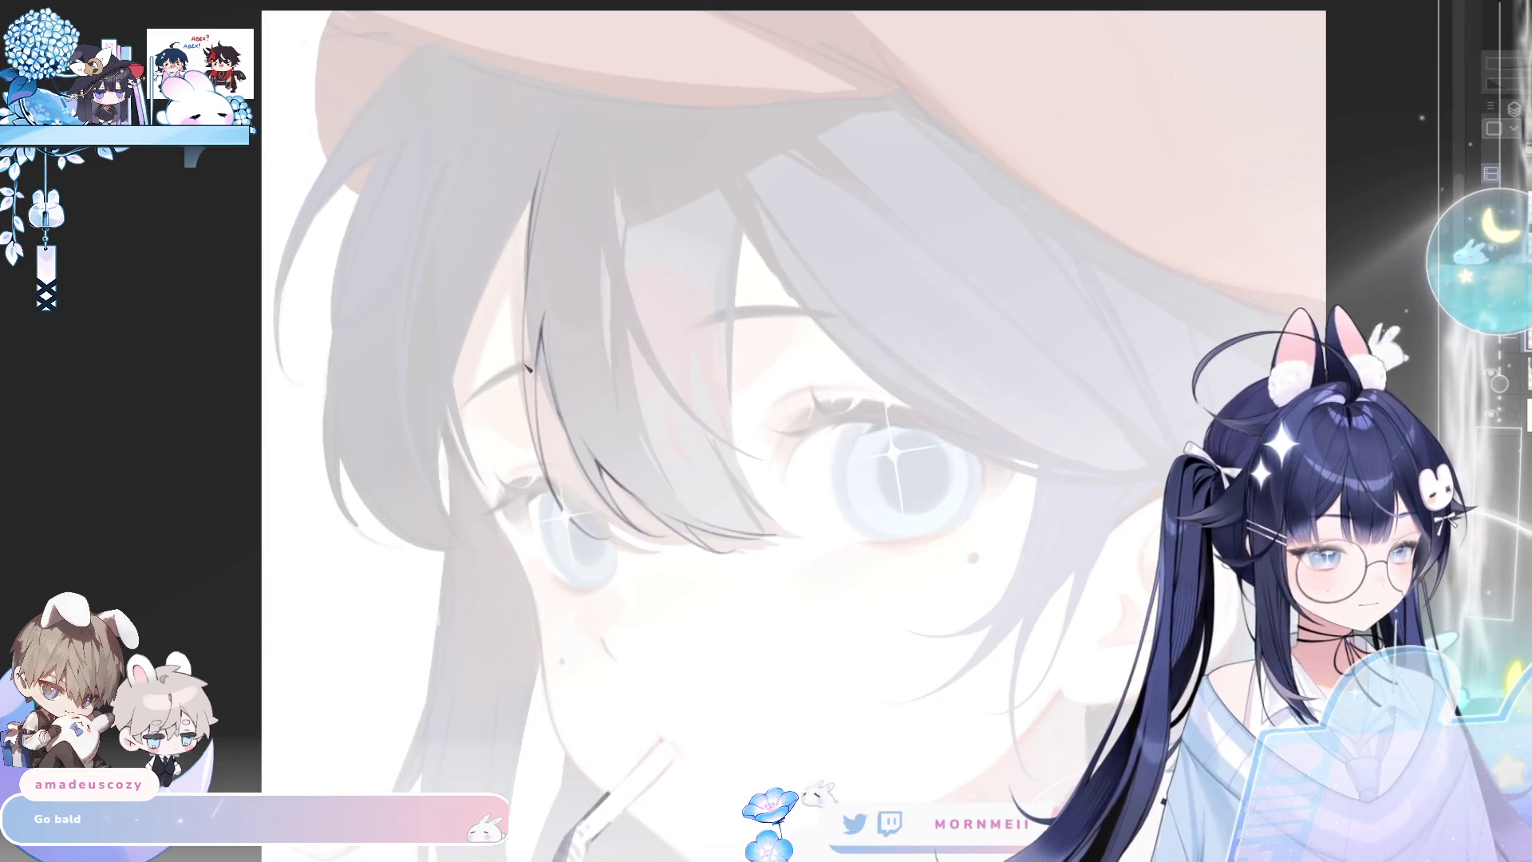
left_click_drag(527, 291, 537, 438)
left_click_drag(524, 212, 517, 252)
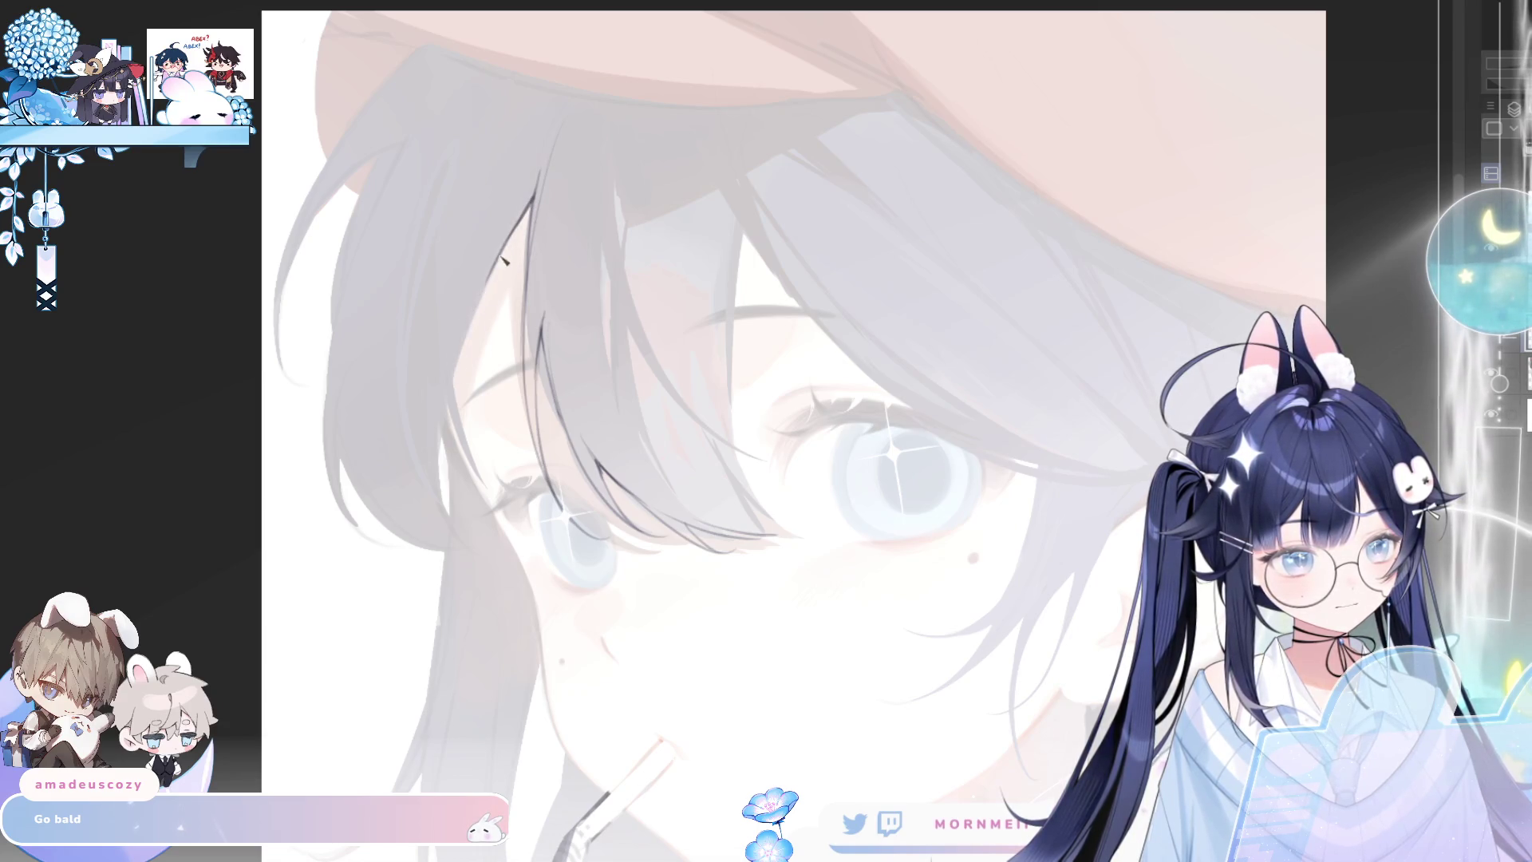
left_click_drag(478, 233, 530, 487)
key("ctrl+z")
mouse_move(455, 192)
left_mouse_down()
mouse_move(499, 443)
mouse_move(438, 375)
left_mouse_up()
key("ctrl+z")
mouse_move(486, 477)
left_mouse_down()
mouse_move(441, 375)
mouse_move(477, 454)
left_mouse_up()
key("ctrl+z")
key("ctrl+z")
key("ctrl+z")
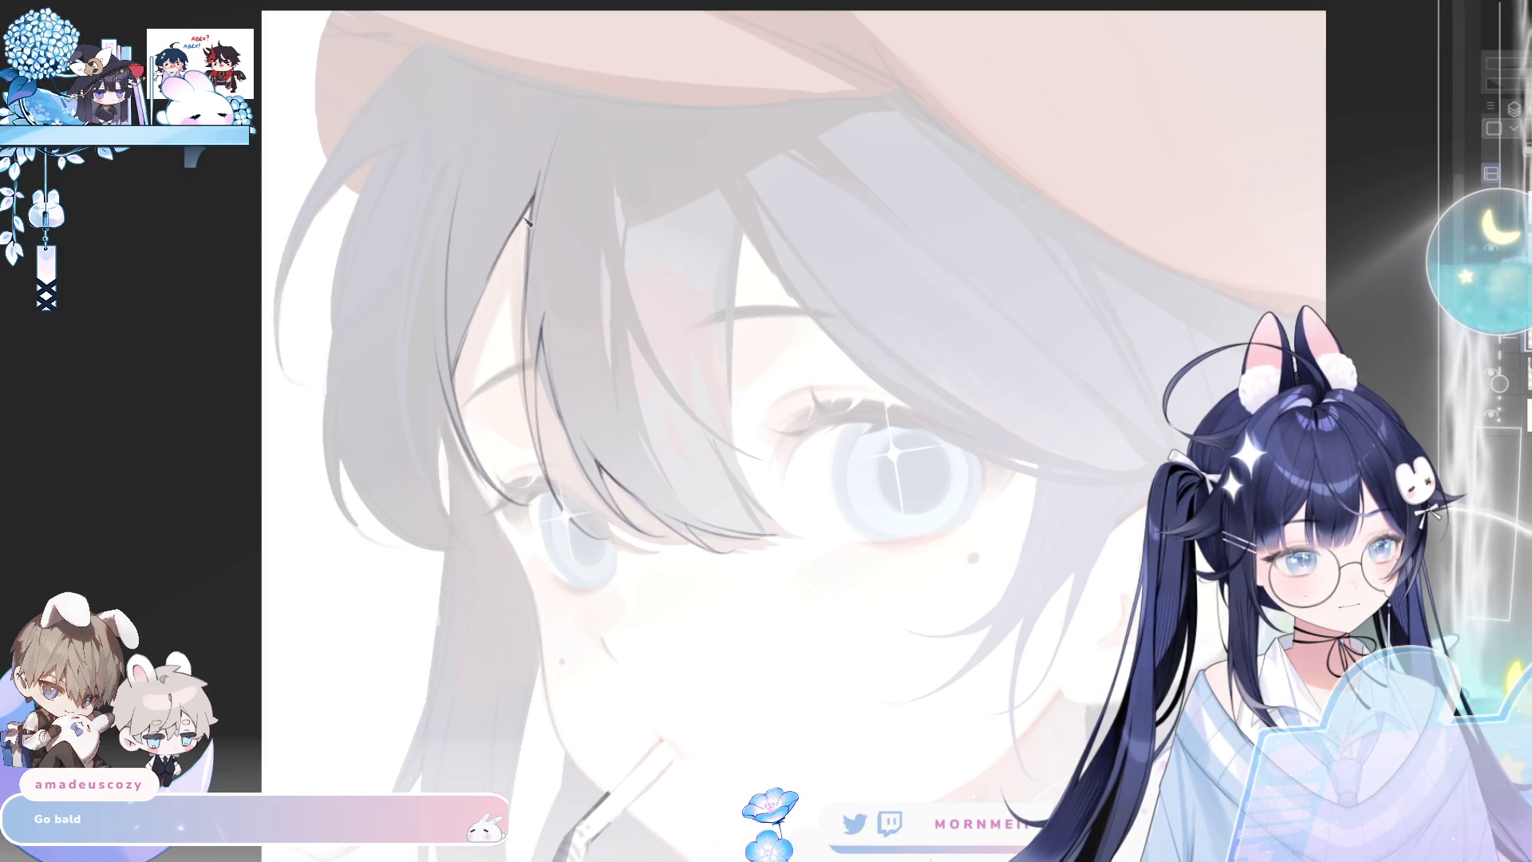
left_click_drag(471, 334, 540, 186)
Check the hair flow mirrored, then add strands lower down the hair
key("h")
key("h")
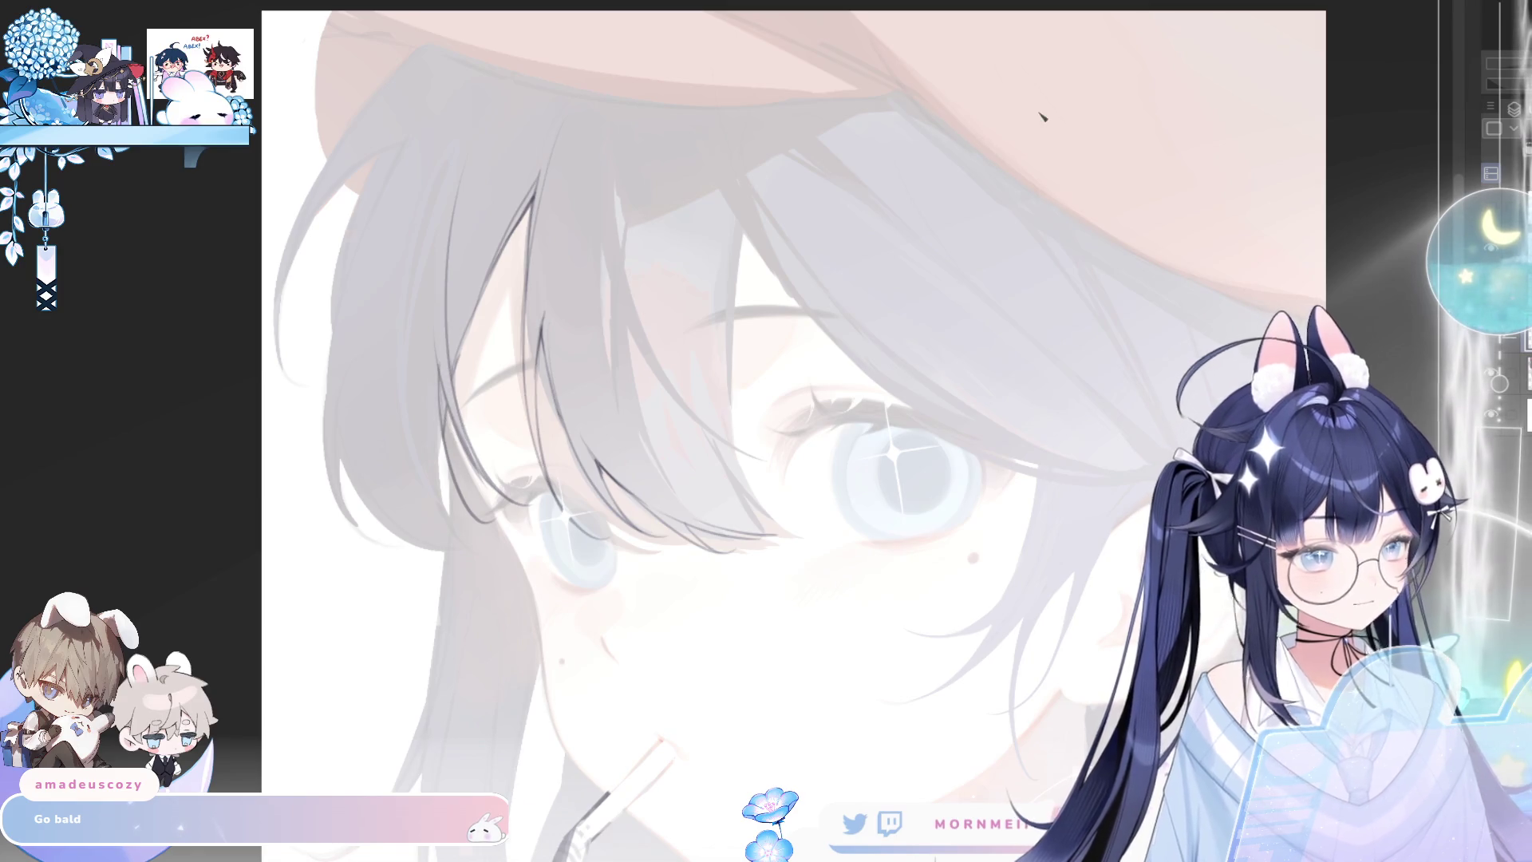
key("h")
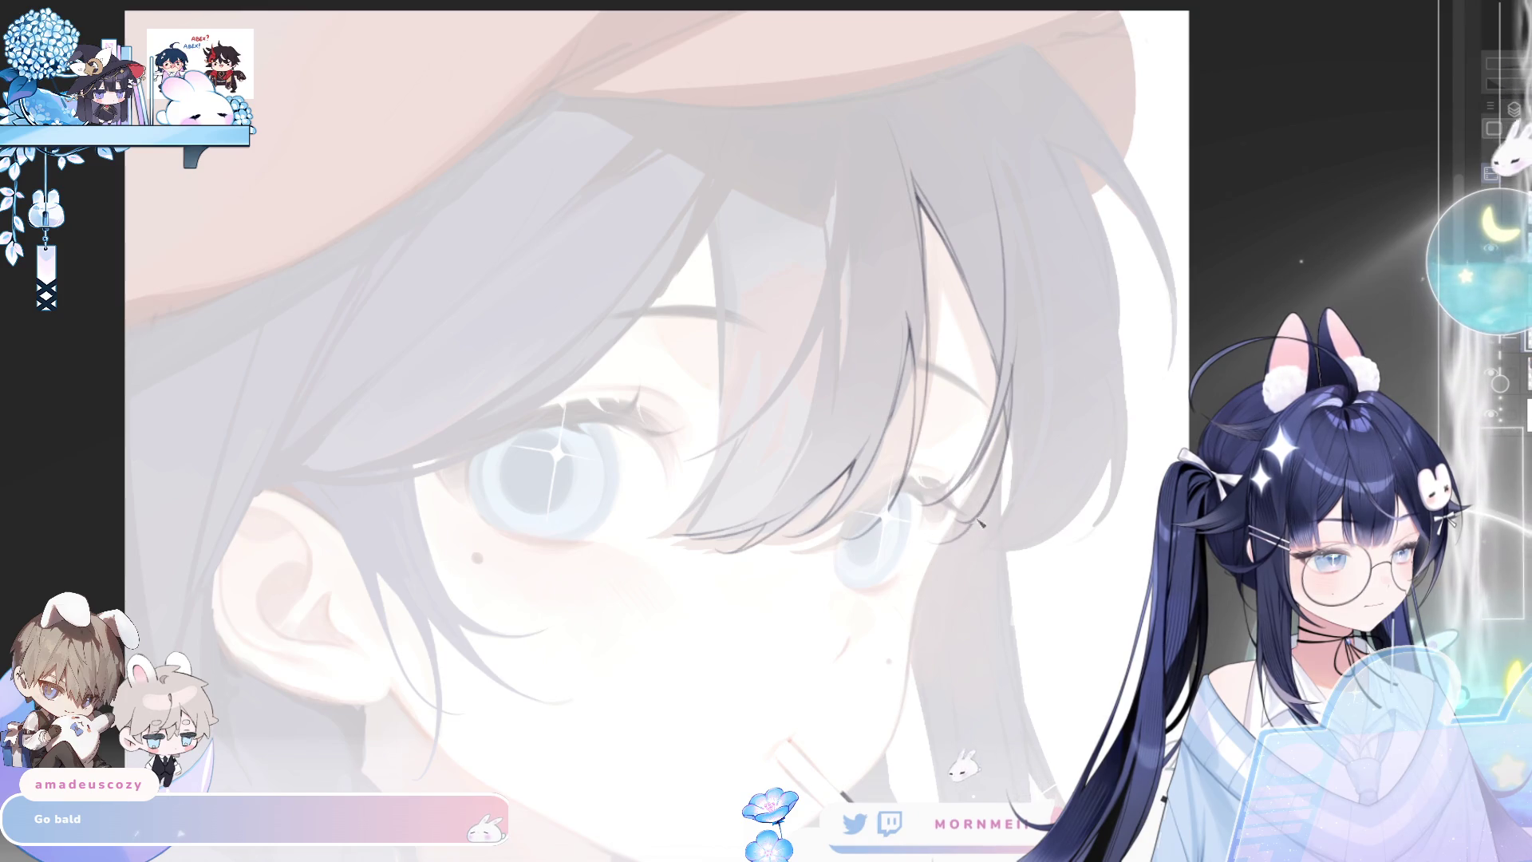
key("h")
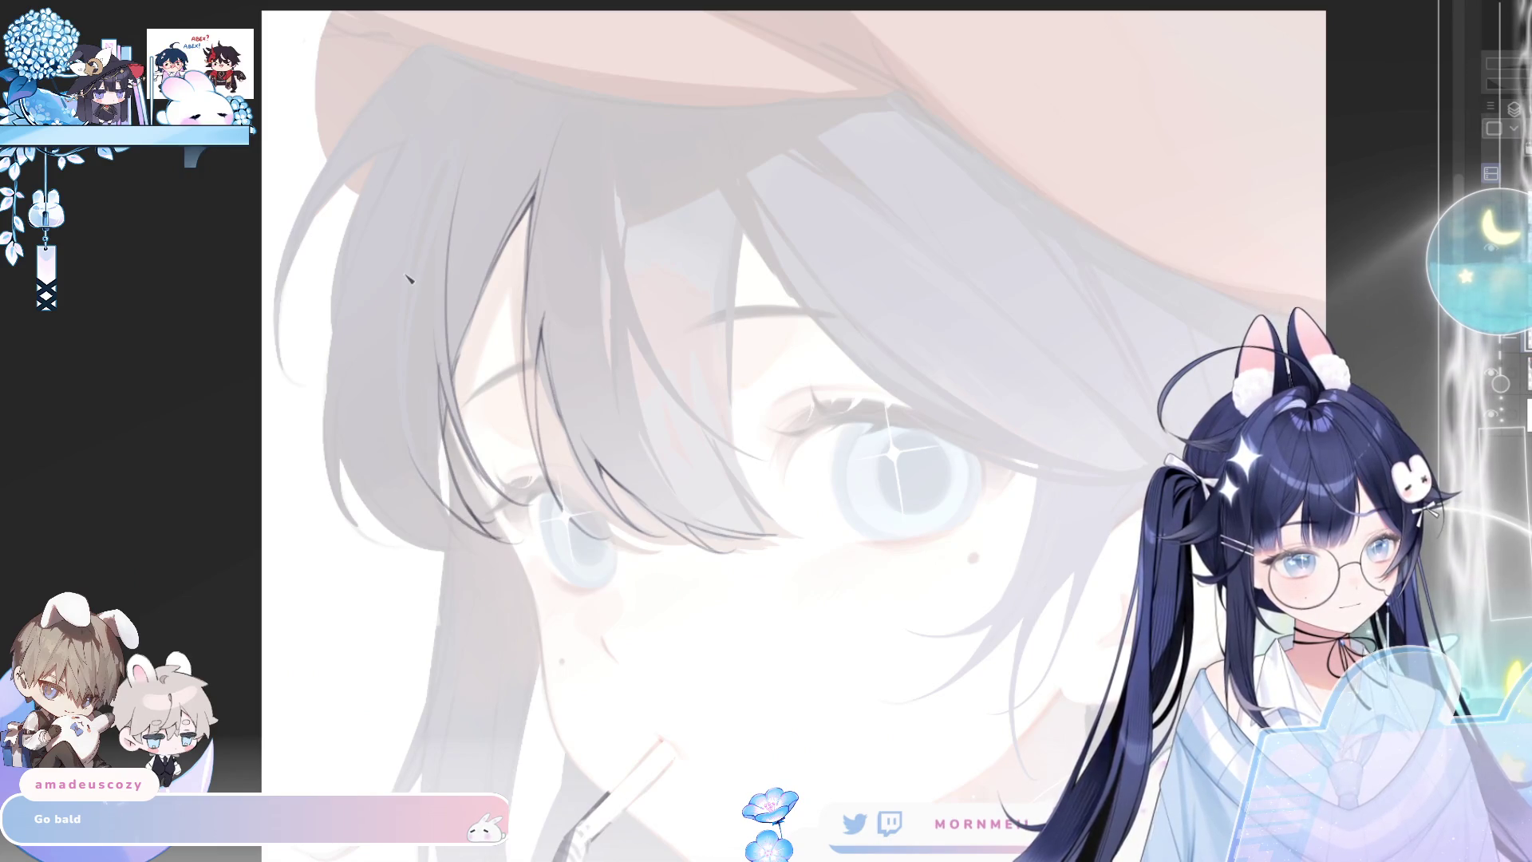
left_click_drag(324, 435, 365, 536)
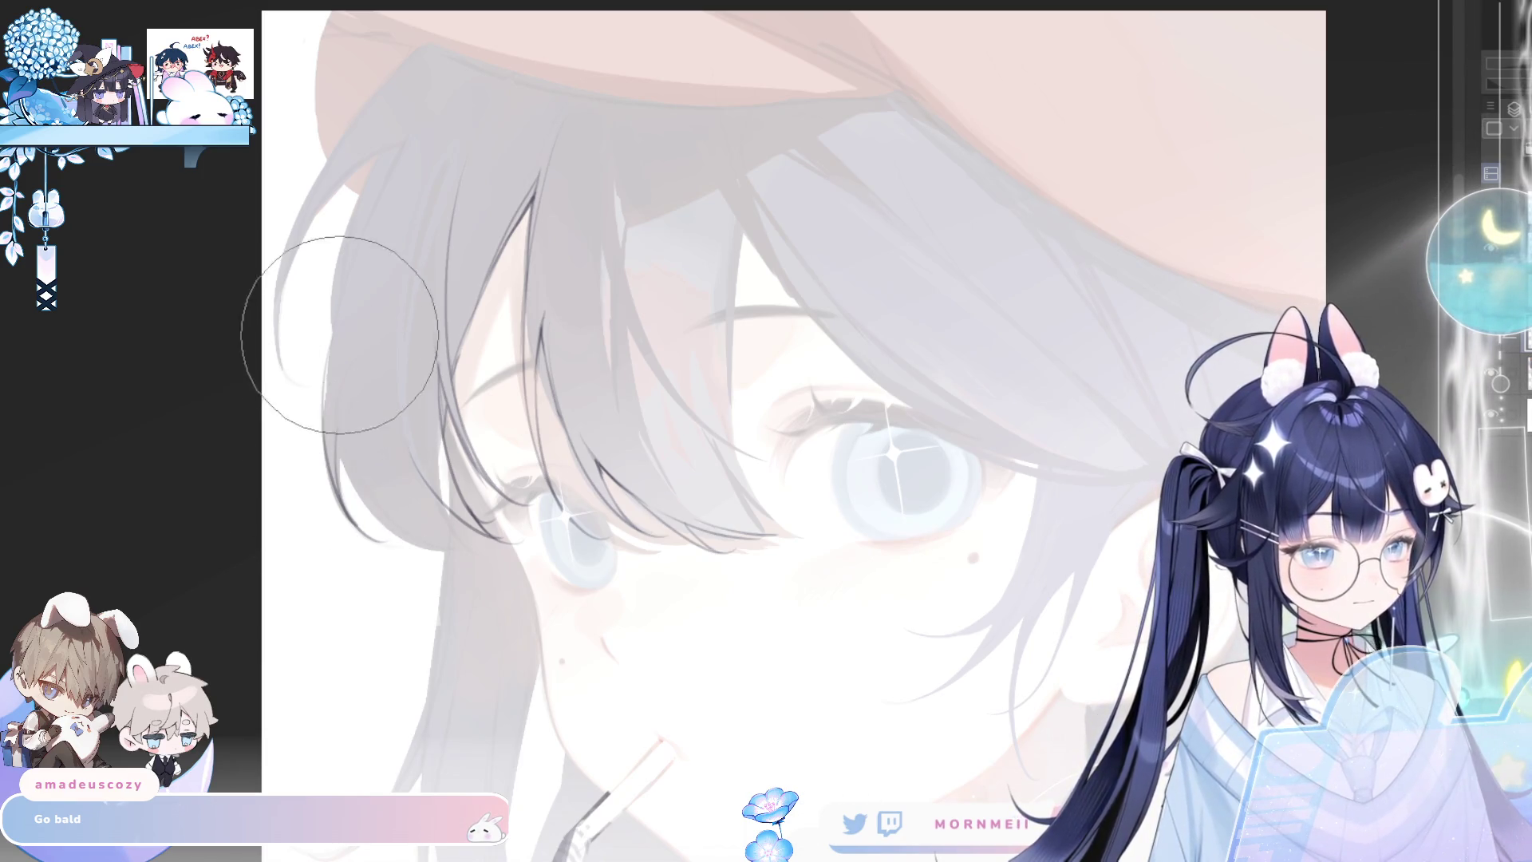
In mirrored view, repeatedly redraw the left hair strand, undoing unsatisfying strokes
key("h")
Back in normal view, draw thin strands rising from the left hair toward the bangs
key("h")
left_click_drag(367, 201, 339, 464)
key("ctrl+z")
left_click_drag(365, 217, 348, 506)
key("ctrl+z")
left_click_drag(343, 320, 379, 542)
left_click_drag(359, 401, 375, 531)
key("ctrl+z")
mouse_move(355, 438)
left_mouse_down()
mouse_move(375, 533)
mouse_move(399, 542)
left_mouse_up()
key("ctrl+z")
mouse_move(355, 384)
left_mouse_down()
mouse_move(420, 544)
mouse_move(472, 541)
left_mouse_up()
key("ctrl+z")
key("ctrl+z")
key("ctrl+z")
mouse_move(369, 493)
left_mouse_down()
mouse_move(447, 545)
mouse_move(498, 546)
left_mouse_up()
key("ctrl+z")
key("h")
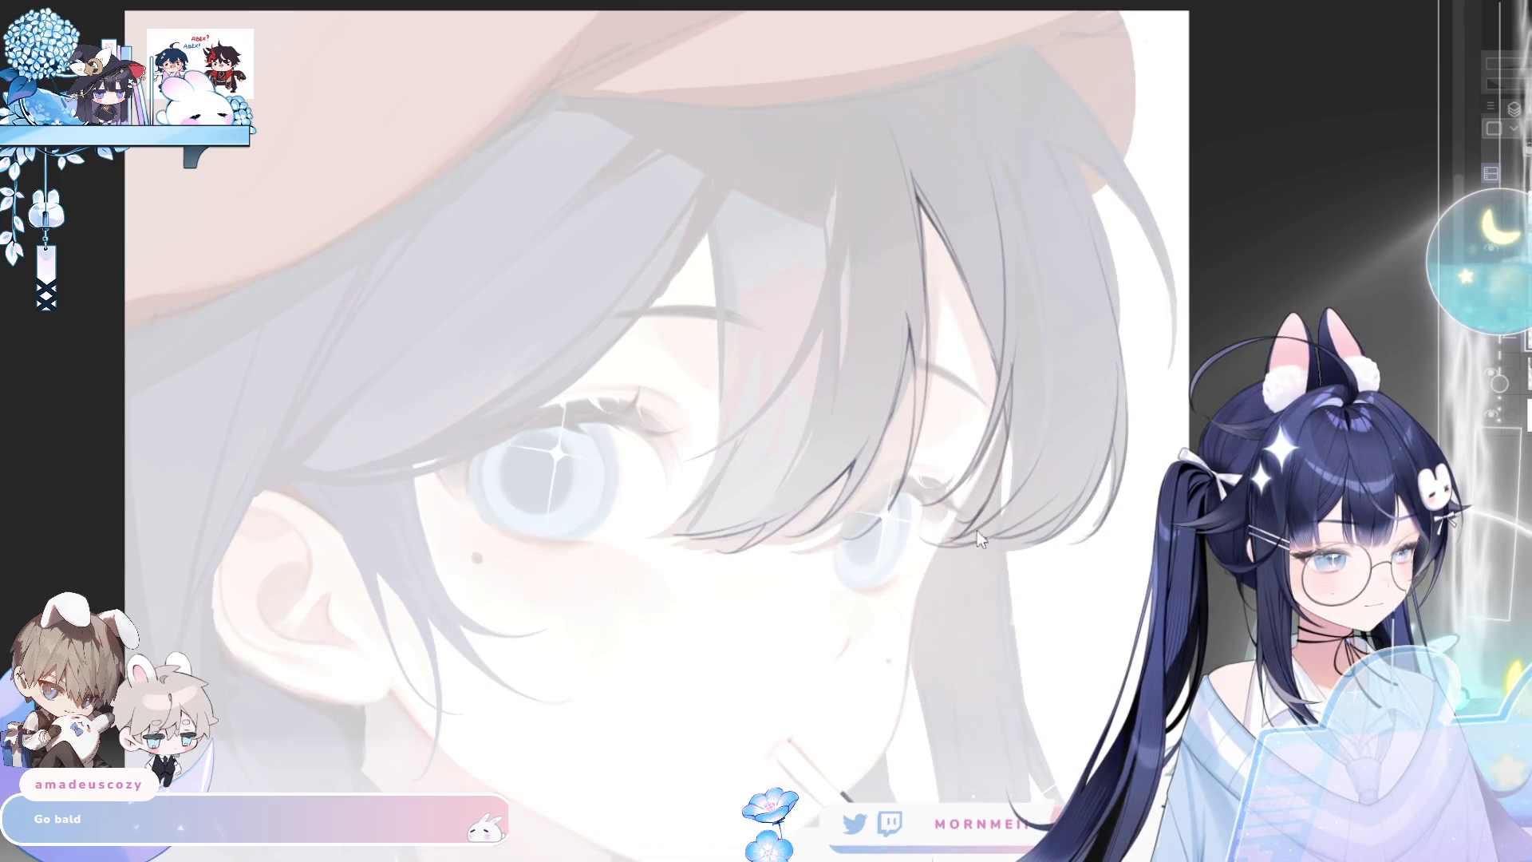
key("h")
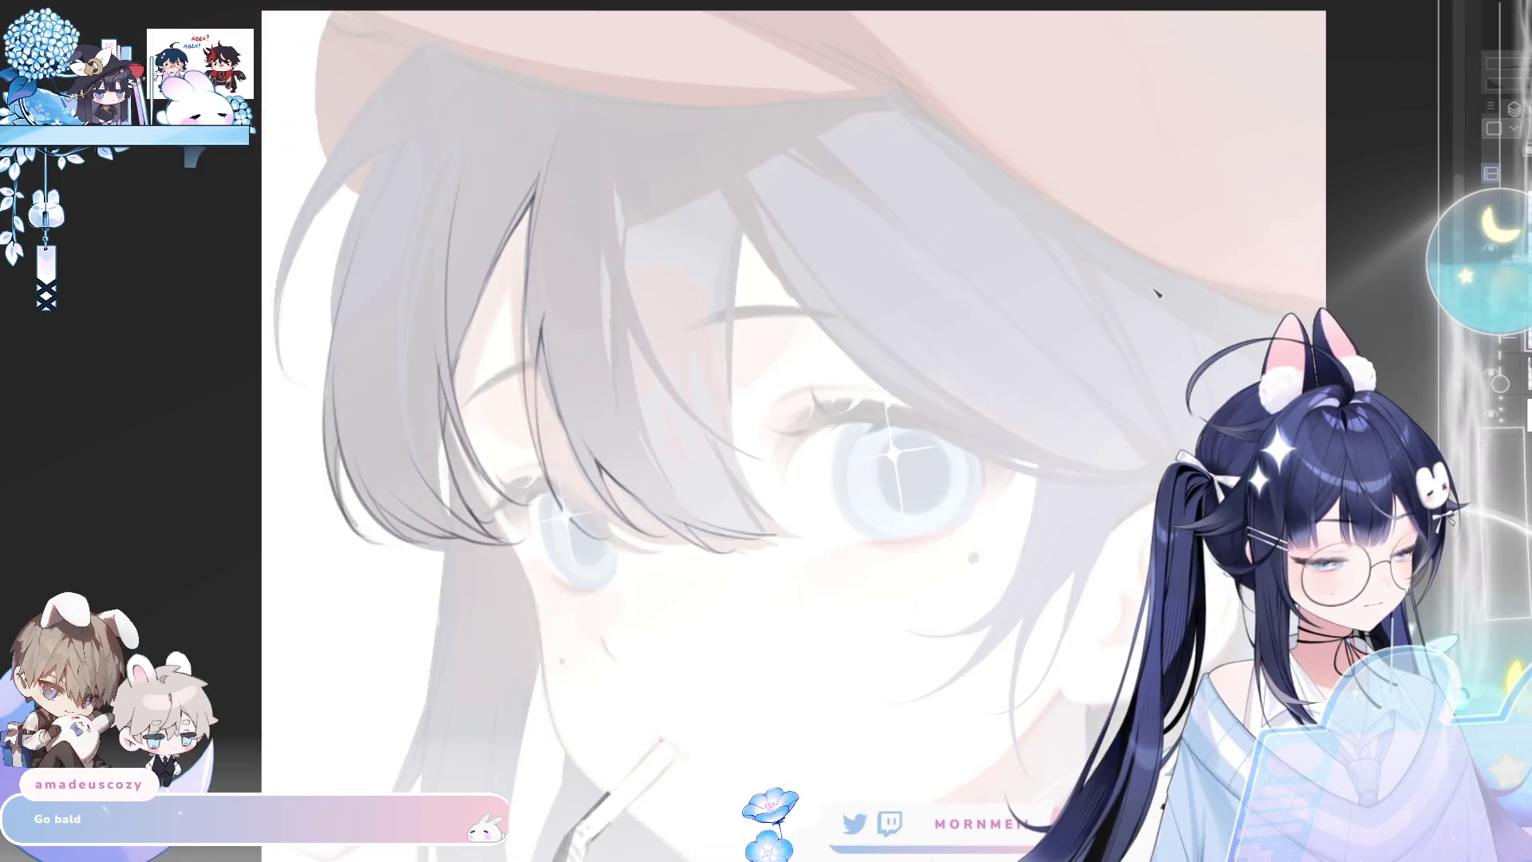
scroll(421, 177, "up", 3)
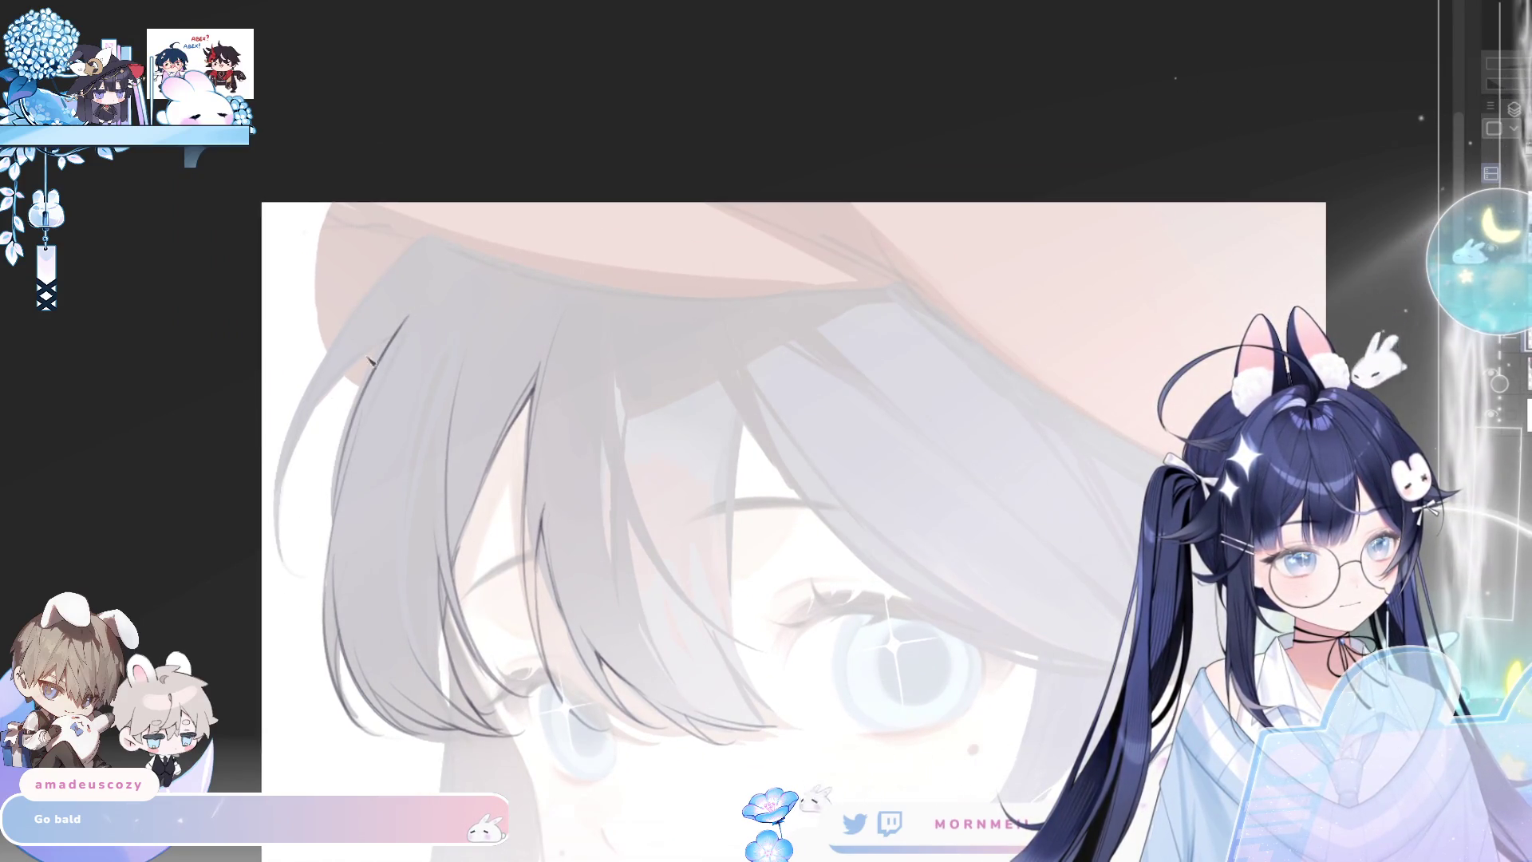
left_click_drag(407, 325, 289, 616)
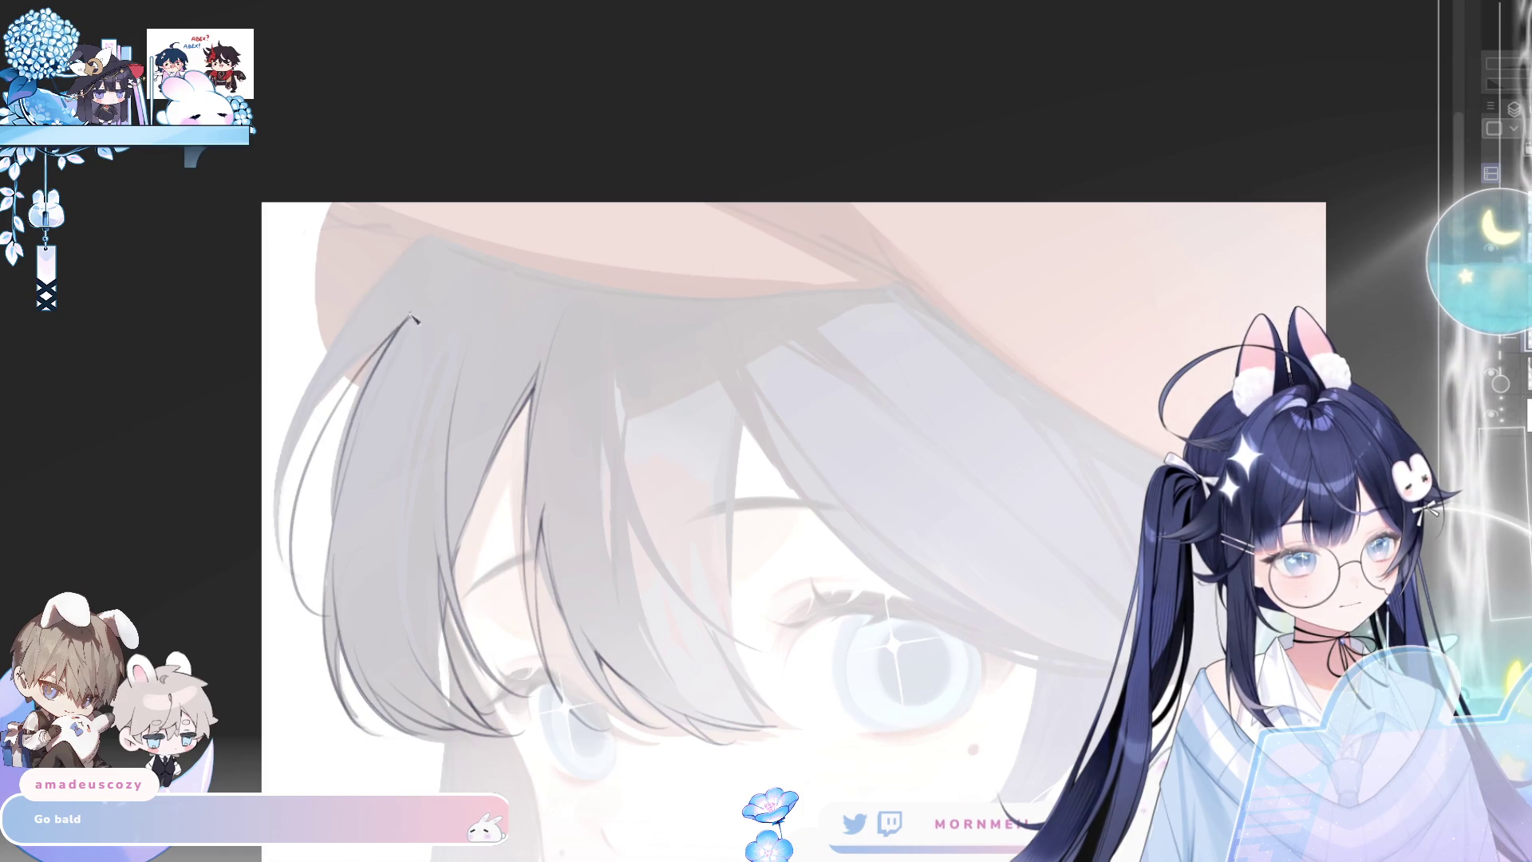
left_click_drag(293, 540, 369, 326)
key("ctrl+z")
left_click_drag(298, 578, 362, 342)
key("ctrl+z")
left_click_drag(293, 547, 405, 281)
key("ctrl+z")
left_click_drag(289, 549, 407, 288)
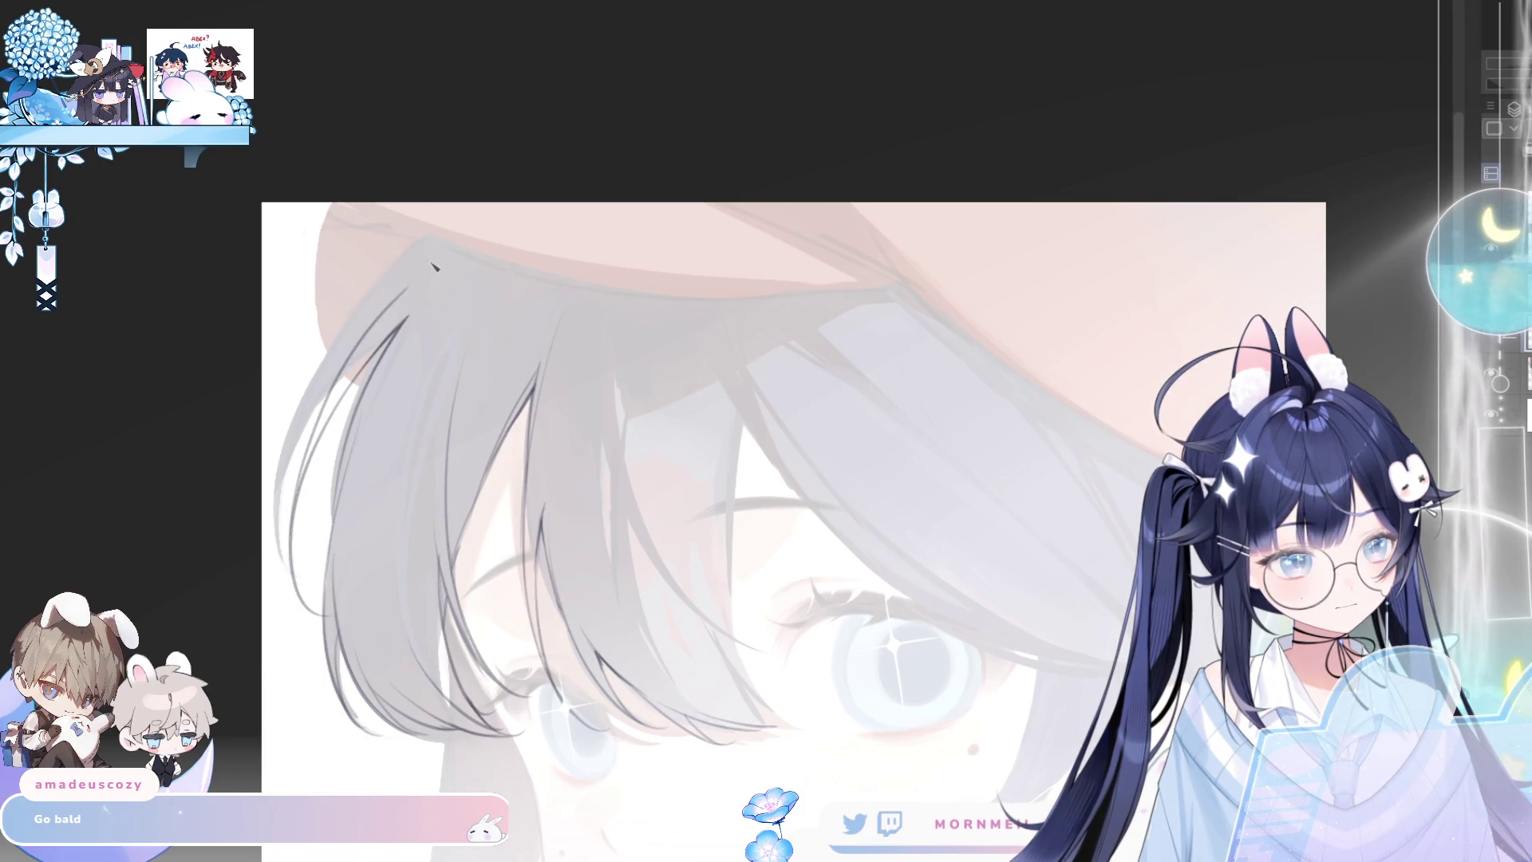
key("ctrl+z")
left_click_drag(292, 550, 403, 291)
mouse_move(322, 437)
left_mouse_down()
mouse_move(441, 253)
mouse_move(498, 237)
left_mouse_up()
Check the hair mirrored and bring the eyes and mouth back into view
key("h")
key("h")
mouse_move(917, 780)
left_mouse_down()
mouse_move(936, 607)
mouse_move(886, 431)
left_mouse_up()
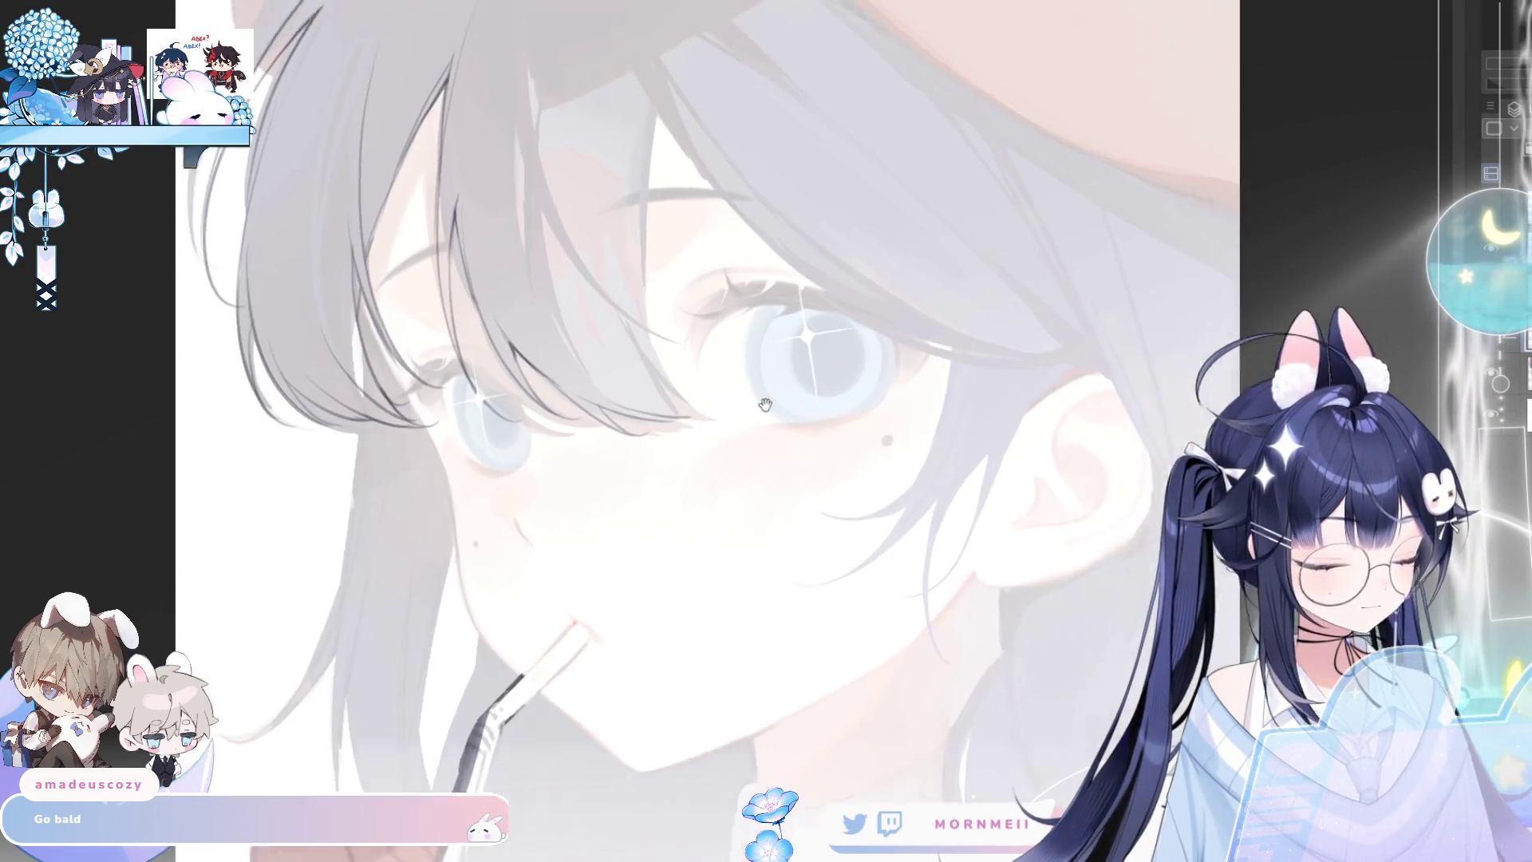
scroll(456, 528, "up", 2)
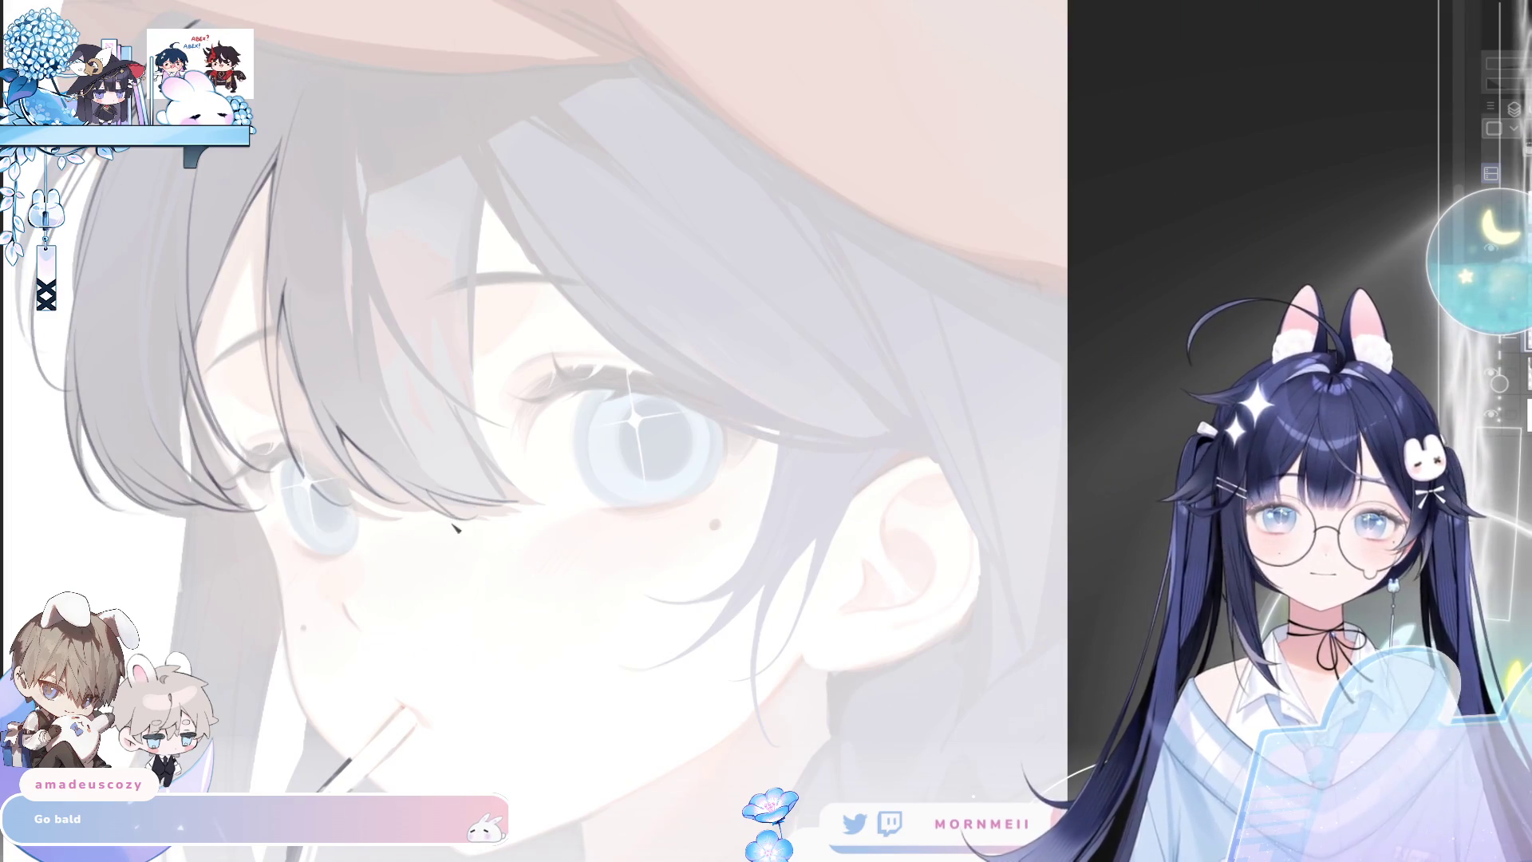
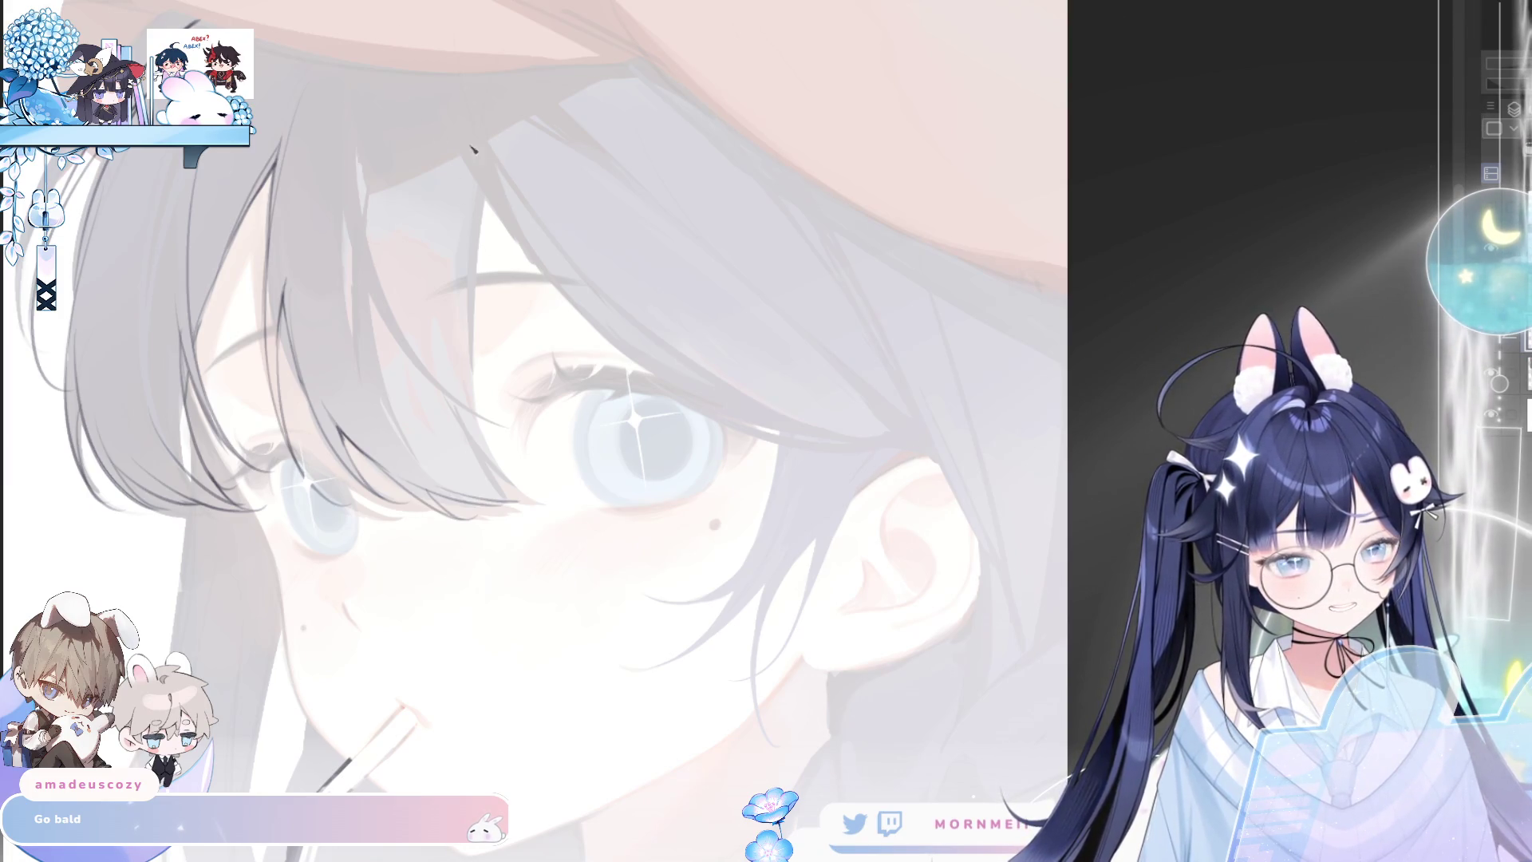
Redraw the long dark hair-edge strand over the eye, retrying until it ends near the cheek
left_click_drag(489, 200, 483, 422)
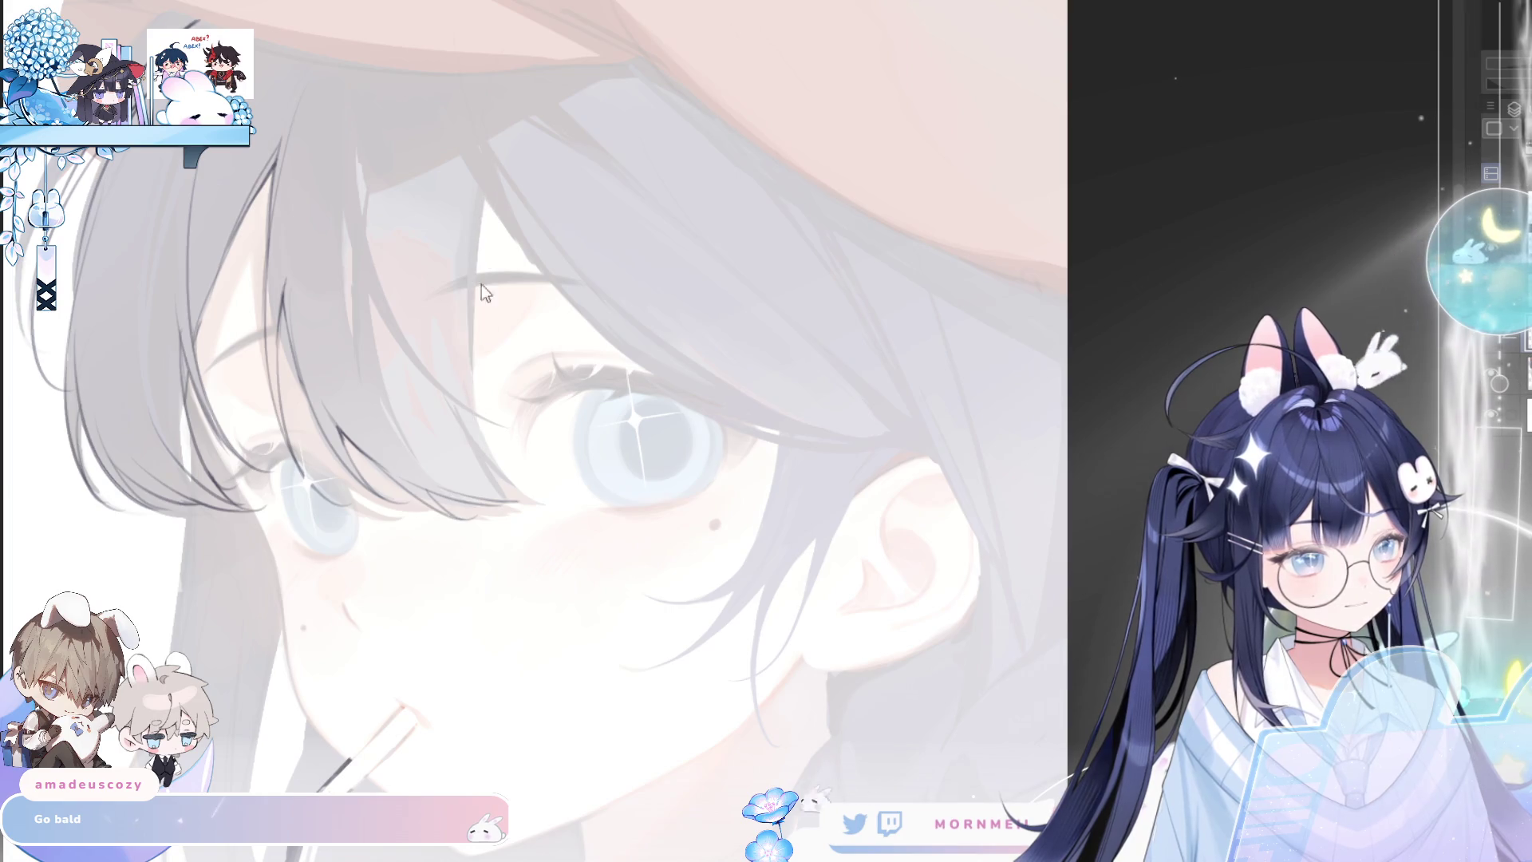
left_click_drag(462, 240, 511, 478)
key("ctrl+z")
key("ctrl+z")
mouse_move(435, 239)
left_mouse_down()
mouse_move(527, 479)
mouse_move(549, 491)
left_mouse_up()
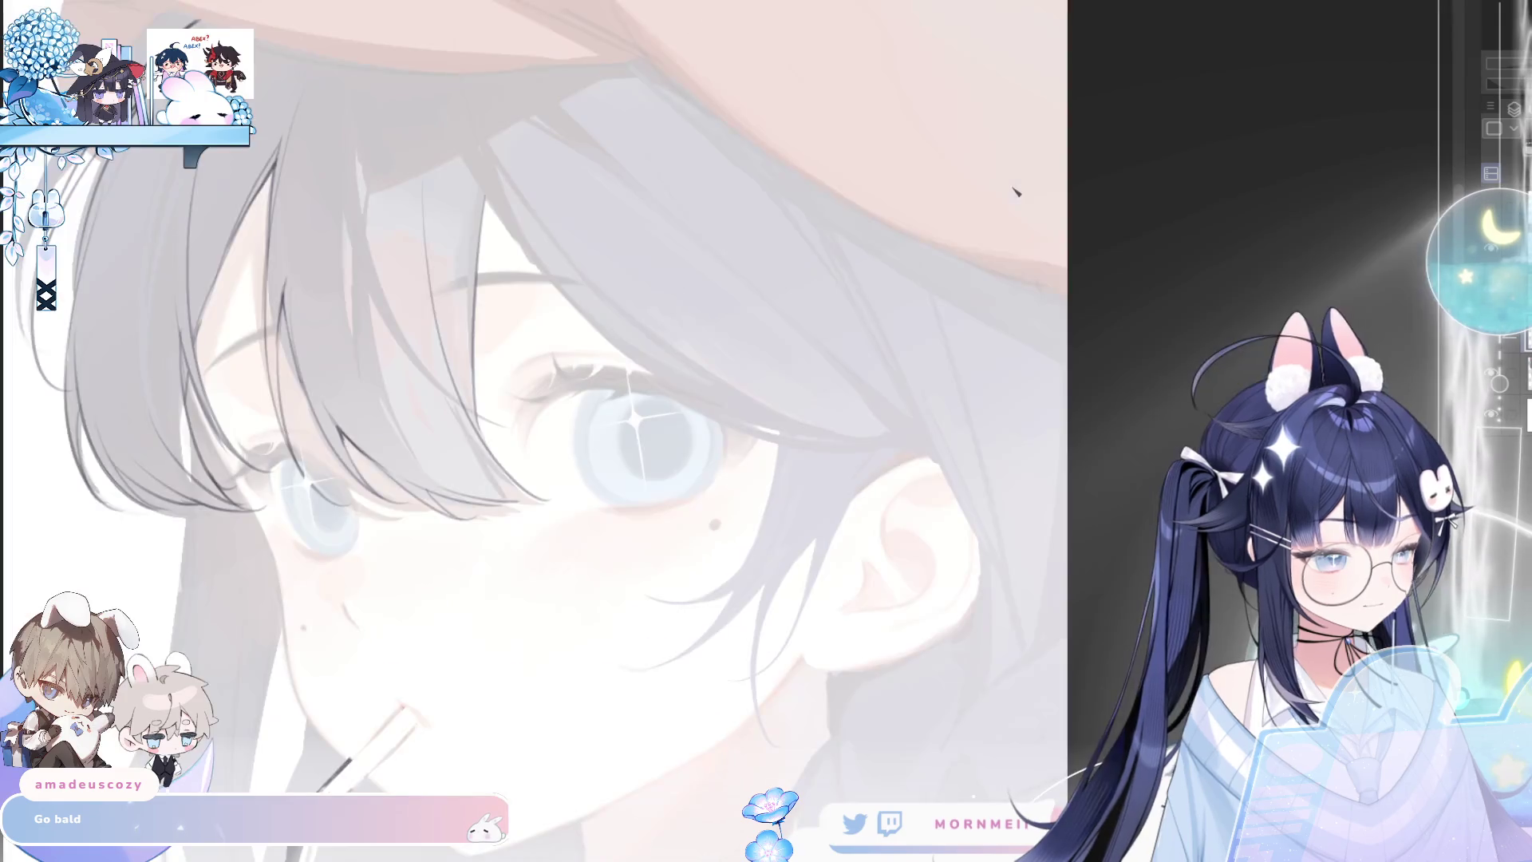
key("ctrl+z")
mouse_move(416, 115)
left_mouse_down()
mouse_move(472, 439)
mouse_move(460, 409)
mouse_move(537, 511)
left_mouse_up()
key("ctrl+z")
key("ctrl+z")
key("ctrl+z")
left_click_drag(411, 114, 533, 509)
key("ctrl+z")
left_click_drag(407, 112, 529, 478)
key("ctrl+z")
left_click_drag(407, 156, 552, 508)
key("ctrl+z")
left_click_drag(407, 144, 527, 486)
Add short dark strokes near the eye edge and check them in mirrored view
left_click_drag(435, 364, 550, 510)
mouse_move(491, 459)
left_mouse_down()
mouse_move(554, 503)
mouse_move(509, 444)
left_mouse_up()
key("h")
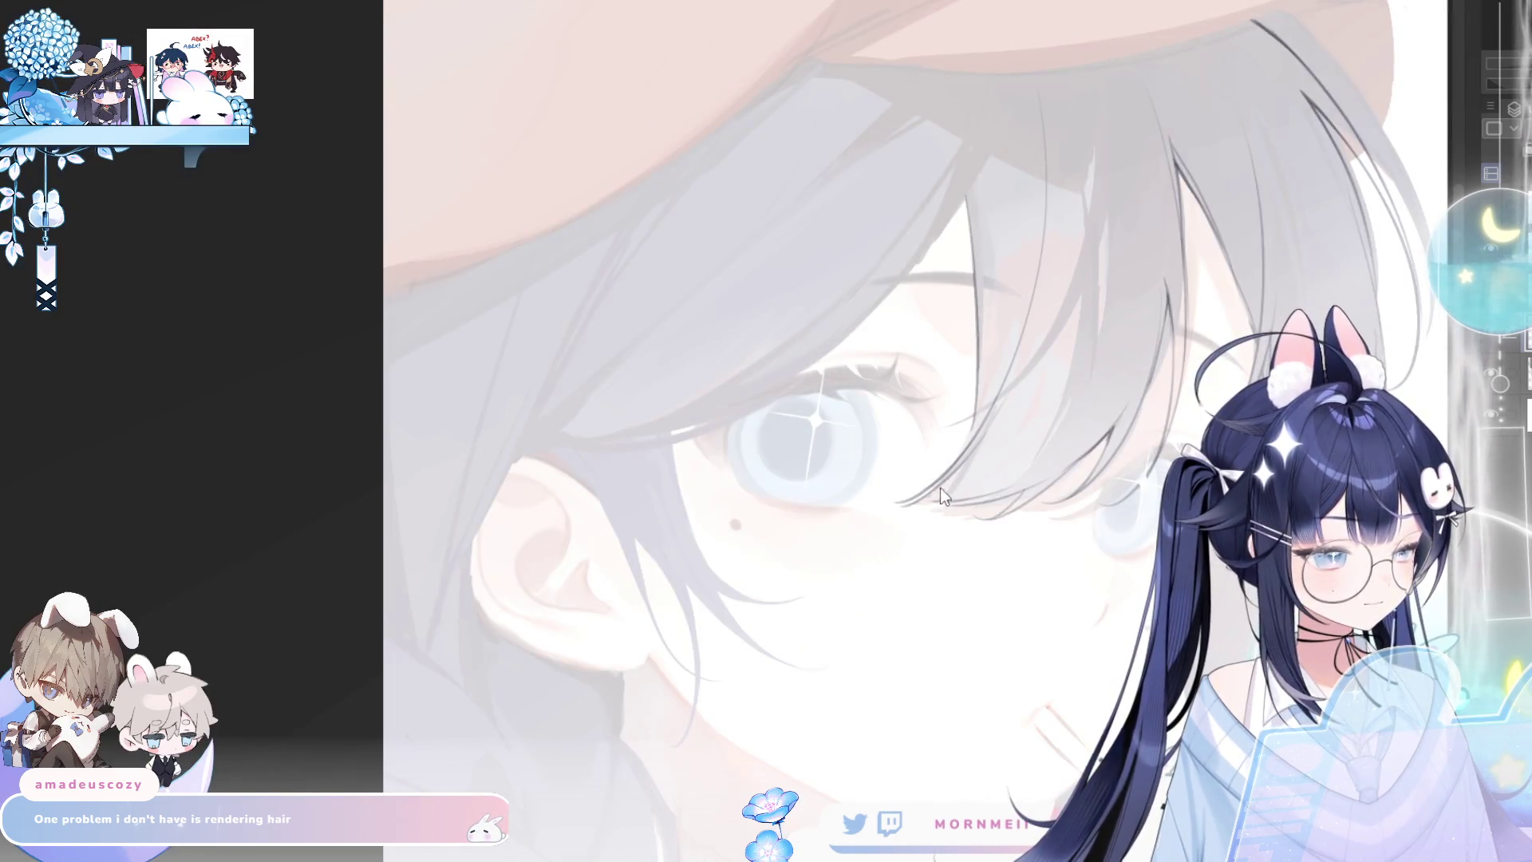
key("h")
scroll(718, 365, "down", 3)
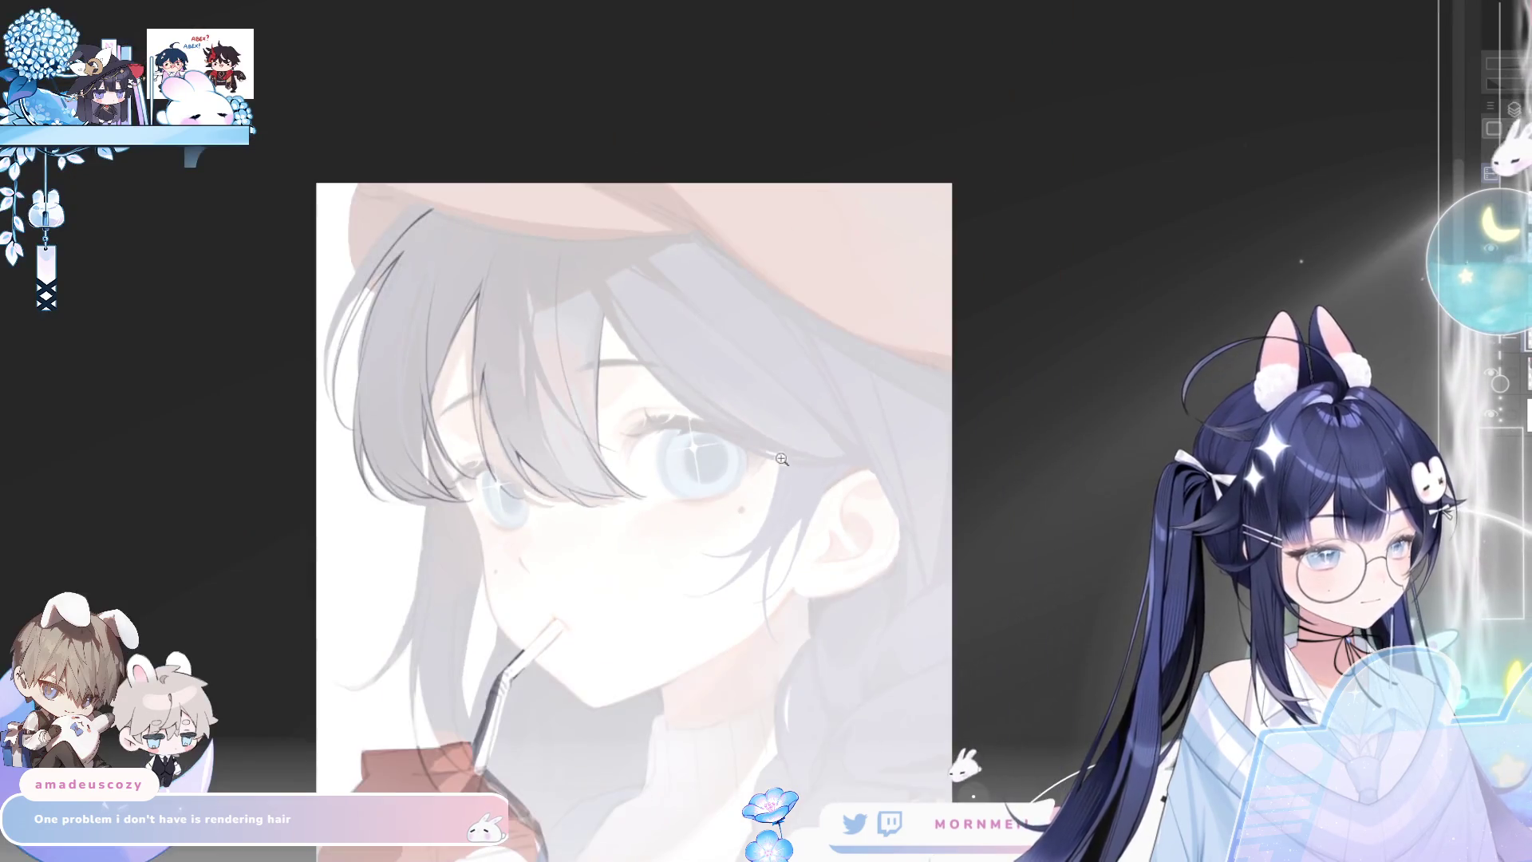
scroll(718, 365, "up", 2)
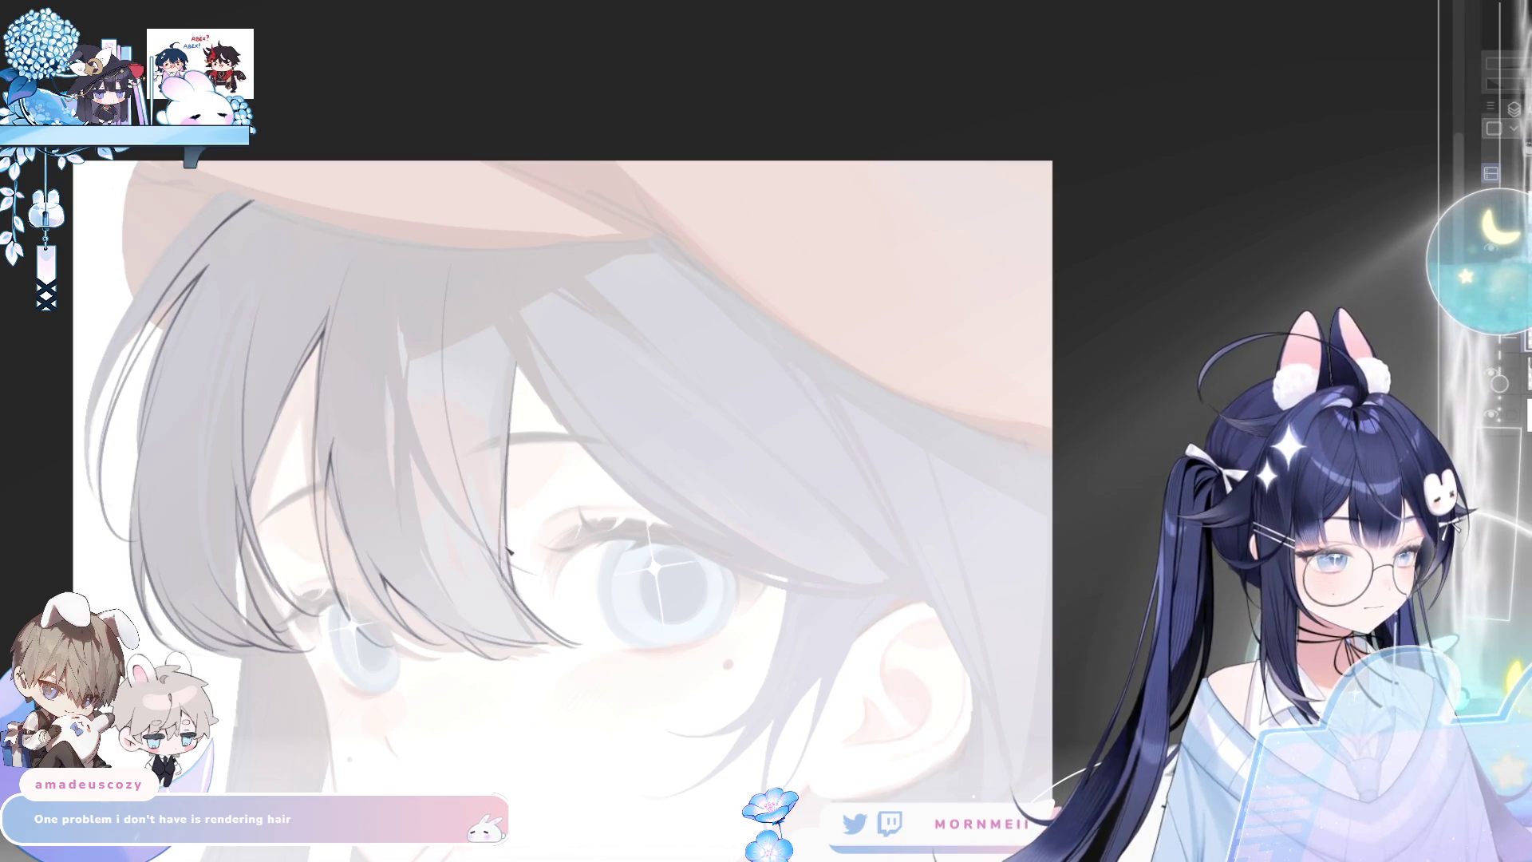
key("h")
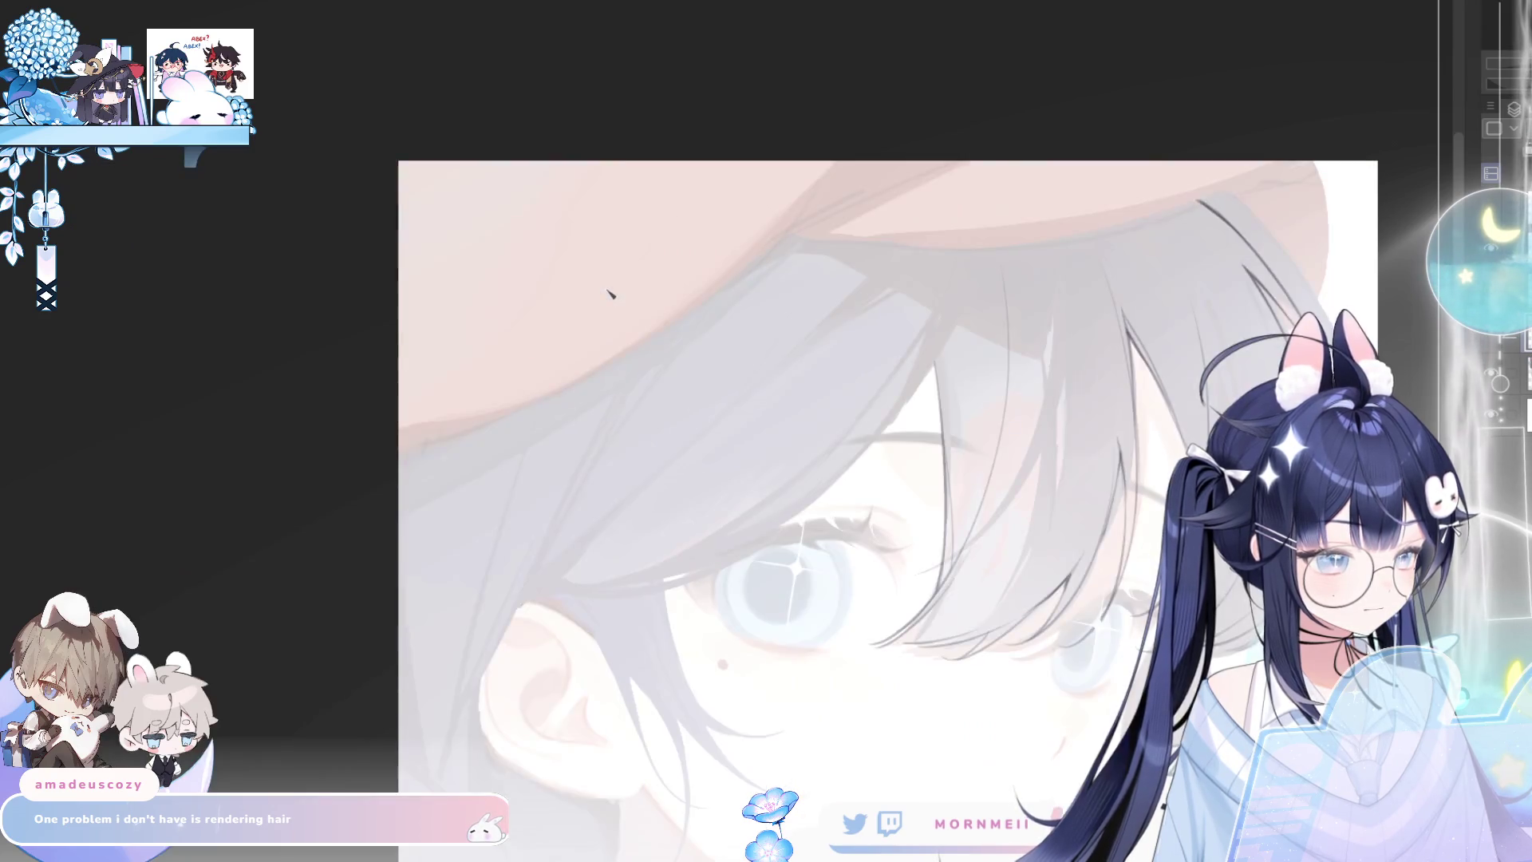
key("h")
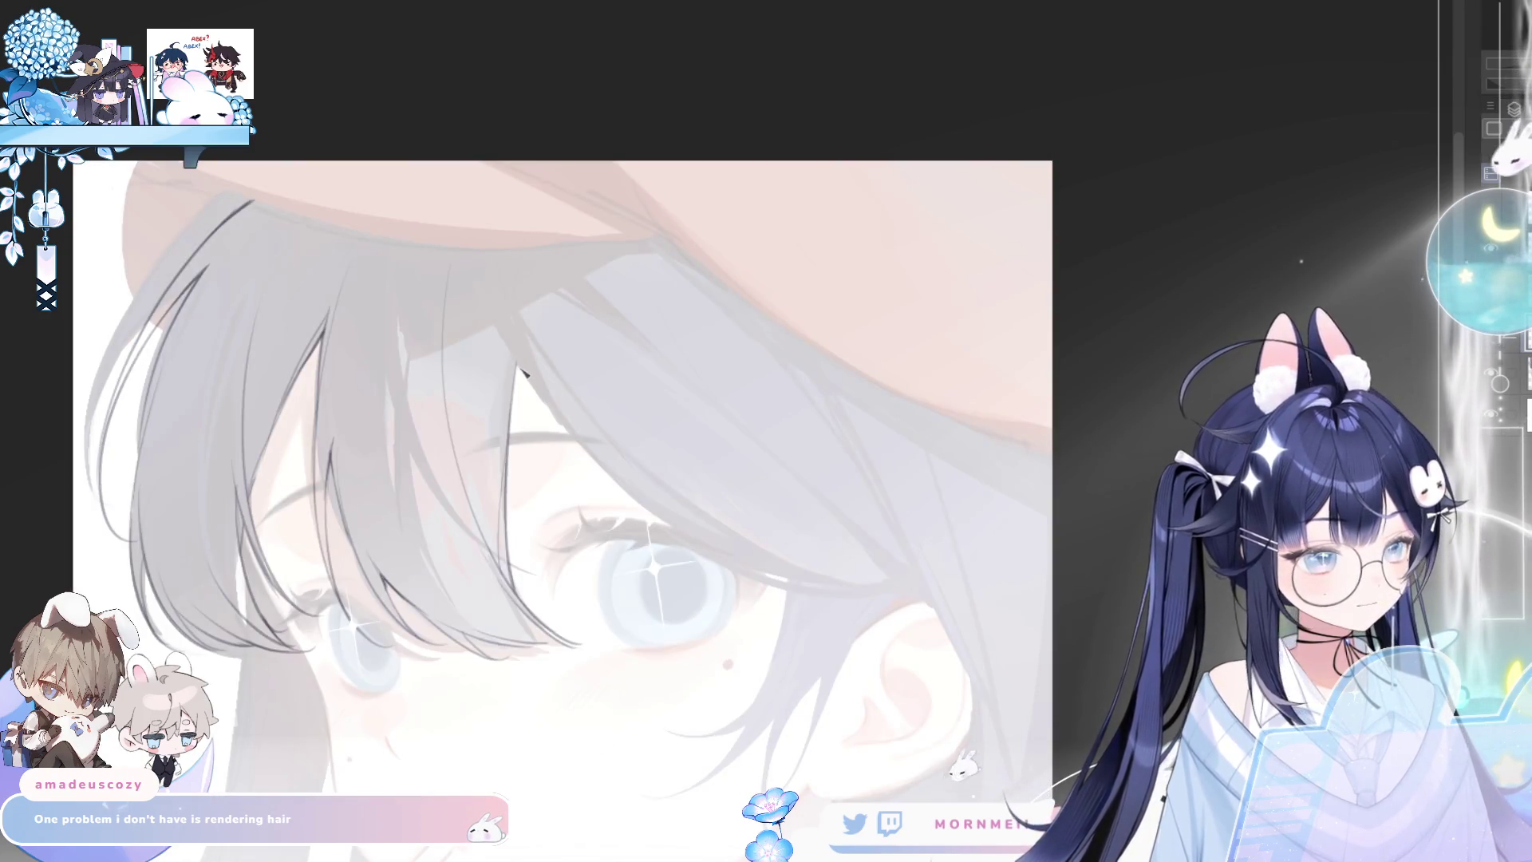
left_click_drag(522, 368, 553, 408)
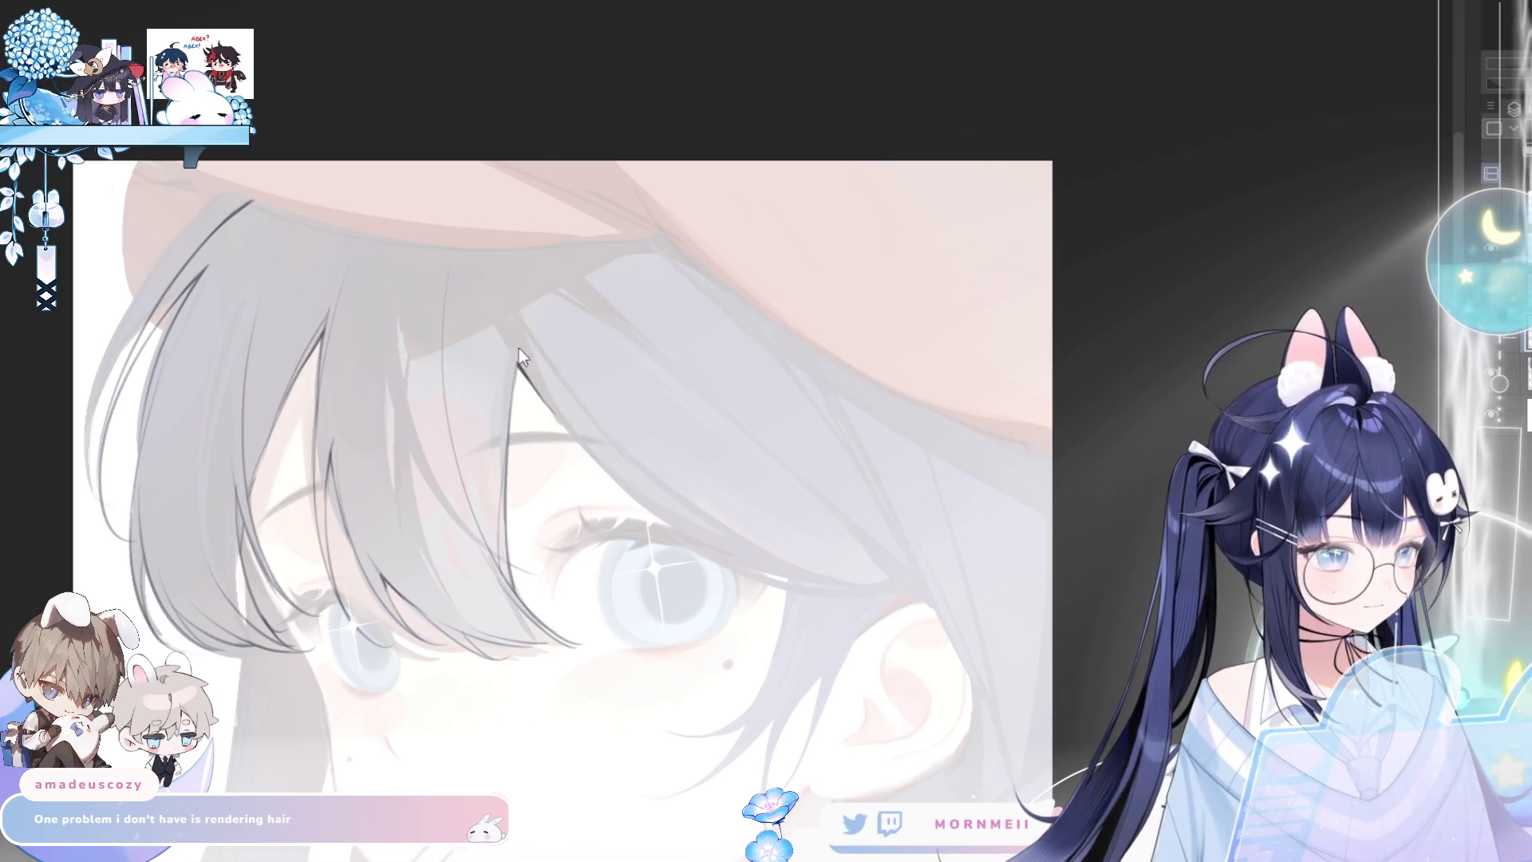
key("m")
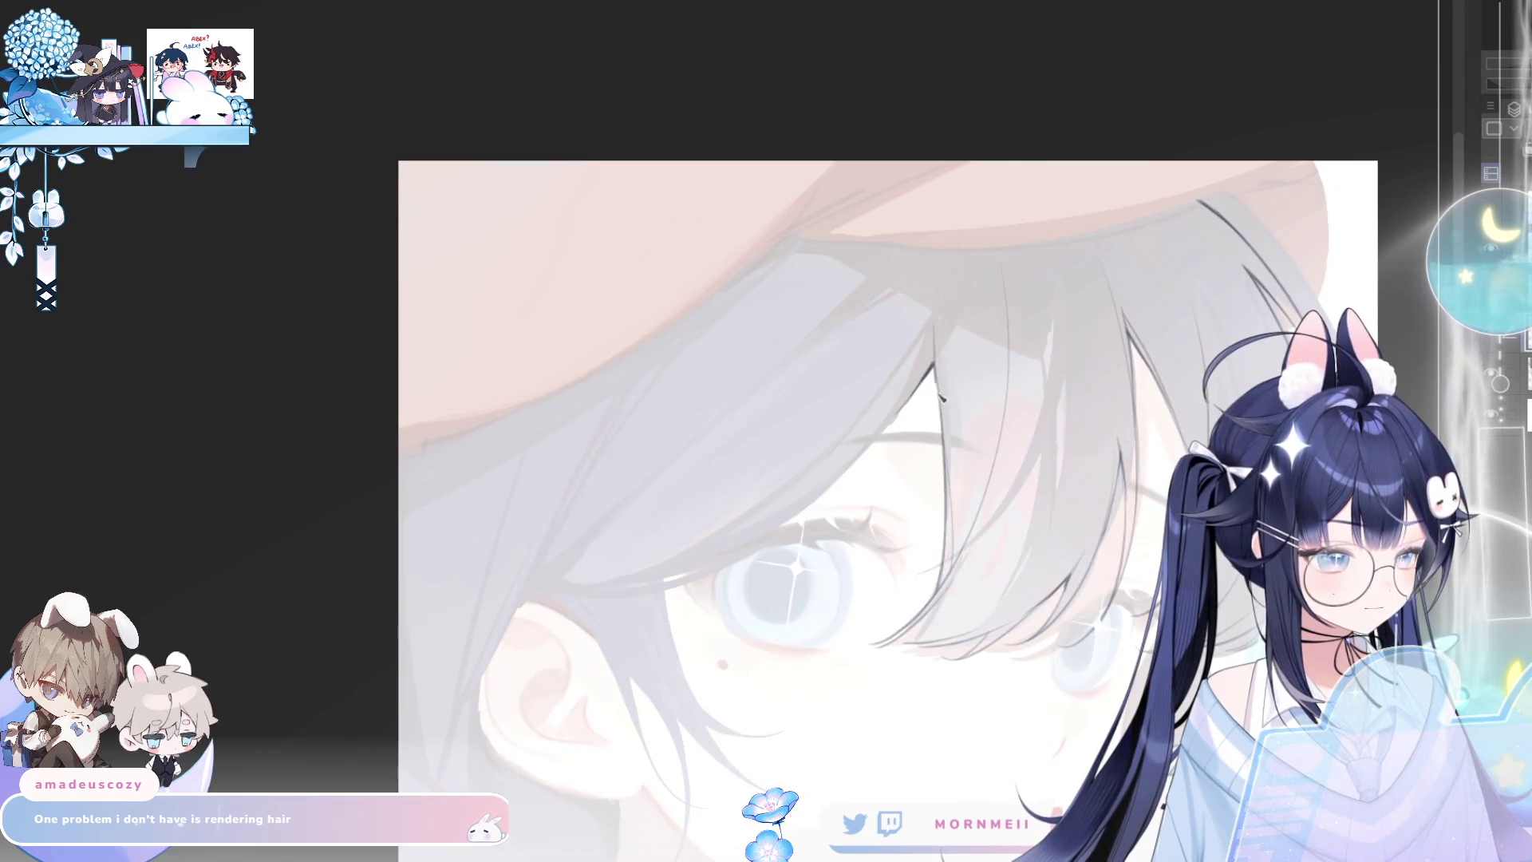
key("m")
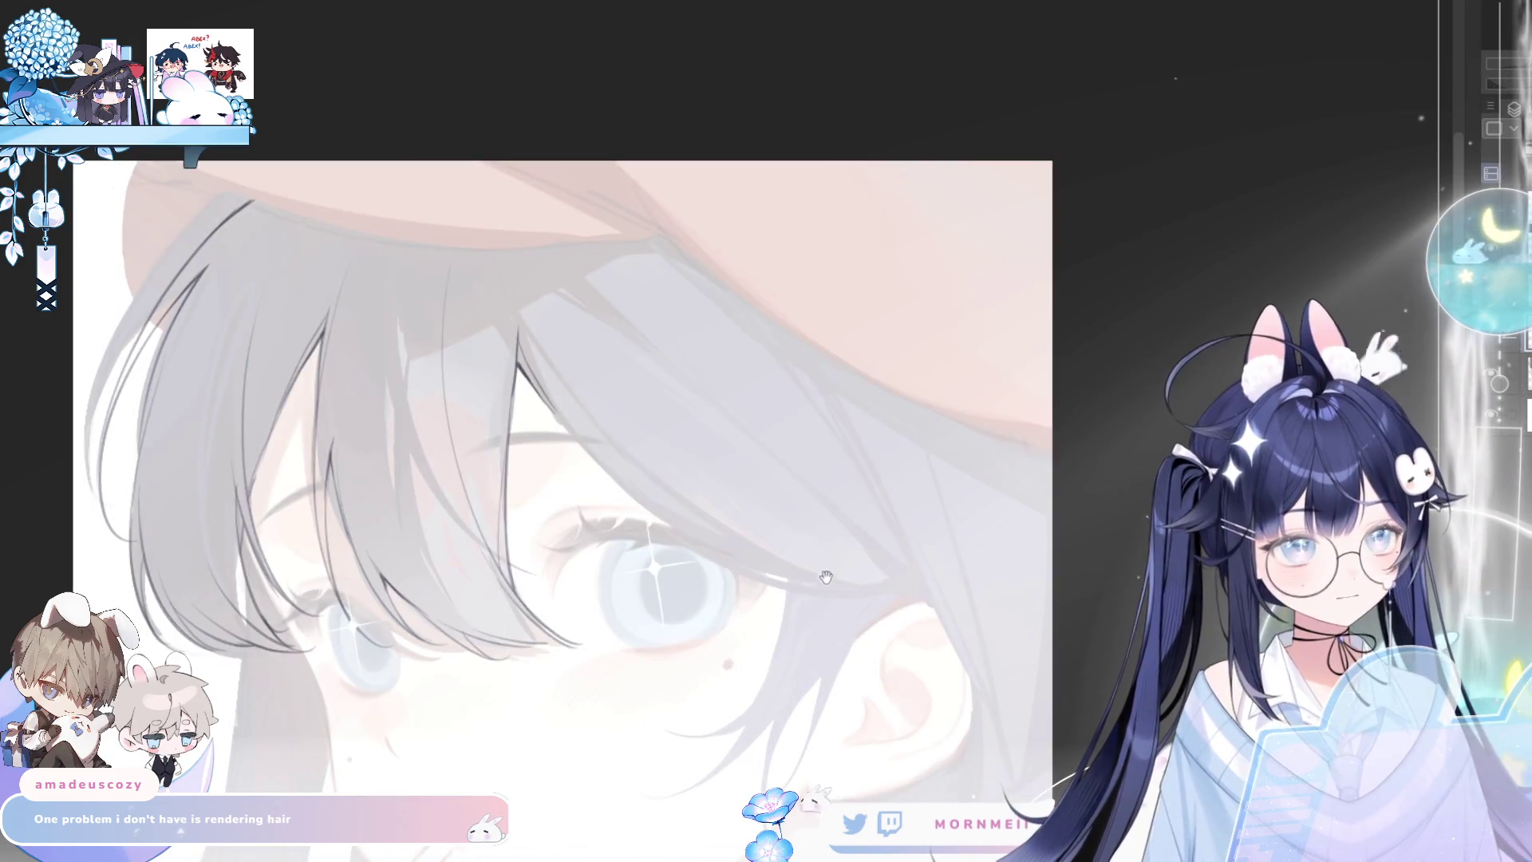
left_click_drag(673, 392, 448, 256)
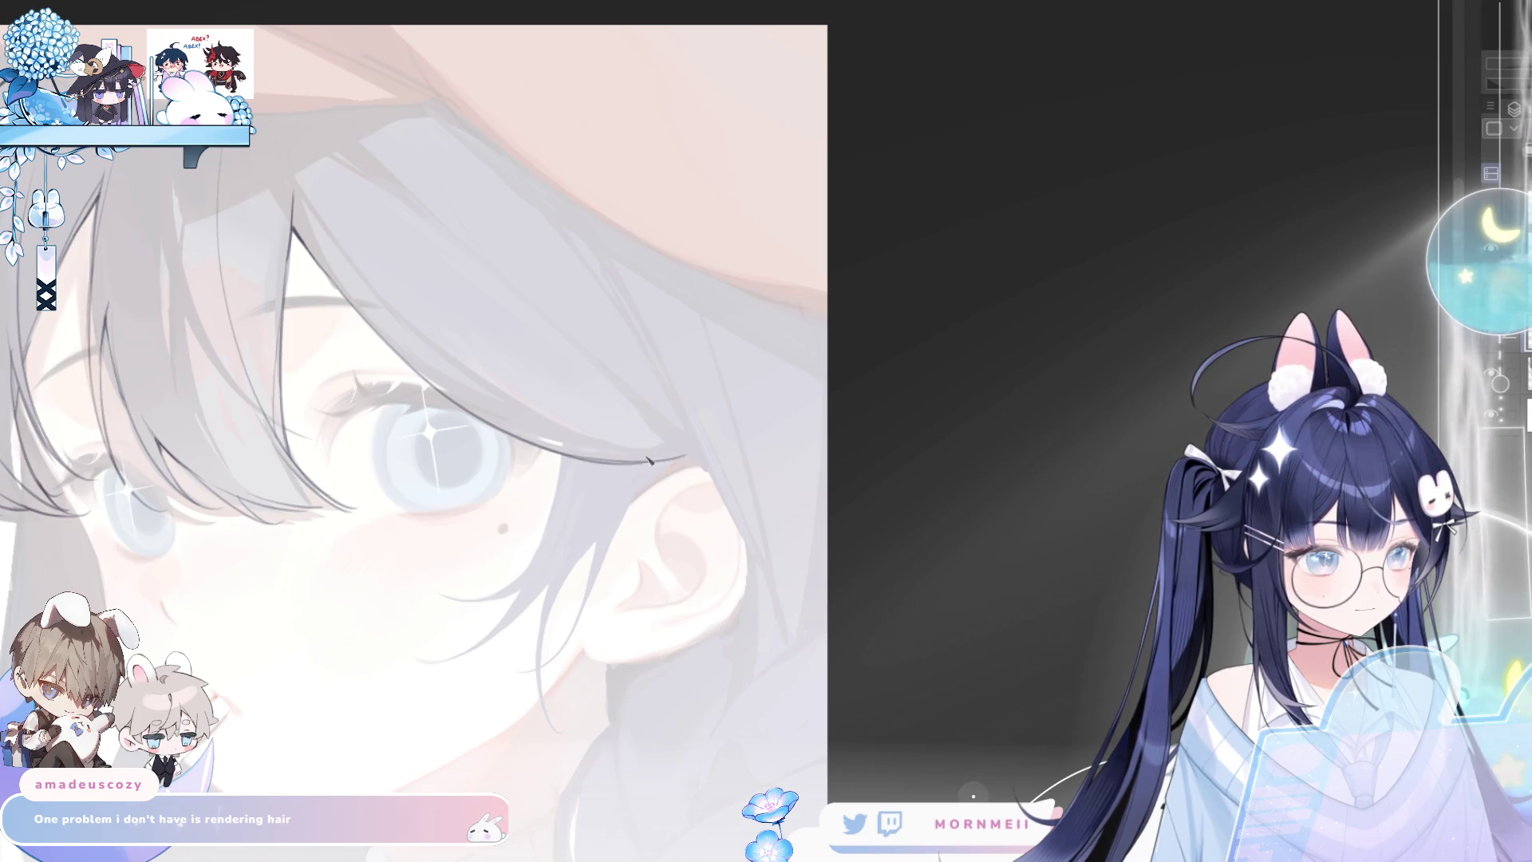
Extend the eyelash line to the right and check it mirrored
left_click_drag(500, 429, 697, 453)
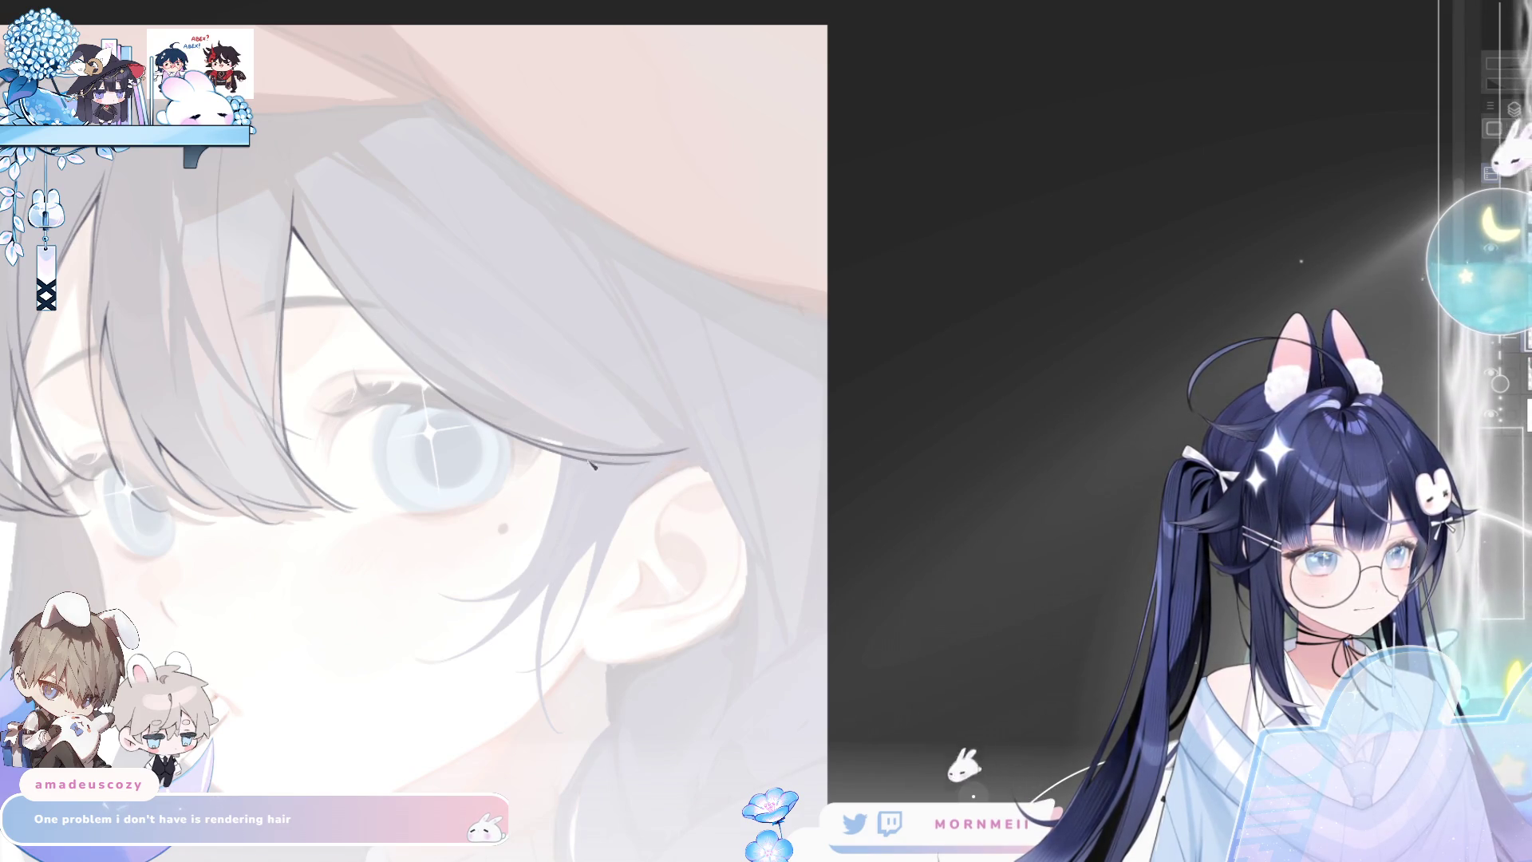
key("h")
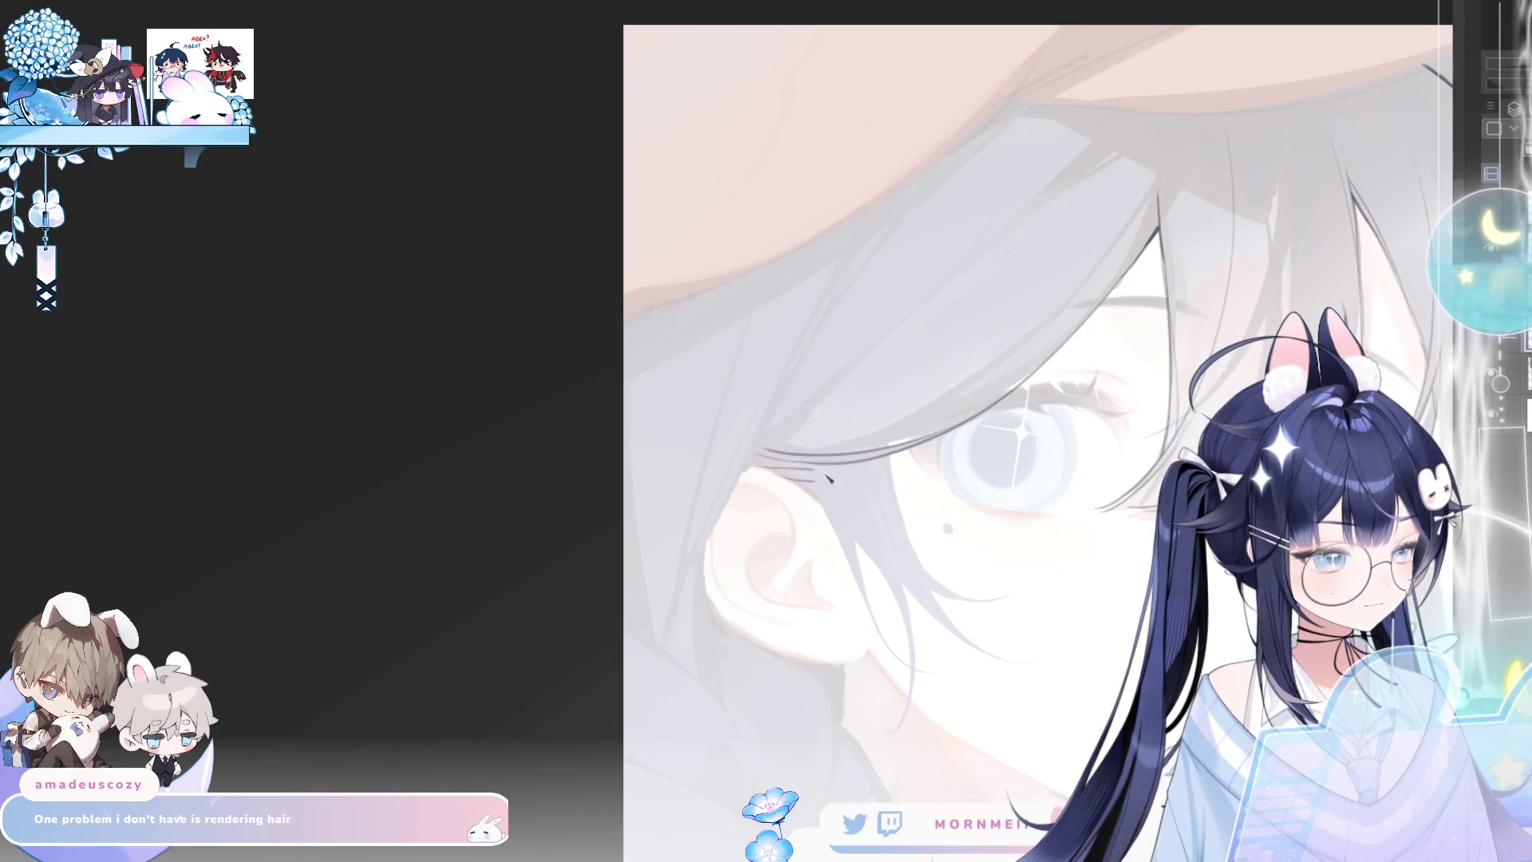
key("h")
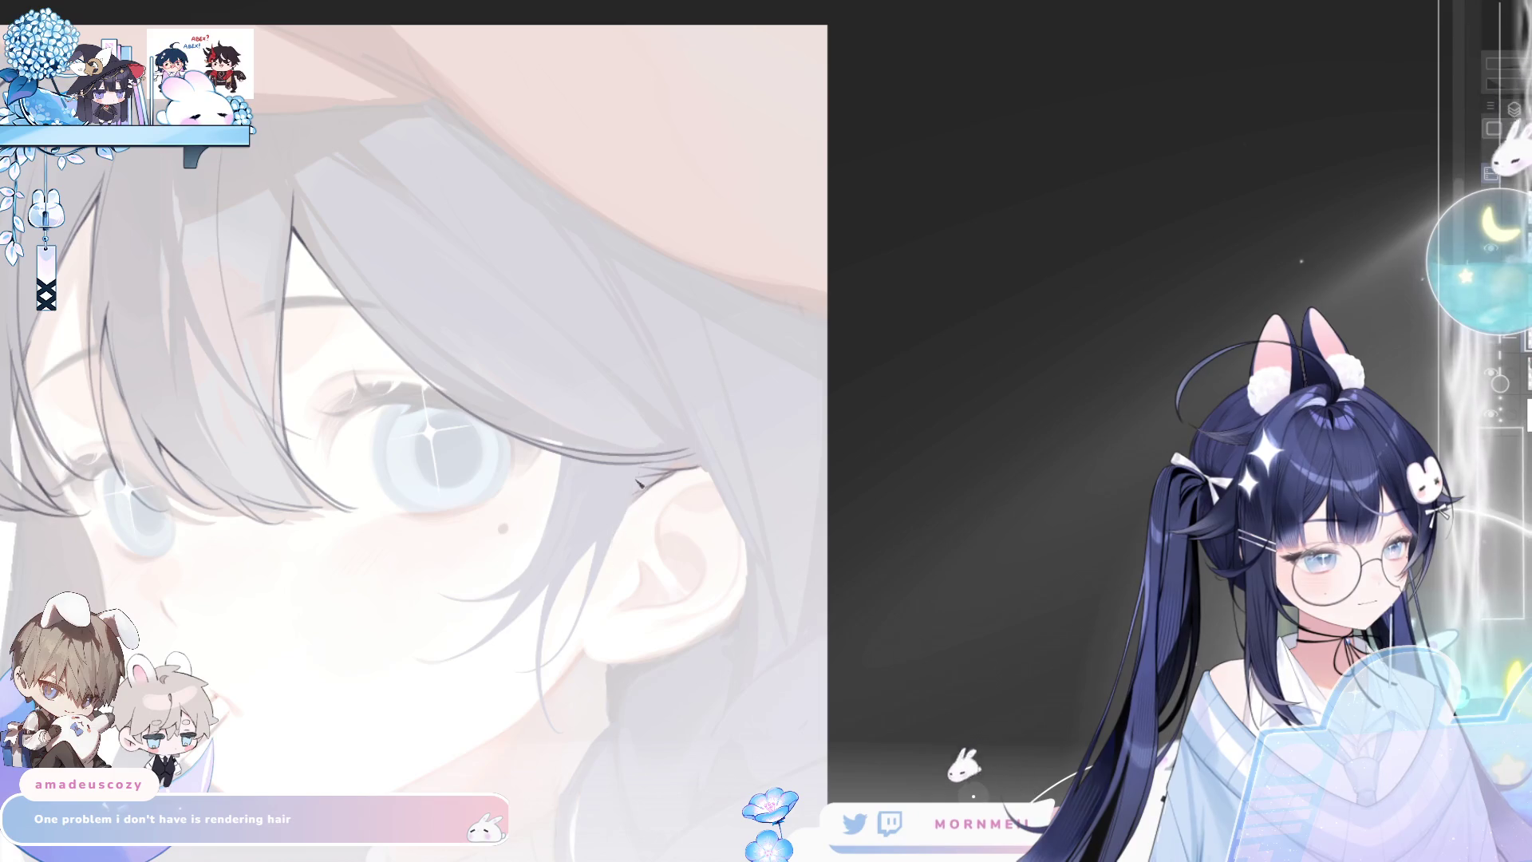
key("h")
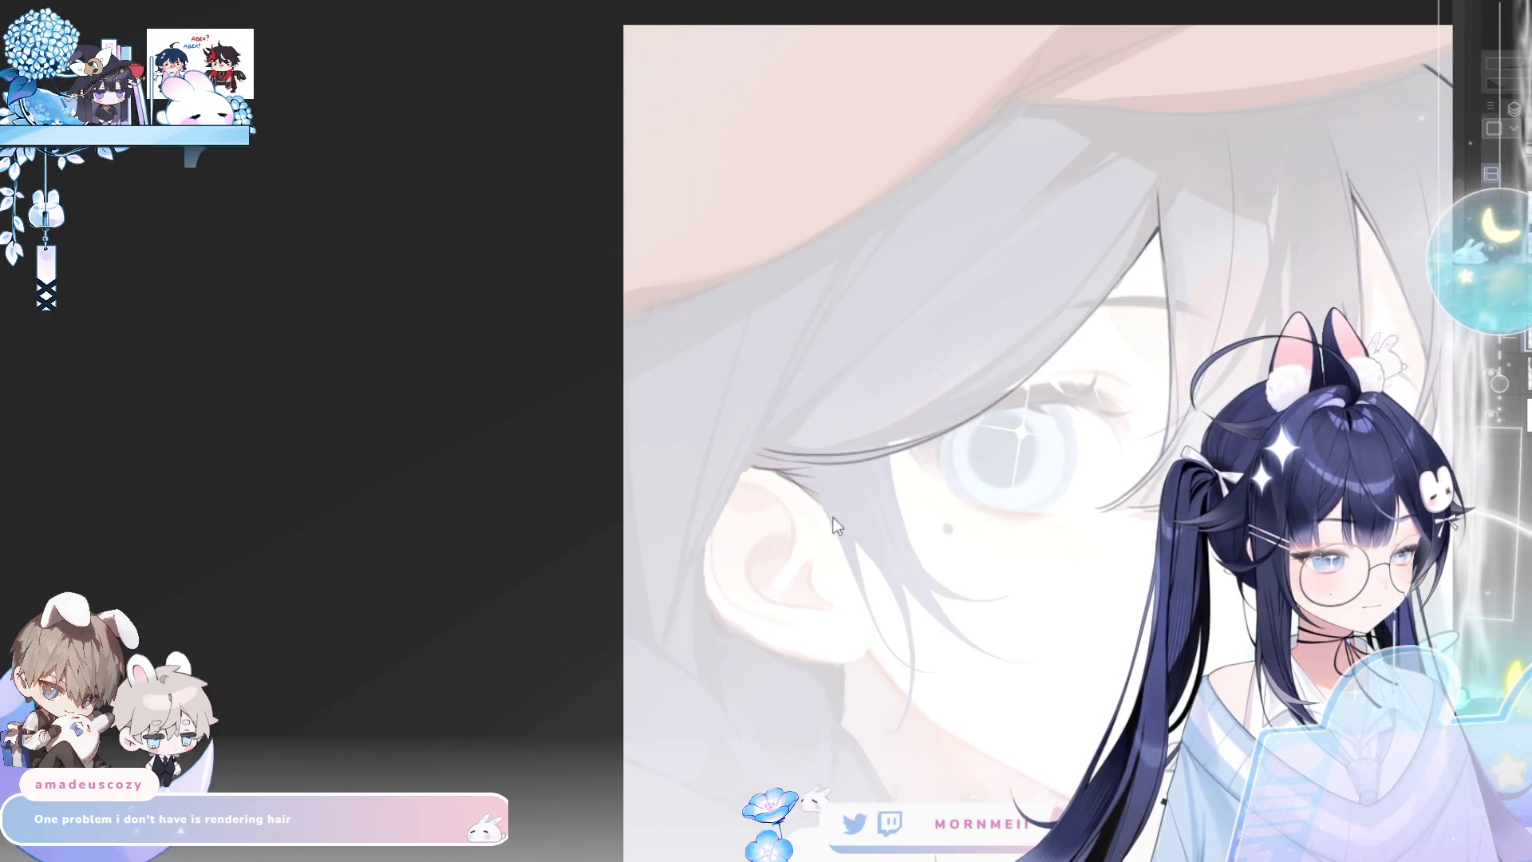
Draw a thin strand line over the ear-side hair
left_click_drag(812, 471, 876, 614)
mouse_move(846, 501)
left_mouse_down()
mouse_move(877, 627)
mouse_move(889, 614)
left_mouse_up()
key("ctrl+z")
key("h")
key("h")
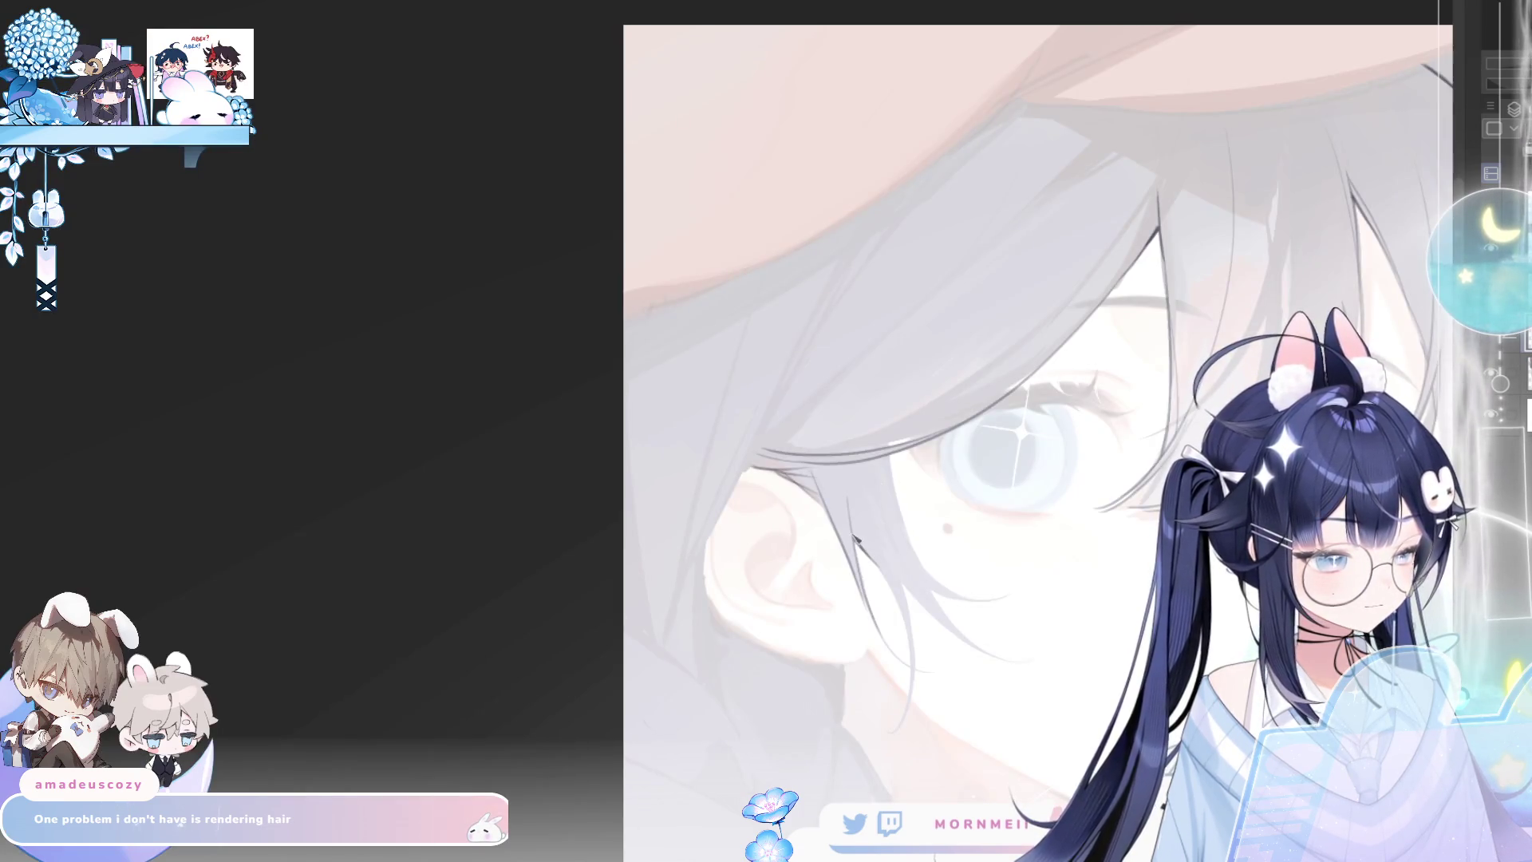
key("h")
scroll(668, 417, "up", 2)
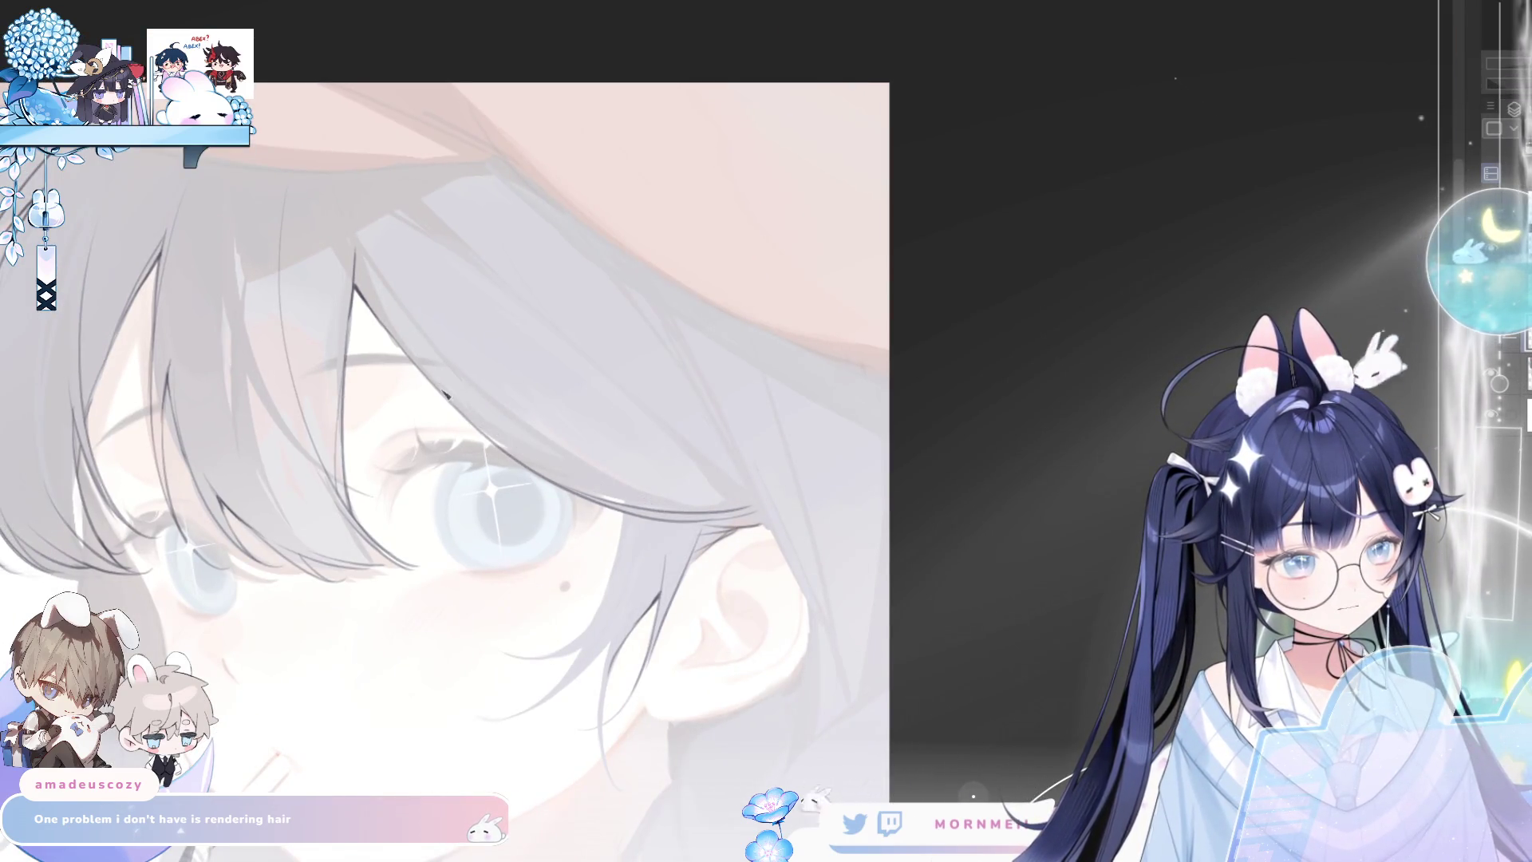
Draw long fine strand lines across the hair over the eye
left_click_drag(448, 401, 709, 520)
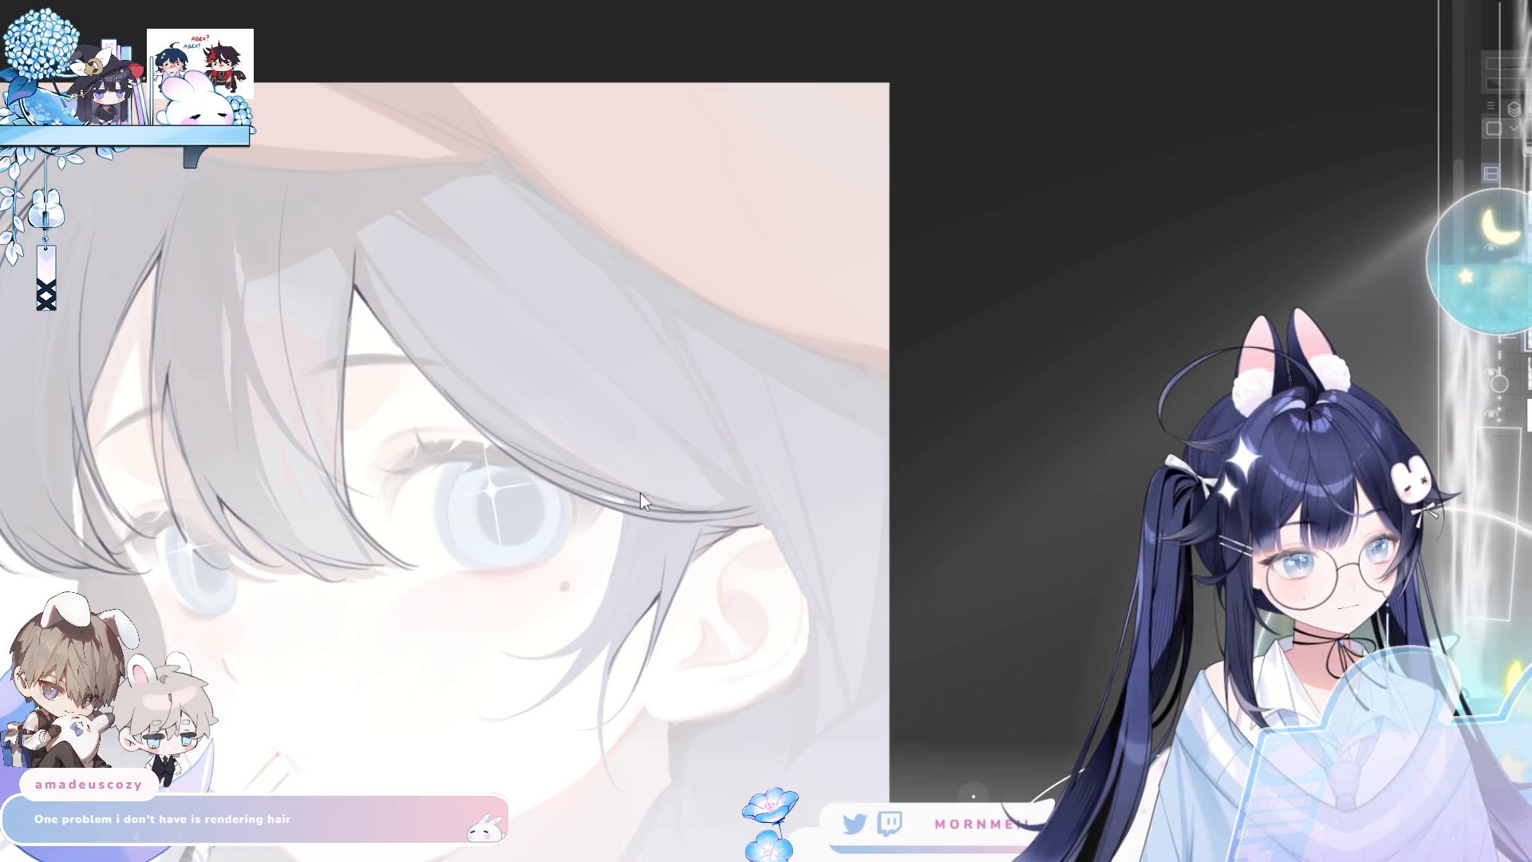
left_click_drag(467, 387, 758, 514)
key("ctrl+z")
left_click_drag(563, 452, 758, 511)
key("ctrl+z")
left_click_drag(560, 448, 754, 491)
key("ctrl+z")
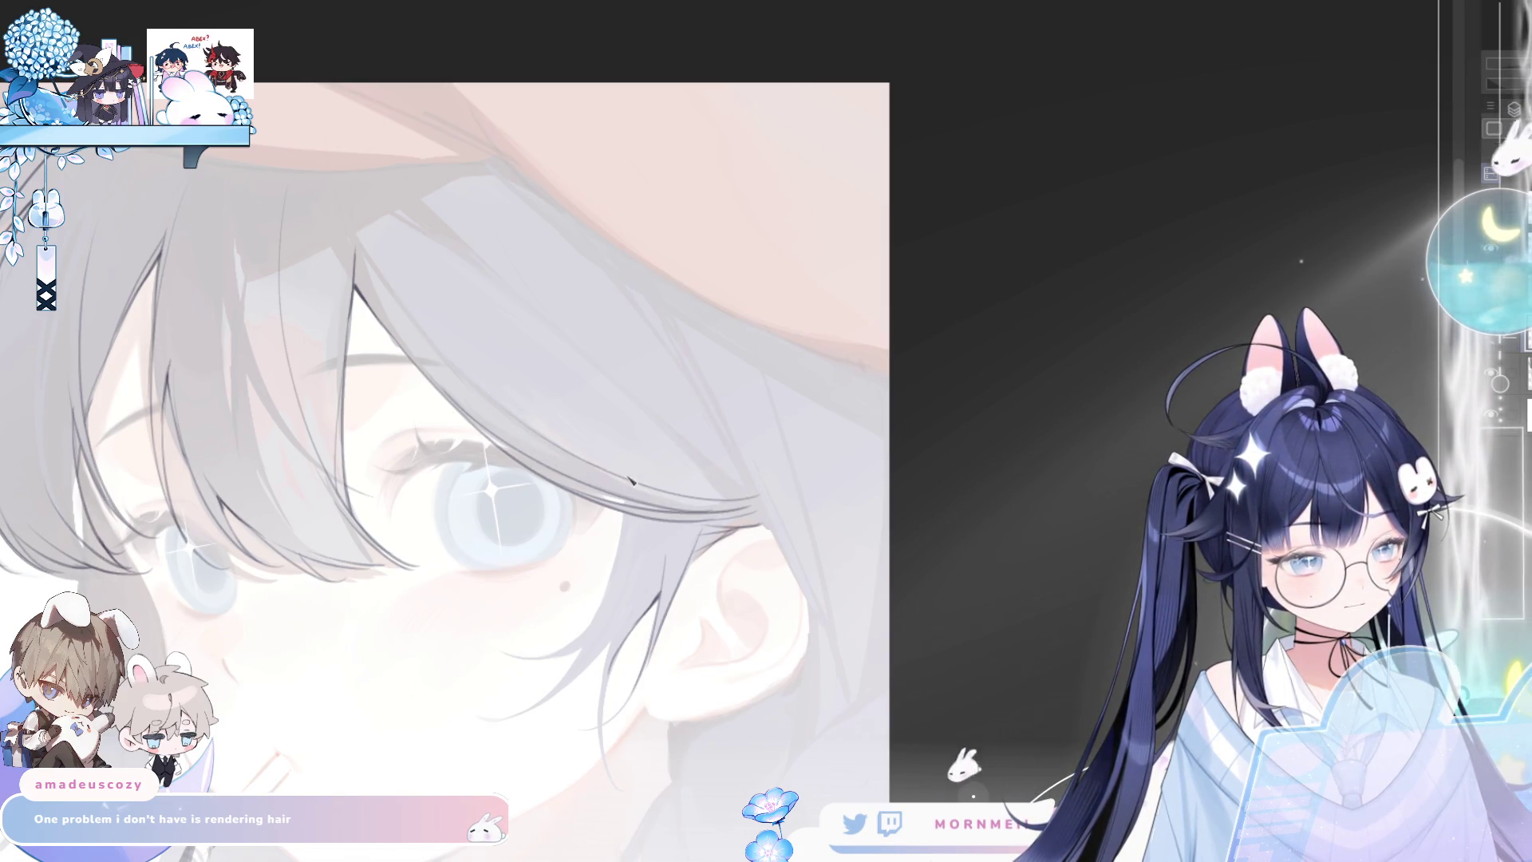
key("h")
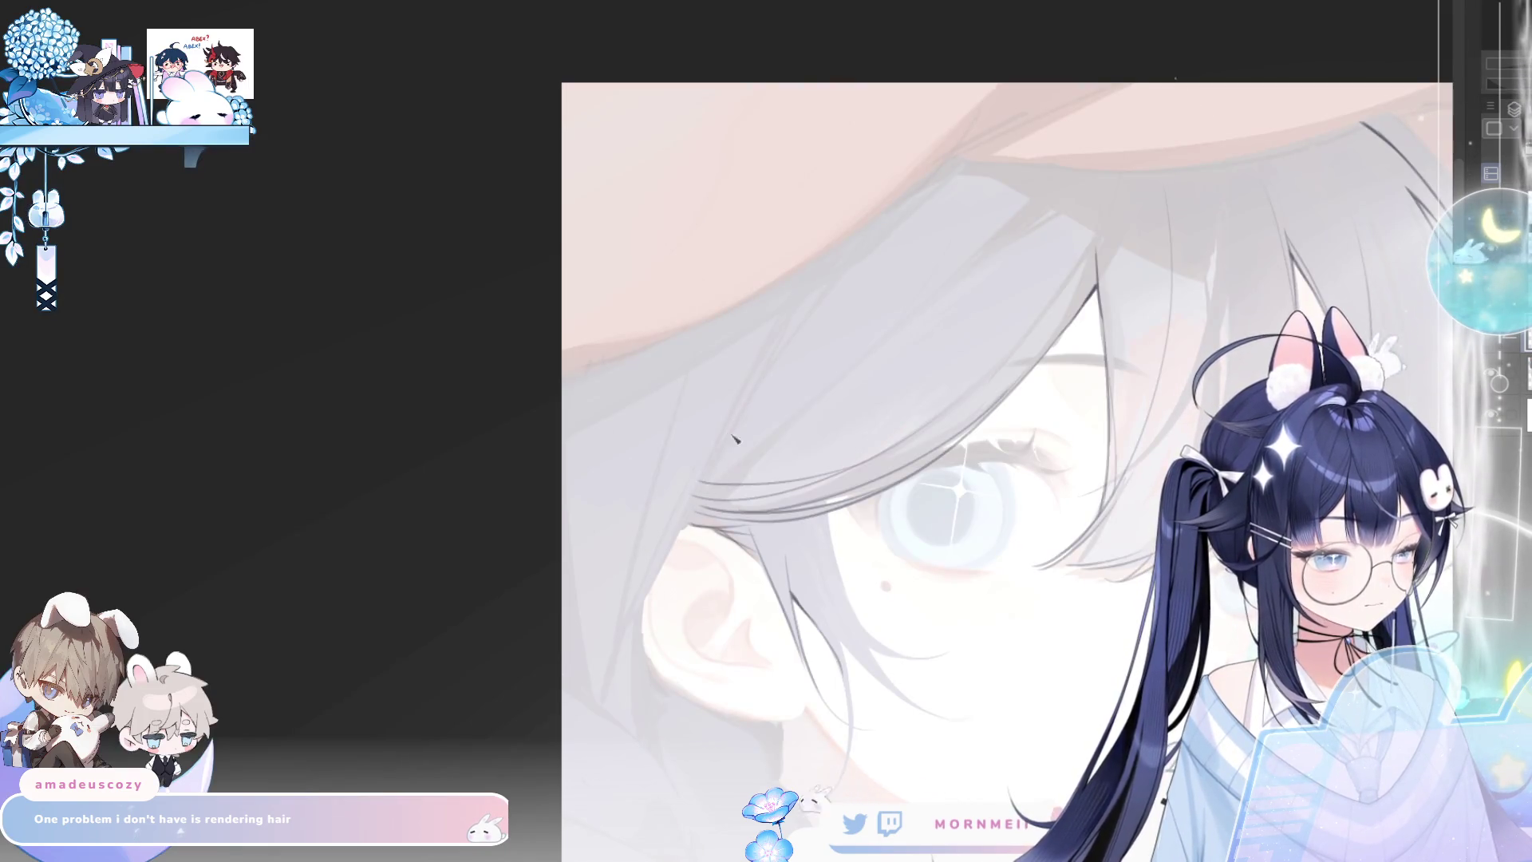
Darken the hair-edge lines along the ear and add a fine strand beside it
left_click_drag(731, 437, 635, 632)
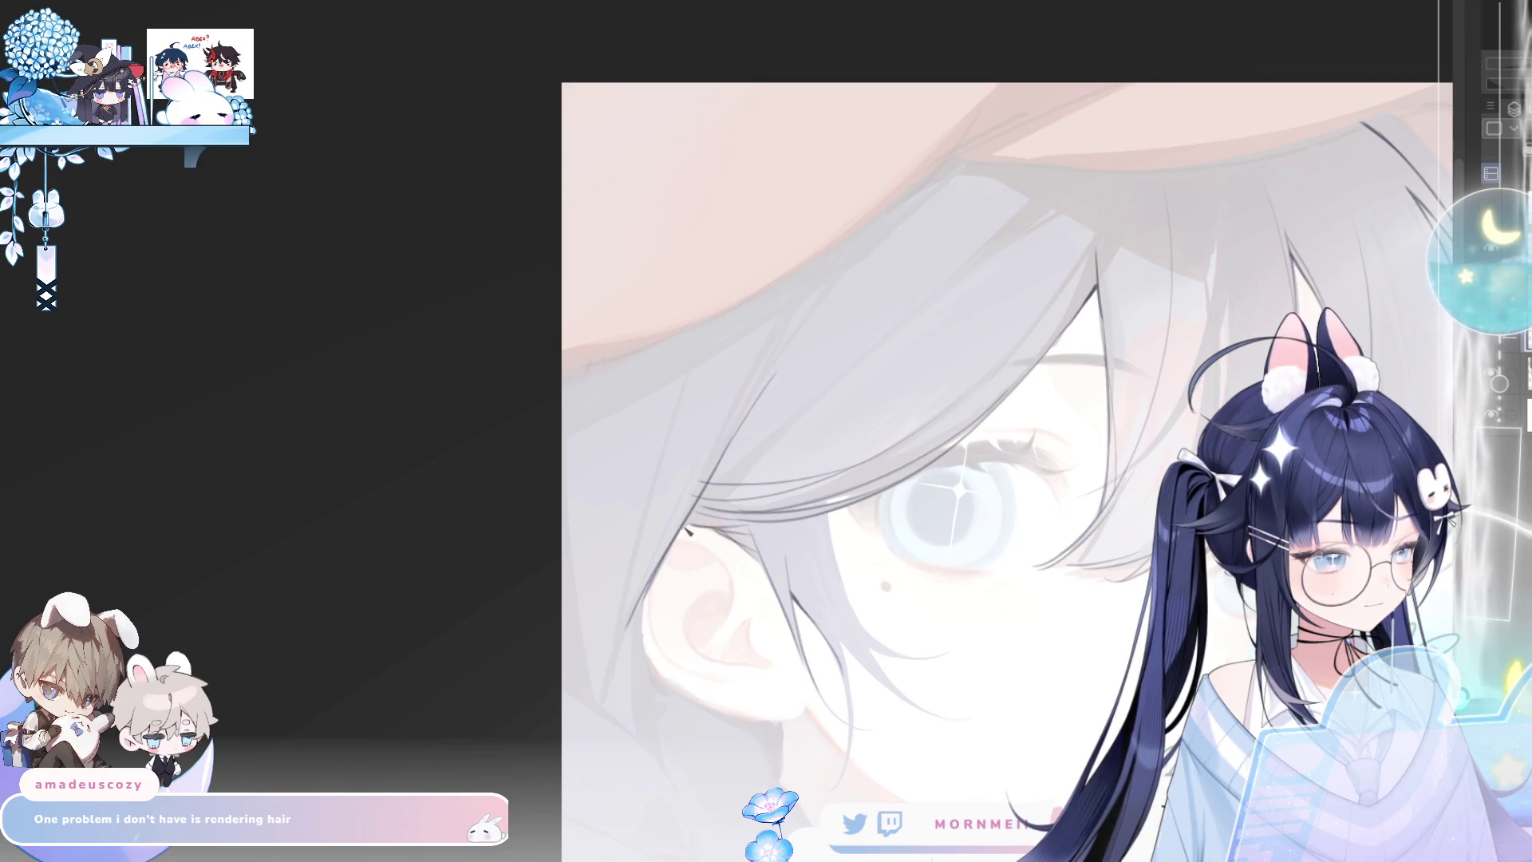
key("h")
left_click_drag(756, 514, 813, 614)
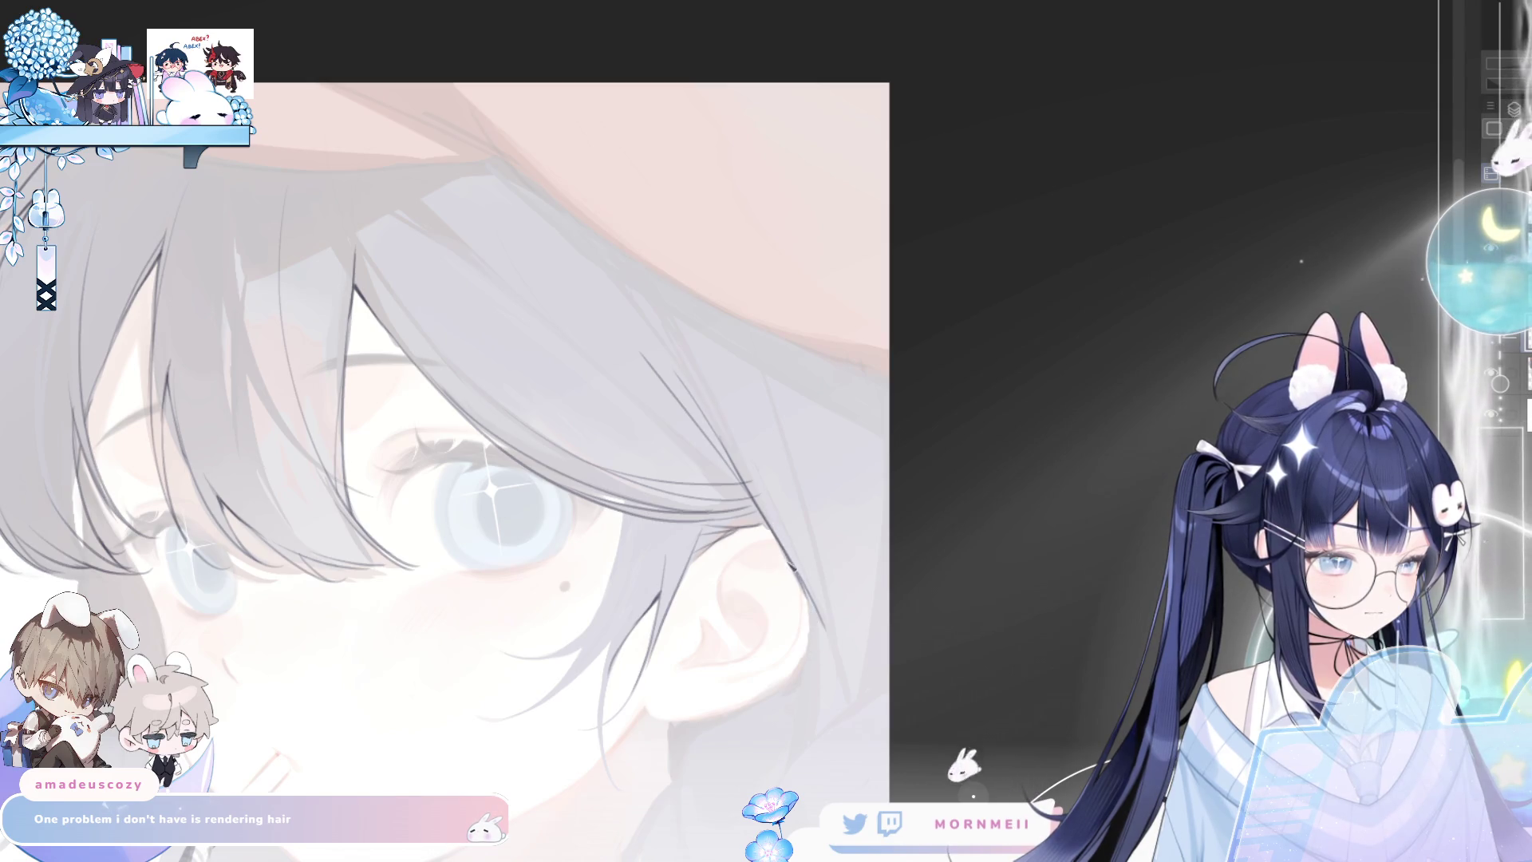
key("h")
key("h")
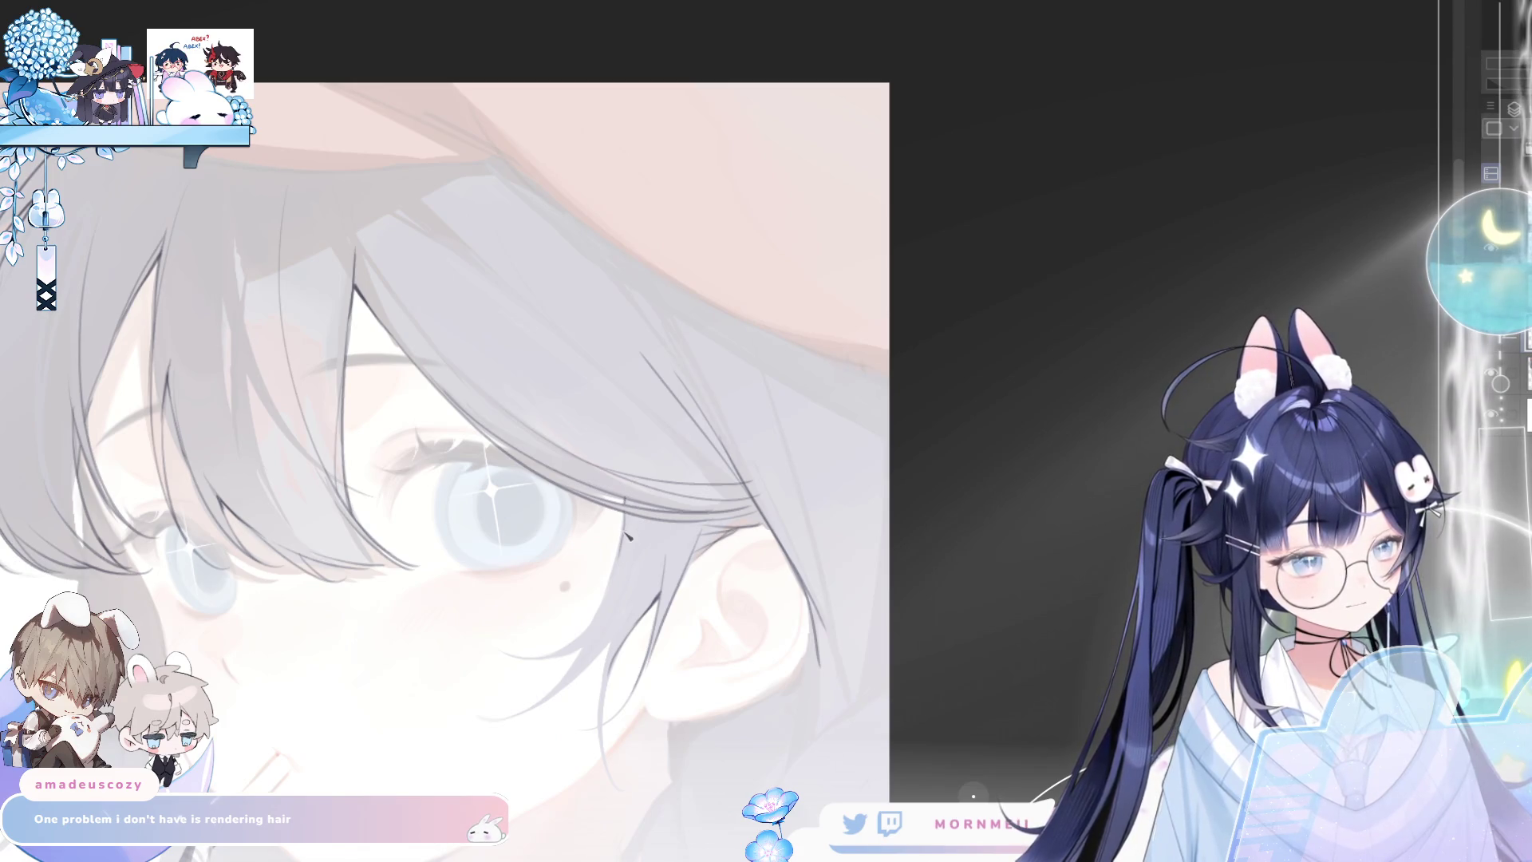
key("h")
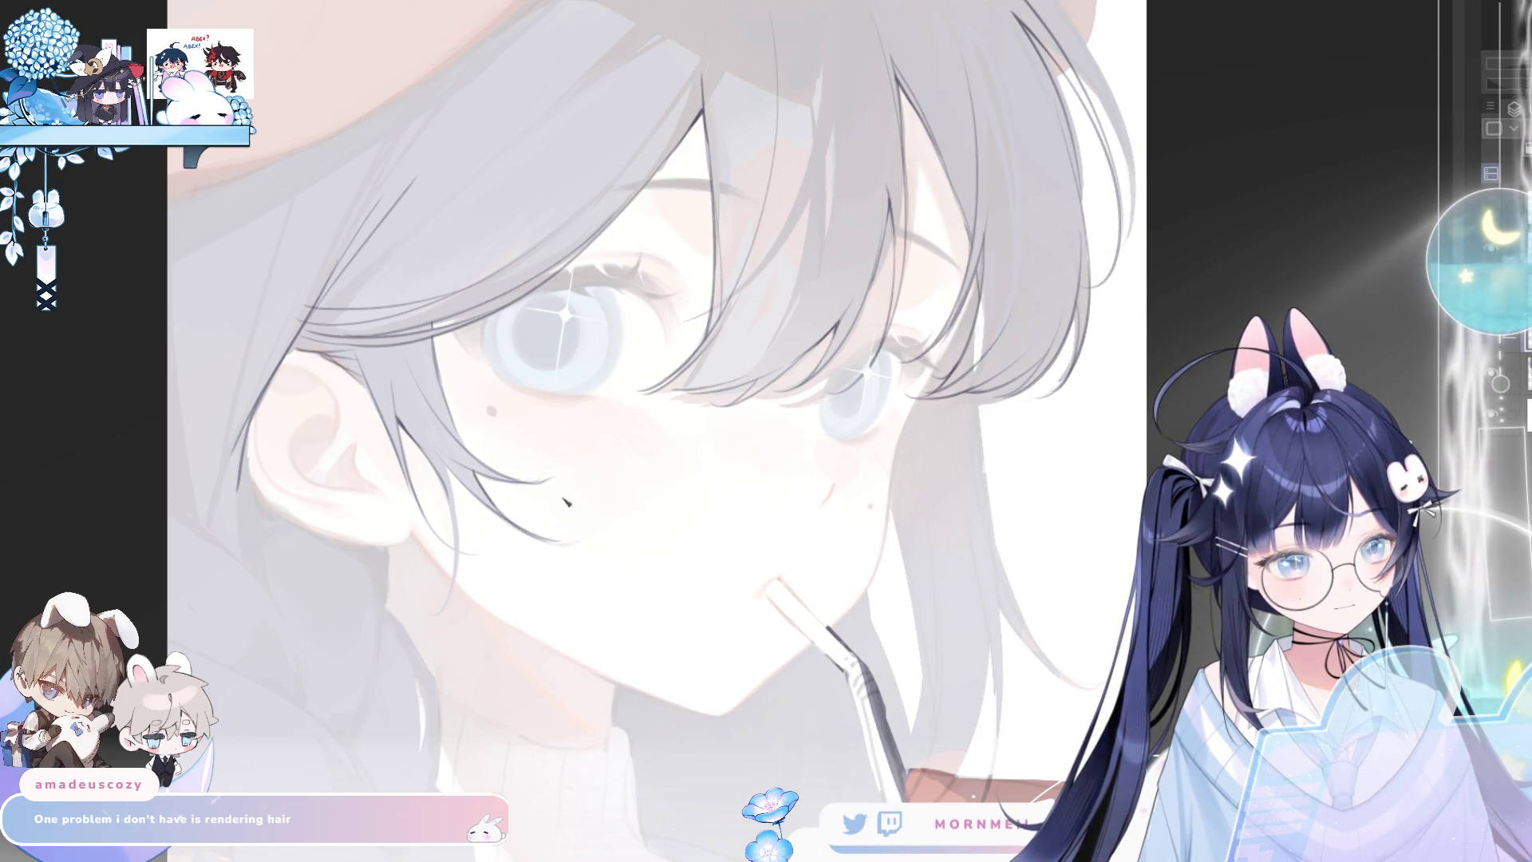
Draw a longer thin hair strand near the ear, with the mouth and carton in view
key("h")
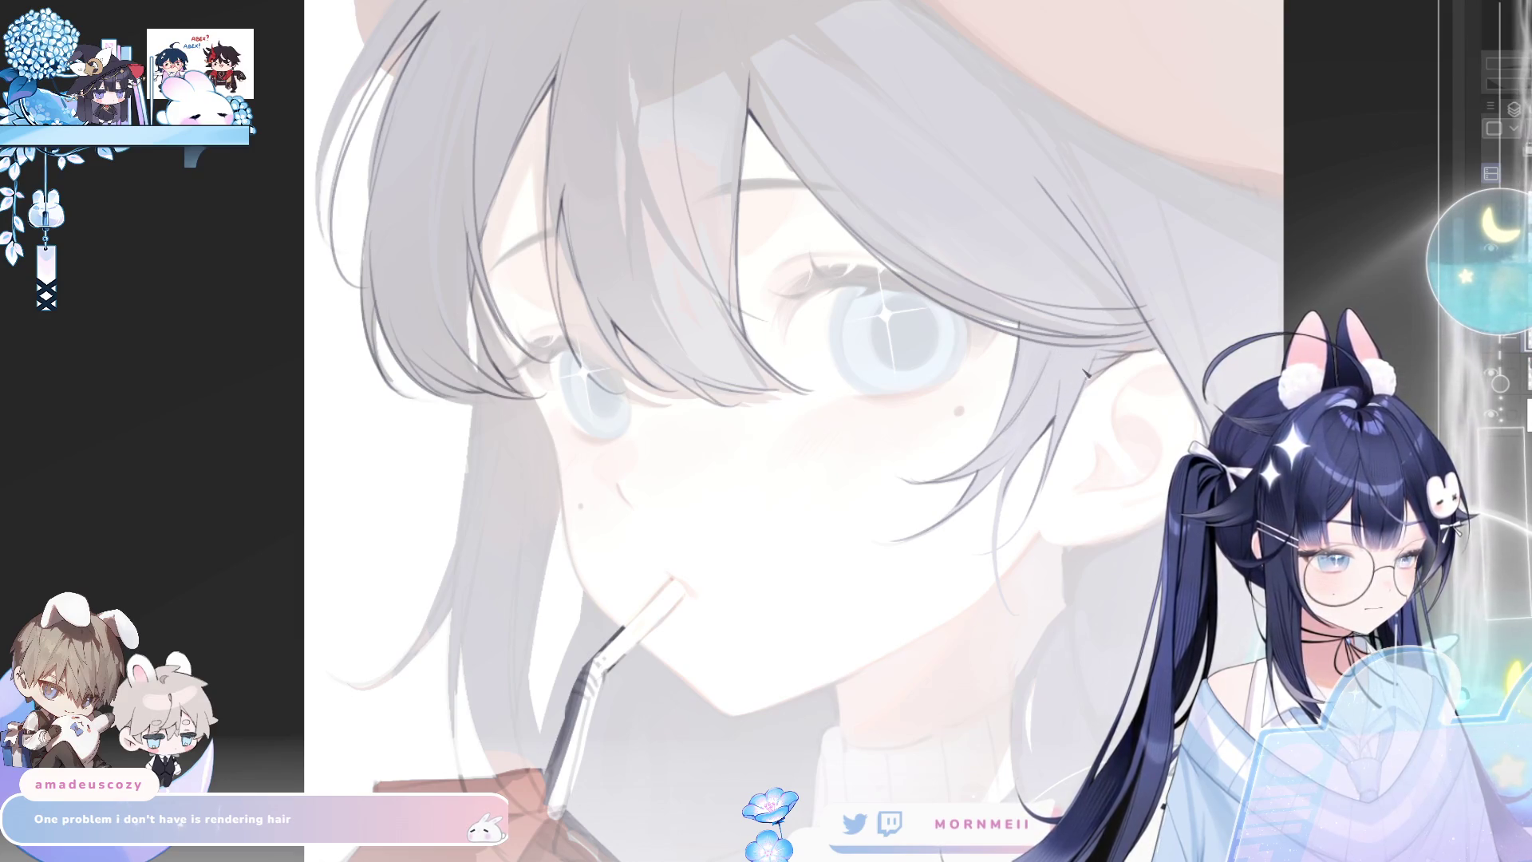
key("h")
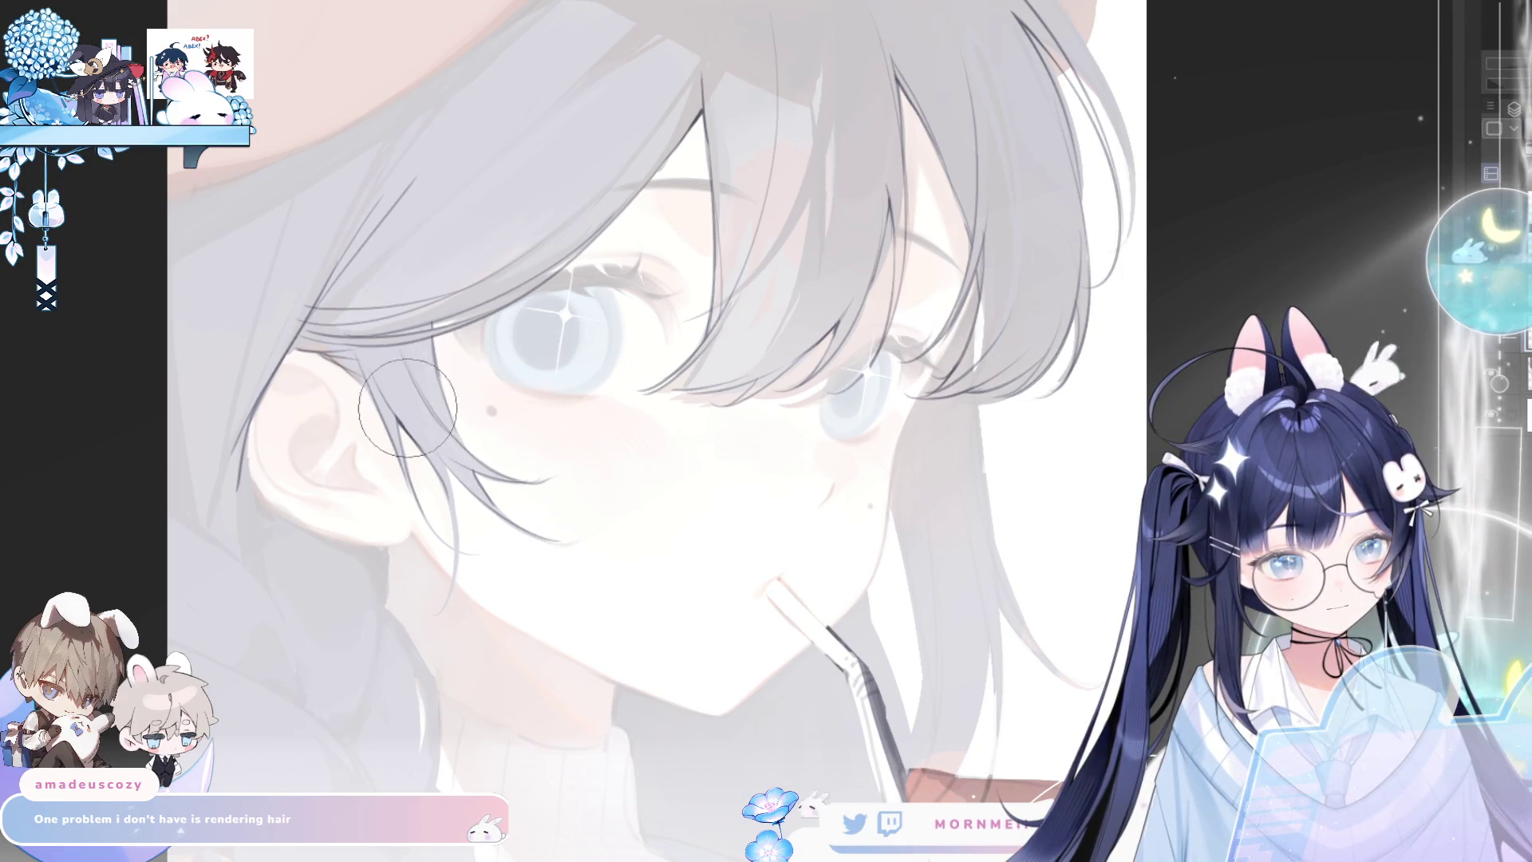
key("h")
key("h")
key("h")
left_click_drag(1108, 501, 944, 563)
left_click_drag(875, 340, 909, 442)
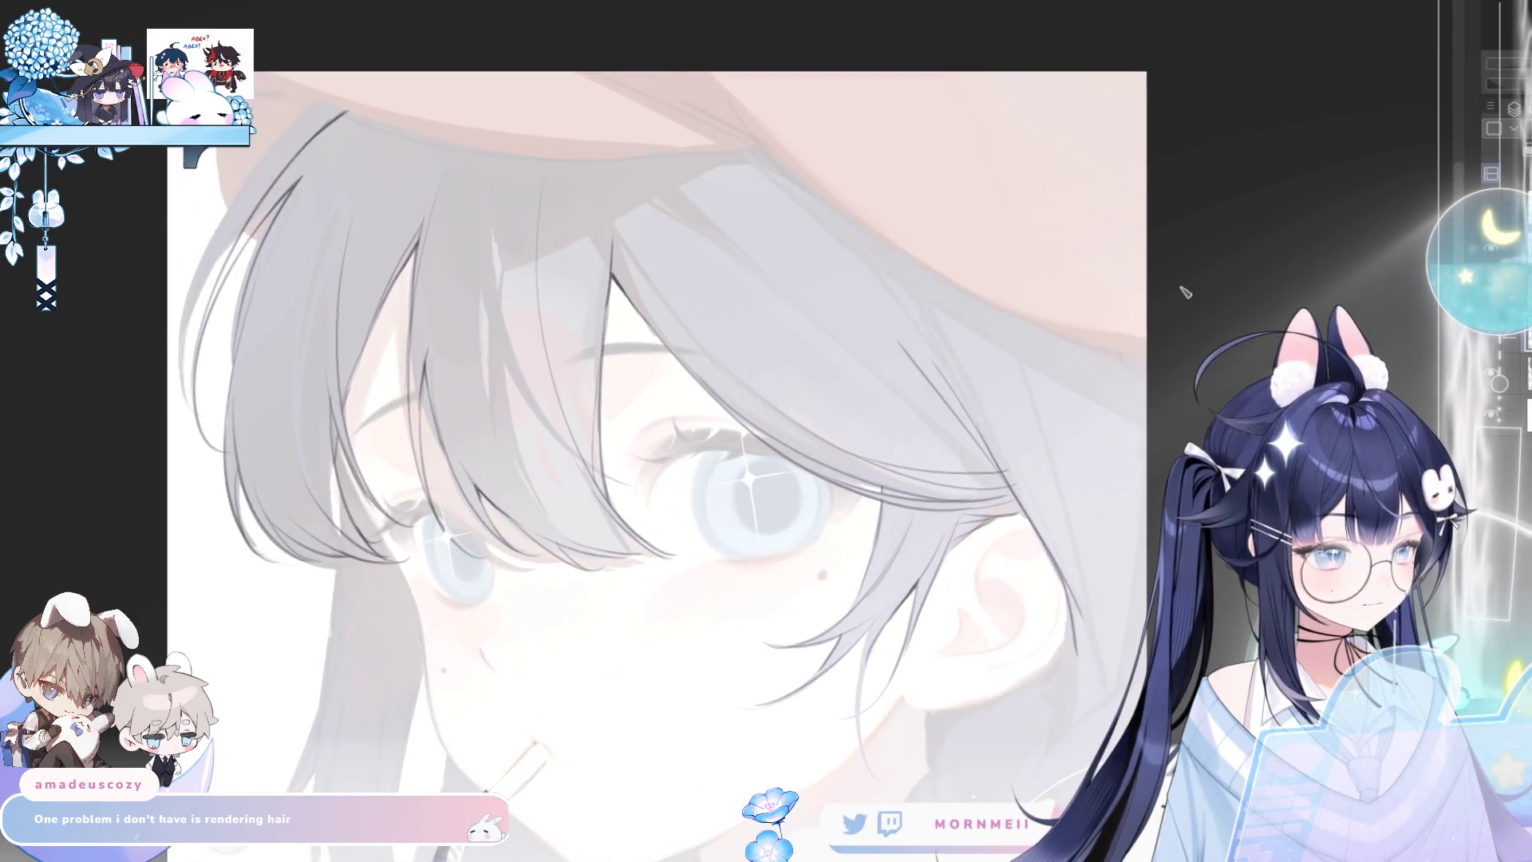
left_click_drag(922, 702, 885, 347)
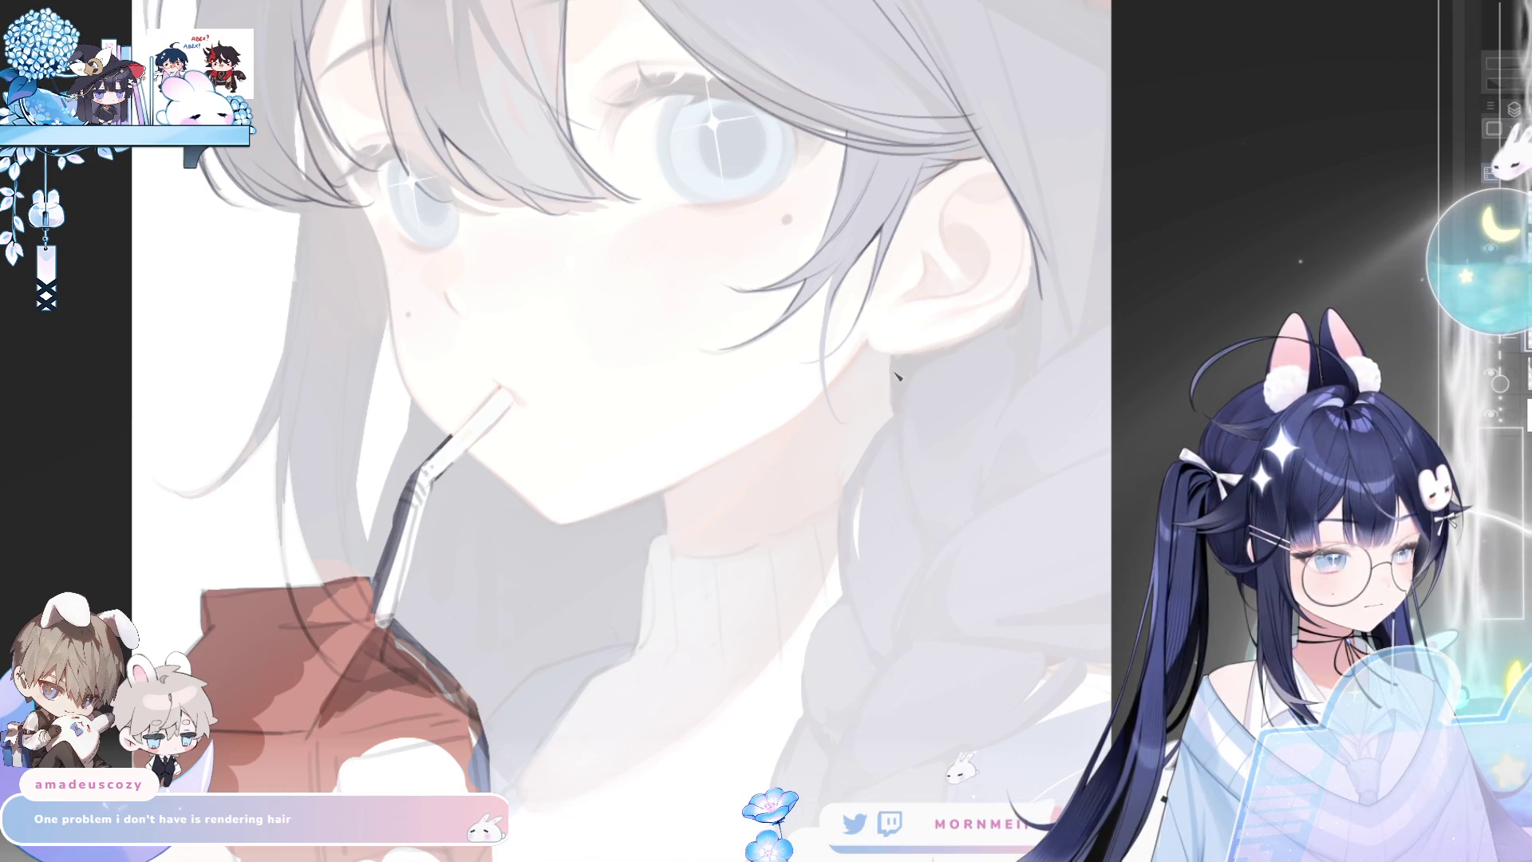
left_click_drag(891, 363, 905, 461)
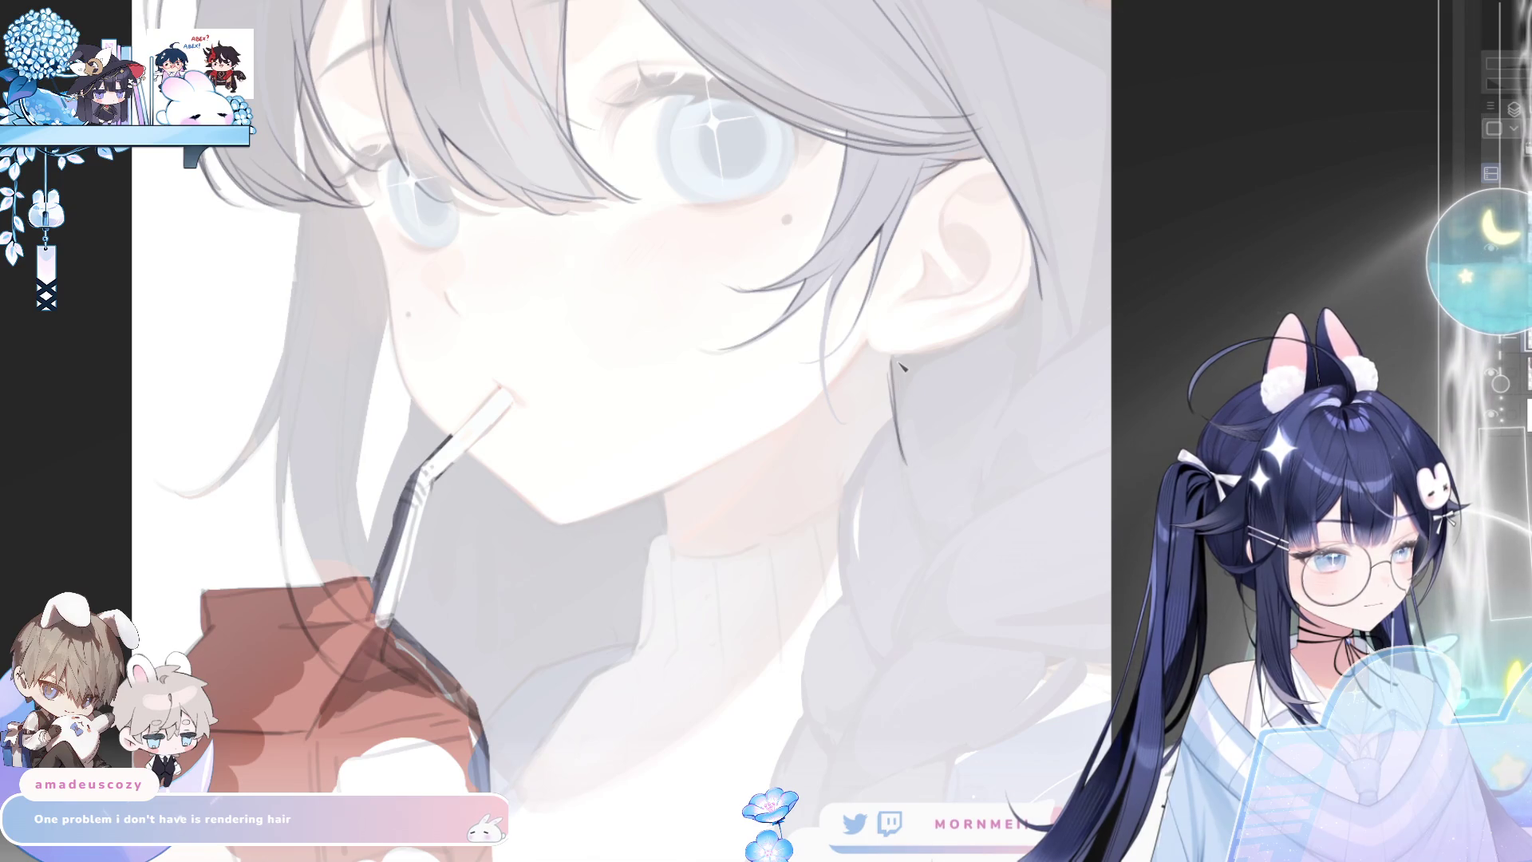
key("ctrl+z")
mouse_move(901, 363)
left_mouse_down()
mouse_move(931, 567)
mouse_move(778, 579)
mouse_move(963, 465)
left_mouse_up()
Redraw the strand rising from the braid edge and a dark strand beside the ear
key("ctrl+z")
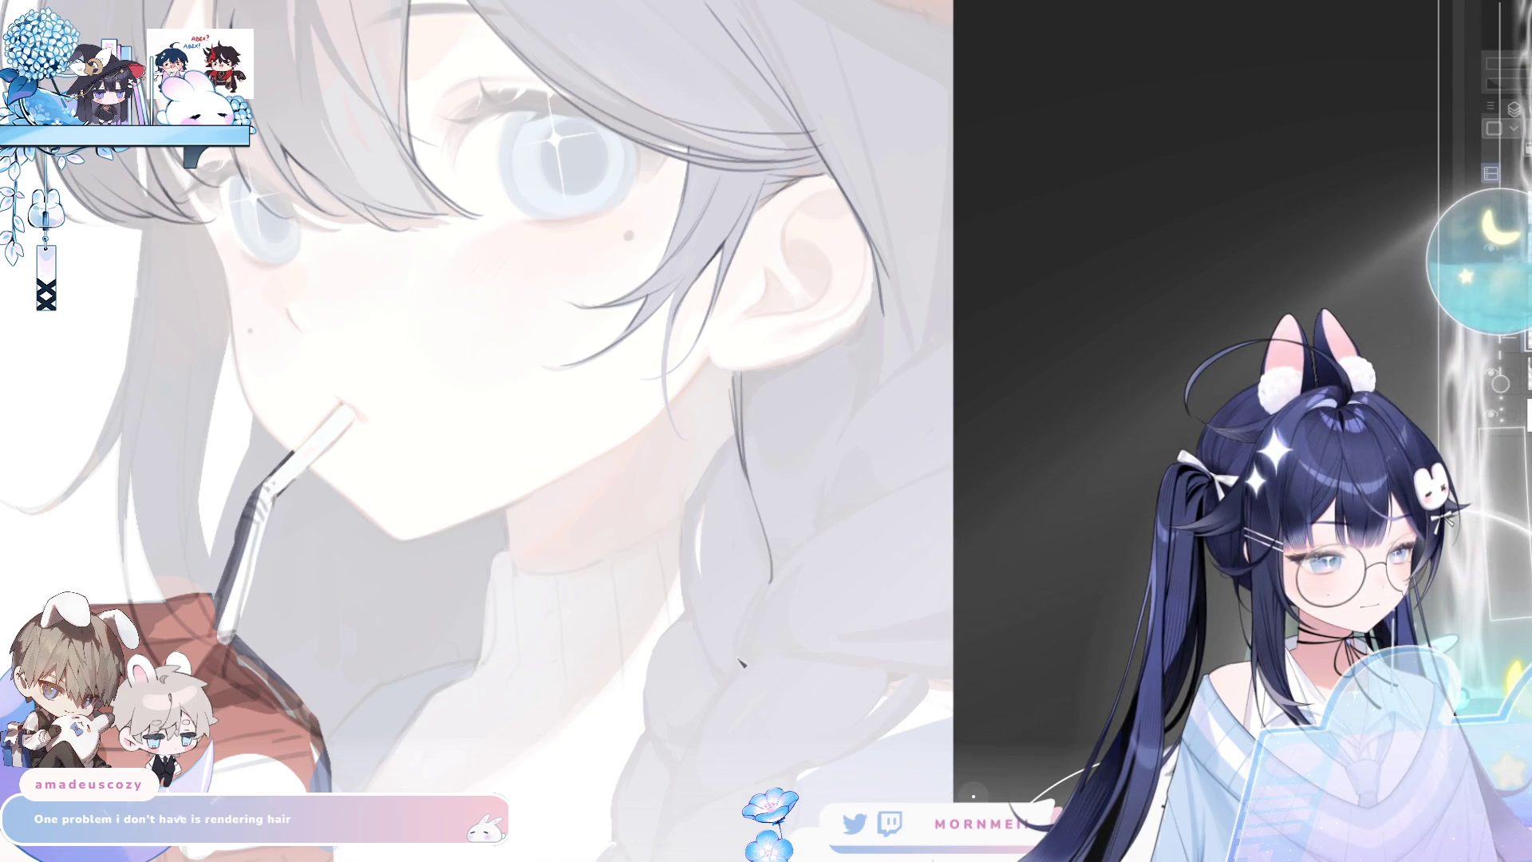
left_click_drag(808, 554, 958, 481)
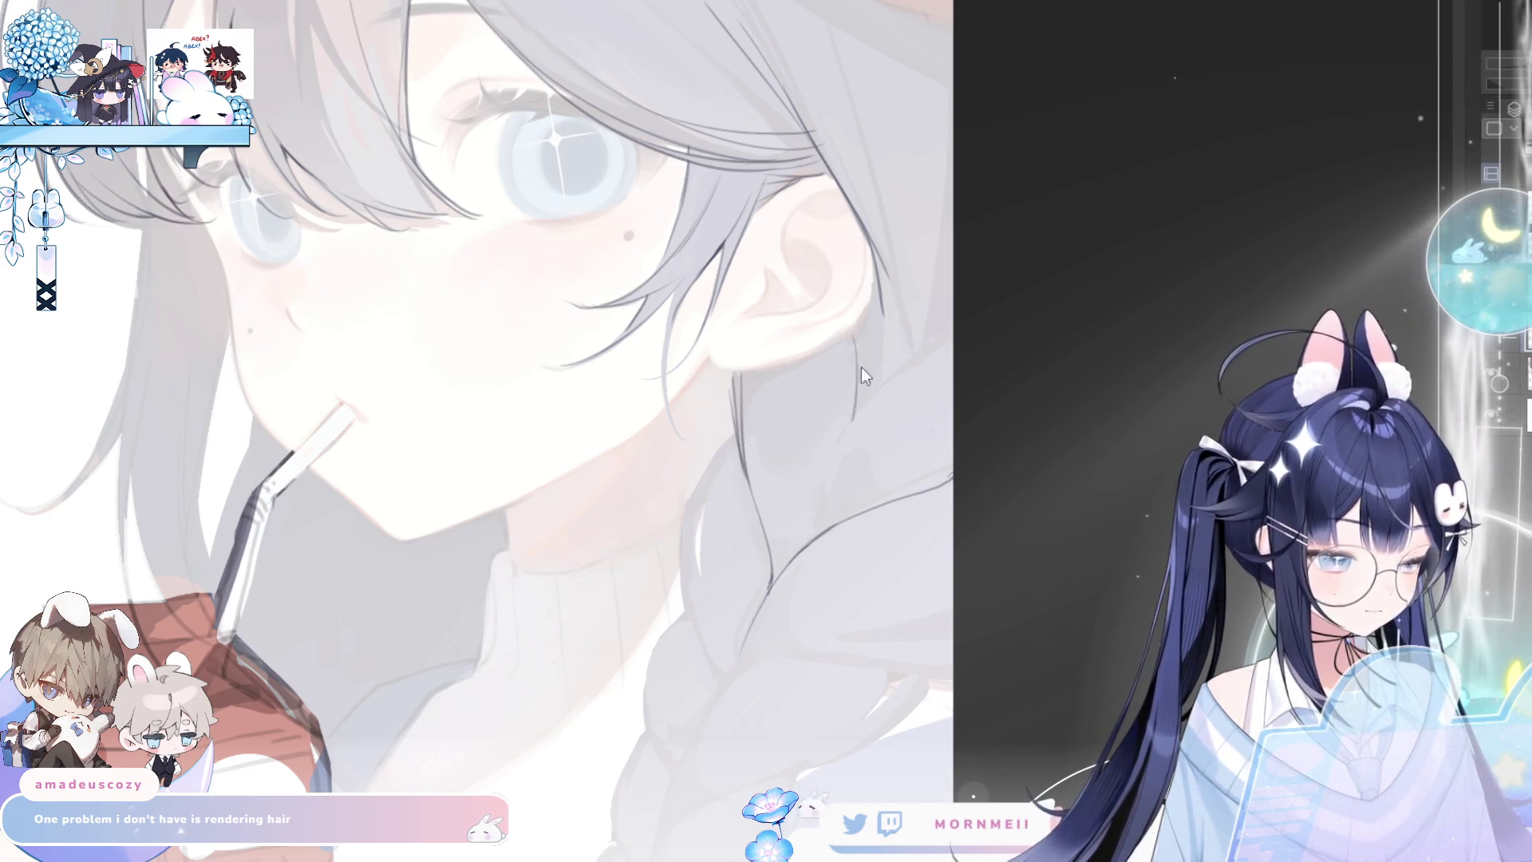
left_click_drag(883, 300, 869, 393)
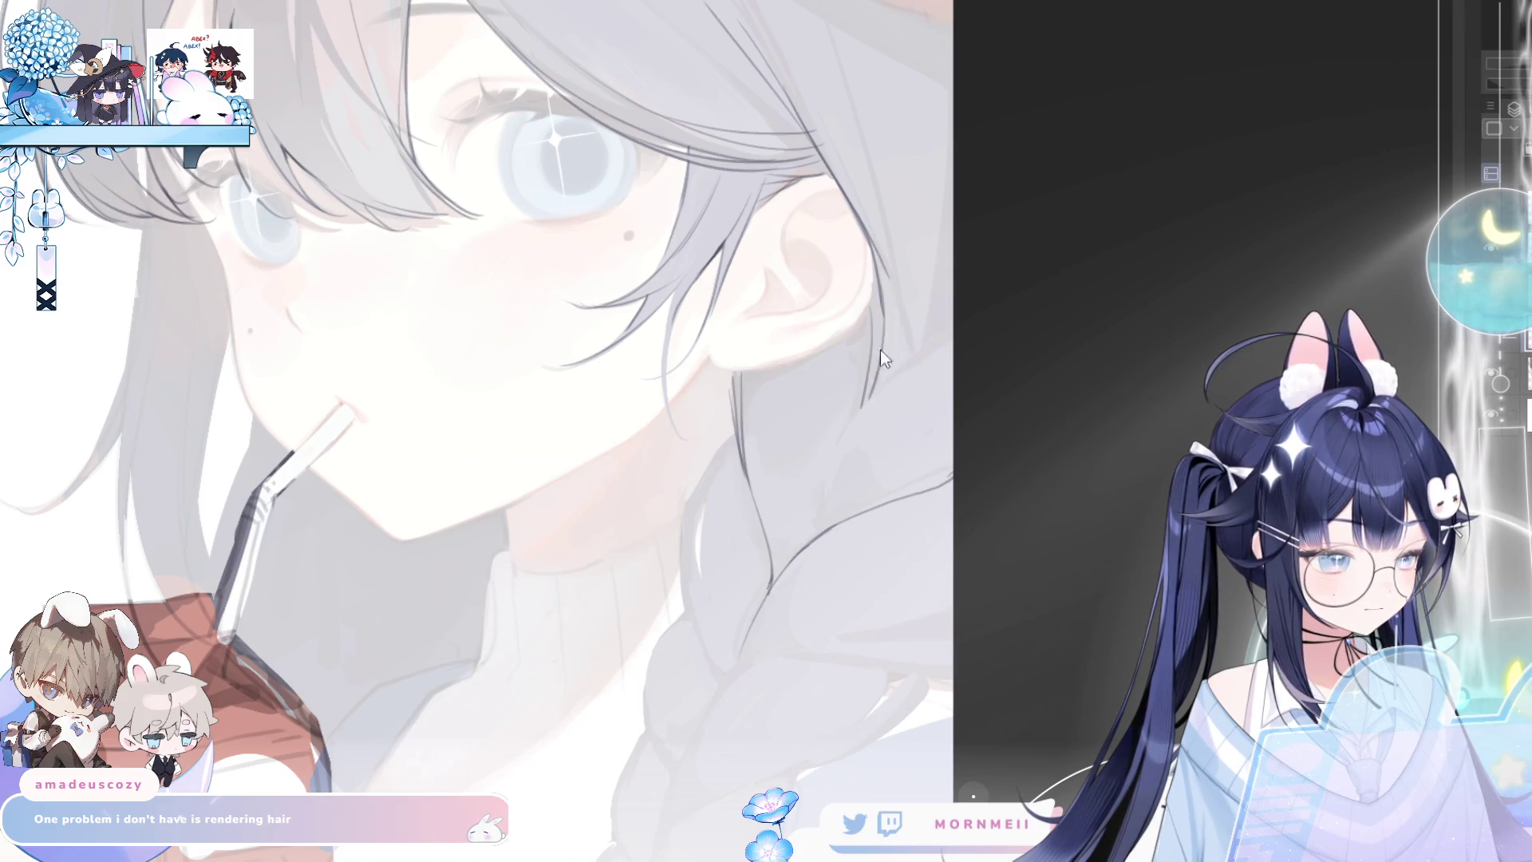
mouse_move(883, 301)
left_mouse_down()
mouse_move(867, 391)
mouse_move(814, 517)
mouse_move(886, 391)
left_mouse_up()
key("ctrl+z")
Redraw the strands running up the hair from the braid, checking them mirrored
key("ctrl+z")
key("ctrl+z")
mouse_move(818, 527)
left_mouse_down()
mouse_move(846, 439)
mouse_move(925, 342)
left_mouse_up()
key("h")
key("h")
key("ctrl+z")
mouse_move(818, 533)
left_mouse_down()
mouse_move(884, 394)
mouse_move(873, 405)
left_mouse_up()
key("ctrl+z")
left_click_drag(818, 539, 850, 432)
key("ctrl+z")
key("ctrl+z")
left_click_drag(818, 524, 874, 393)
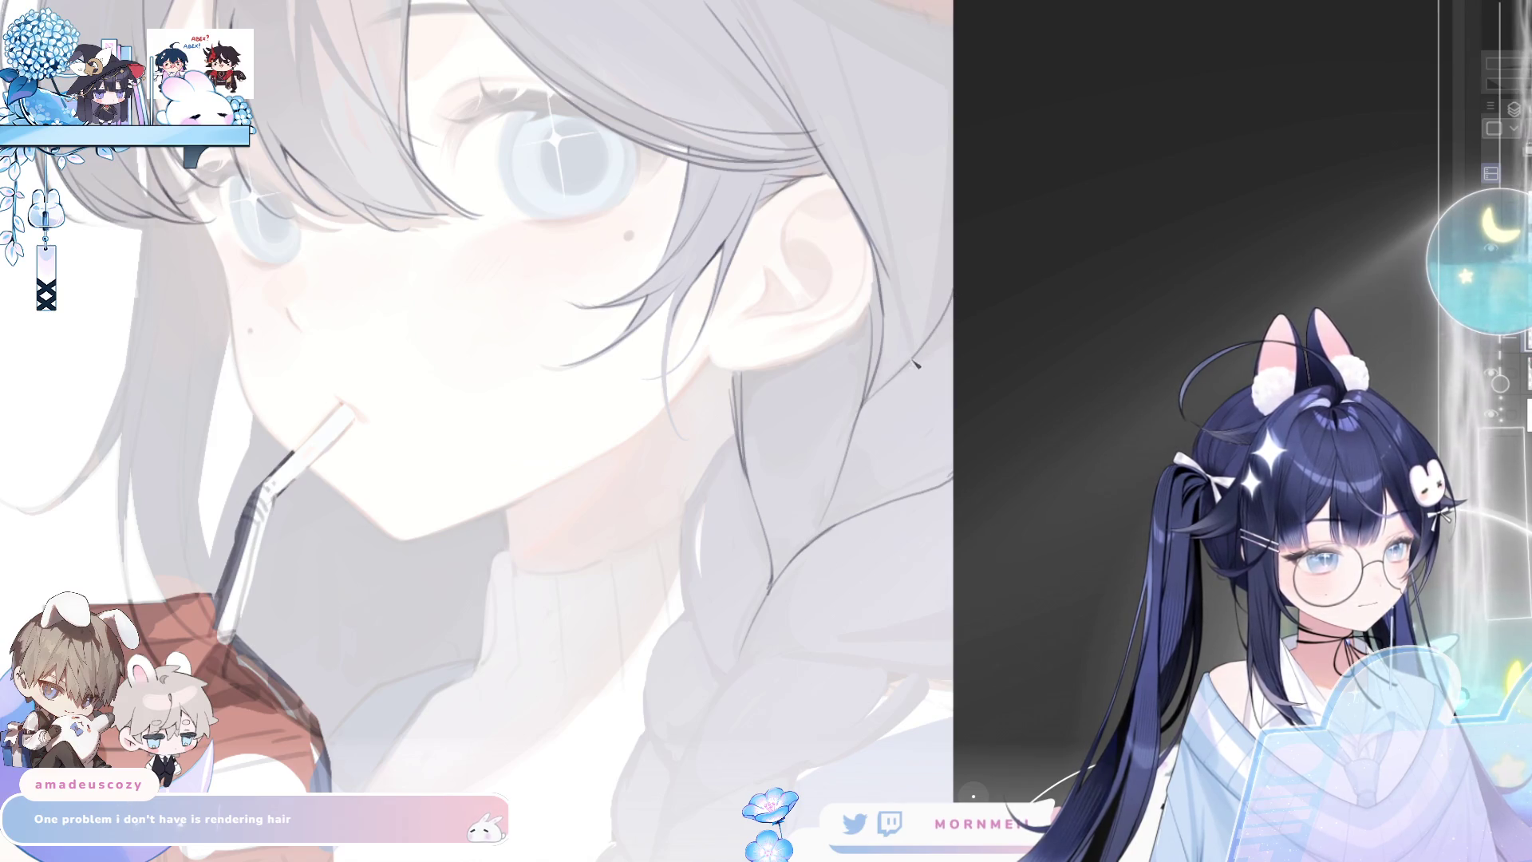
key("h")
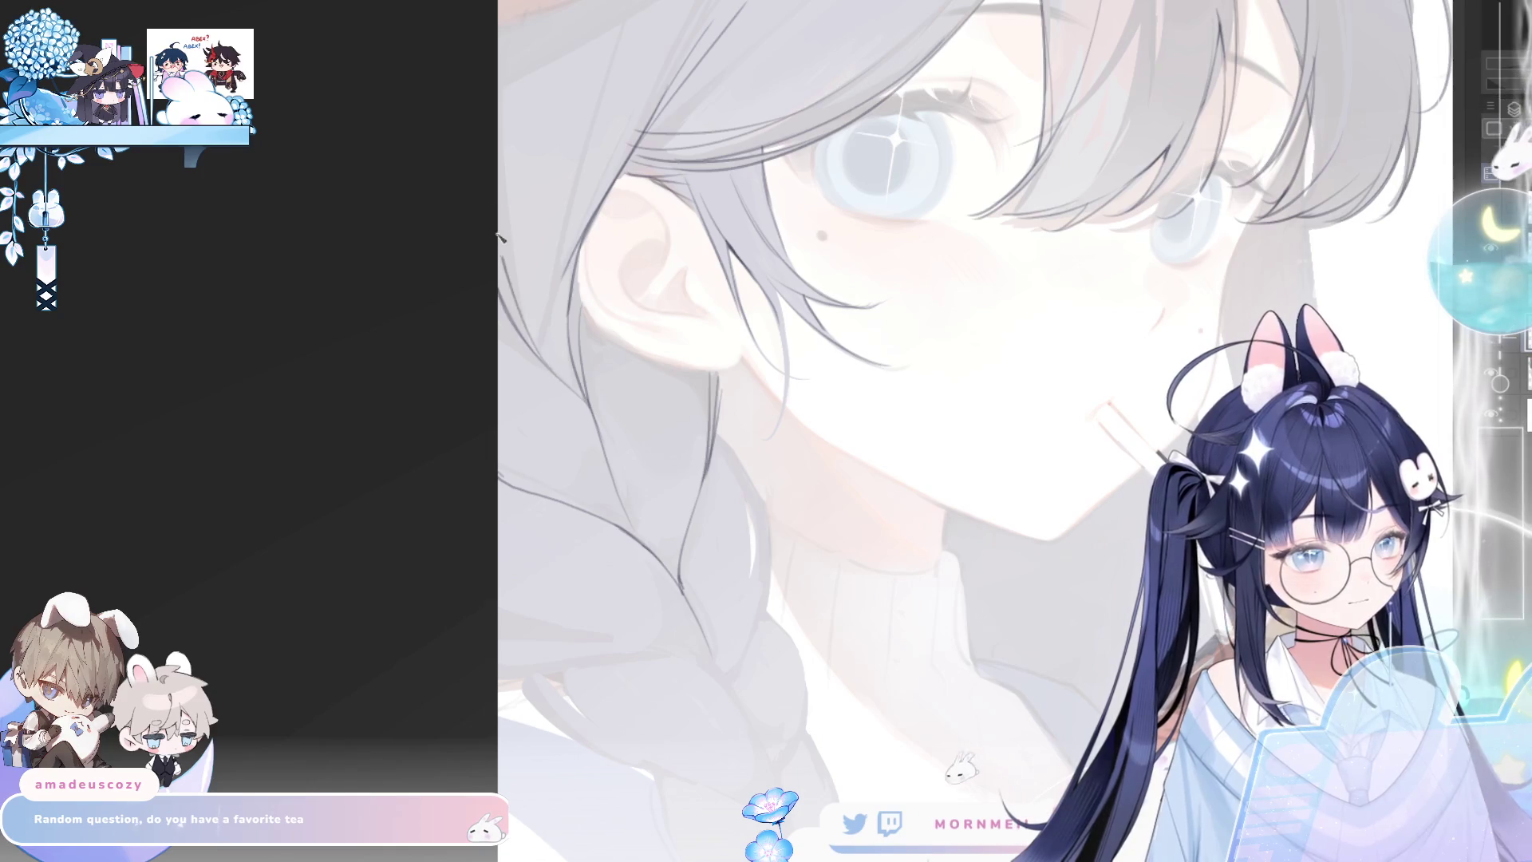
key("h")
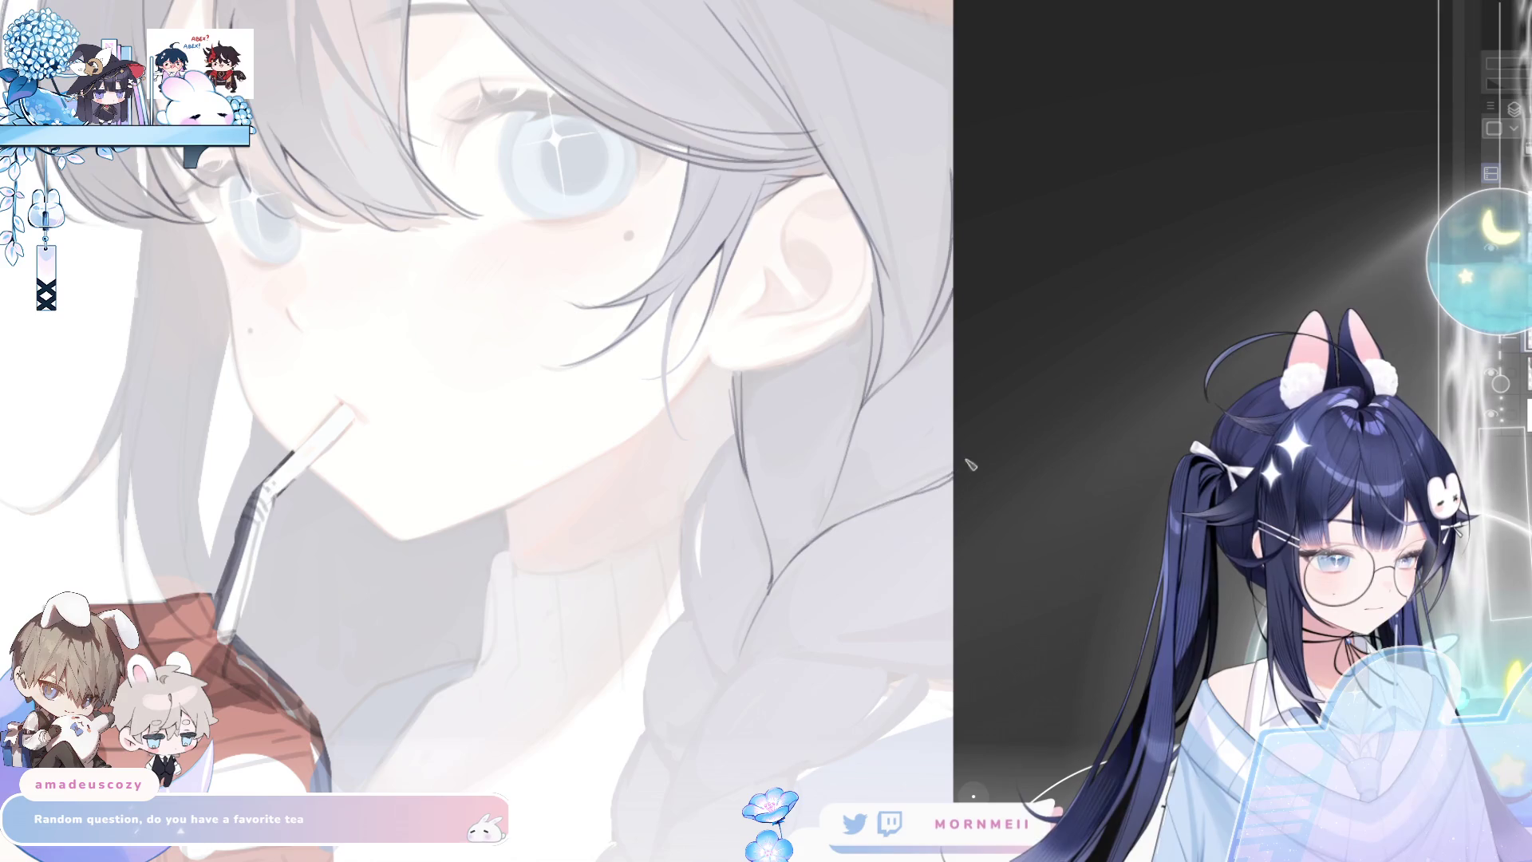
scroll(878, 447, "down", 5)
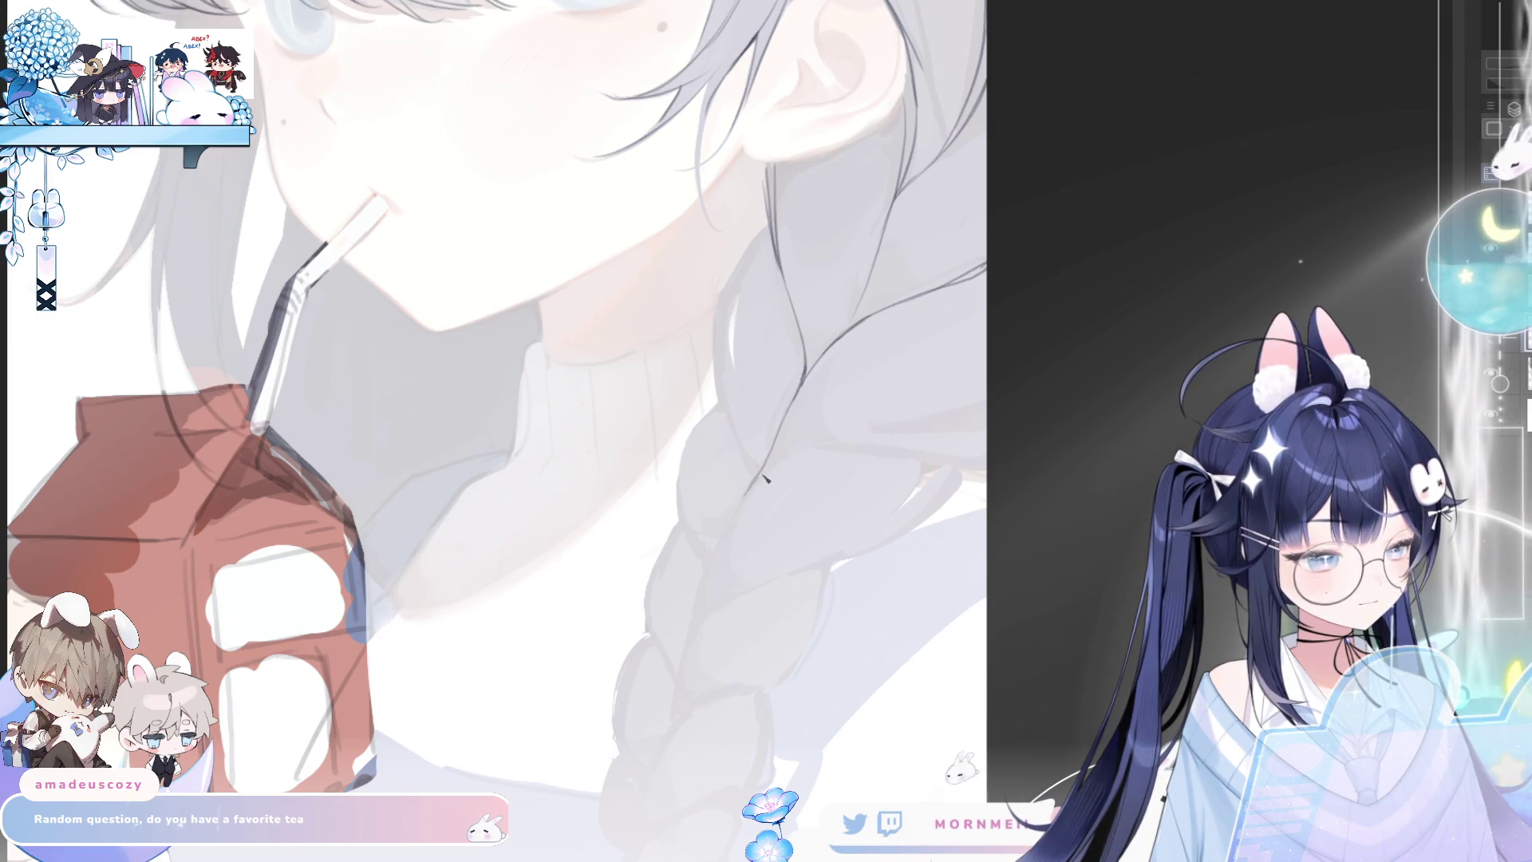
Draw curved contour lines across the braid
mouse_move(778, 447)
left_mouse_down()
mouse_move(766, 469)
mouse_move(818, 454)
mouse_move(989, 479)
left_mouse_up()
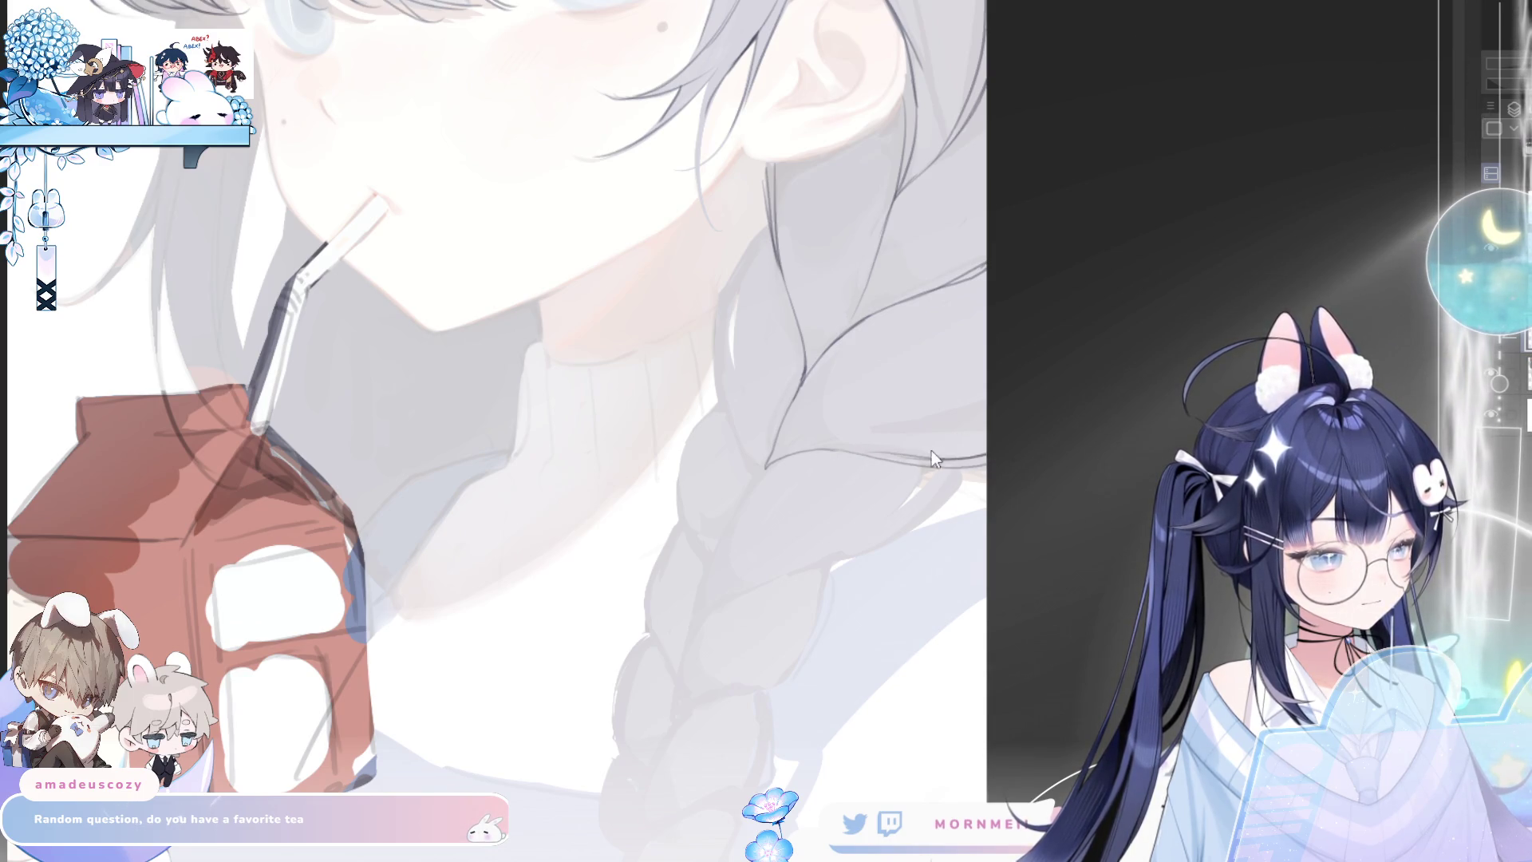
left_click_drag(922, 460, 919, 465)
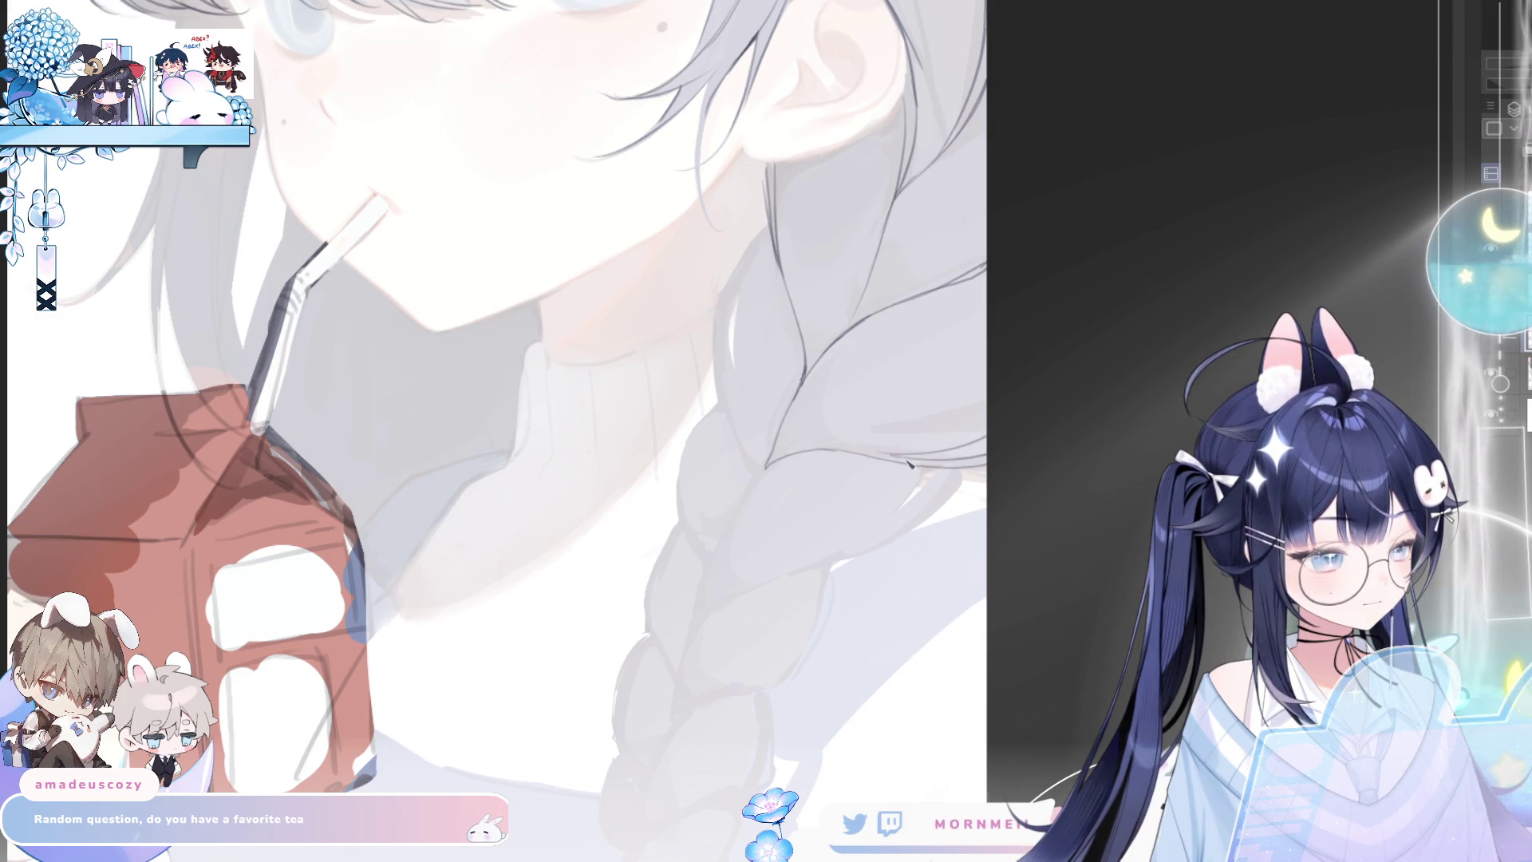
key("h")
key("h")
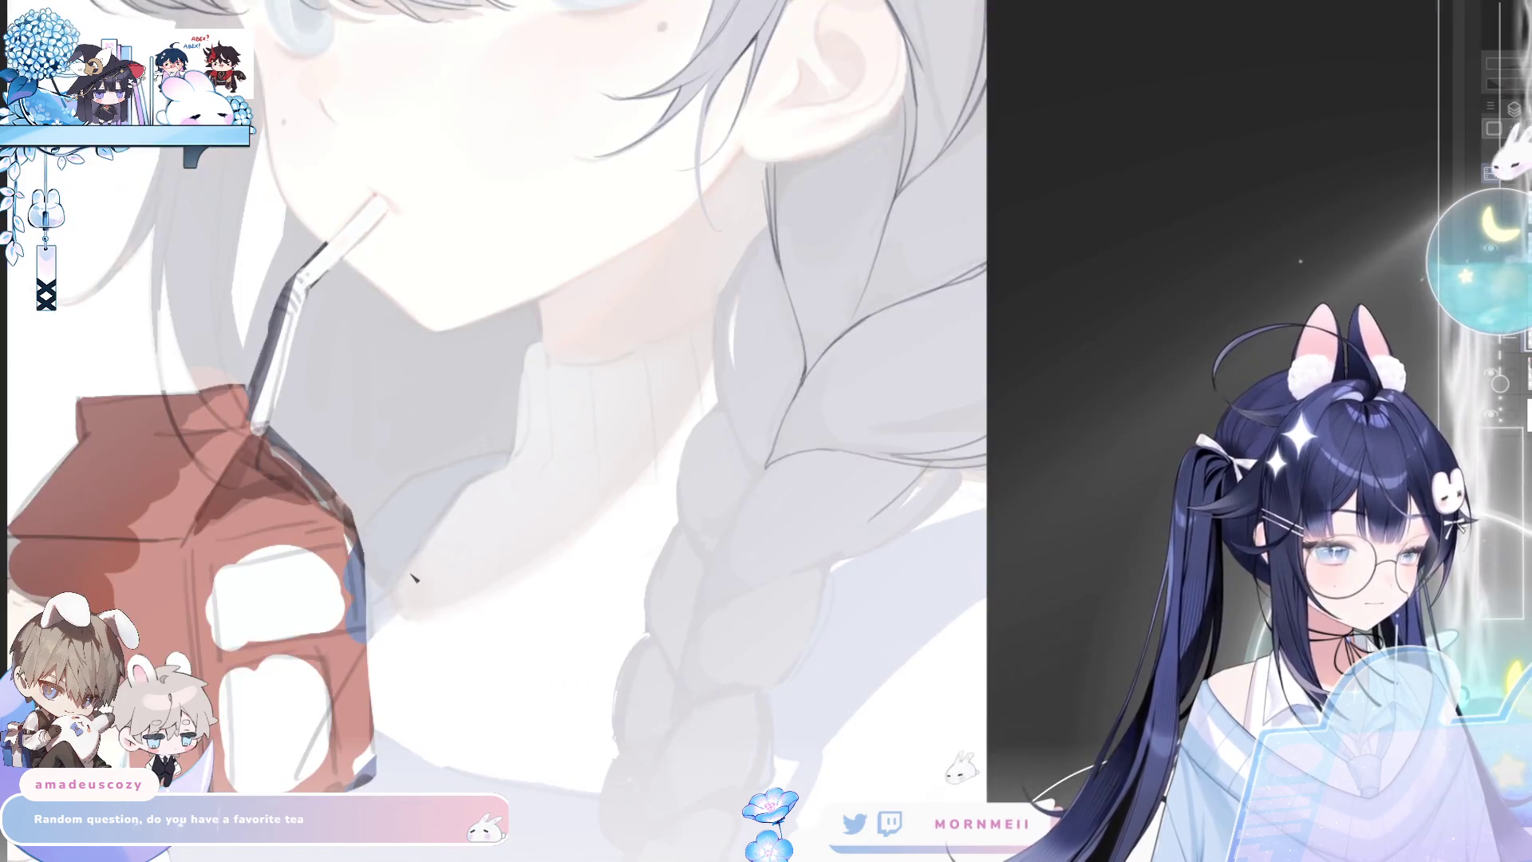
mouse_move(780, 465)
left_mouse_down()
mouse_move(702, 557)
mouse_move(696, 610)
mouse_move(814, 571)
mouse_move(925, 478)
left_mouse_up()
key("h")
key("h")
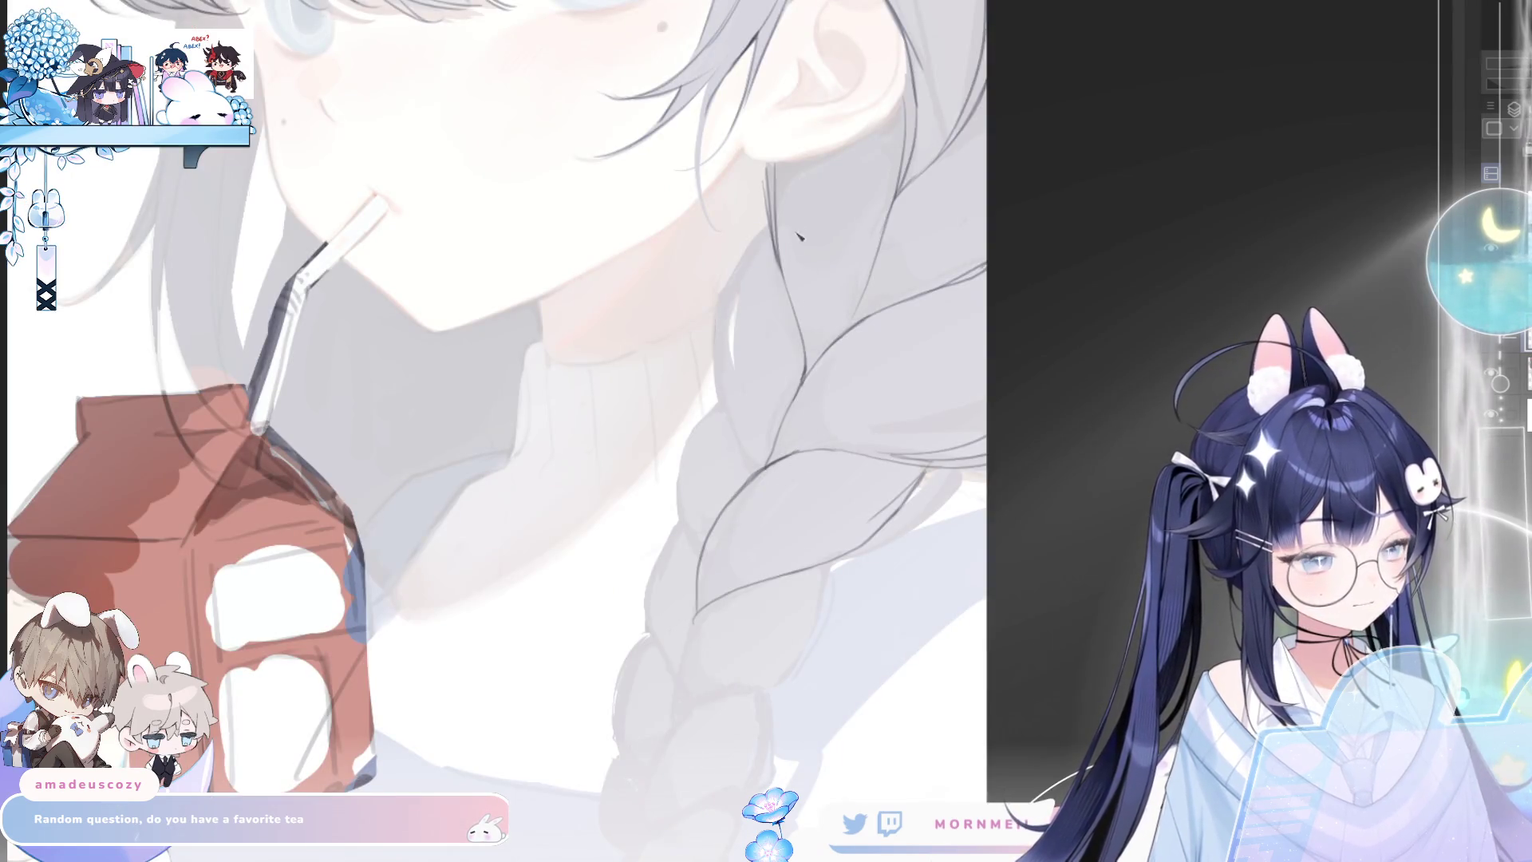
left_click_drag(800, 237, 754, 383)
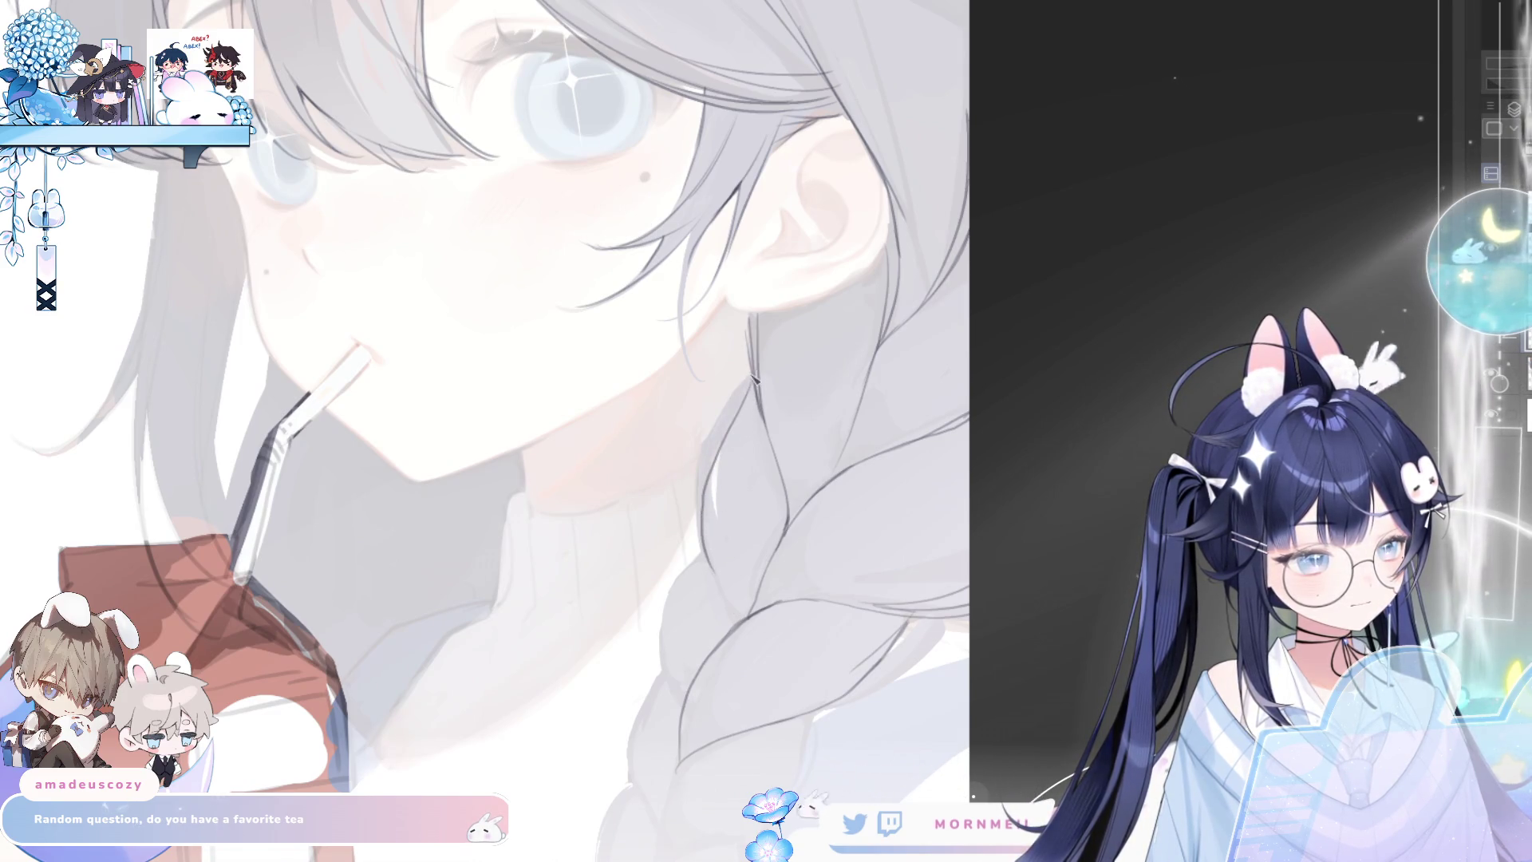
Darken the braid's outer line and sketch its left edge further down
left_click_drag(716, 584, 704, 515)
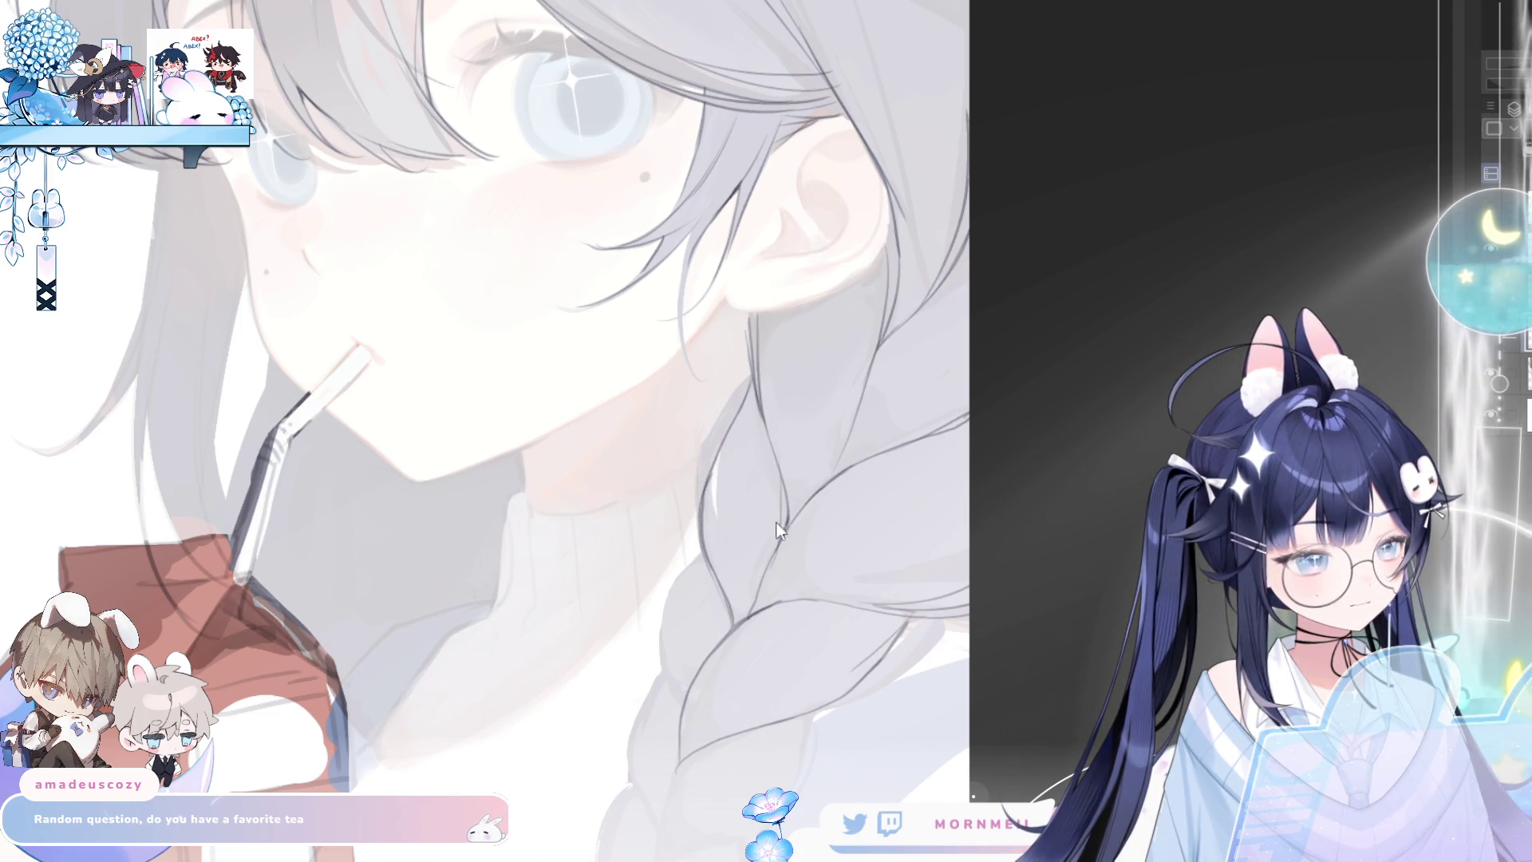
key("h")
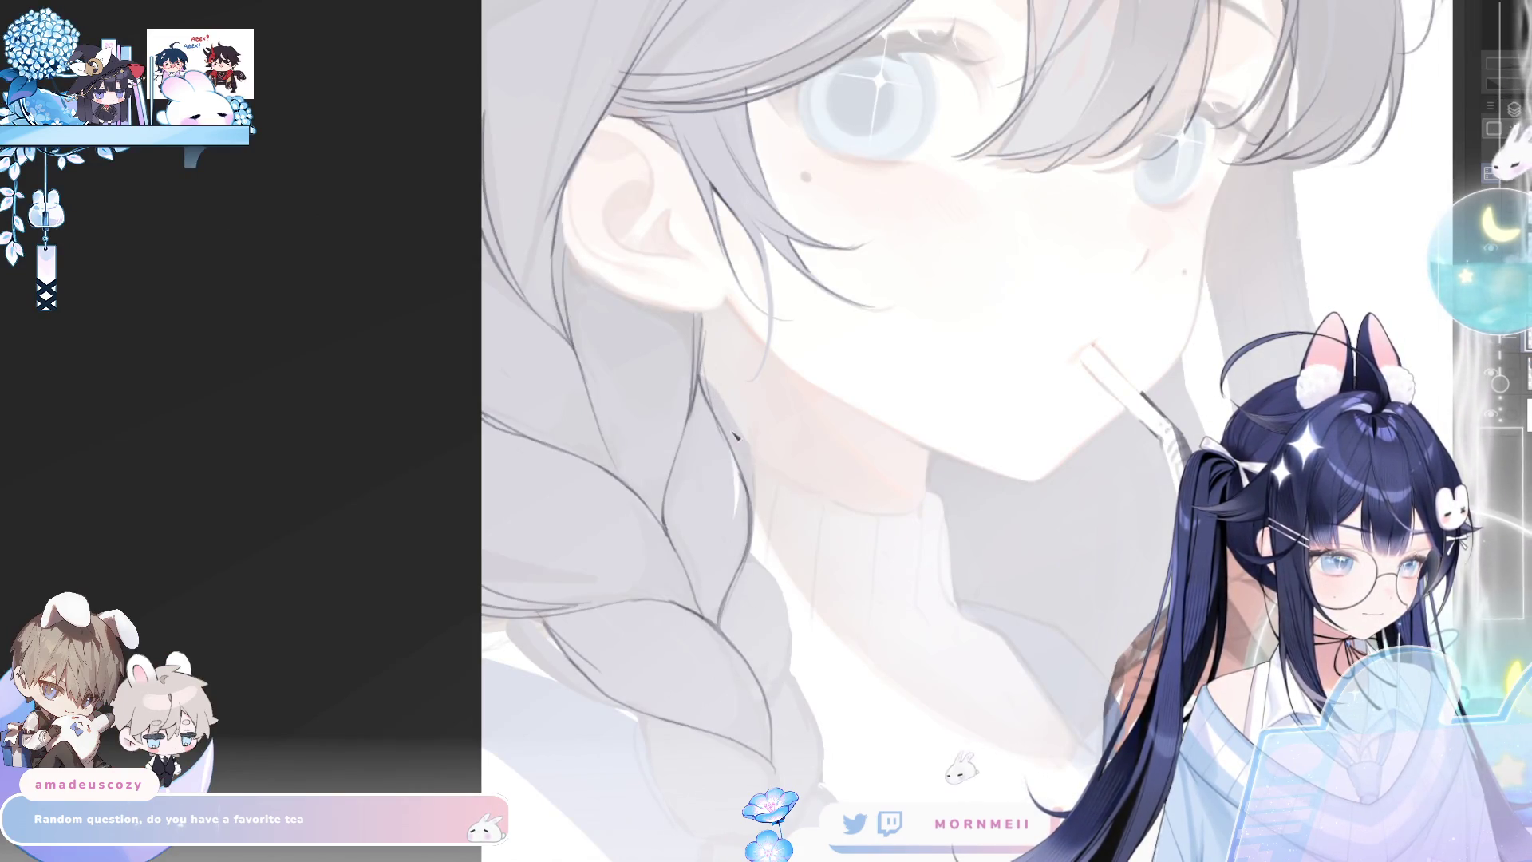
key("h")
key("h")
key("h")
scroll(828, 319, "down", 3)
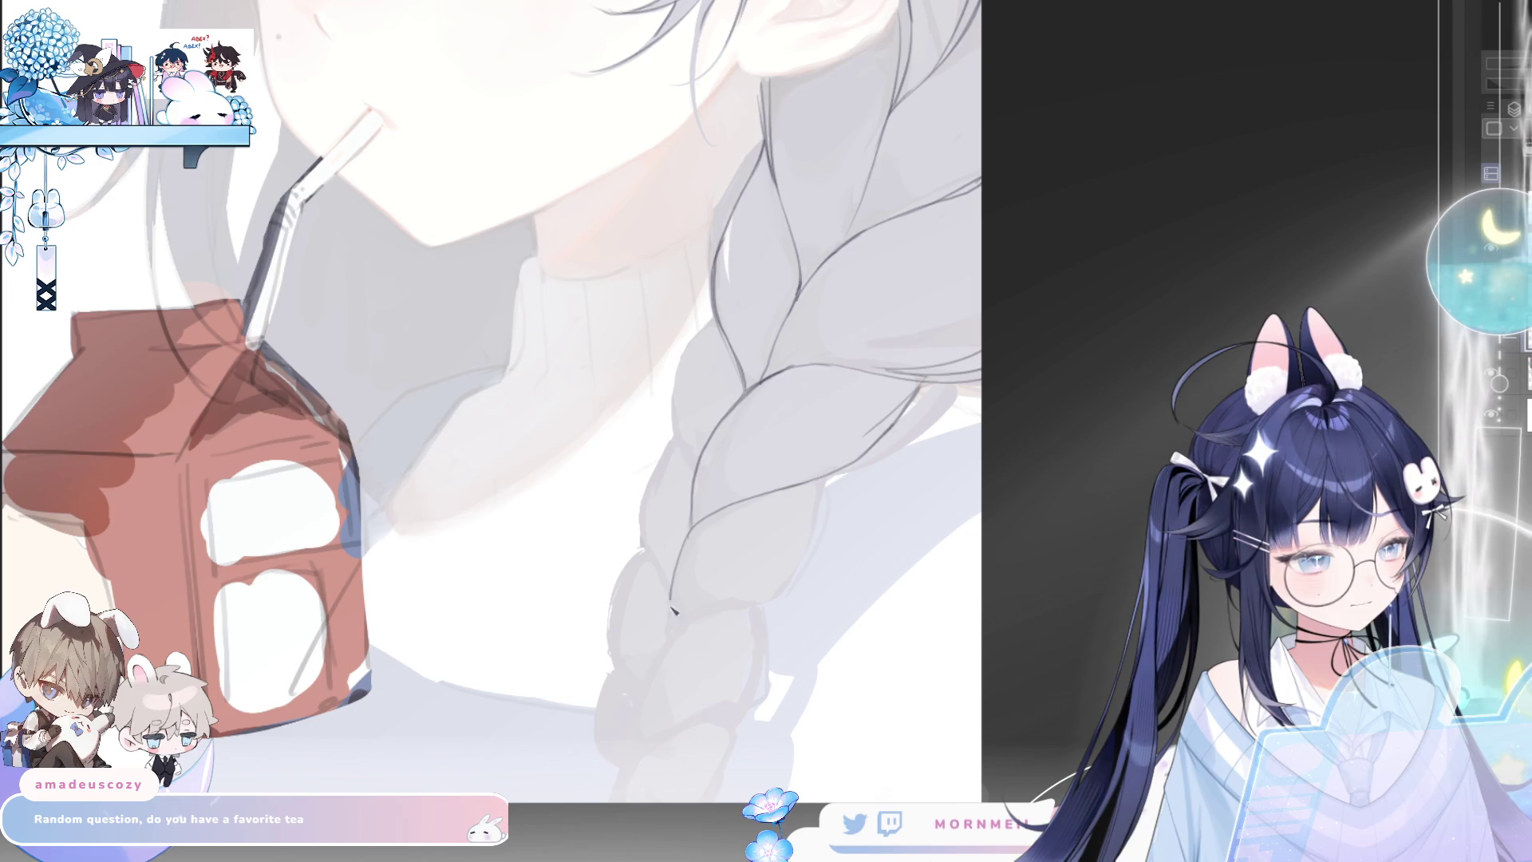
mouse_move(826, 484)
left_mouse_down()
mouse_move(751, 596)
mouse_move(677, 638)
left_mouse_up()
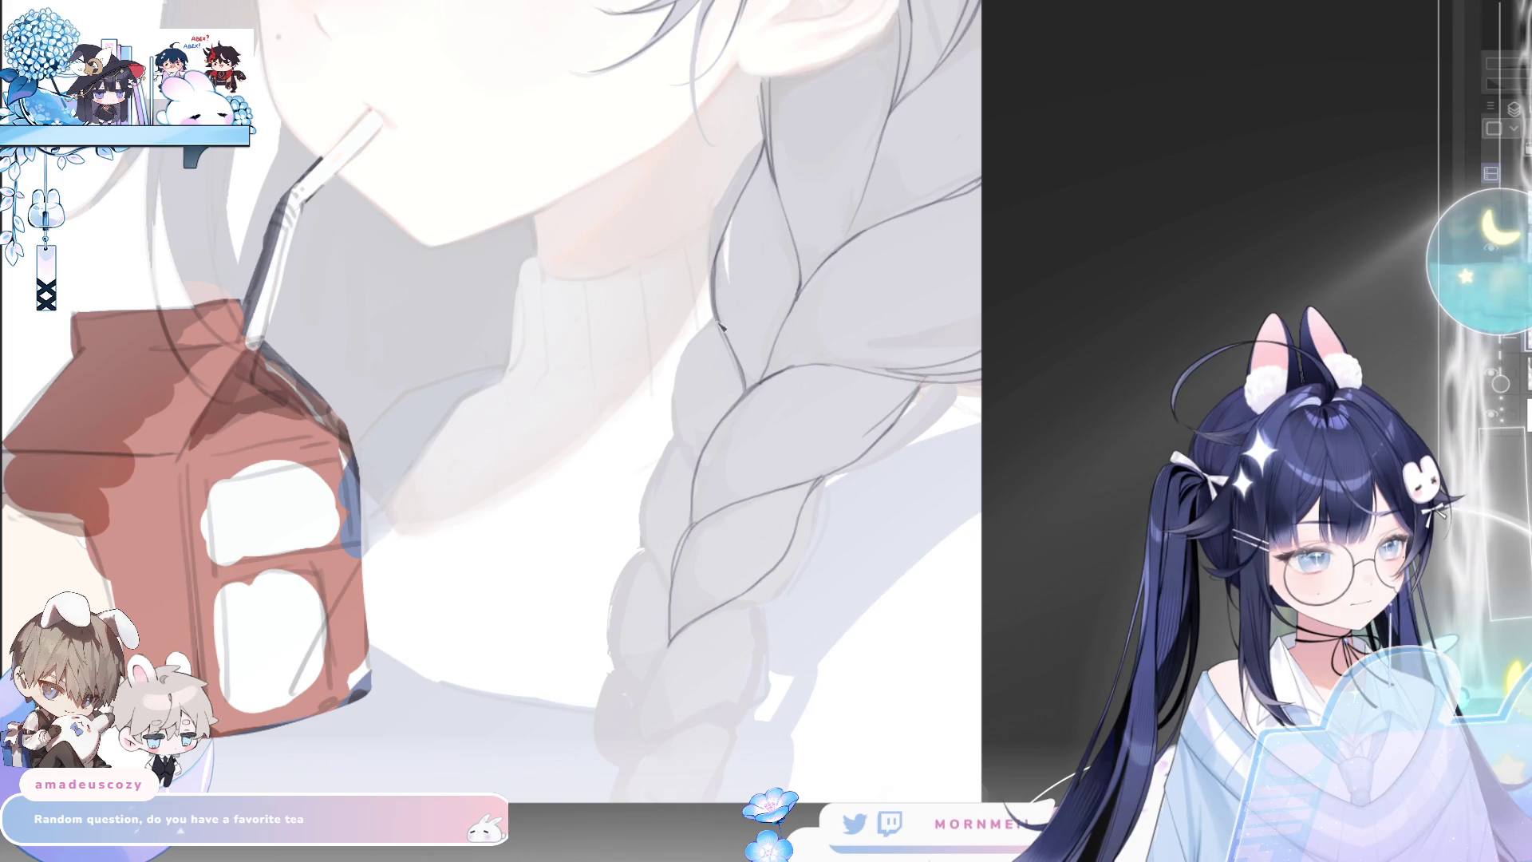
mouse_move(711, 338)
left_mouse_down()
mouse_move(674, 411)
mouse_move(693, 483)
mouse_move(697, 351)
left_mouse_up()
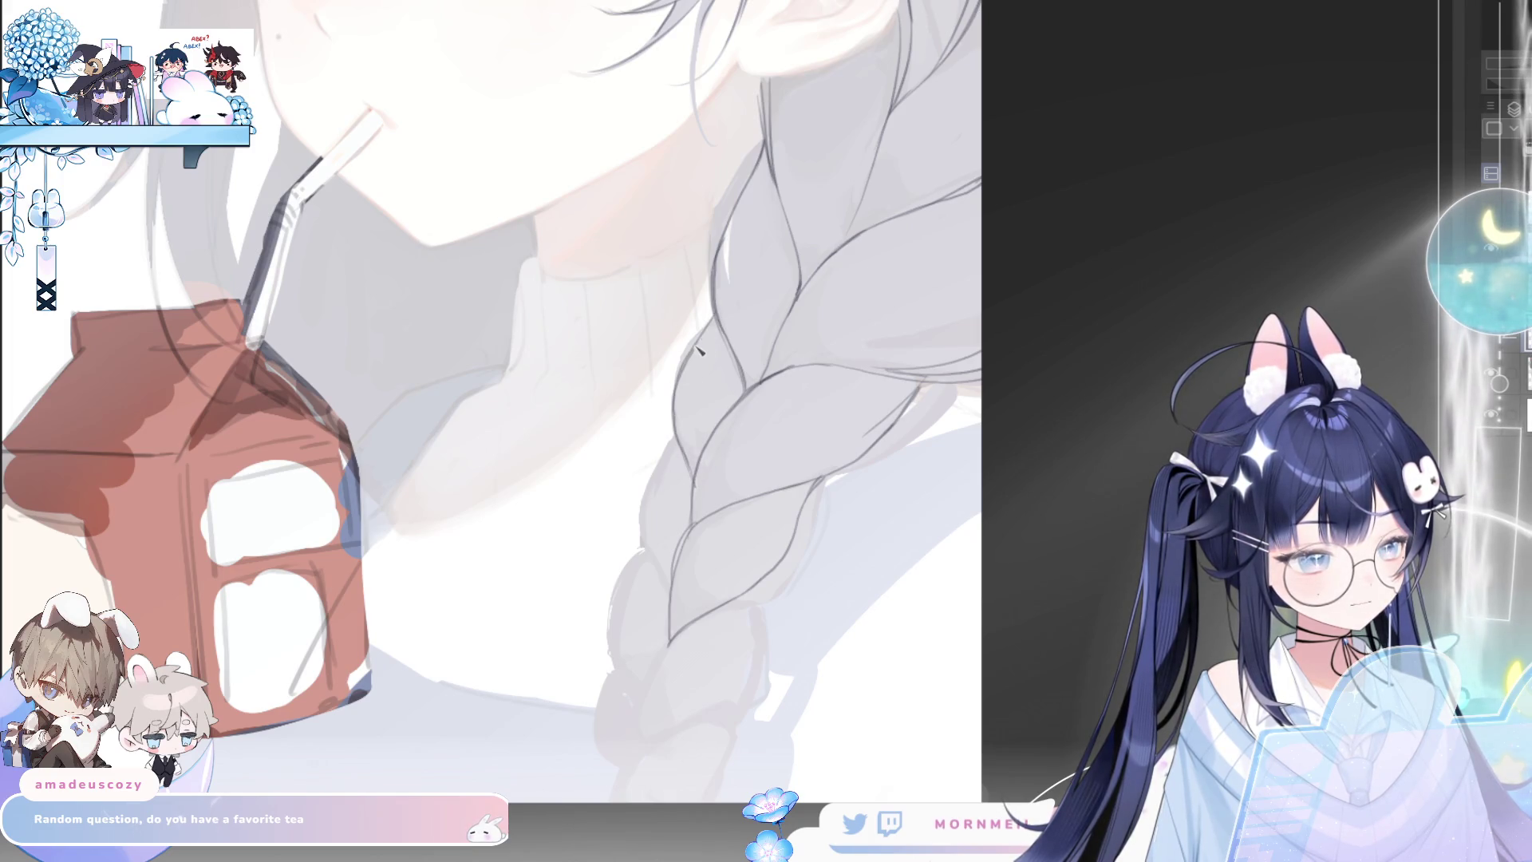
key("h")
key("h")
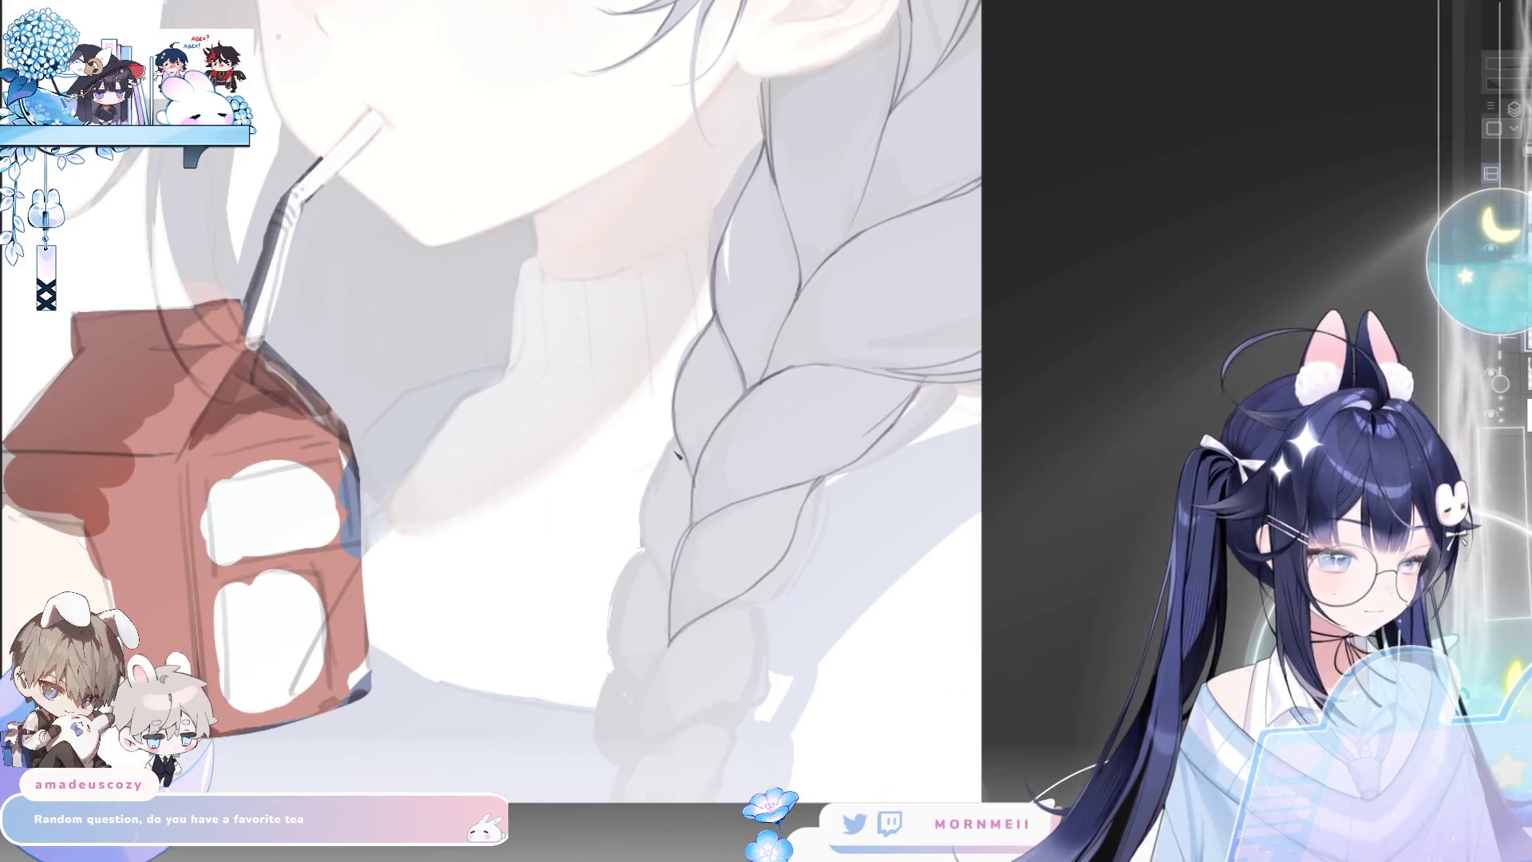
mouse_move(646, 467)
left_mouse_down()
mouse_move(658, 576)
mouse_move(644, 551)
left_mouse_up()
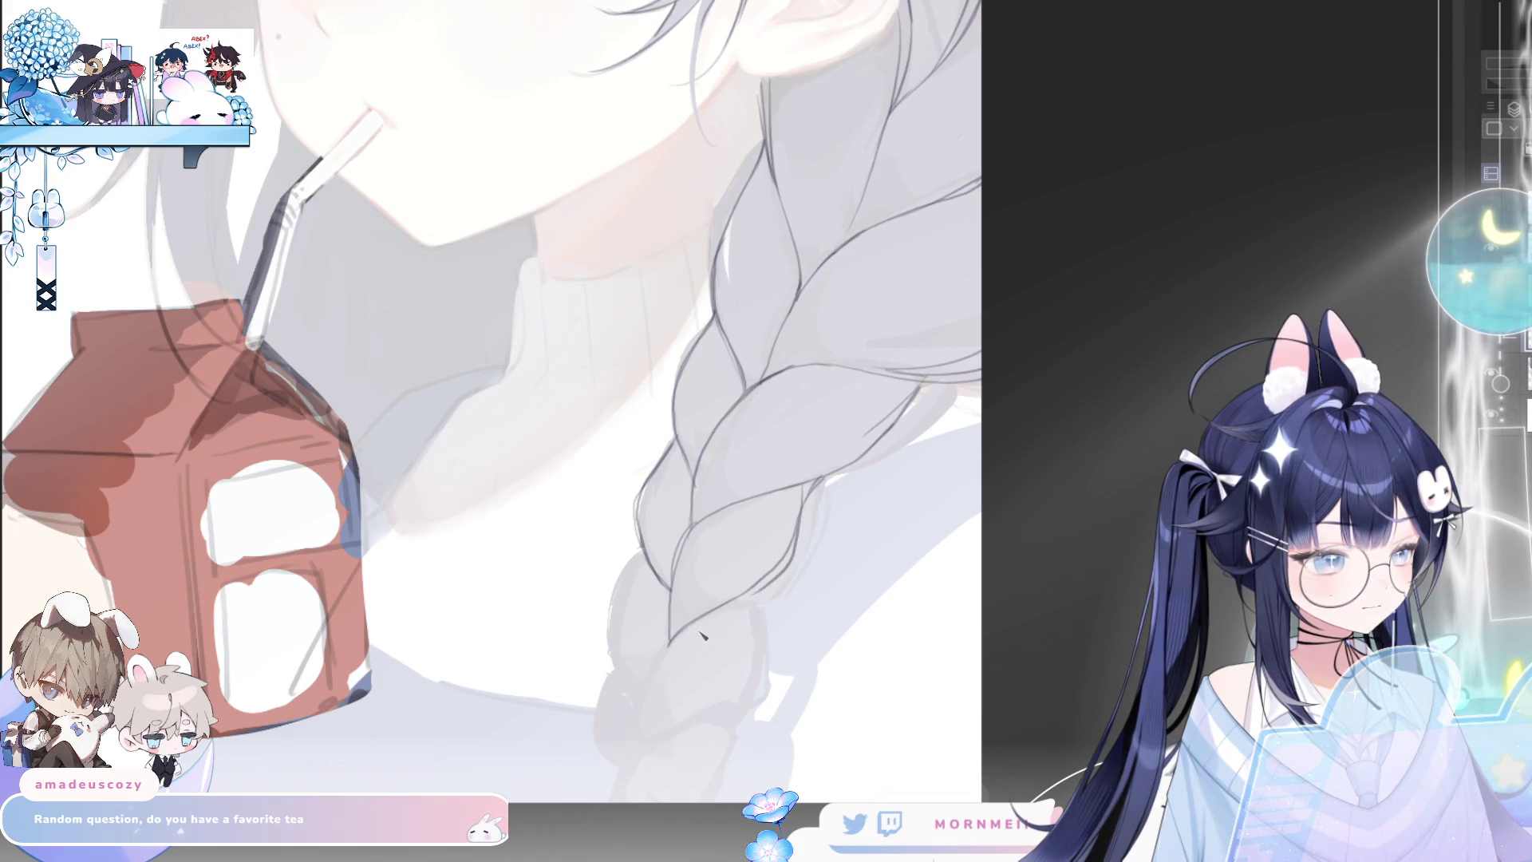
Extend the braid's lower tip toward the canvas bottom and fit the whole illustration to the window
key("m")
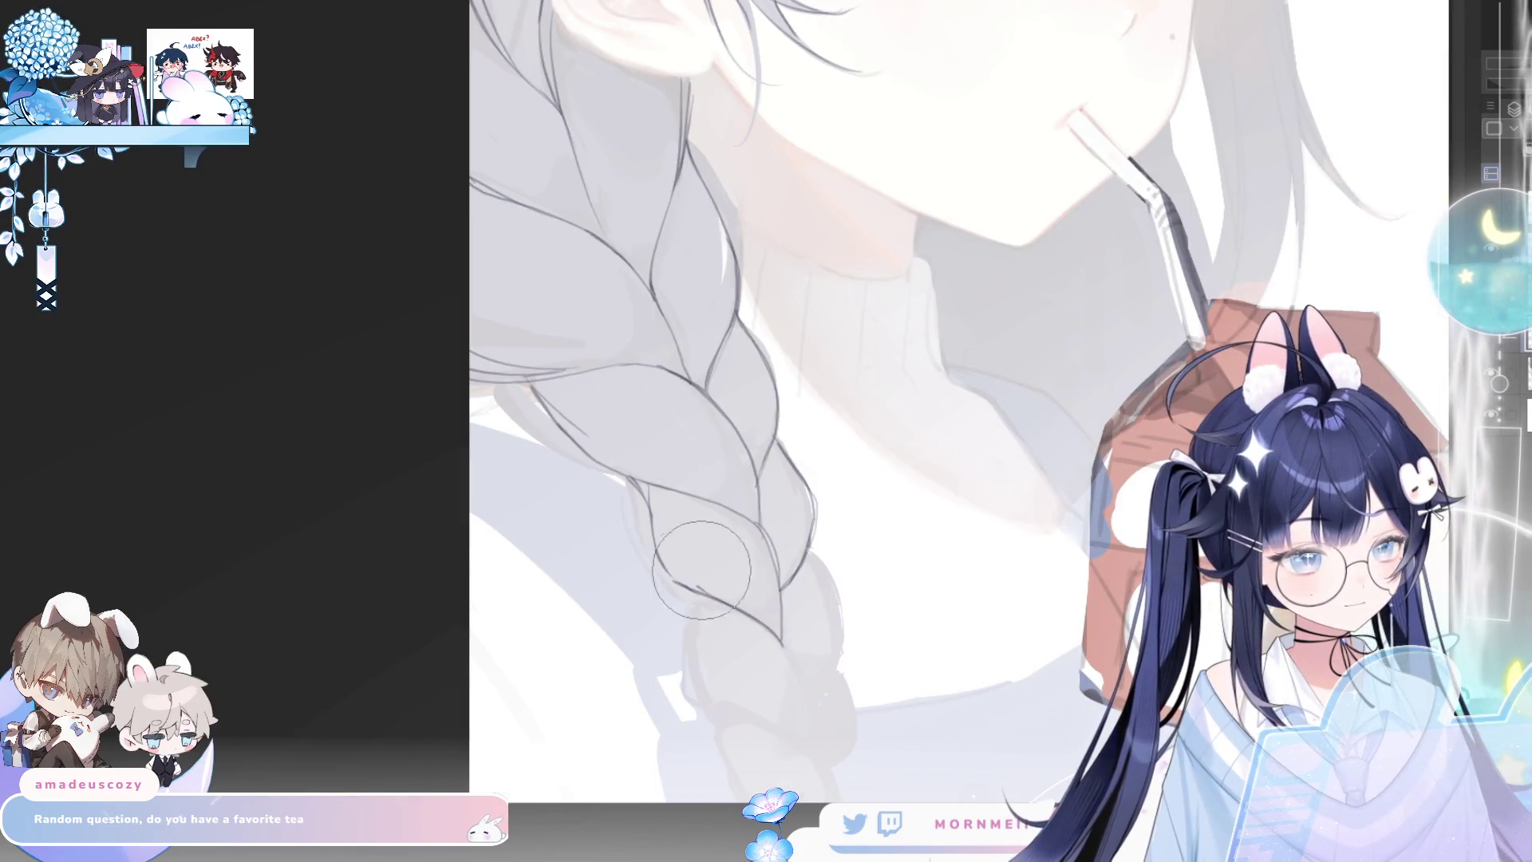
key("m")
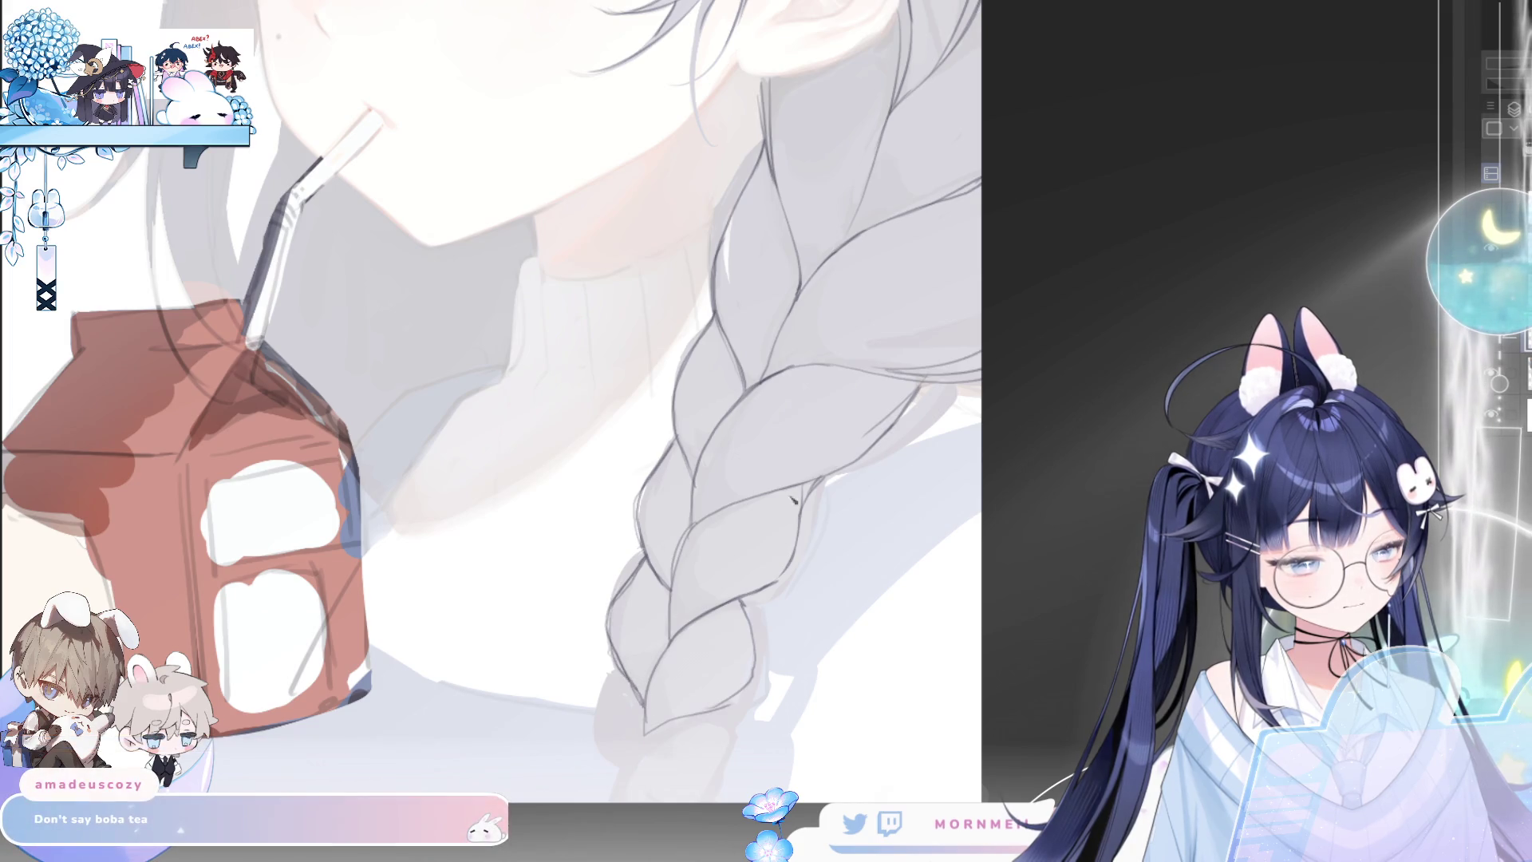
key("h")
key("h")
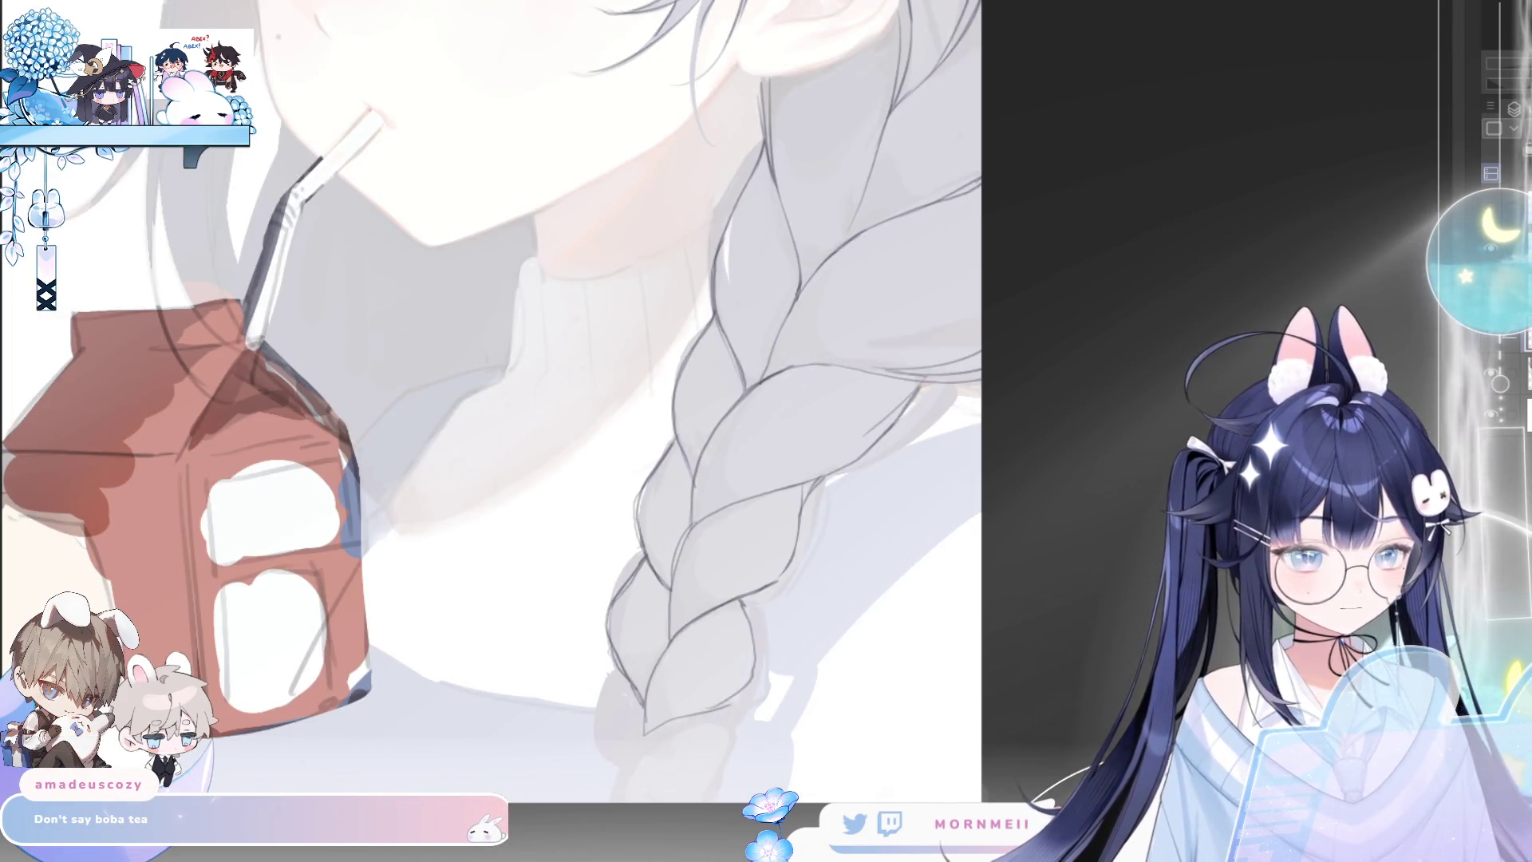
key("h")
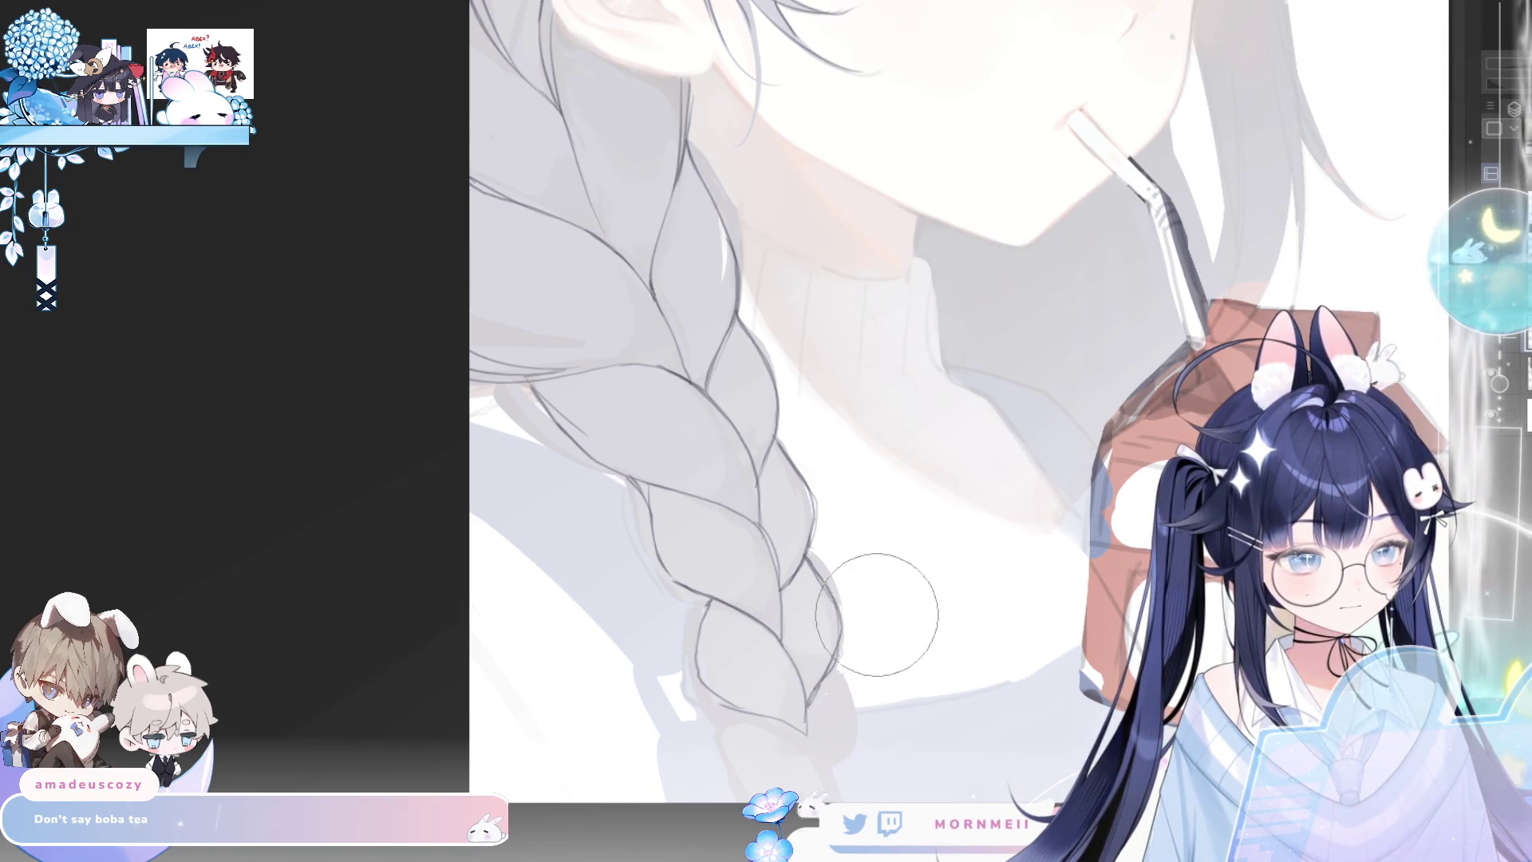
key("h")
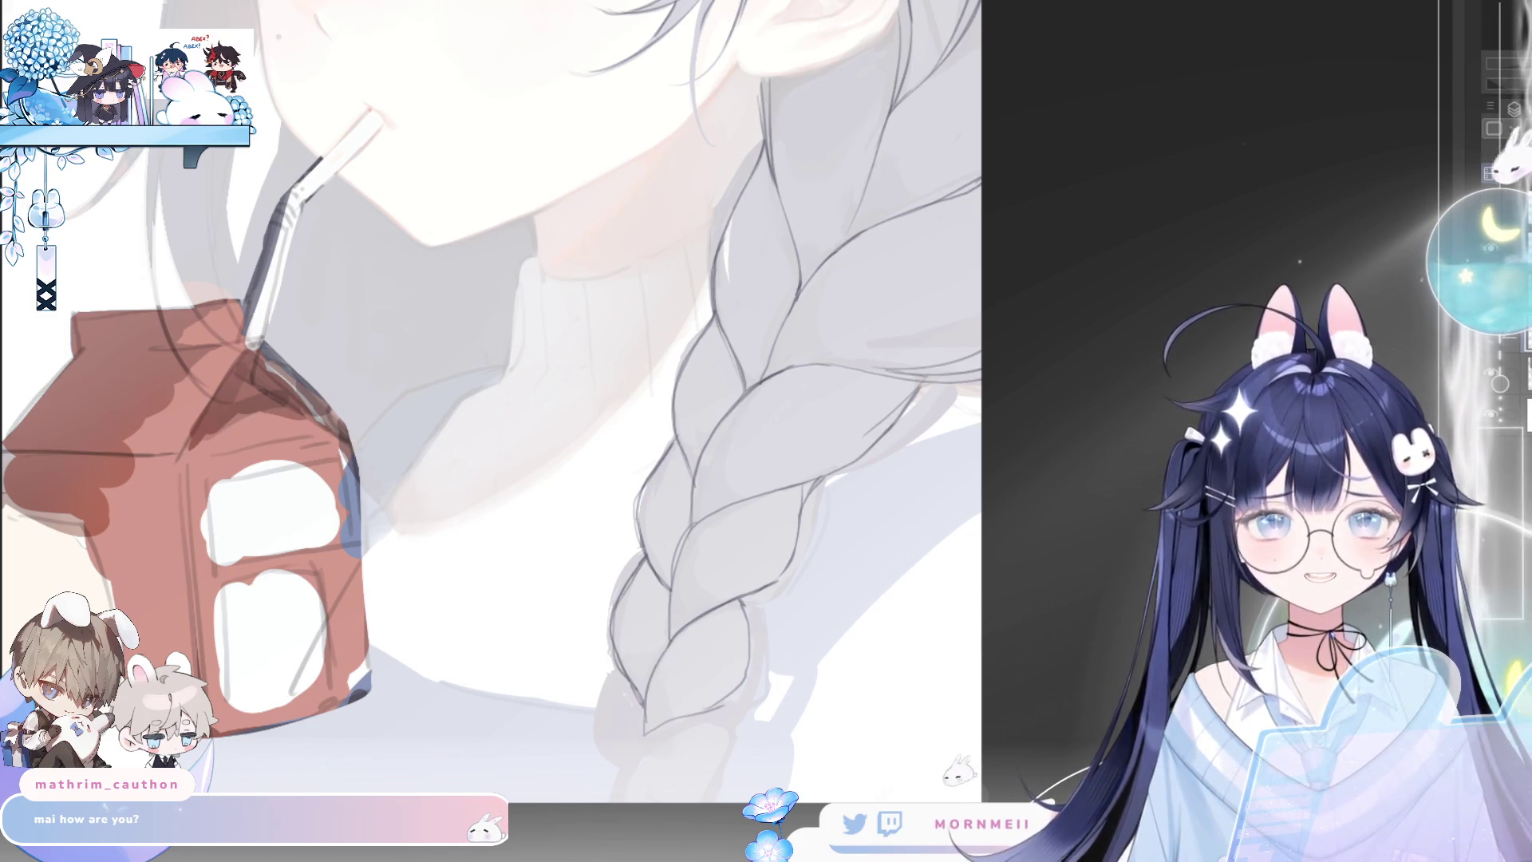
key("h")
key("h")
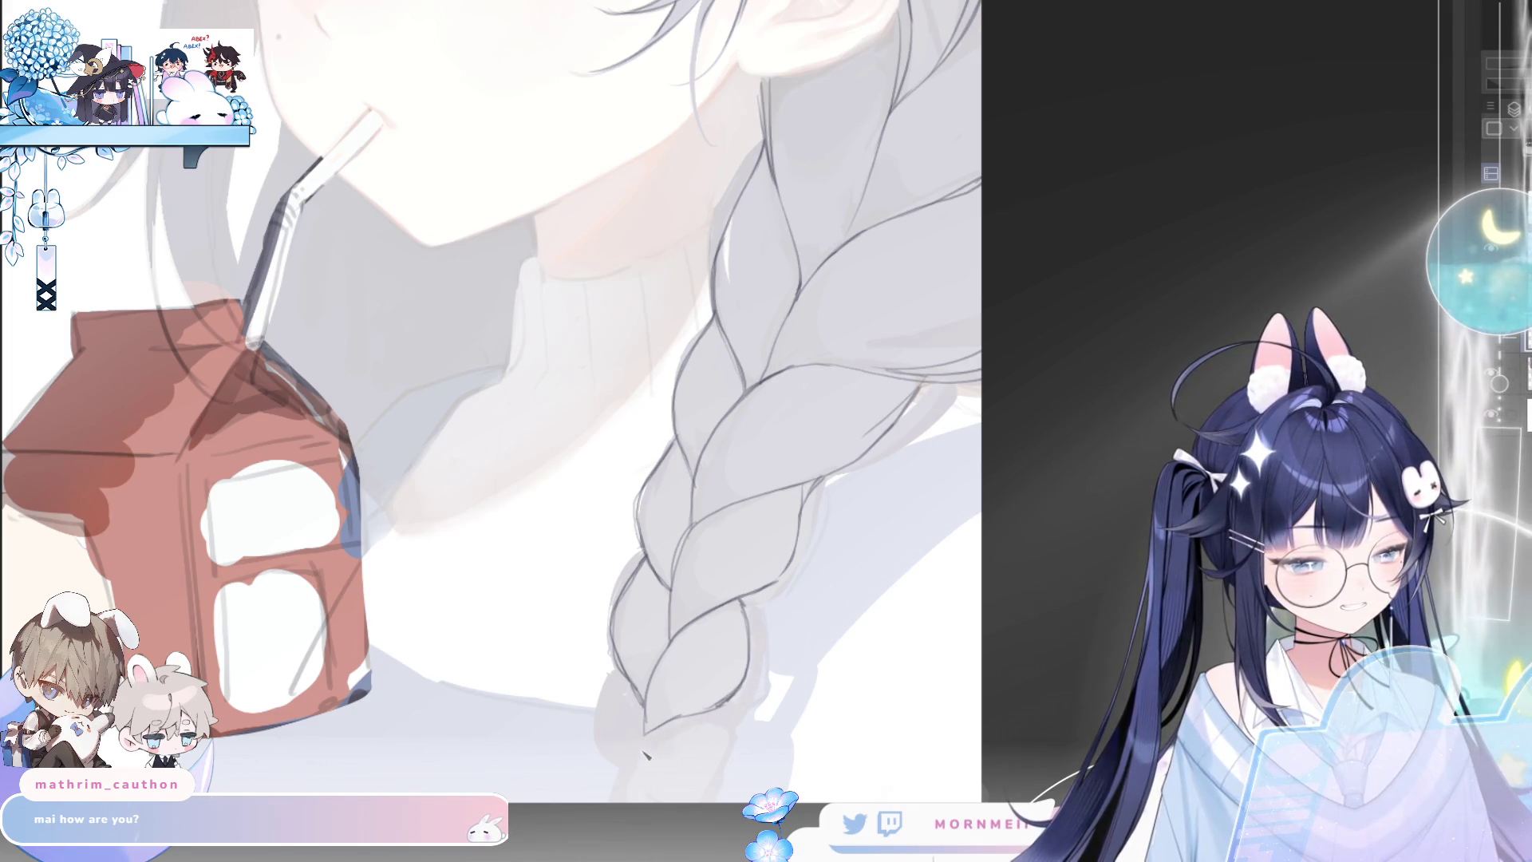
left_click_drag(654, 736, 616, 800)
left_click_drag(709, 715, 679, 798)
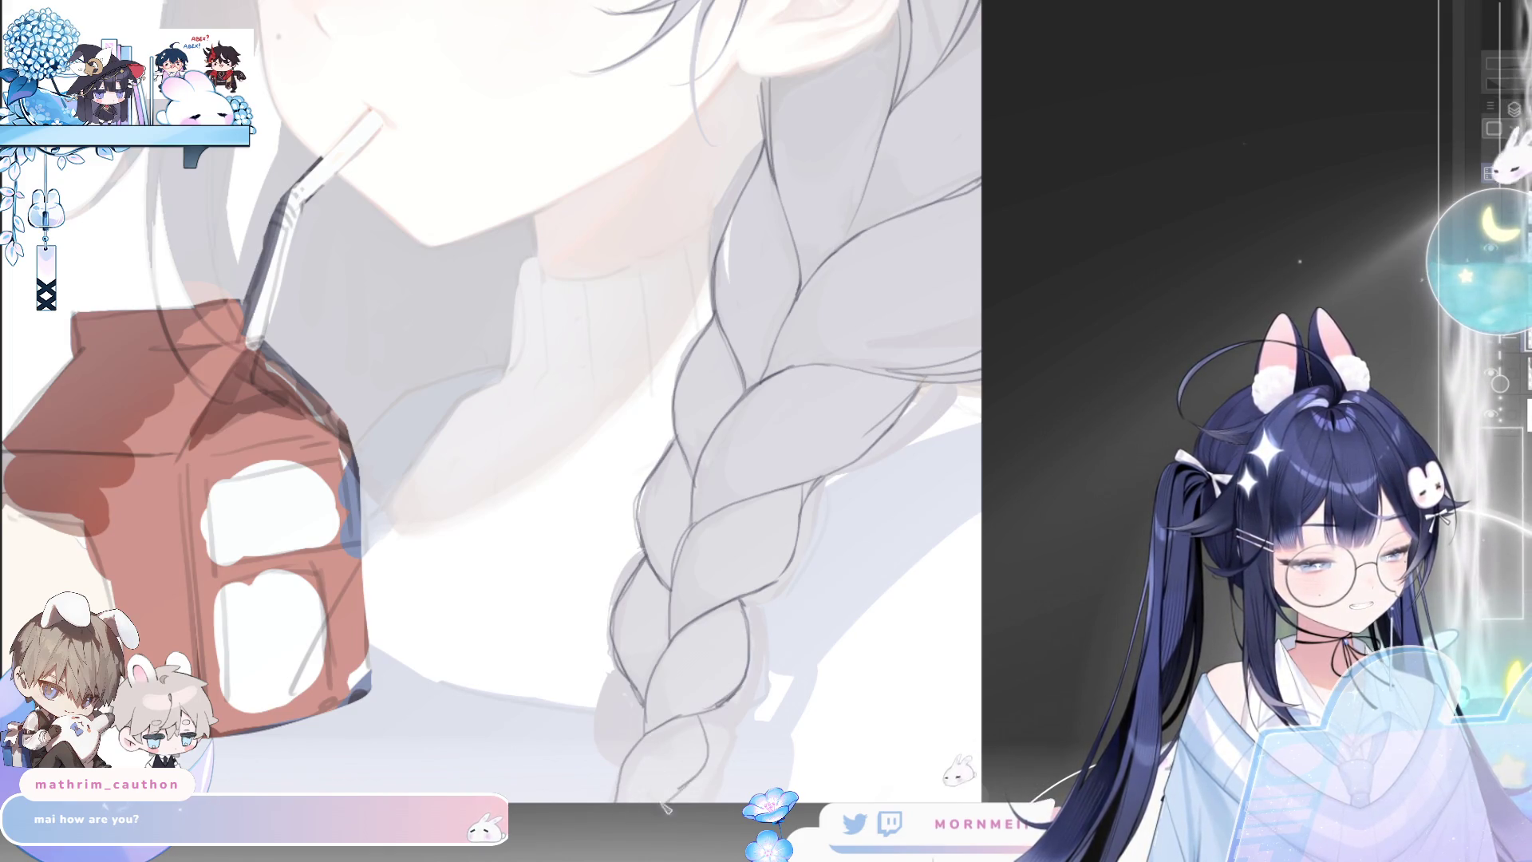
left_click_drag(620, 670, 581, 801)
key("ctrl+z")
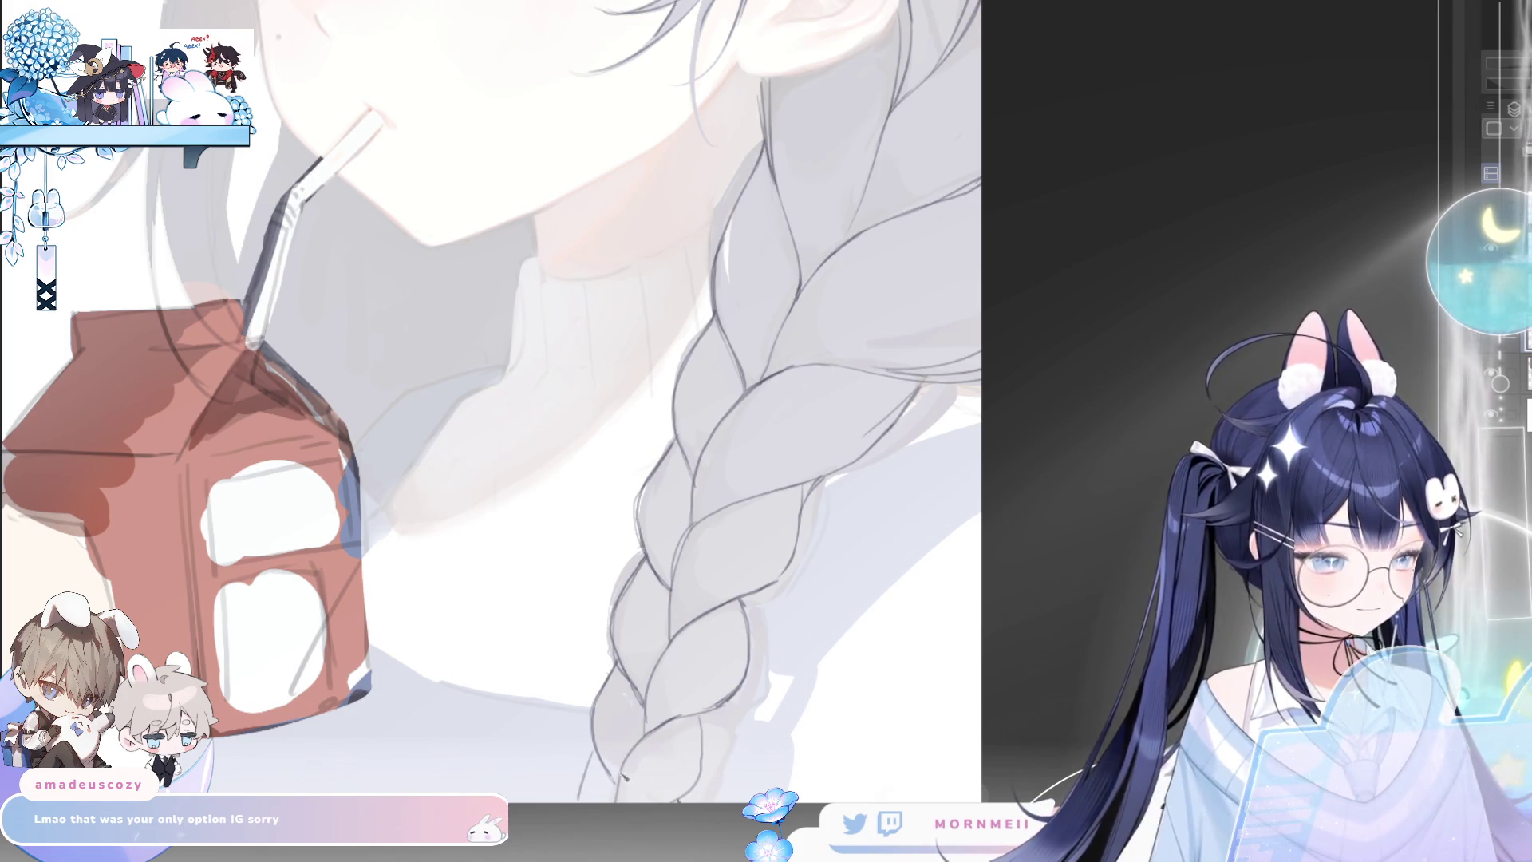
key("ctrl+0")
key("h")
key("h")
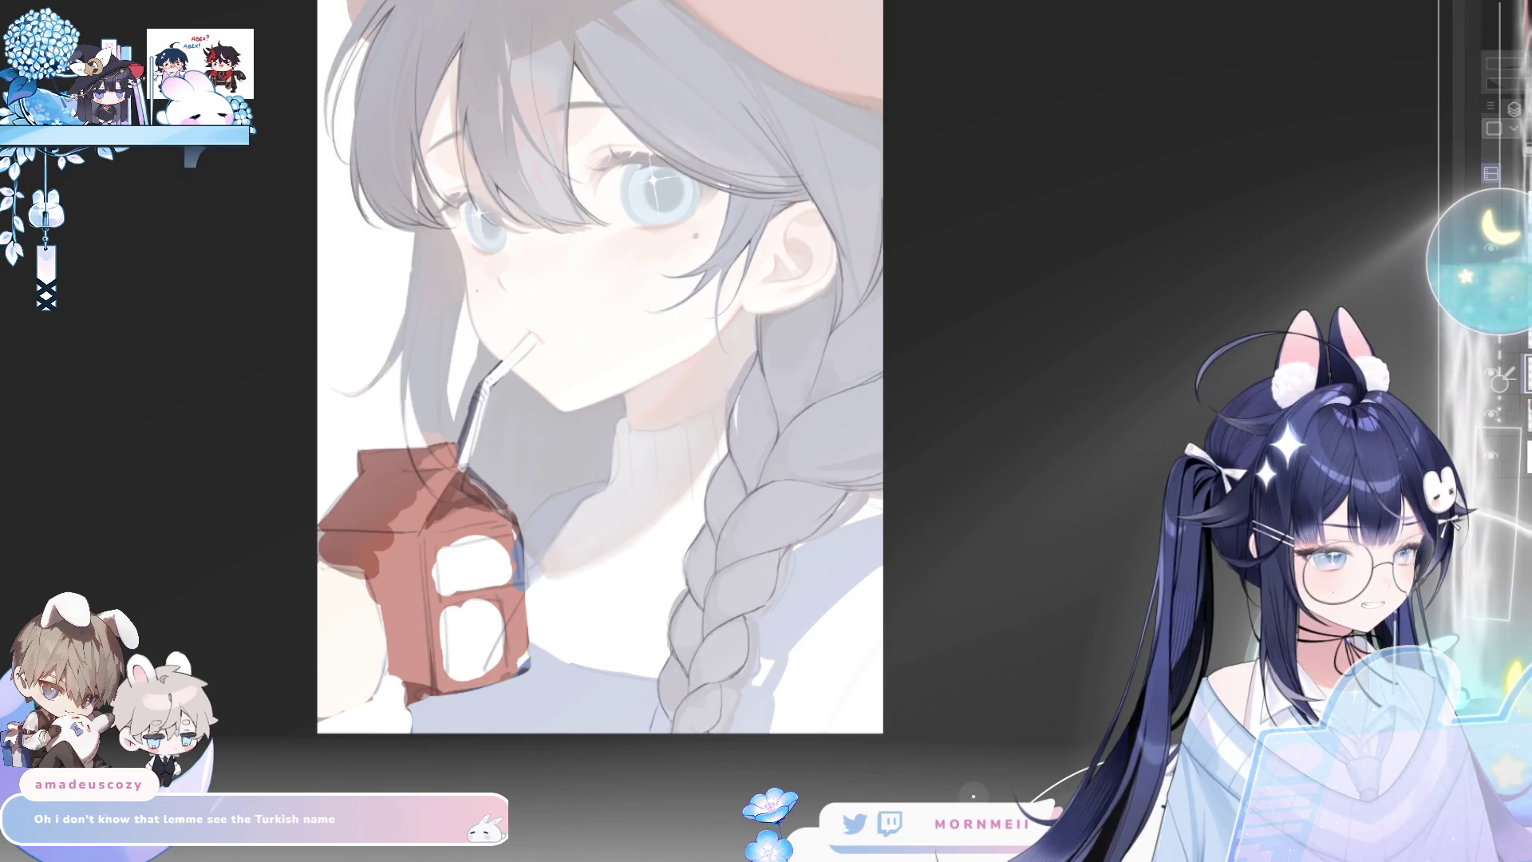
scroll(531, 122, "up", 3)
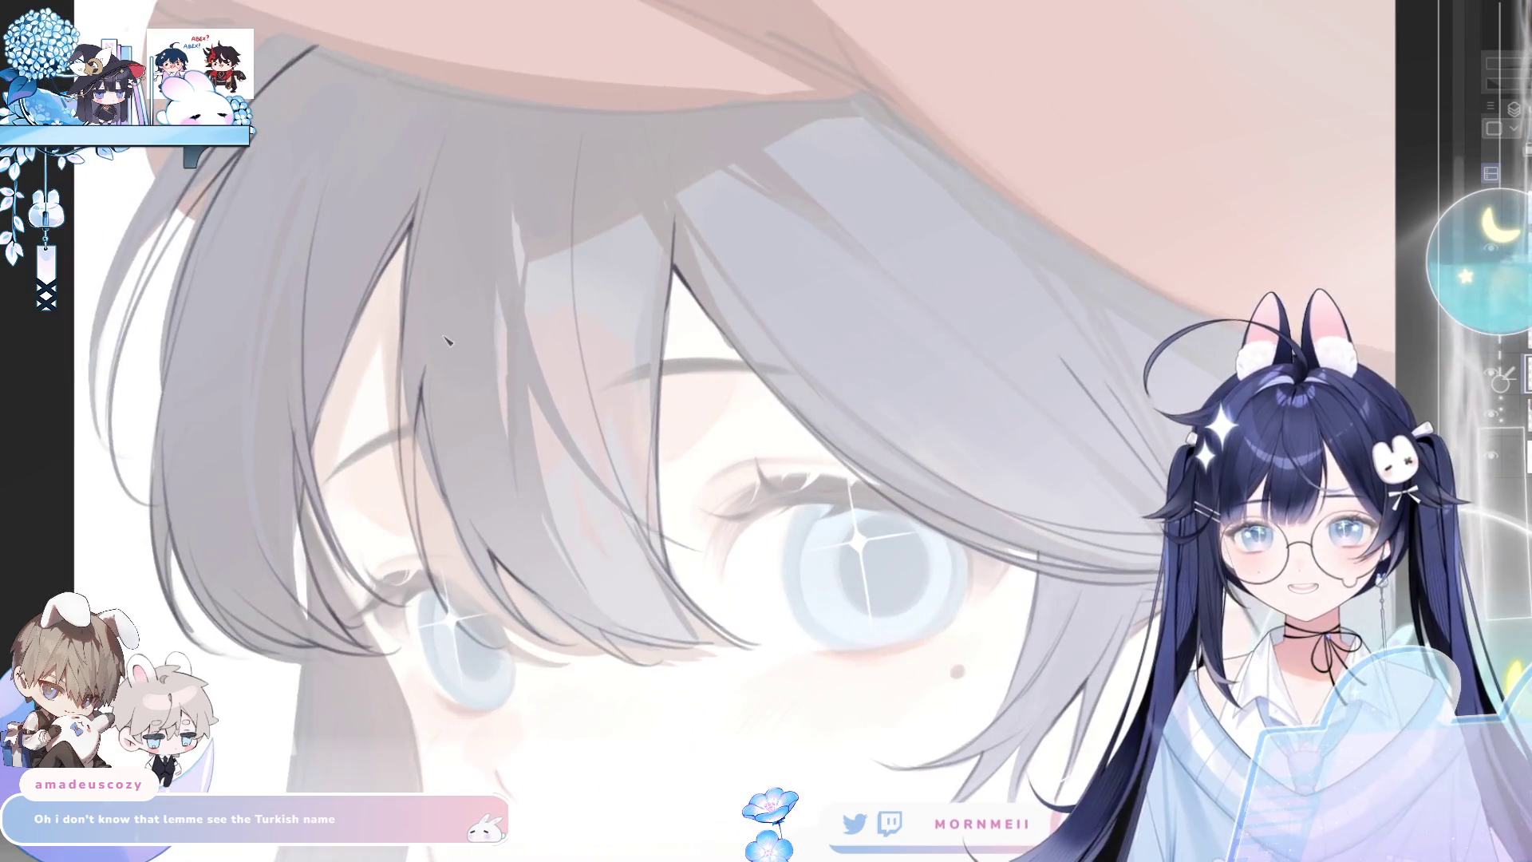
scroll(239, 239, "up", 3)
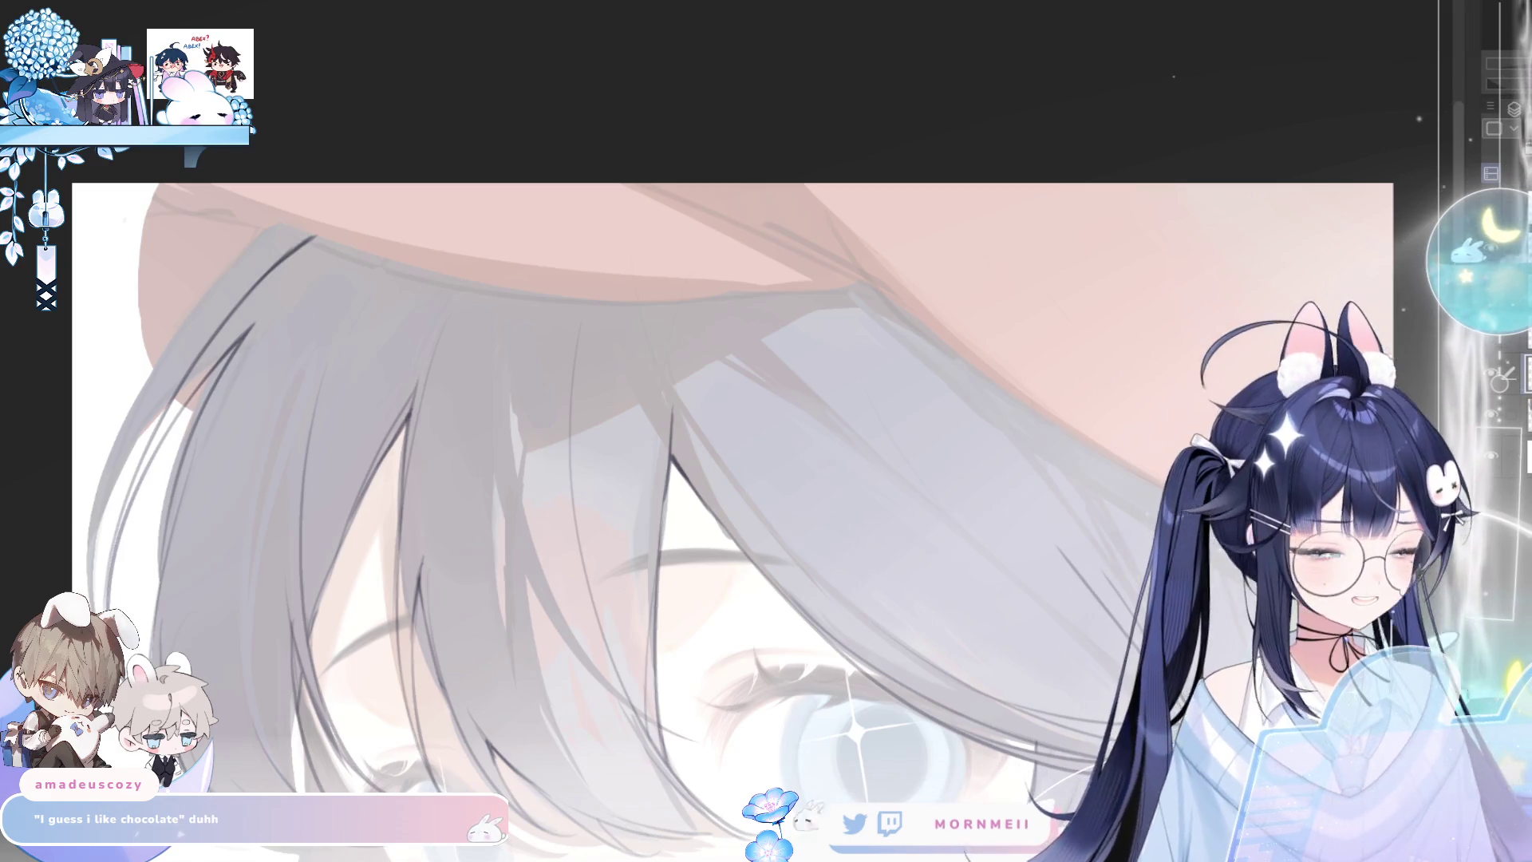
Ink a thick dark stroke along the upper-left hair strand
left_click(146, 435)
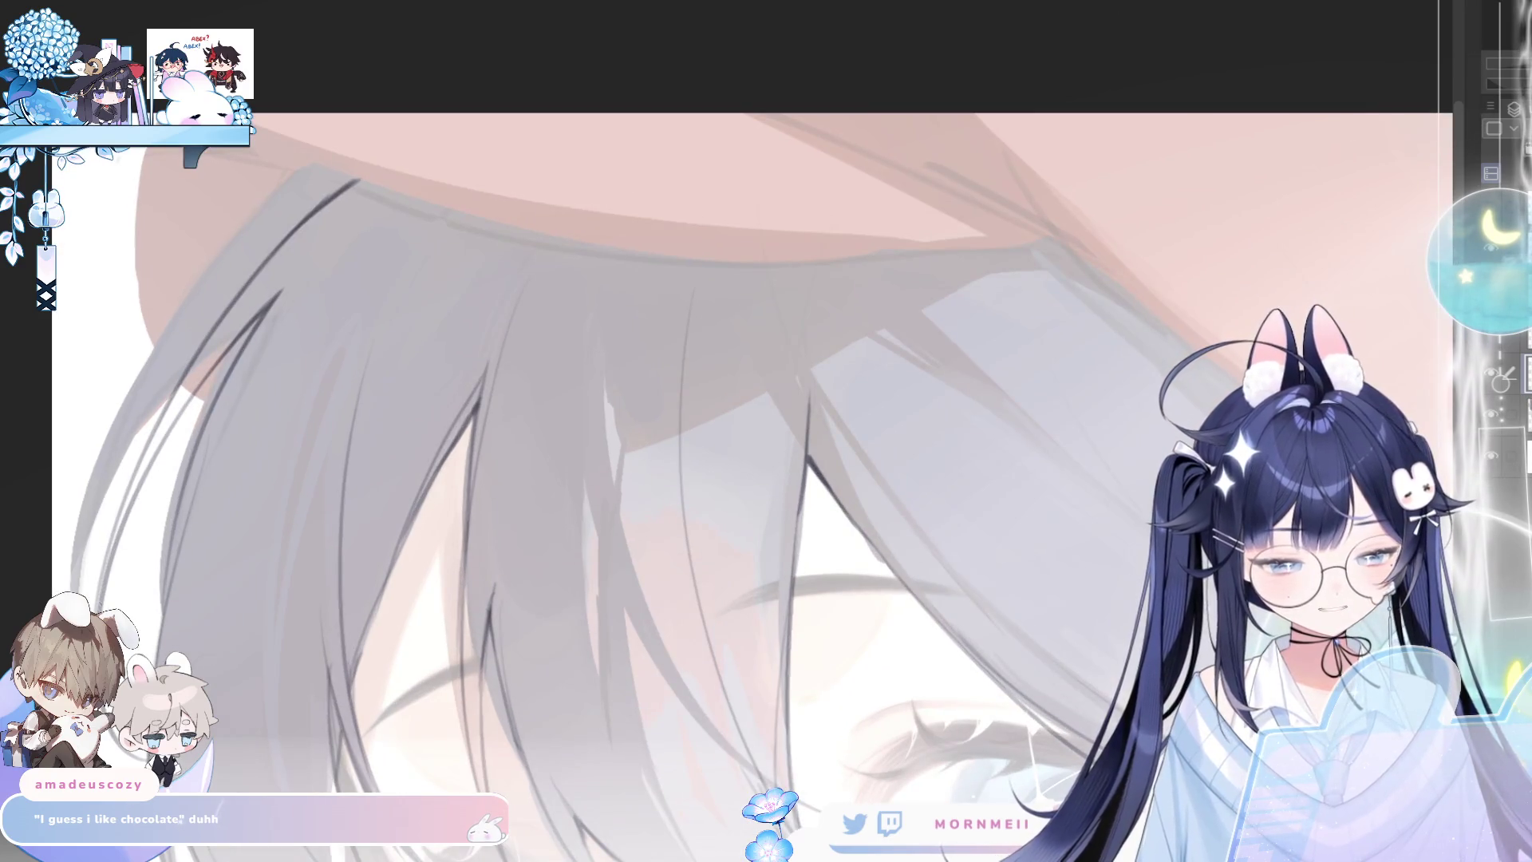
mouse_move(103, 593)
left_mouse_down()
mouse_move(198, 372)
mouse_move(104, 592)
mouse_move(285, 285)
left_mouse_up()
key("ctrl+z")
left_click_drag(185, 403, 328, 247)
key("ctrl+z")
left_click_drag(131, 492, 299, 254)
left_click_drag(184, 373, 350, 191)
left_click_drag(299, 247, 357, 190)
mouse_move(283, 280)
left_mouse_down()
mouse_move(345, 215)
mouse_move(297, 276)
left_mouse_up()
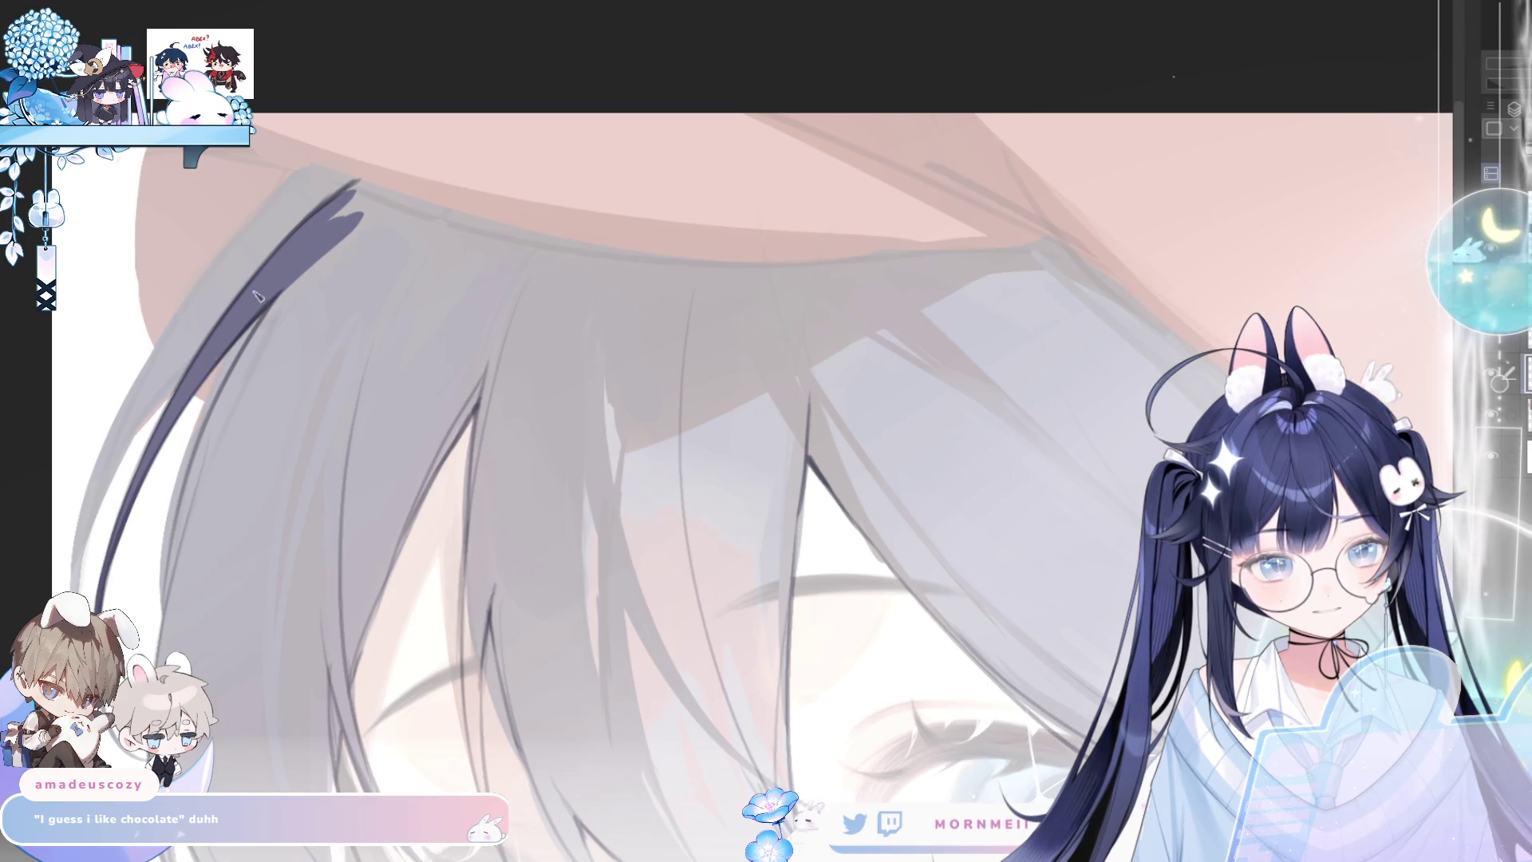
key("h")
Ink a thin curved line along the hairline under the cap brim
left_click_drag(383, 250, 1053, 216)
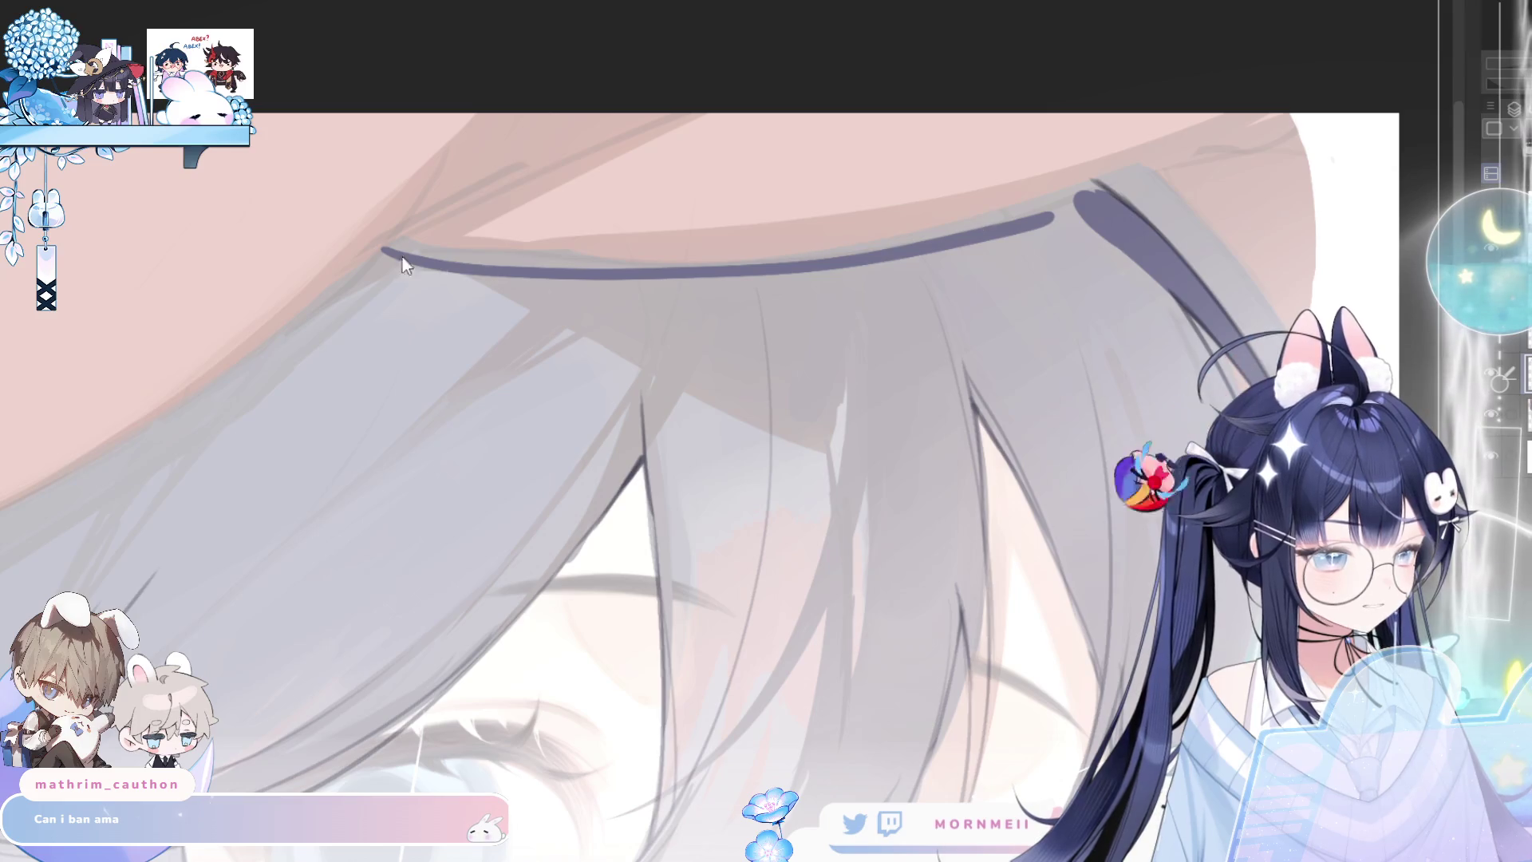
key("ctrl+z")
mouse_move(392, 244)
left_mouse_down()
mouse_move(1092, 205)
mouse_move(1041, 219)
left_mouse_up()
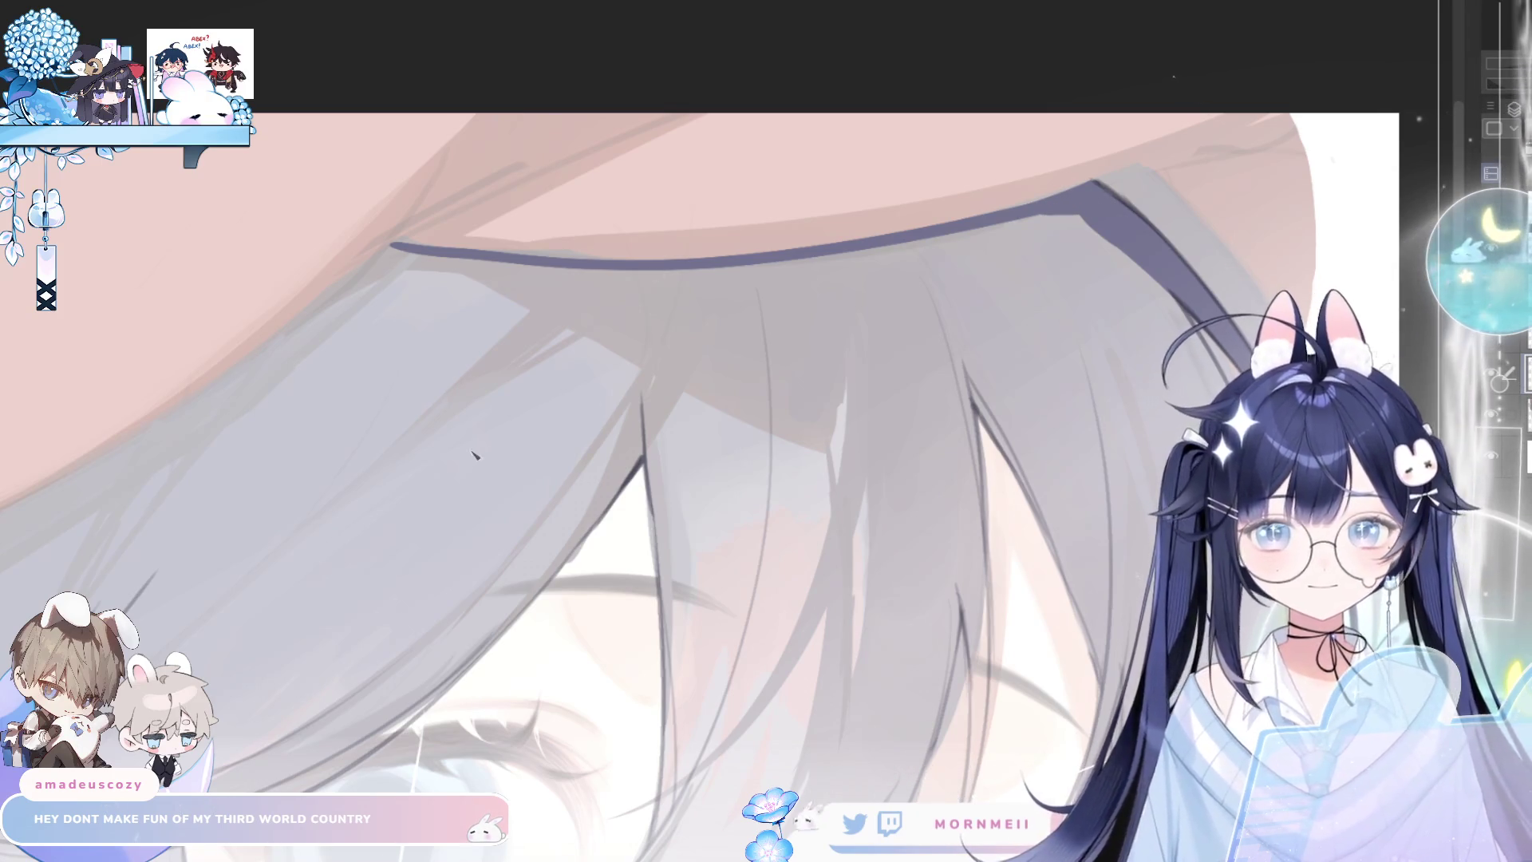
scroll(475, 448, "down", 5)
left_click_drag(476, 448, 784, 447)
scroll(545, 404, "up", 5)
left_click_drag(545, 404, 509, 388)
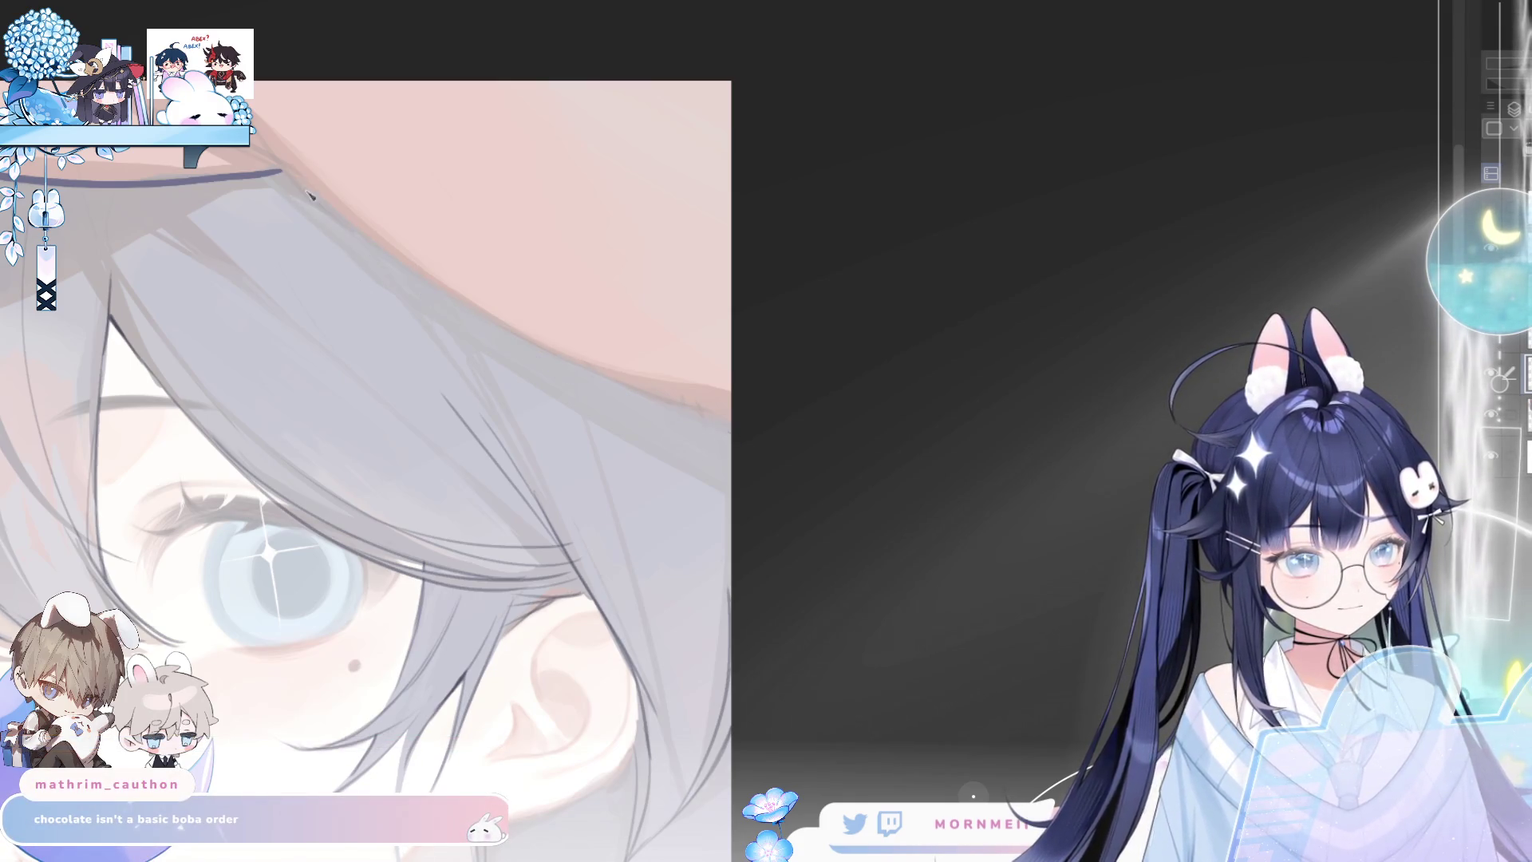
Finish the hat-brim line, ink the hair's left edge, and darken the strands by the lower-left face
left_click_drag(291, 179, 609, 383)
key("h")
key("h")
key("ctrl+0")
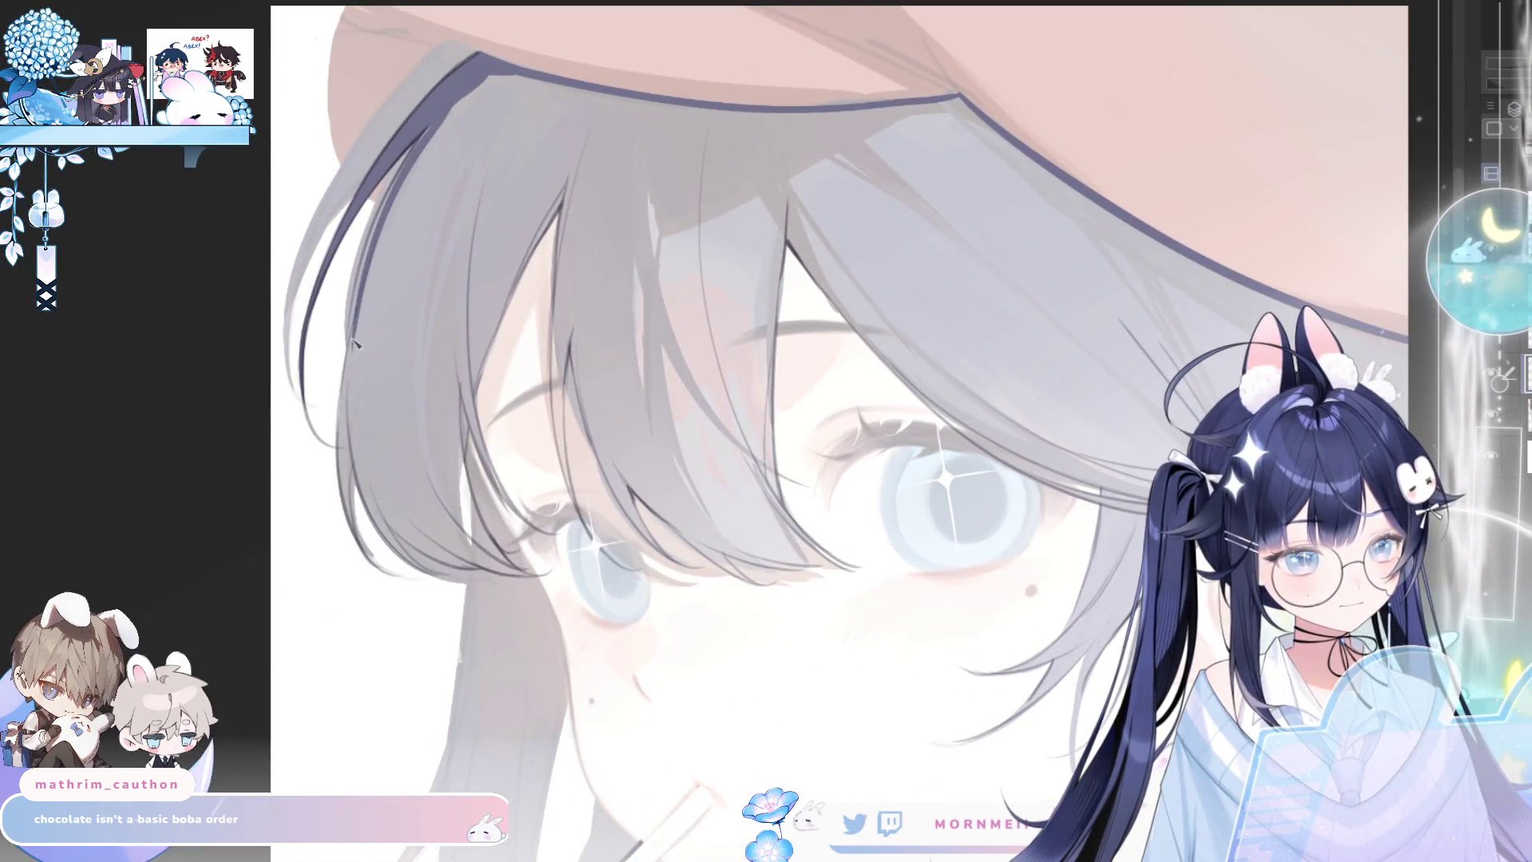
left_click_drag(459, 100, 355, 371)
mouse_move(367, 301)
left_mouse_down()
mouse_move(353, 519)
mouse_move(341, 407)
mouse_move(350, 513)
mouse_move(370, 368)
left_mouse_up()
key("ctrl+z")
mouse_move(351, 435)
left_mouse_down()
mouse_move(355, 535)
mouse_move(376, 391)
left_mouse_up()
left_click_drag(359, 479, 423, 573)
mouse_move(363, 506)
left_mouse_down()
mouse_move(429, 573)
mouse_move(356, 439)
left_mouse_up()
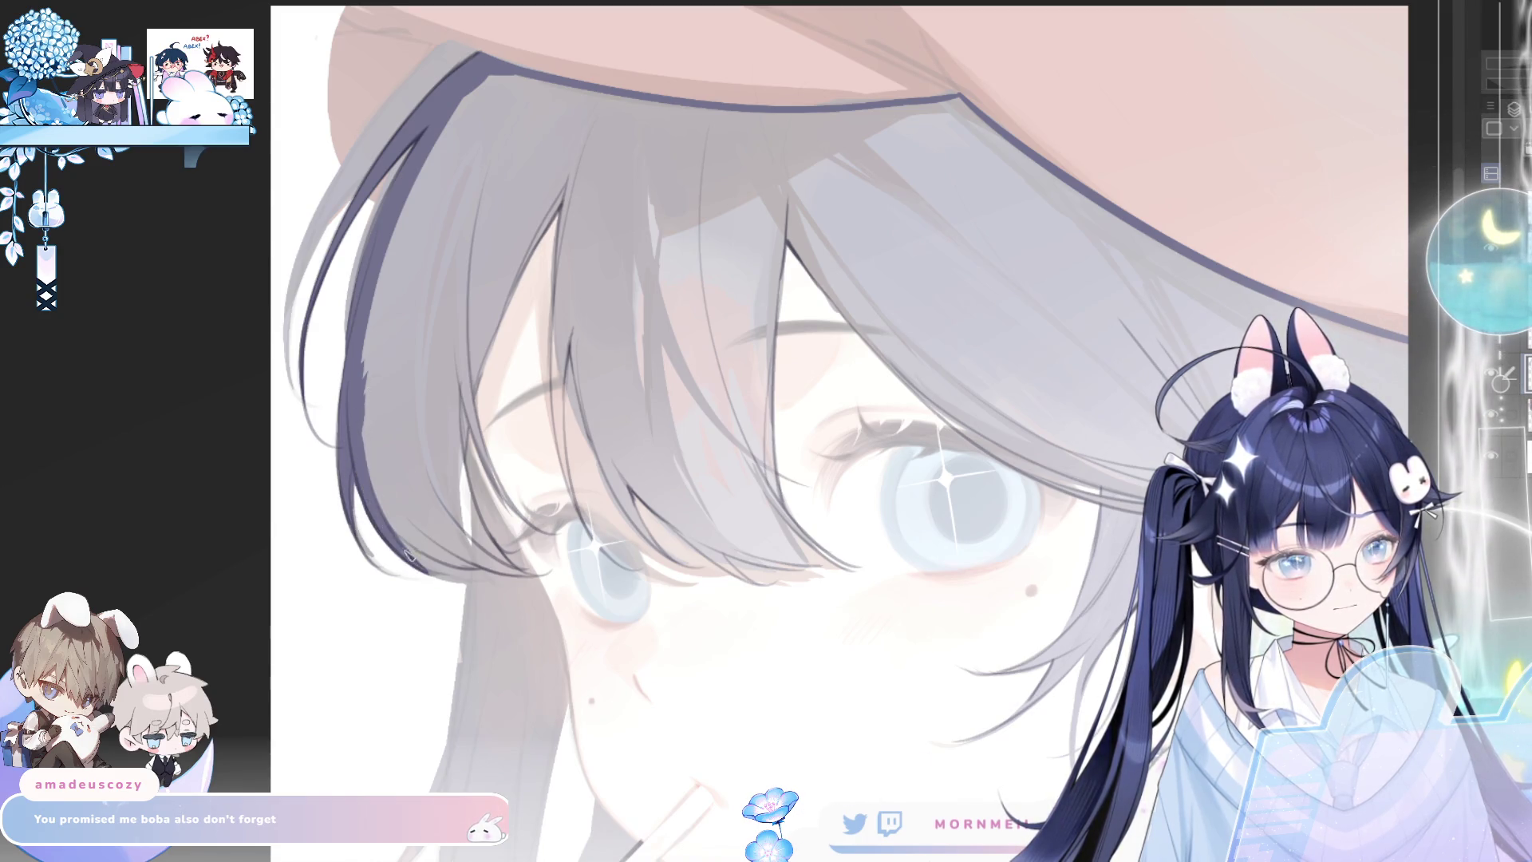
Paint dark strands up through the lower-left hair
mouse_move(470, 565)
left_mouse_down()
mouse_move(389, 520)
mouse_move(508, 571)
left_mouse_up()
mouse_move(407, 523)
left_mouse_down()
mouse_move(538, 581)
mouse_move(443, 508)
left_mouse_up()
mouse_move(499, 556)
left_mouse_down()
mouse_move(451, 468)
mouse_move(477, 465)
mouse_move(448, 361)
left_mouse_up()
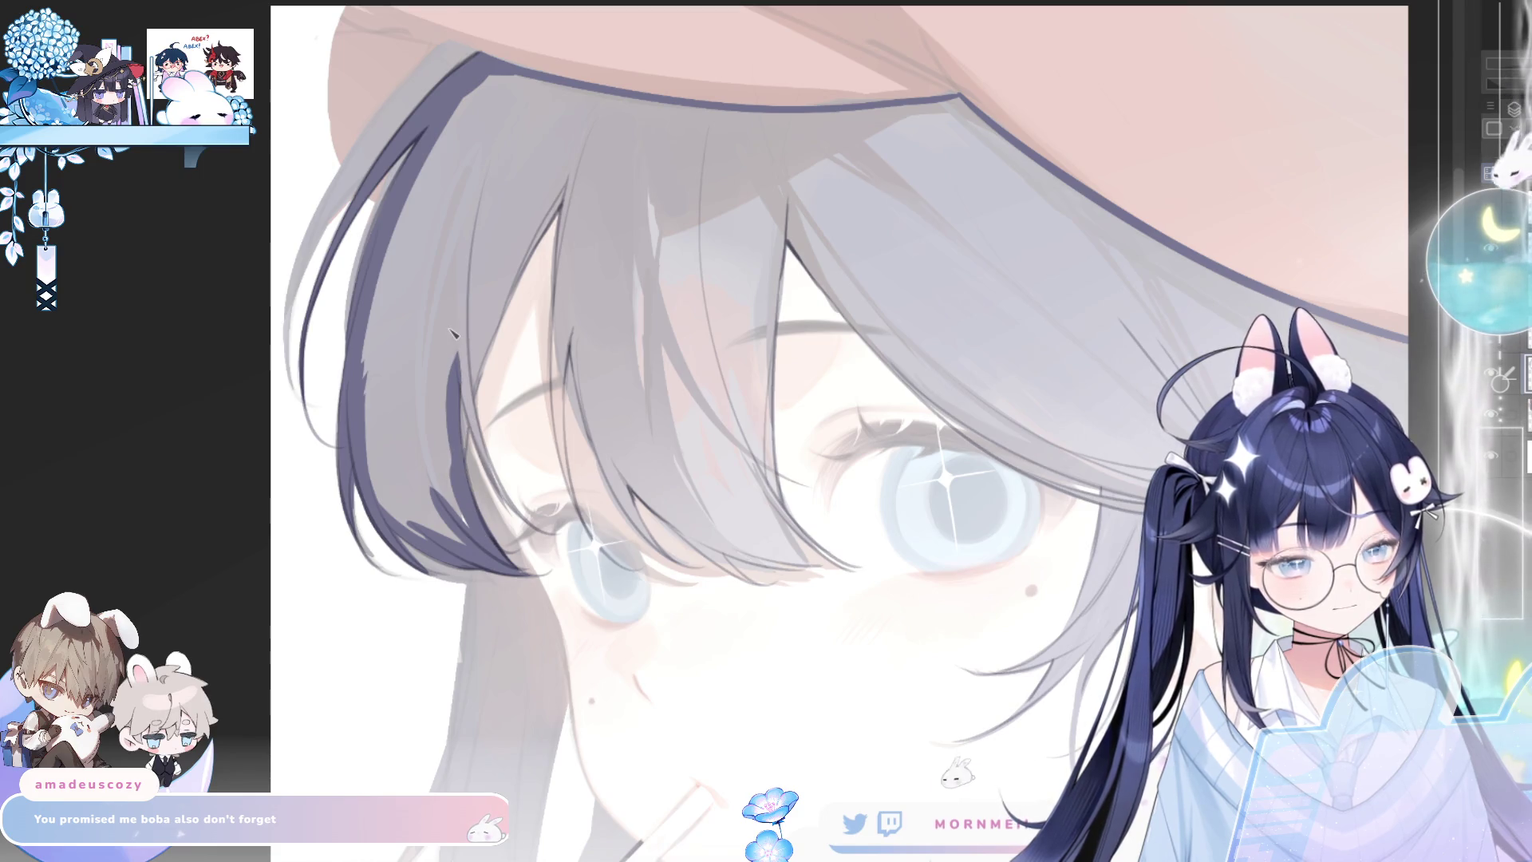
left_click_drag(470, 482, 457, 348)
left_click_drag(479, 416, 461, 337)
left_click_drag(468, 457, 492, 318)
left_click_drag(475, 405, 524, 249)
left_click_drag(501, 316, 585, 162)
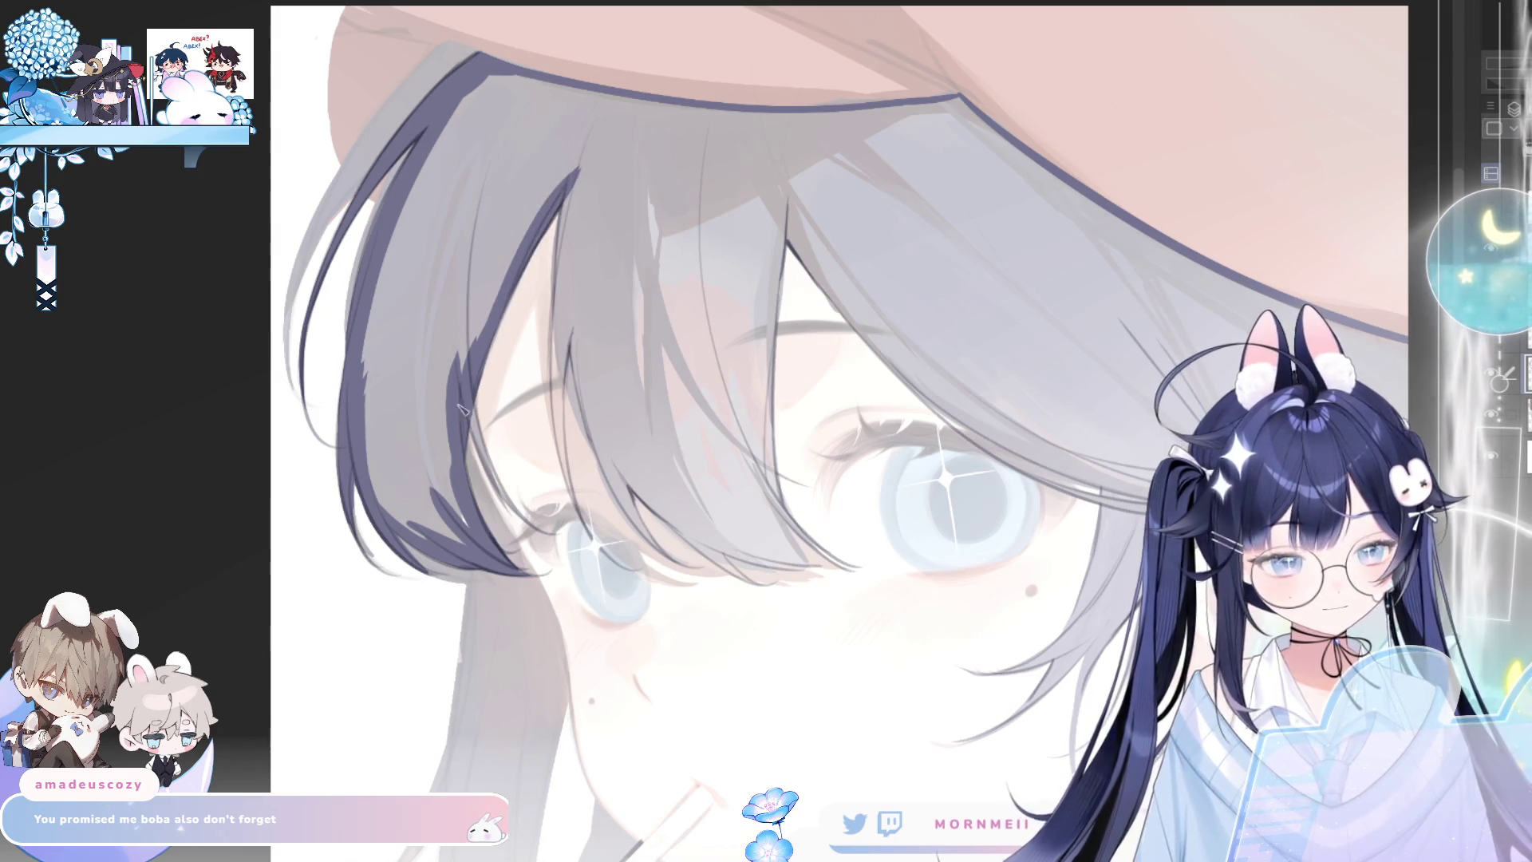
Add thin dark strands through the middle-left hair up toward its top
mouse_move(514, 510)
left_mouse_down()
mouse_move(473, 421)
mouse_move(517, 513)
mouse_move(559, 316)
left_mouse_up()
left_click_drag(580, 469, 556, 269)
left_click_drag(591, 319, 576, 230)
left_click_drag(574, 506, 551, 313)
left_click_drag(568, 483, 550, 268)
left_click_drag(573, 343, 606, 175)
left_click_drag(574, 295, 560, 198)
left_click_drag(581, 266, 591, 171)
left_click_drag(559, 351, 563, 248)
left_click_drag(555, 321, 553, 261)
left_click_drag(551, 378, 552, 297)
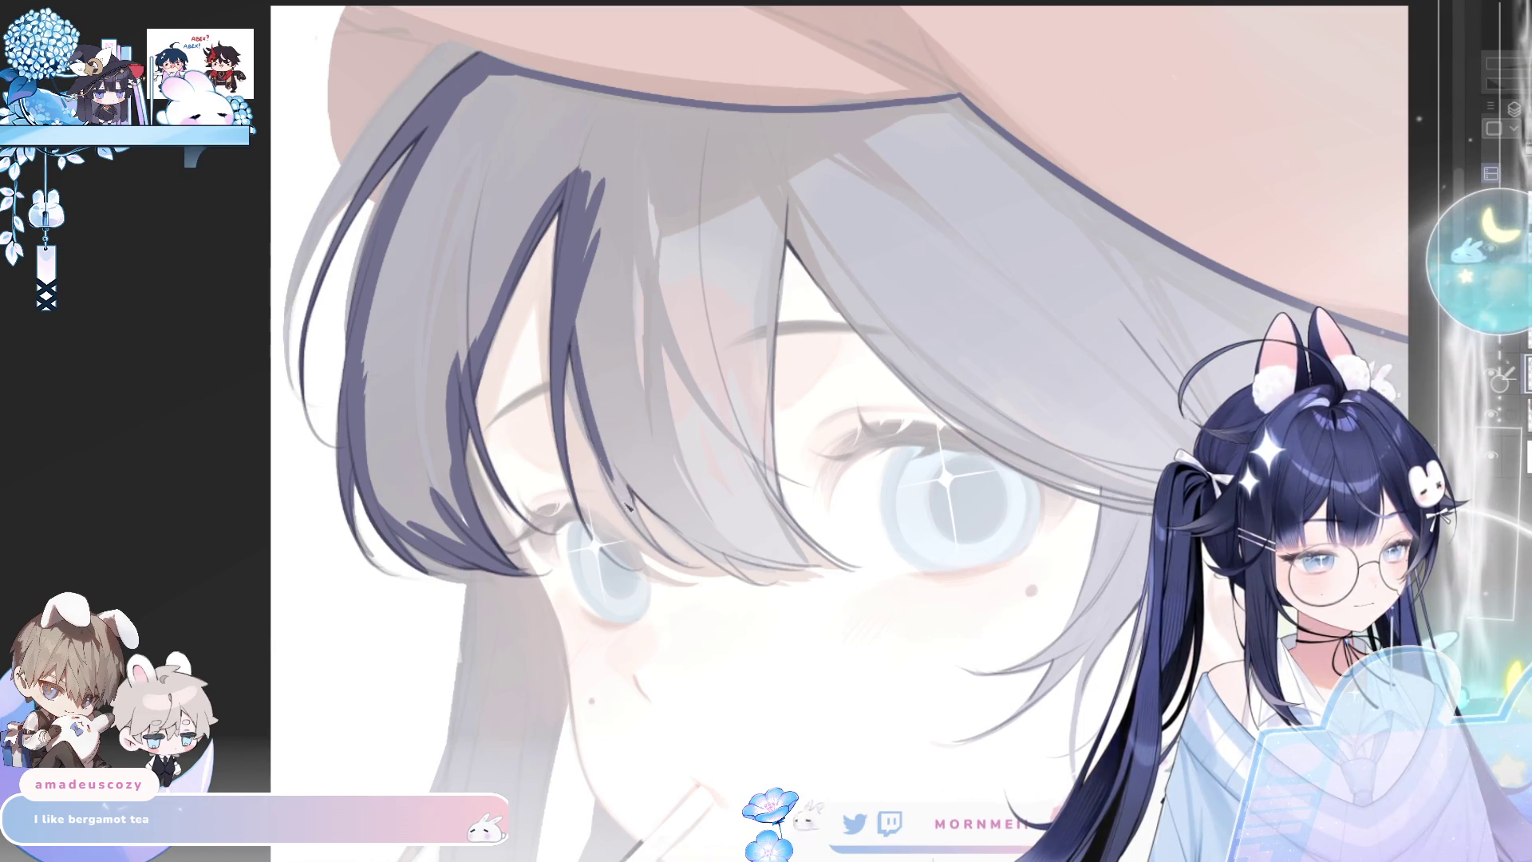
Repaint the left-hair strands and bucket-fill the left hair section dark purple
left_click_drag(642, 535, 600, 454)
left_click_drag(675, 561, 619, 443)
left_click_drag(638, 510, 589, 371)
mouse_move(610, 435)
left_mouse_down()
mouse_move(578, 288)
mouse_move(645, 135)
left_mouse_up()
left_click(562, 132)
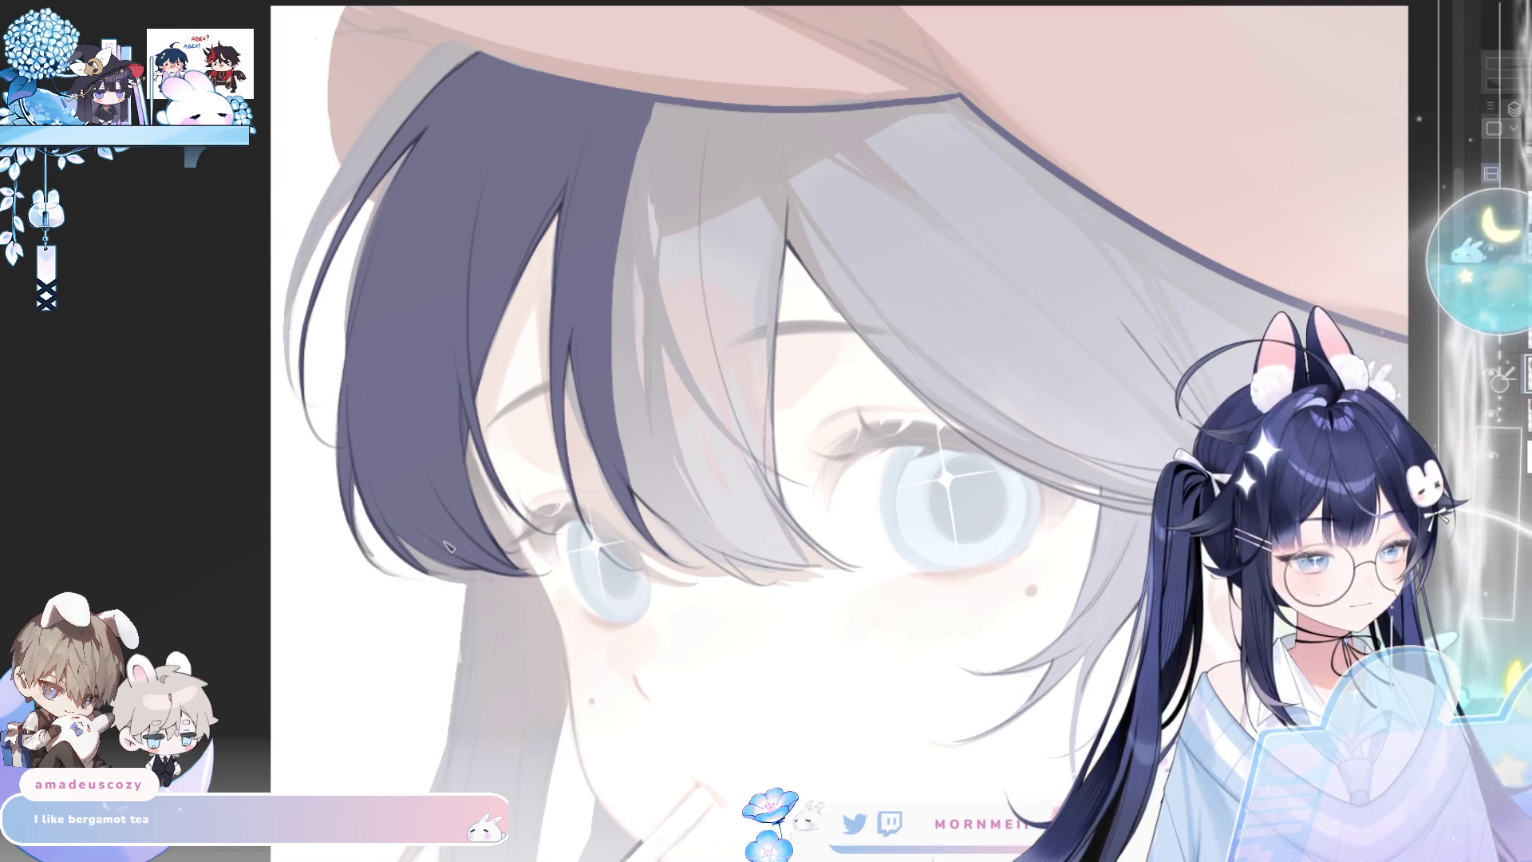
Ink the lower edge and tip of the hair strand, redoing the misdrawn tip
key("h")
key("h")
mouse_move(630, 483)
left_mouse_down()
mouse_move(750, 559)
mouse_move(806, 571)
left_mouse_up()
mouse_move(667, 521)
left_mouse_down()
mouse_move(758, 590)
mouse_move(730, 569)
mouse_move(848, 573)
left_mouse_up()
left_click_drag(762, 550, 838, 570)
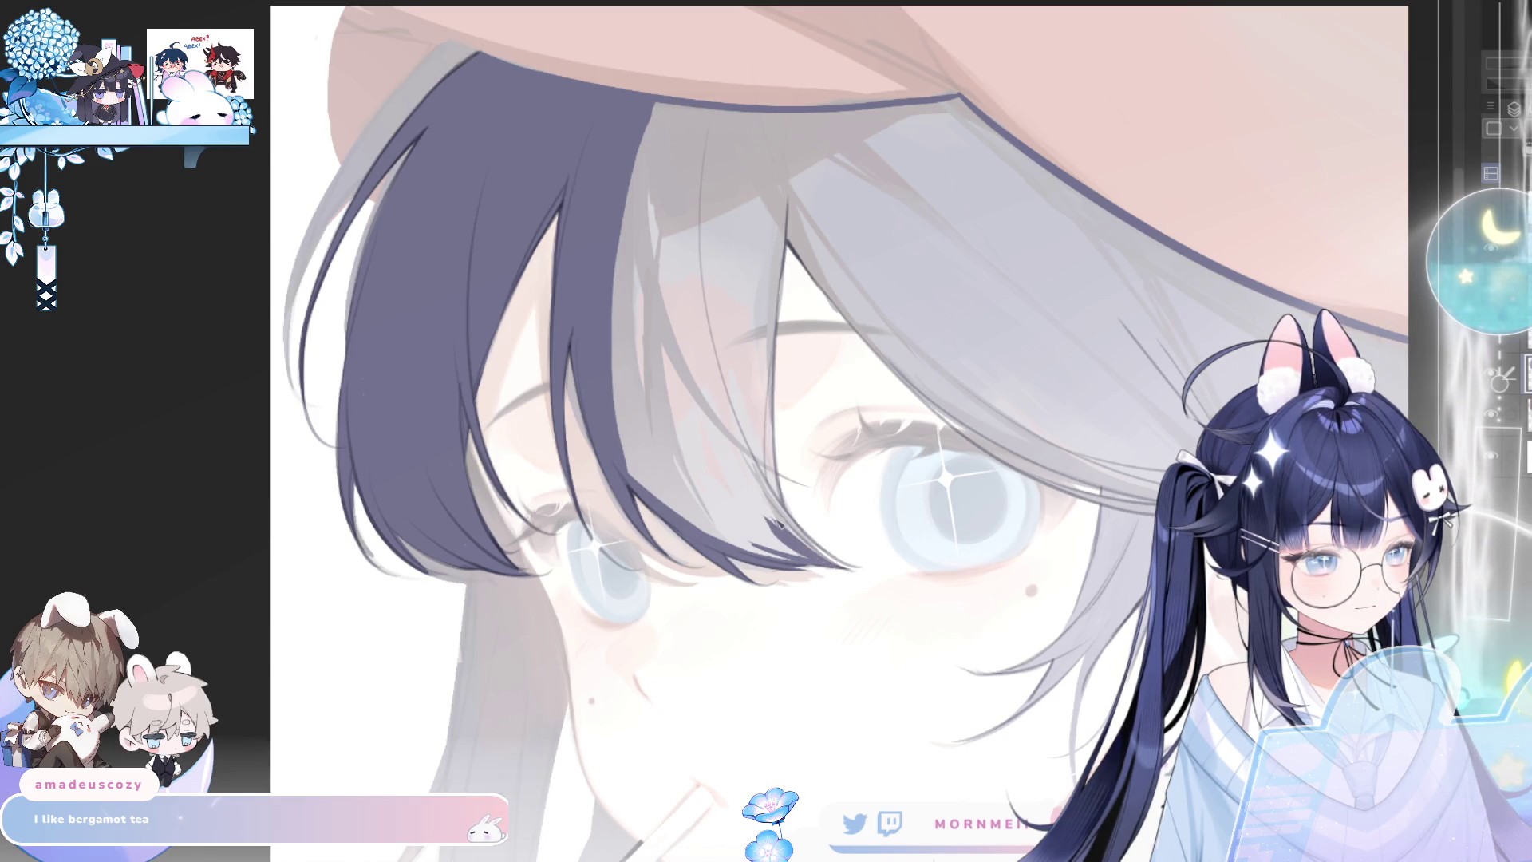
left_click_drag(778, 513, 835, 564)
key("ctrl+z")
key("ctrl+z")
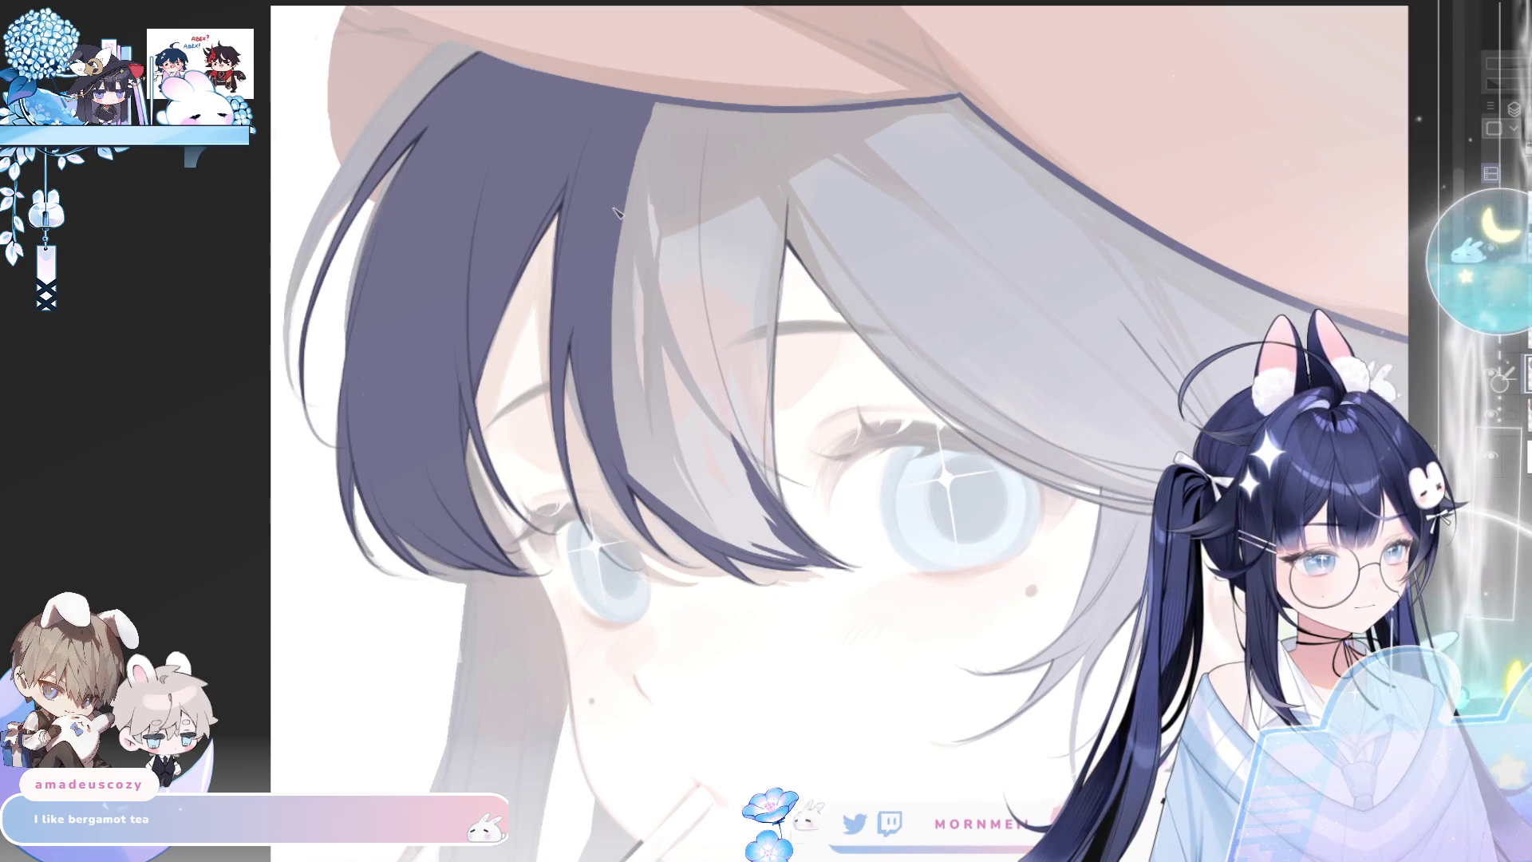
mouse_move(779, 511)
left_mouse_down()
mouse_move(850, 563)
mouse_move(767, 415)
mouse_move(768, 247)
mouse_move(794, 158)
left_mouse_up()
Draw curving hair strands over the eye and across the upper eyelid
key("h")
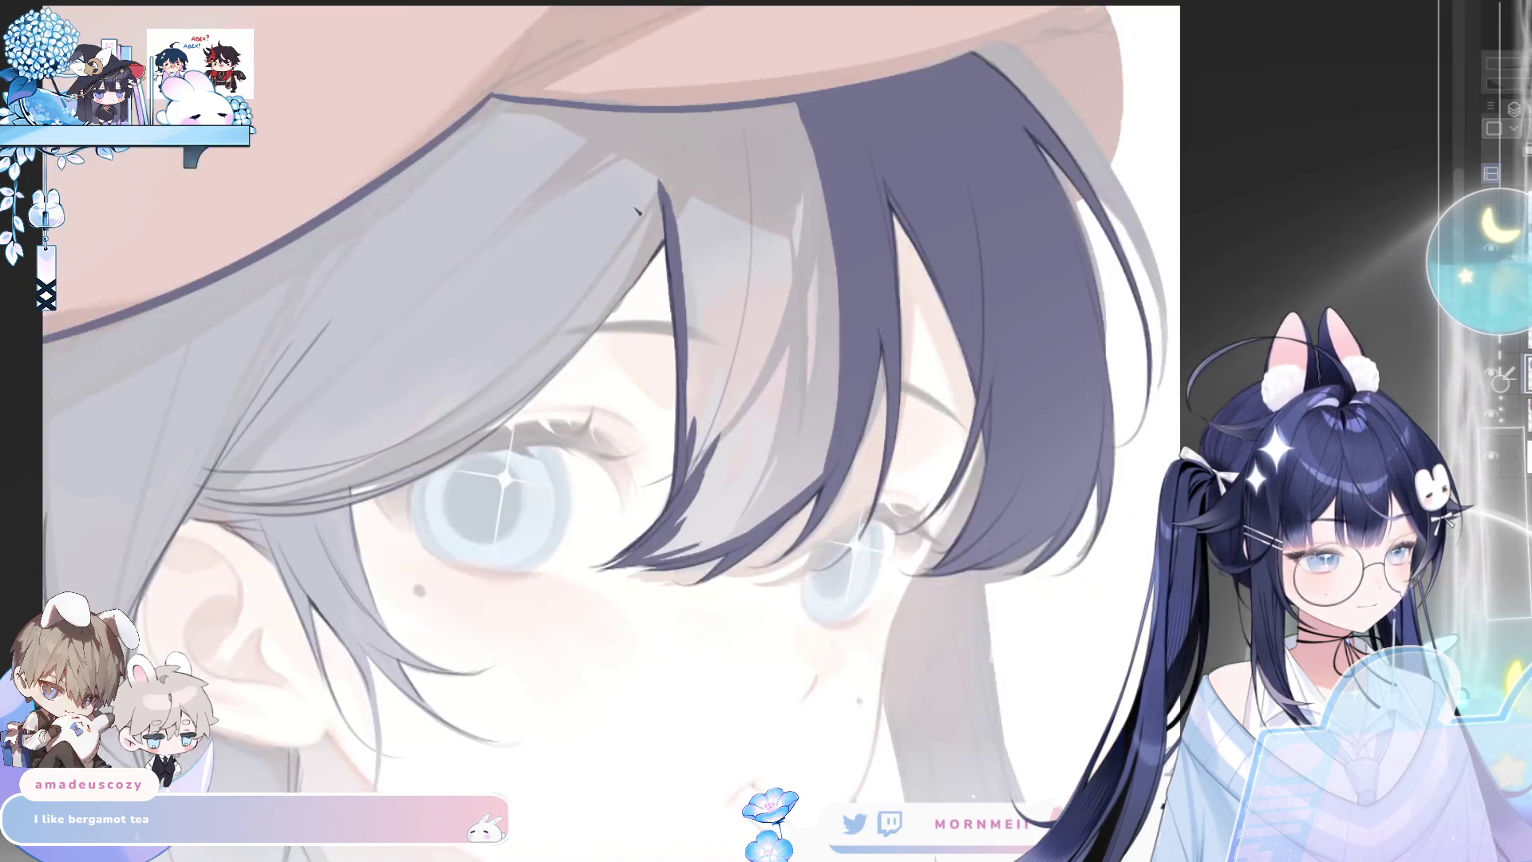
key("h")
key("h")
left_click_drag(331, 201, 488, 378)
left_click_drag(439, 323, 599, 433)
mouse_move(479, 371)
left_mouse_down()
mouse_move(606, 438)
mouse_move(746, 470)
mouse_move(673, 445)
left_mouse_up()
left_click_drag(778, 459, 551, 431)
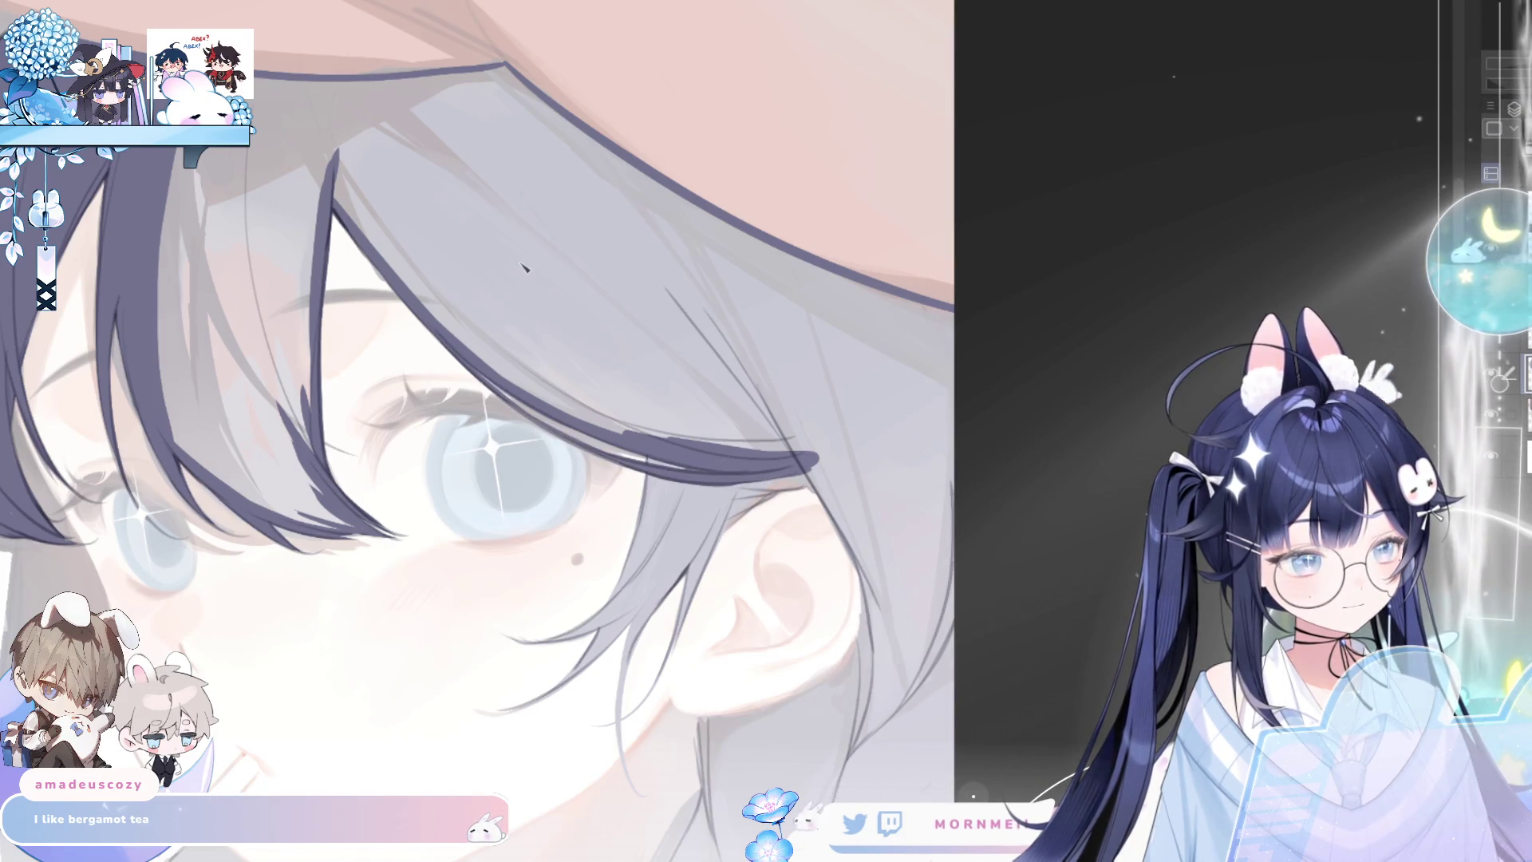
mouse_move(647, 477)
left_mouse_down()
mouse_move(651, 531)
mouse_move(670, 475)
mouse_move(654, 567)
left_mouse_up()
Extend the eyelash stroke and add dark strands along the hair edge by the ear
key("h")
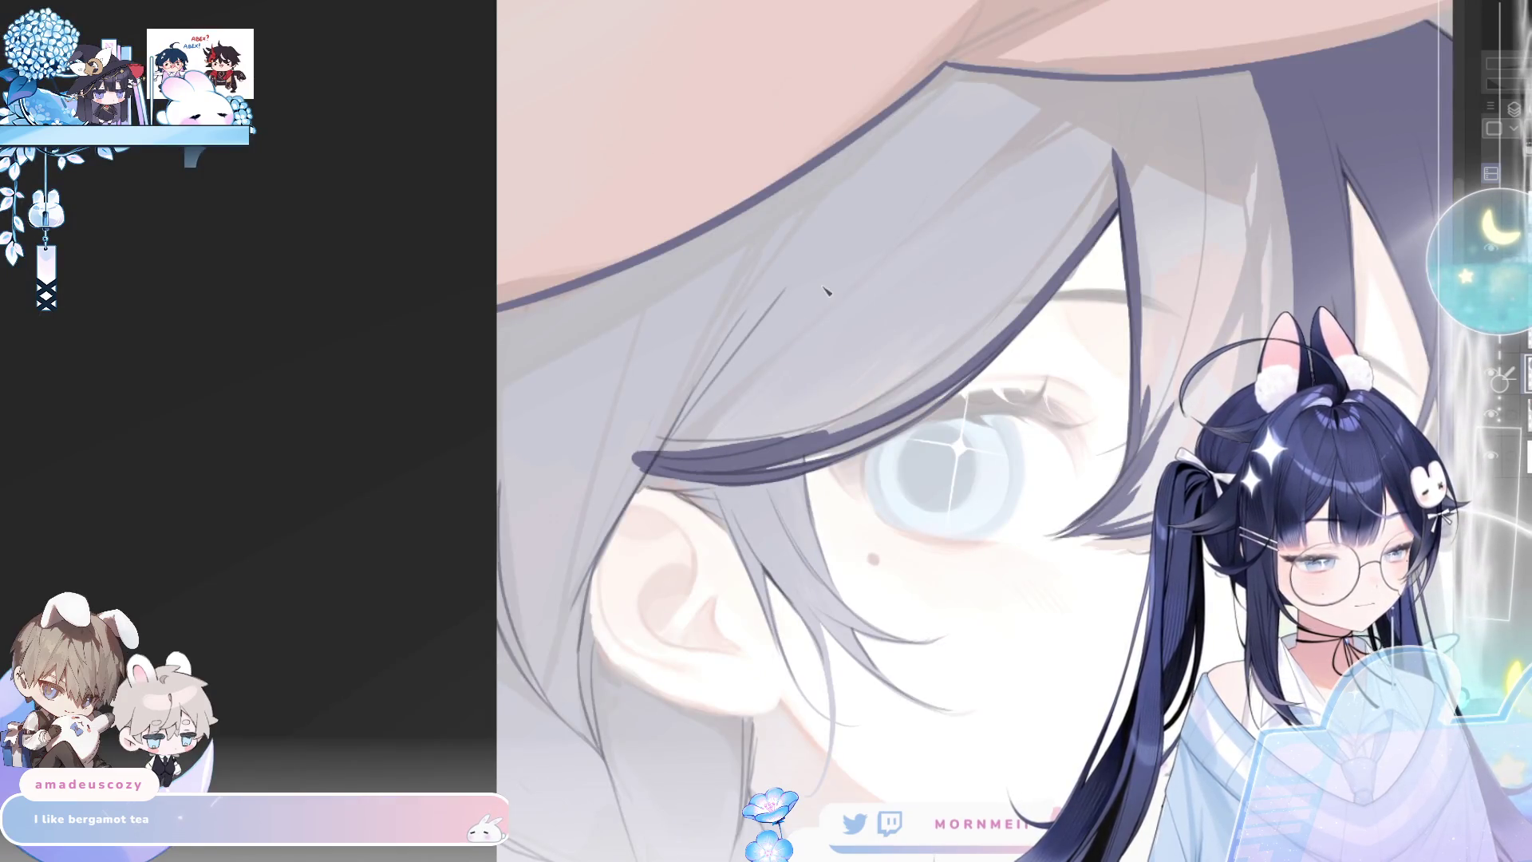
key("h")
mouse_move(718, 482)
left_mouse_down()
mouse_move(847, 475)
mouse_move(852, 540)
left_mouse_up()
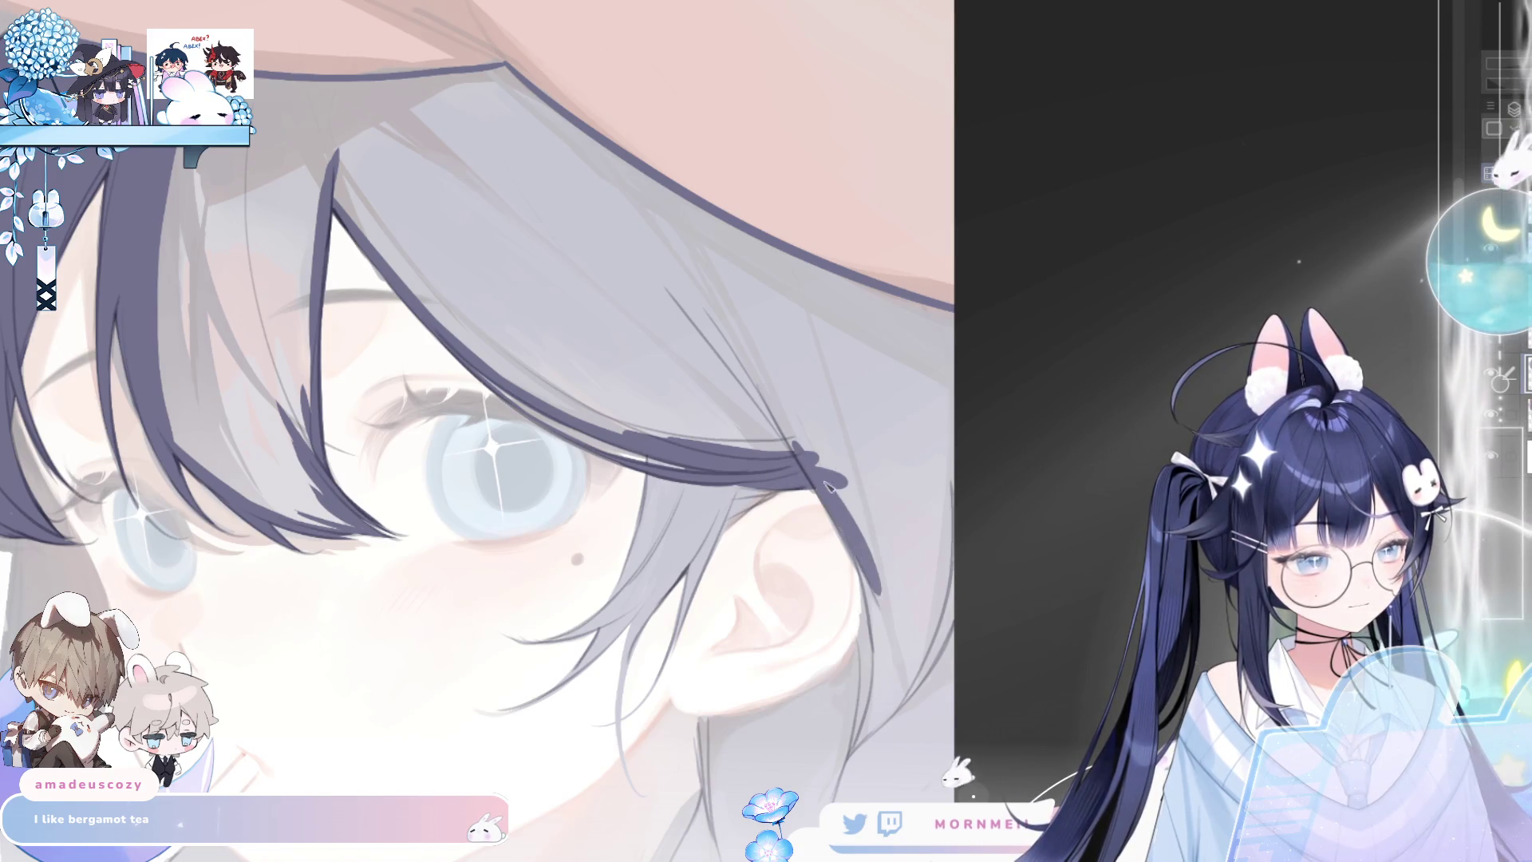
key("h")
mouse_move(587, 572)
left_mouse_down()
mouse_move(579, 702)
mouse_move(604, 761)
left_mouse_up()
Extend the red hat colour over the hair edge and along the brim's lower edge
key("ctrl+0")
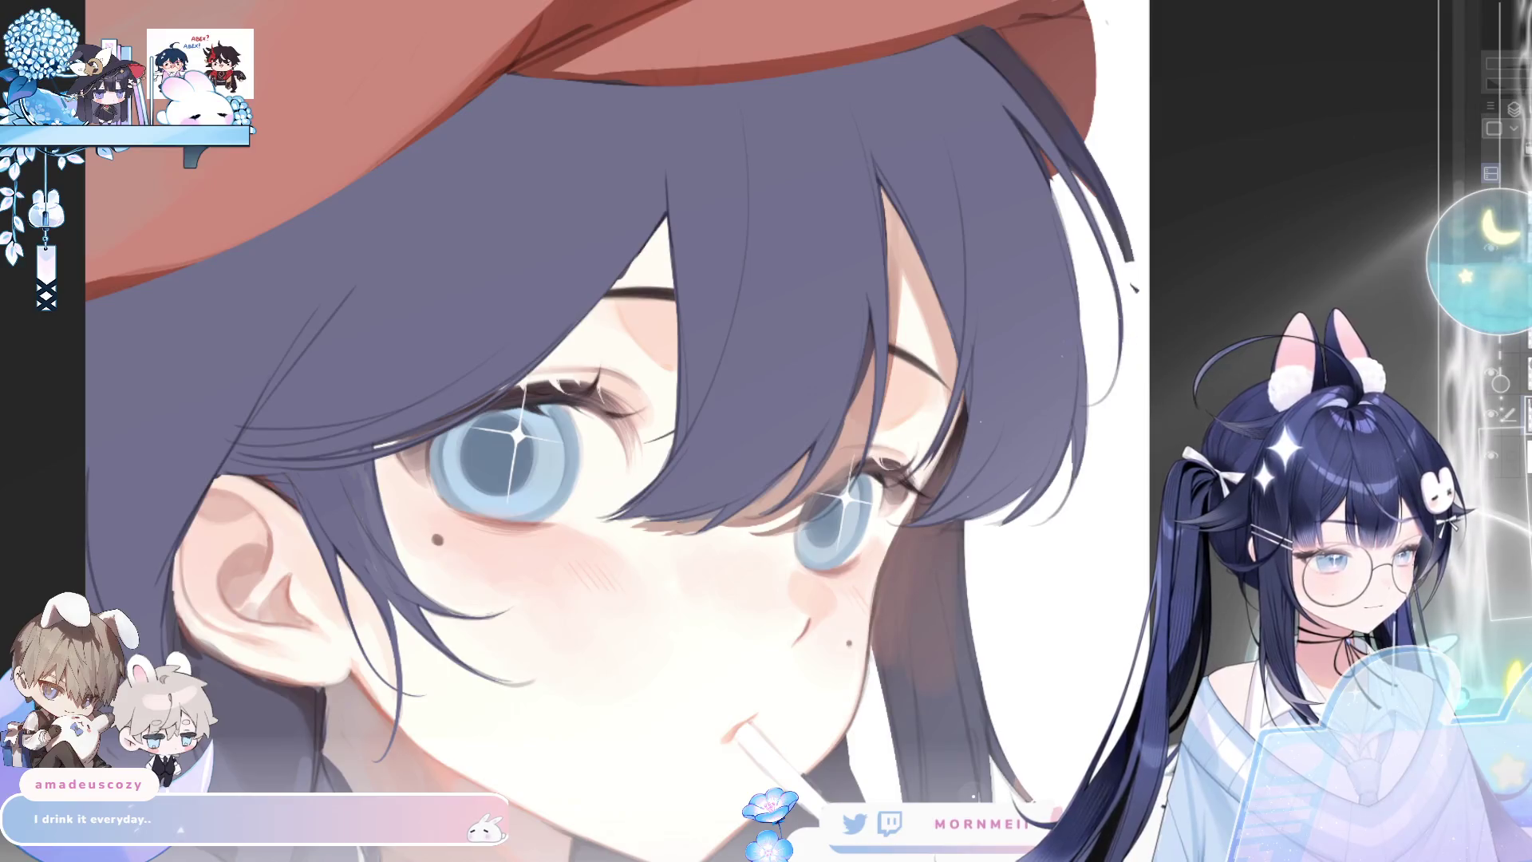
key("h")
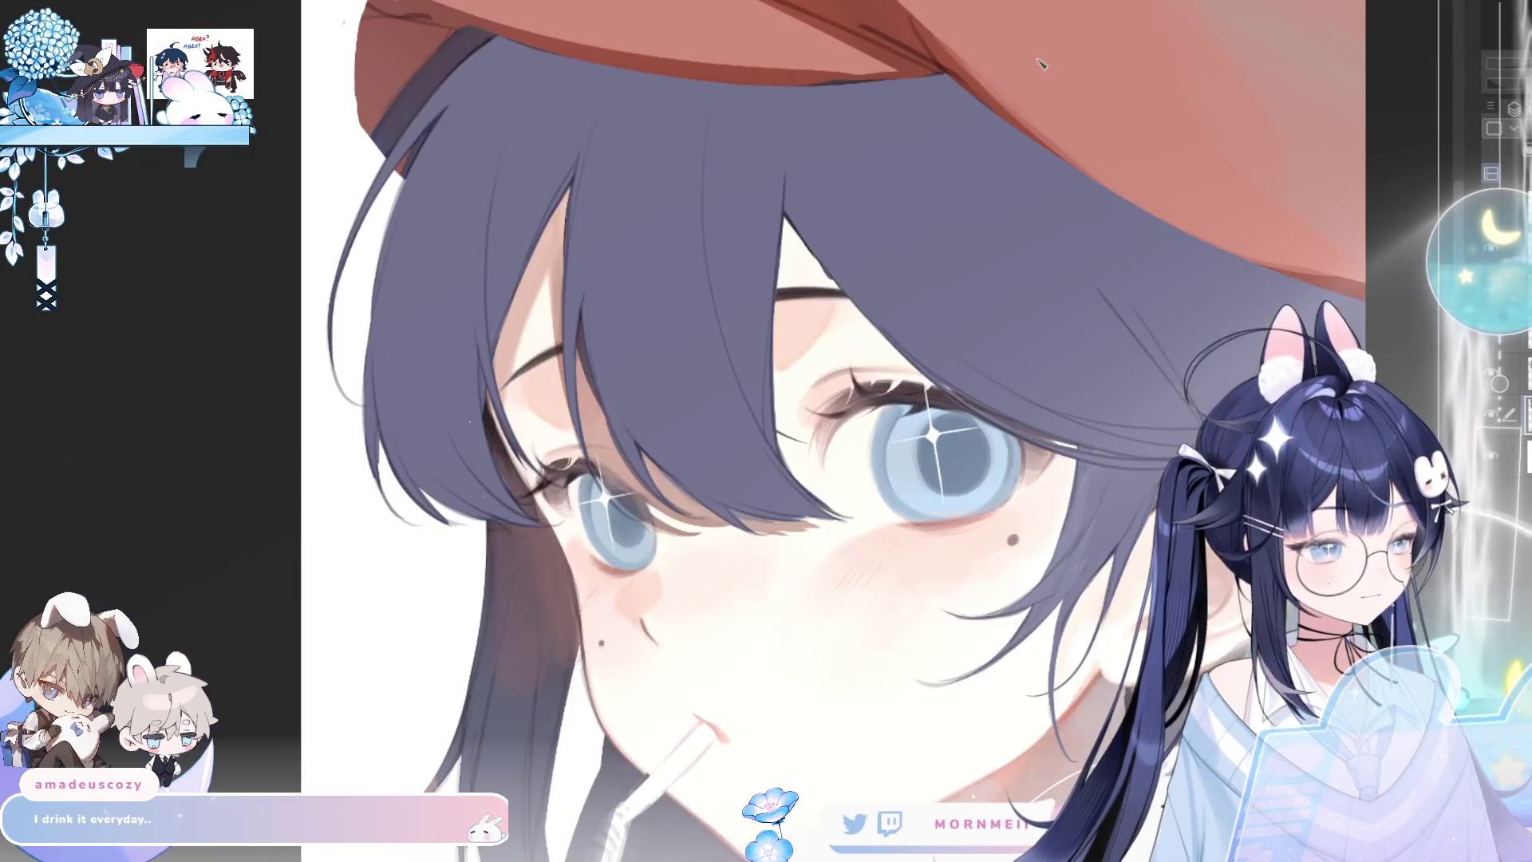
left_click_drag(373, 16, 375, 171)
mouse_move(395, 76)
left_mouse_down()
mouse_move(432, 153)
mouse_move(399, 16)
left_mouse_up()
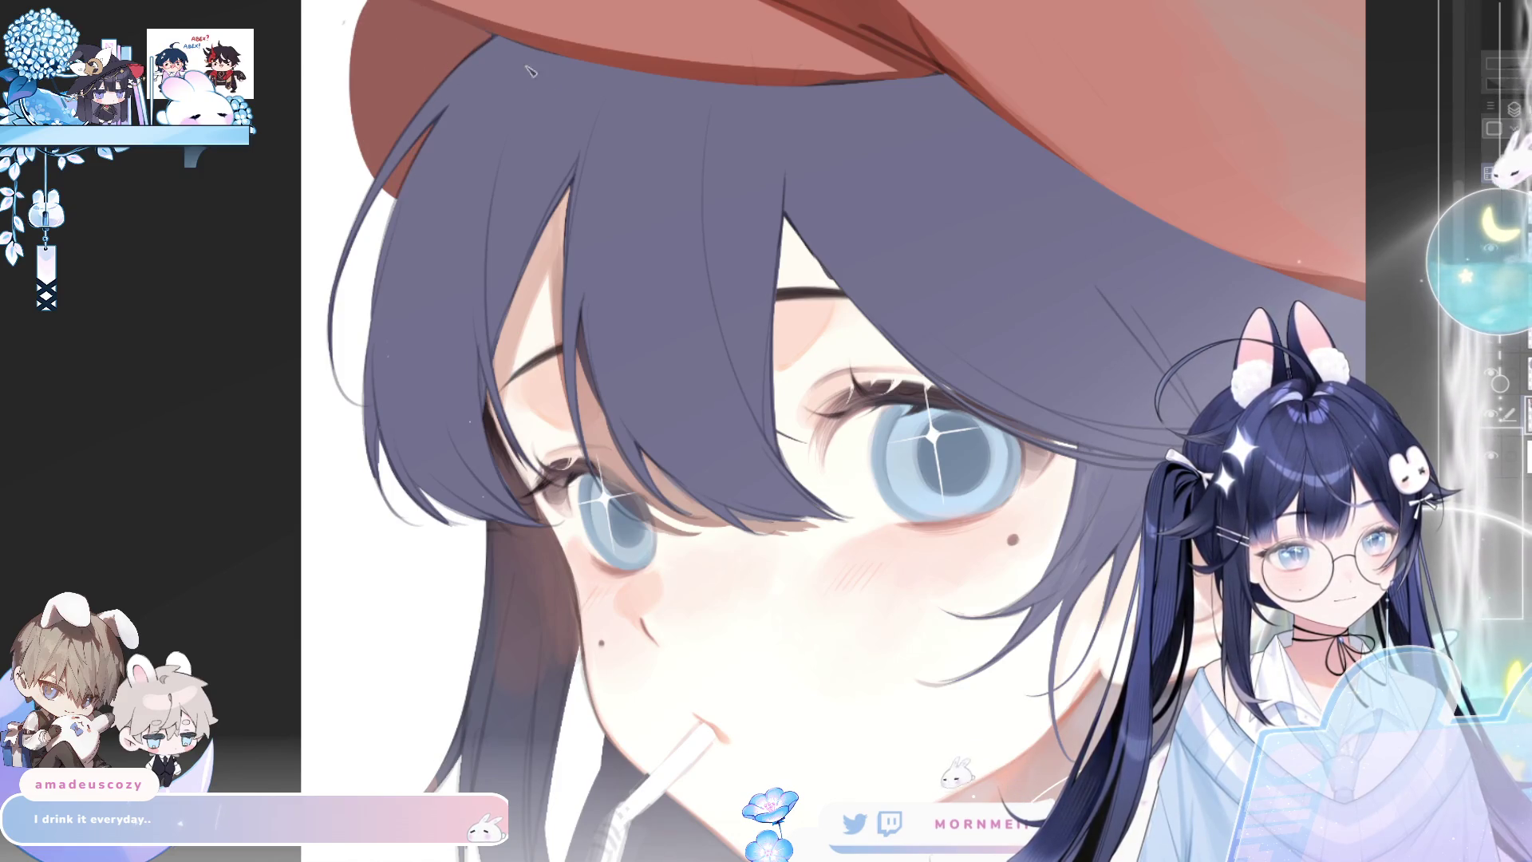
key("h")
scroll(892, 228, "up", 3)
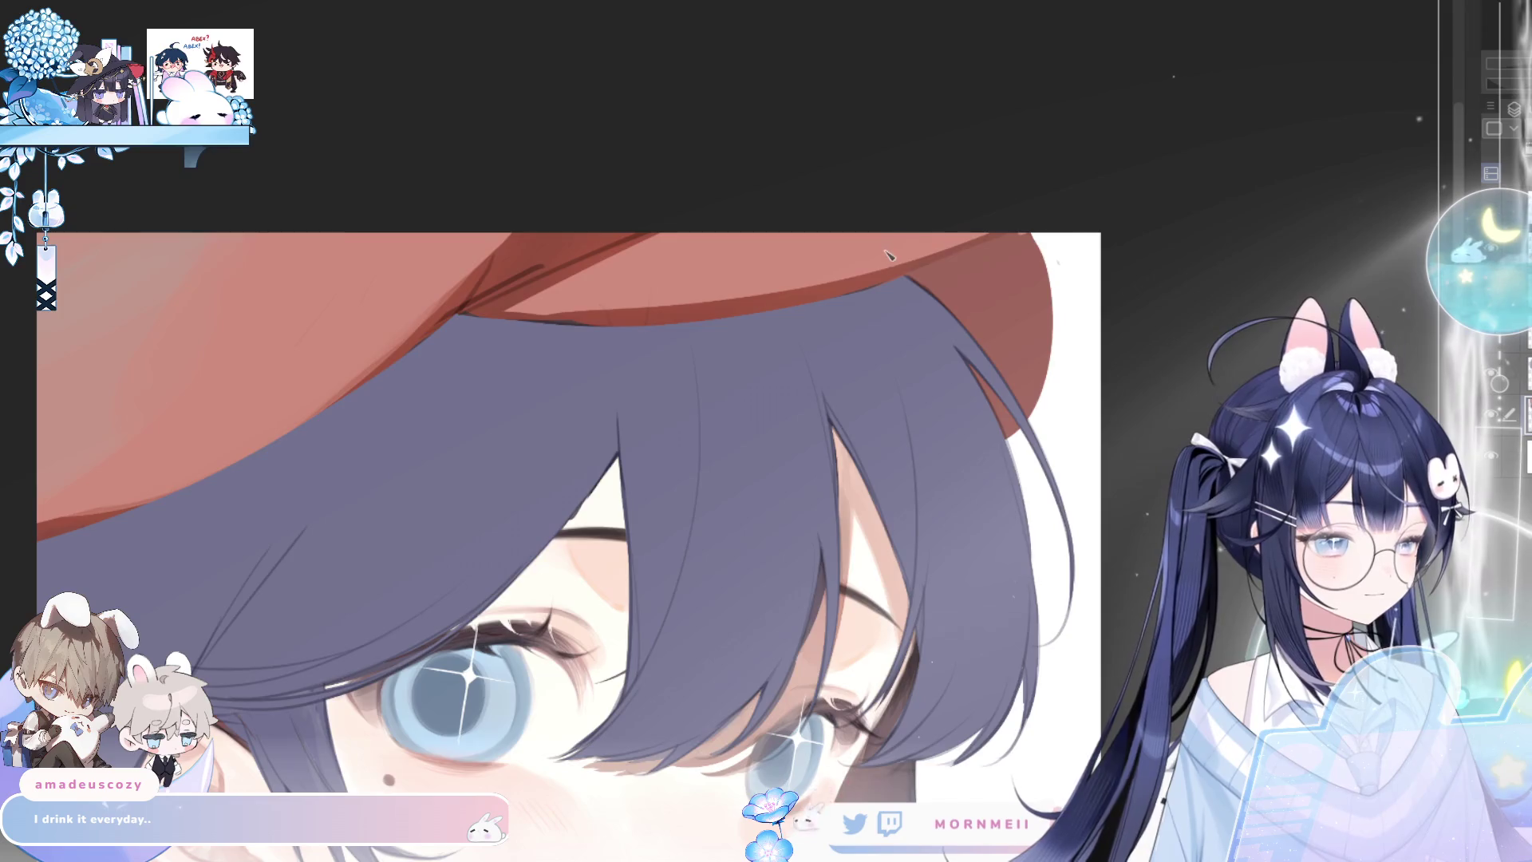
key("h")
mouse_move(419, 217)
left_mouse_down()
mouse_move(720, 306)
mouse_move(631, 285)
left_mouse_up()
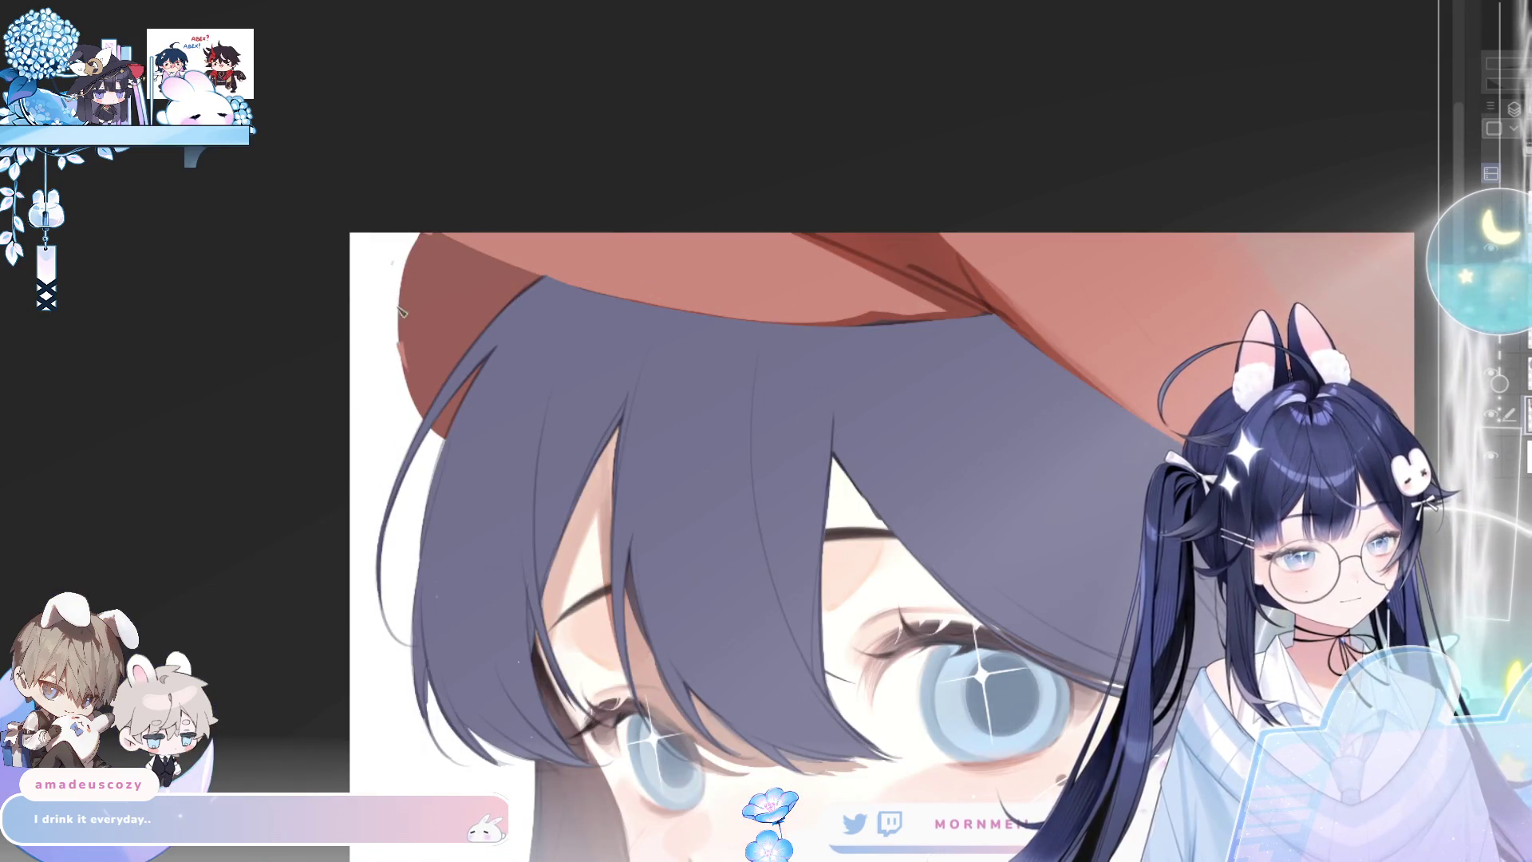
left_click_drag(407, 331, 407, 286)
Review the portrait mirrored at full view, then extend the shadow on the hat's left edge
key("h")
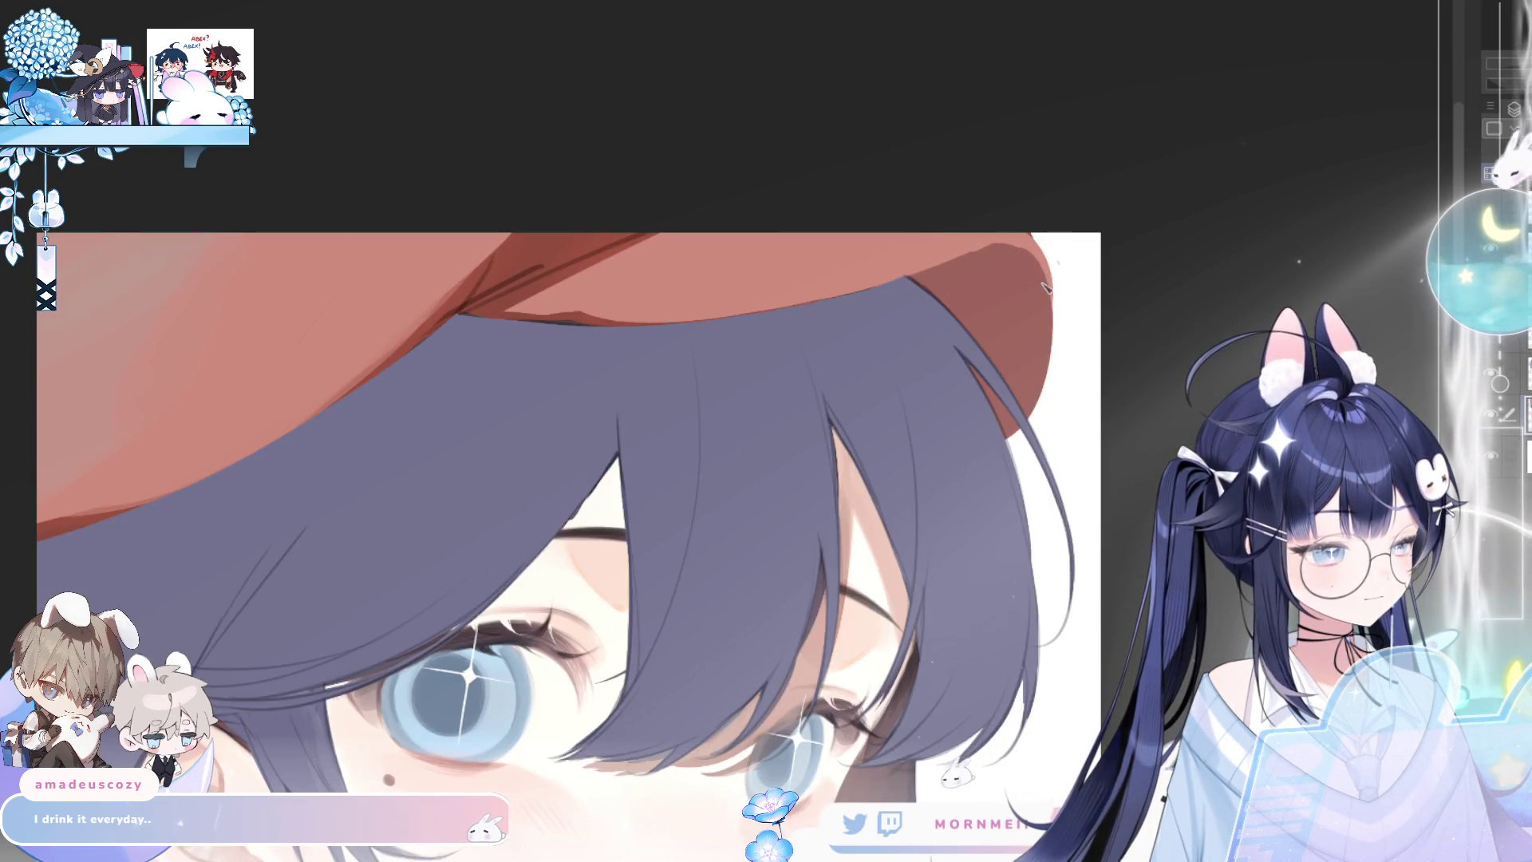
key("h")
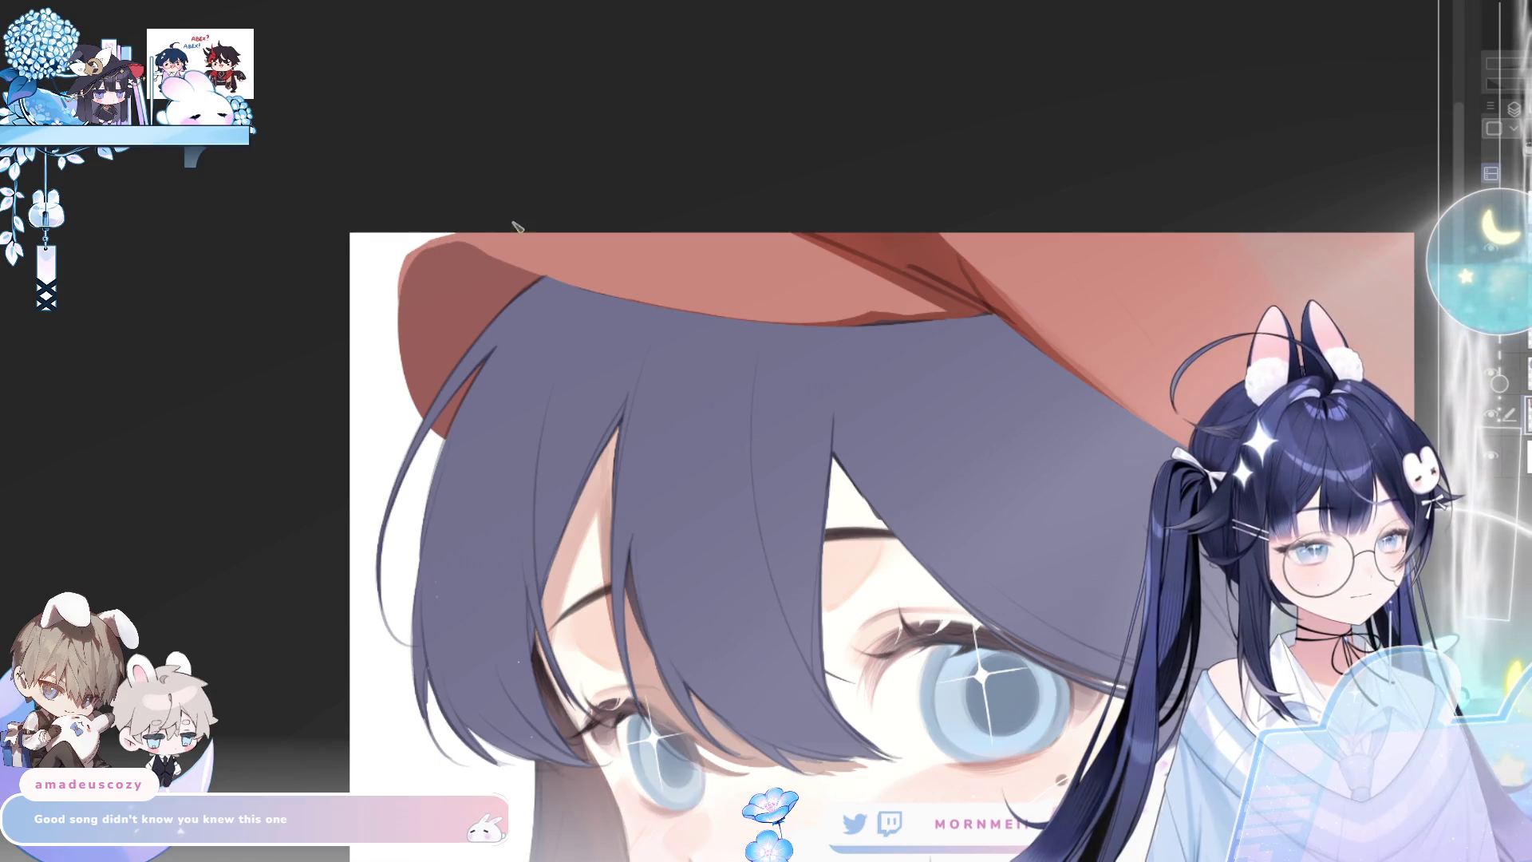
key("ctrl+0")
key("h")
key("h")
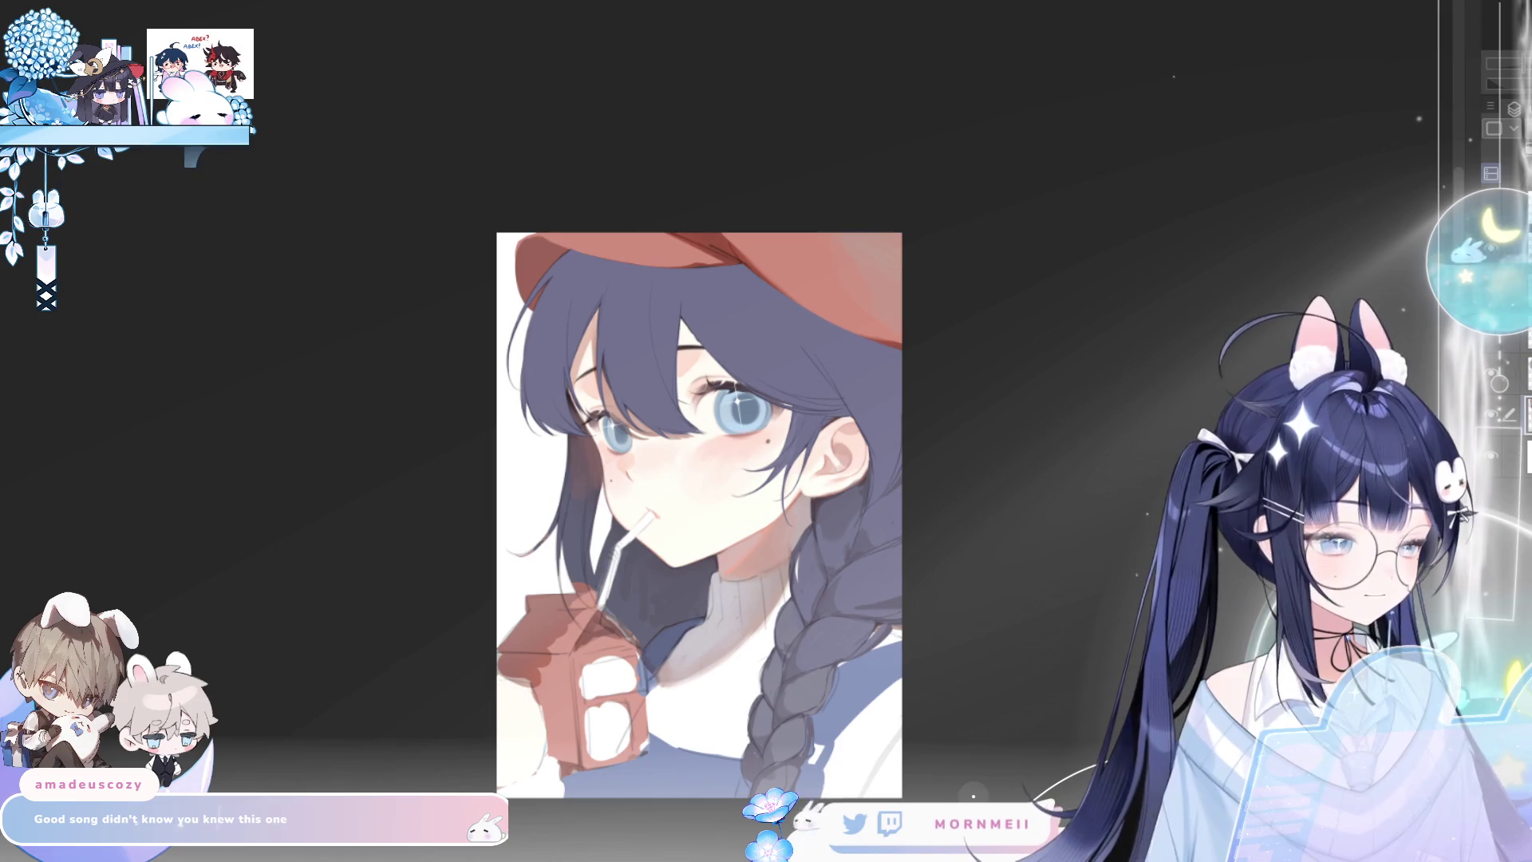
key("h")
key("h")
scroll(547, 249, "up", 5)
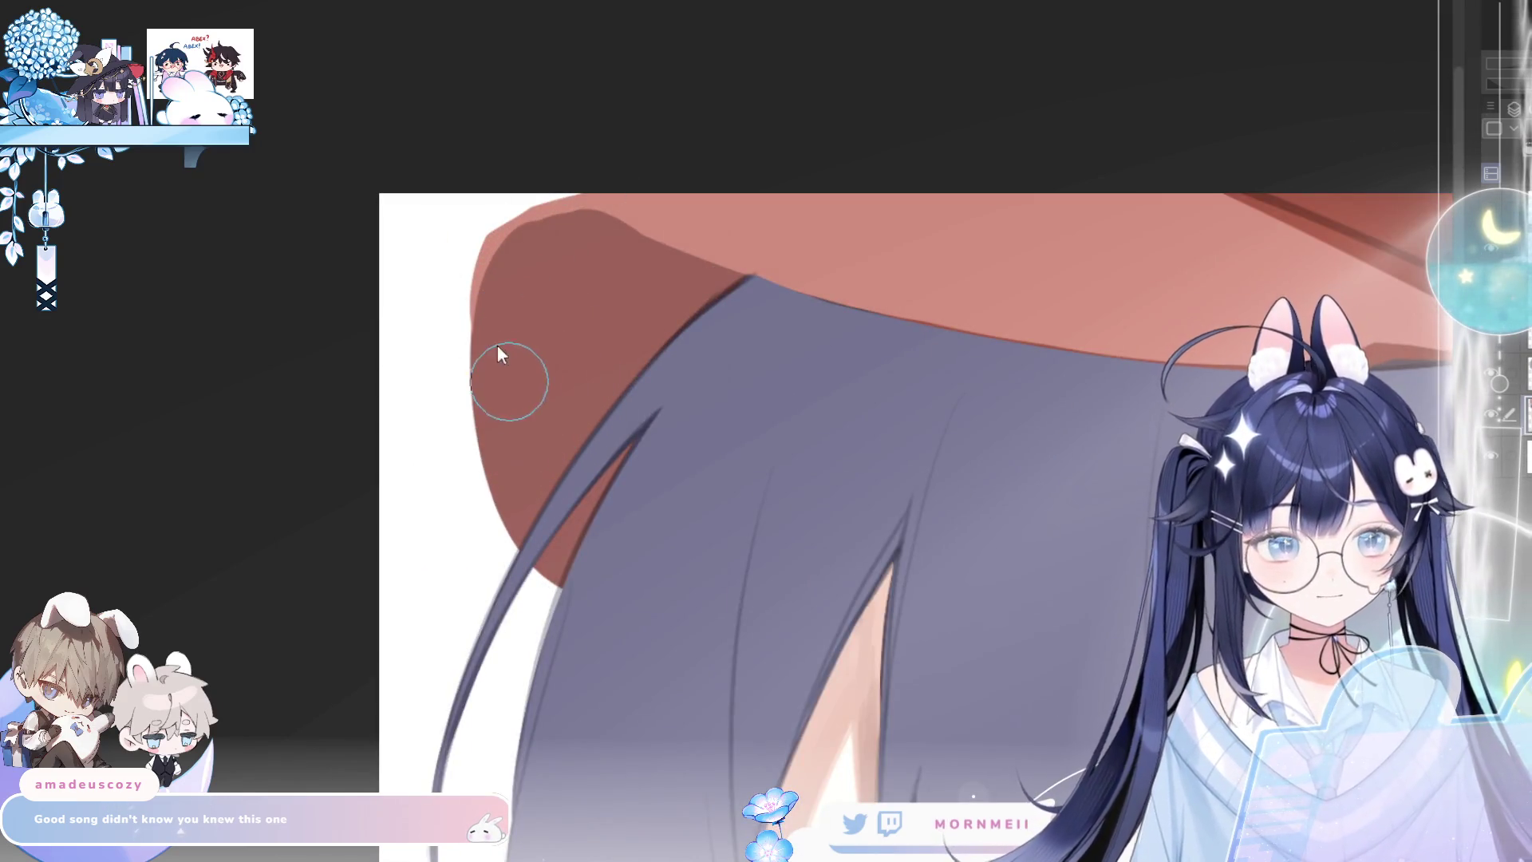
mouse_move(499, 503)
left_mouse_down()
mouse_move(463, 387)
mouse_move(536, 227)
left_mouse_up()
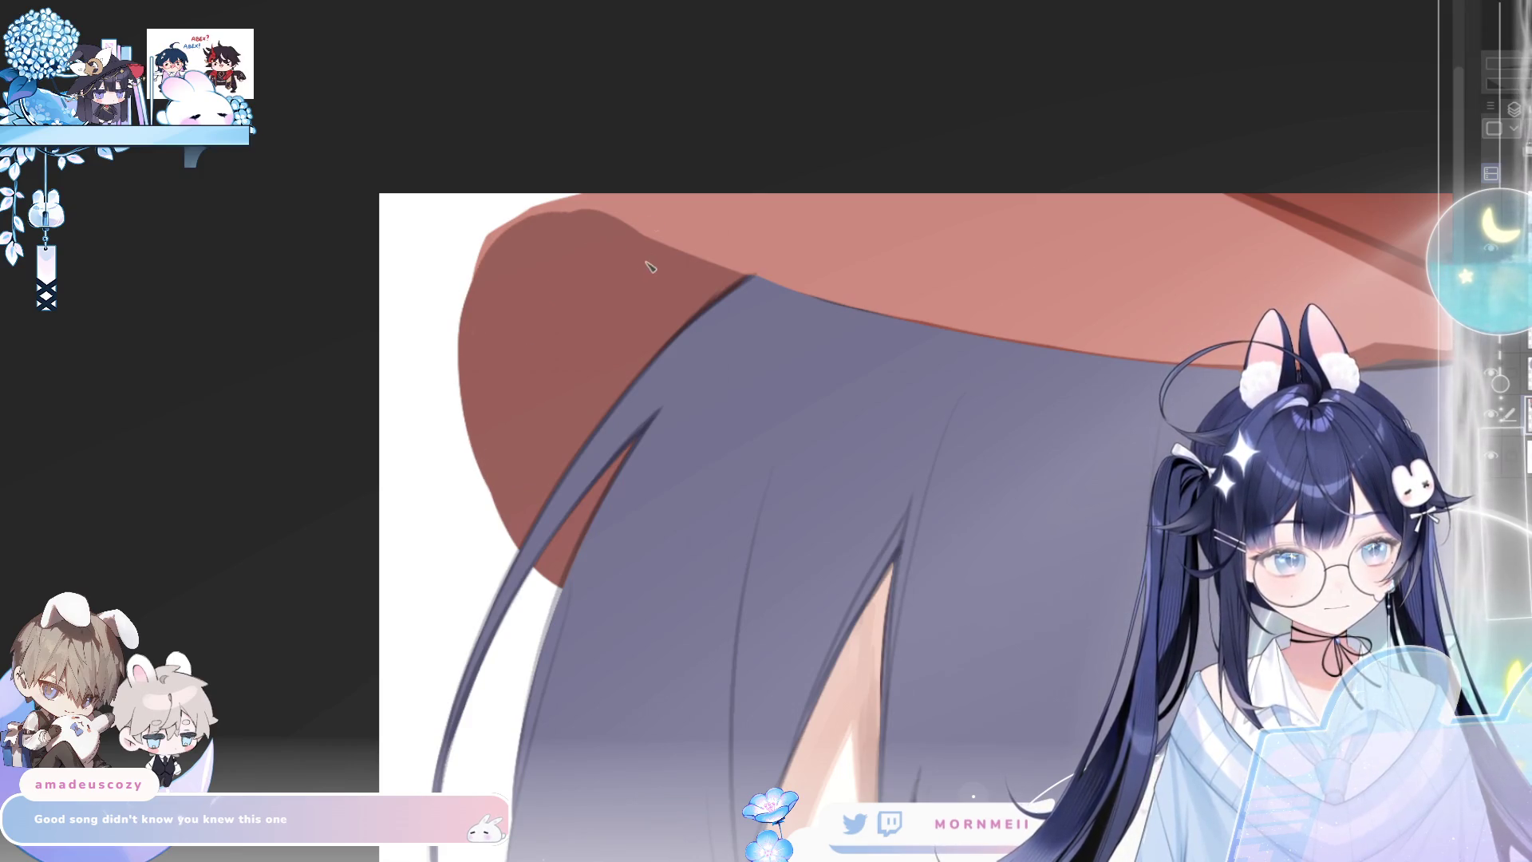
Restore the normal orientation and zoom out to see the whole portrait
key("h")
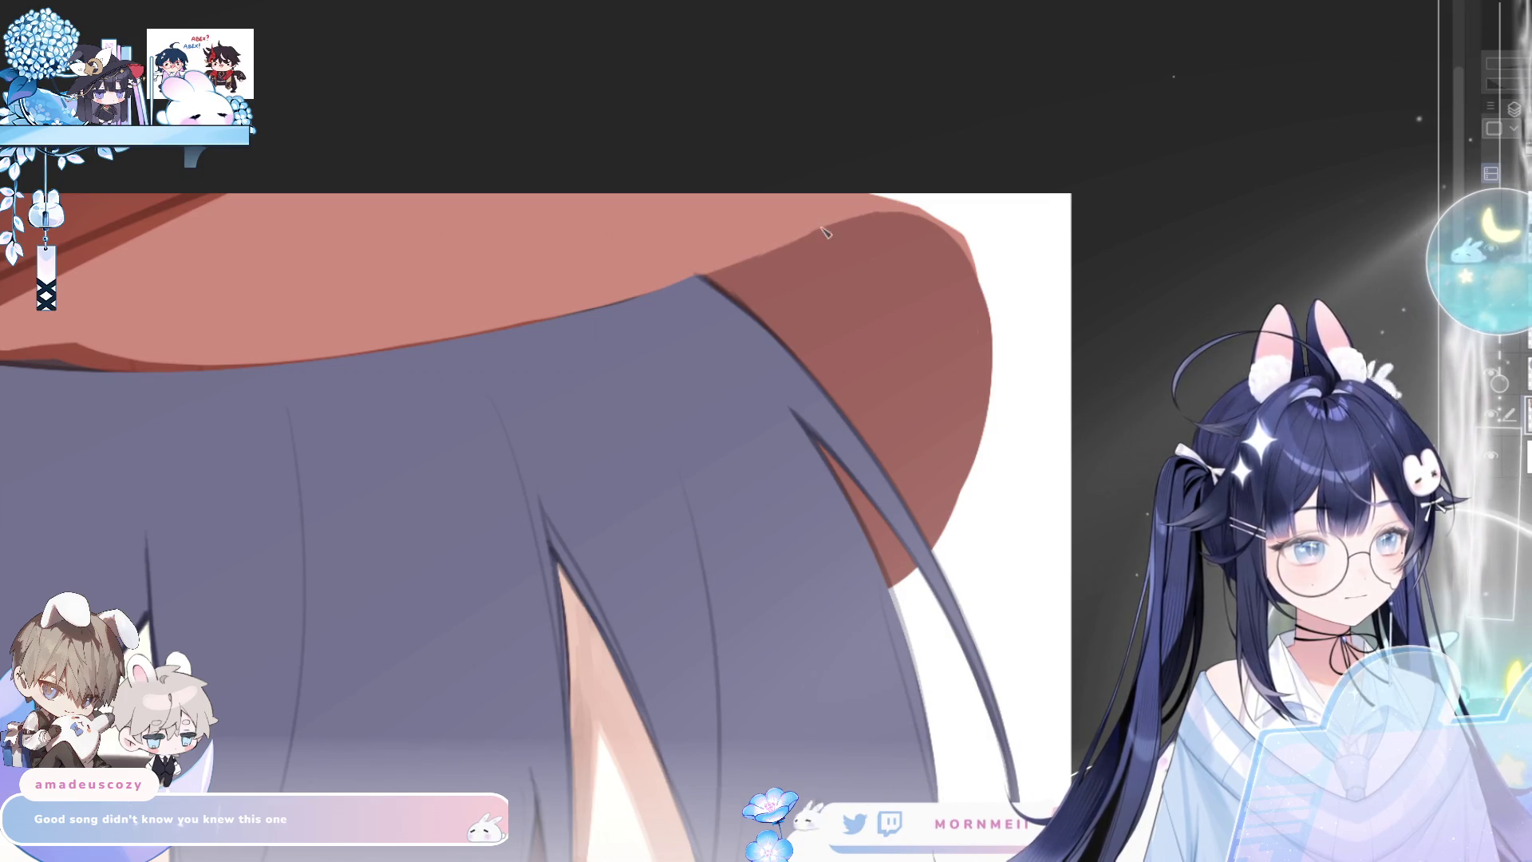
key("h")
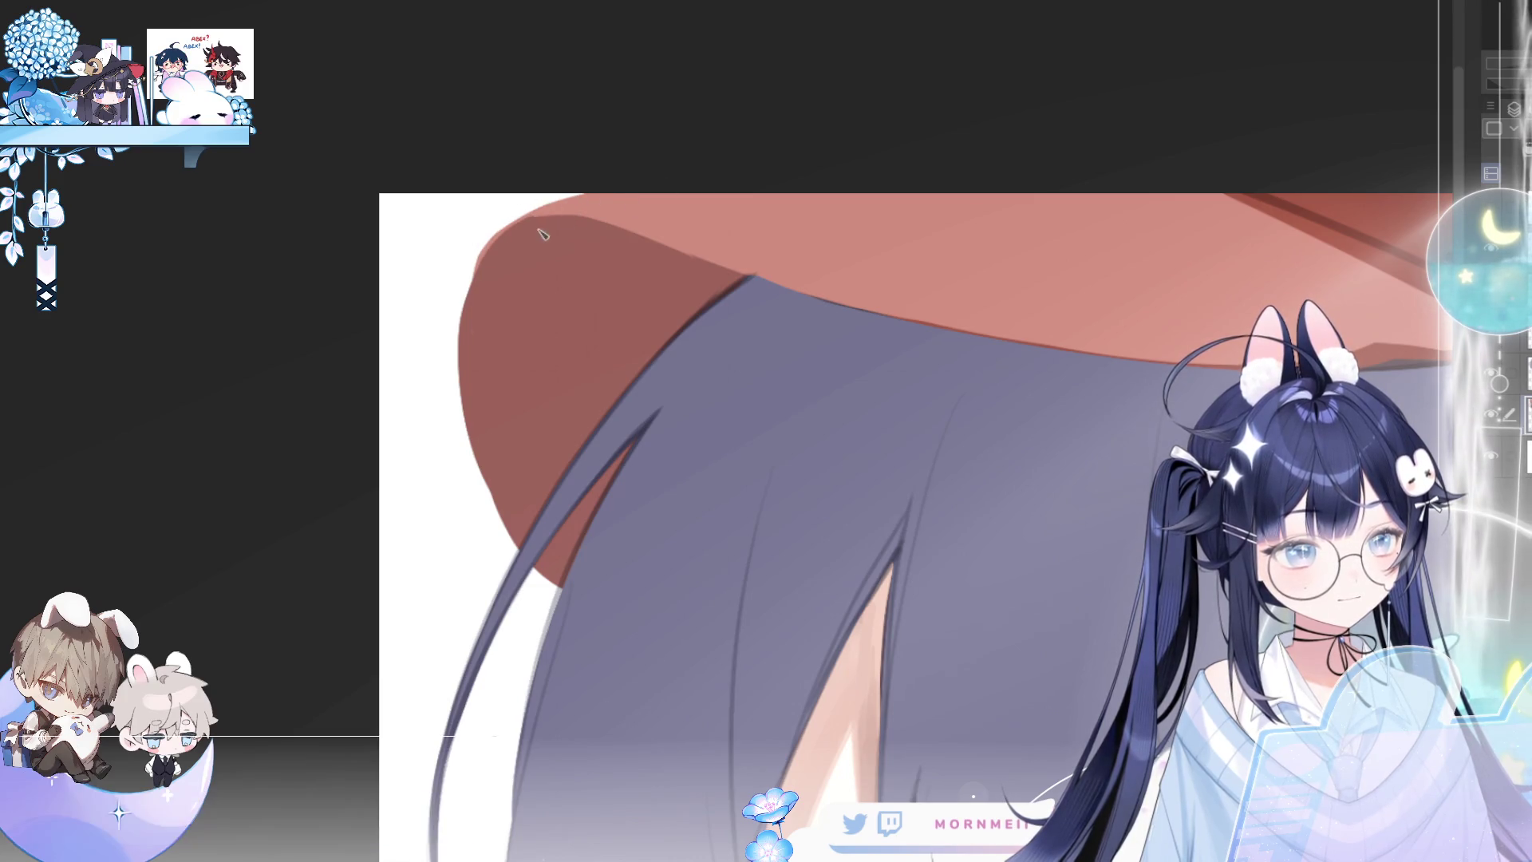
scroll(519, 224, "up", 2)
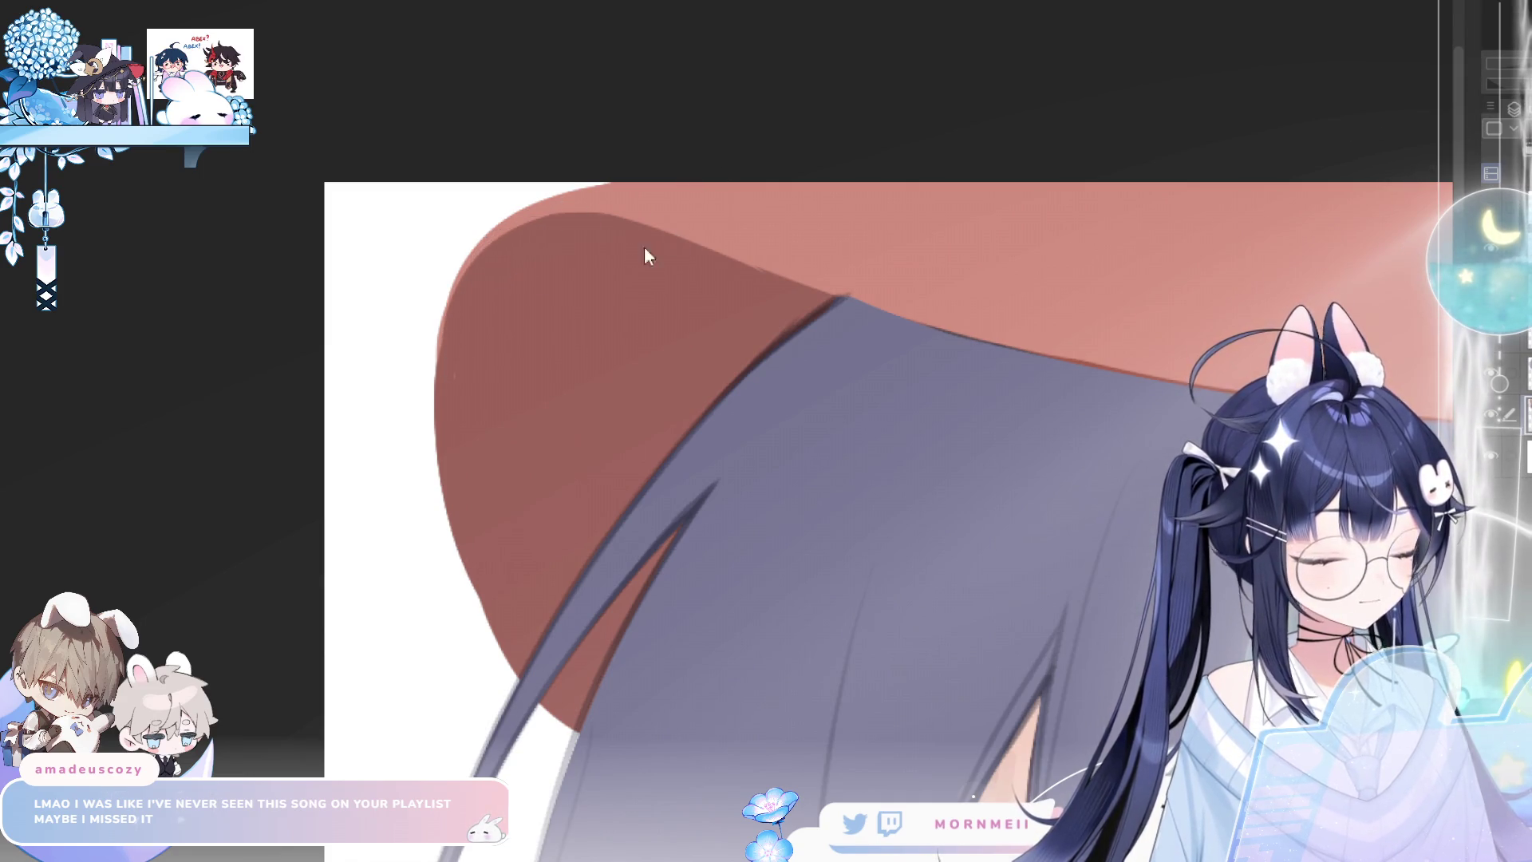
key("ctrl+0")
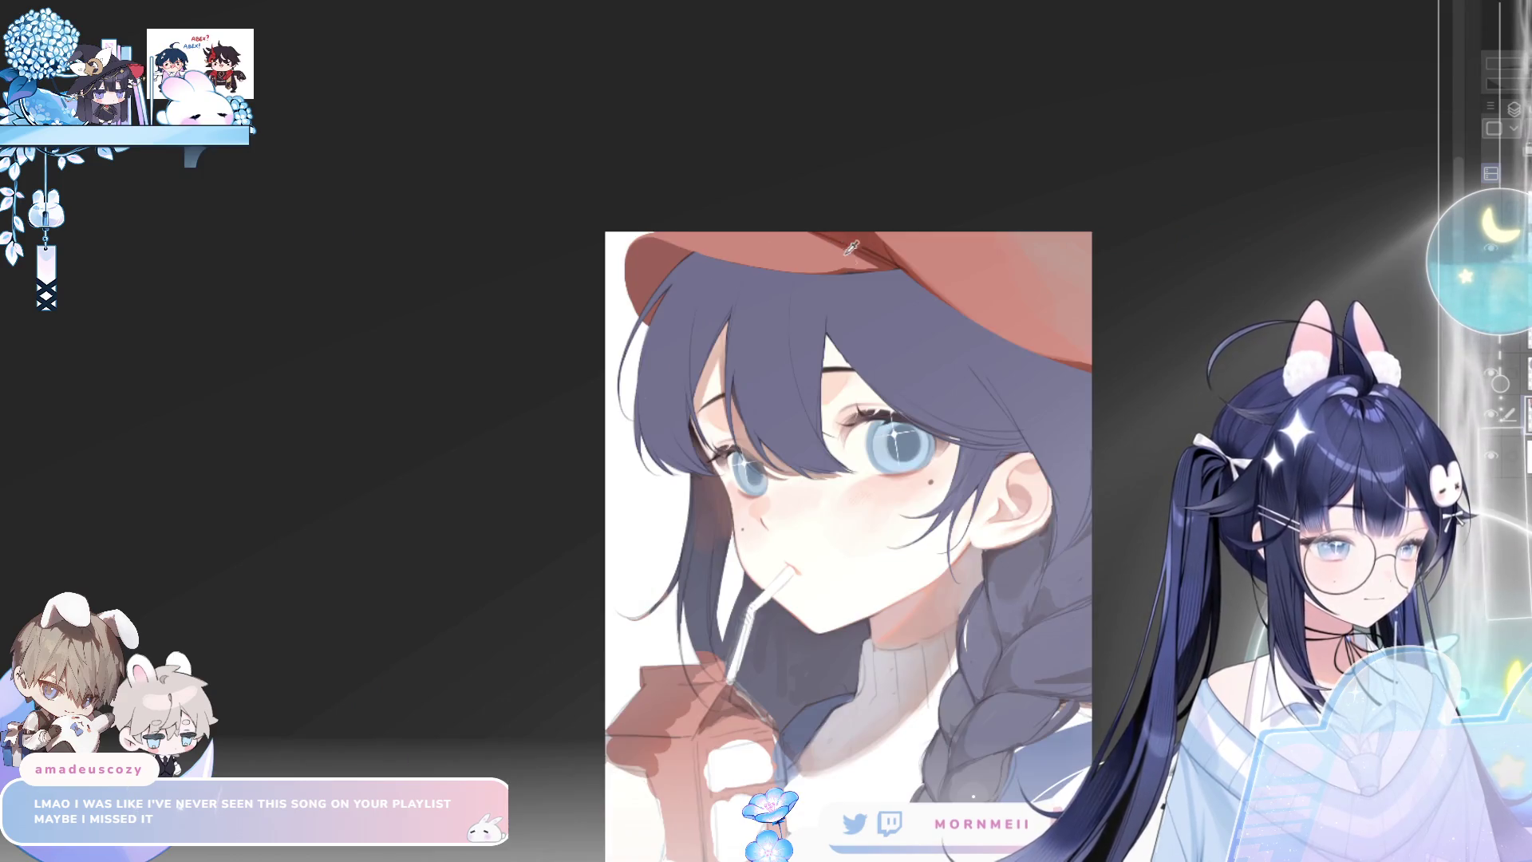
scroll(937, 266, "up", 5)
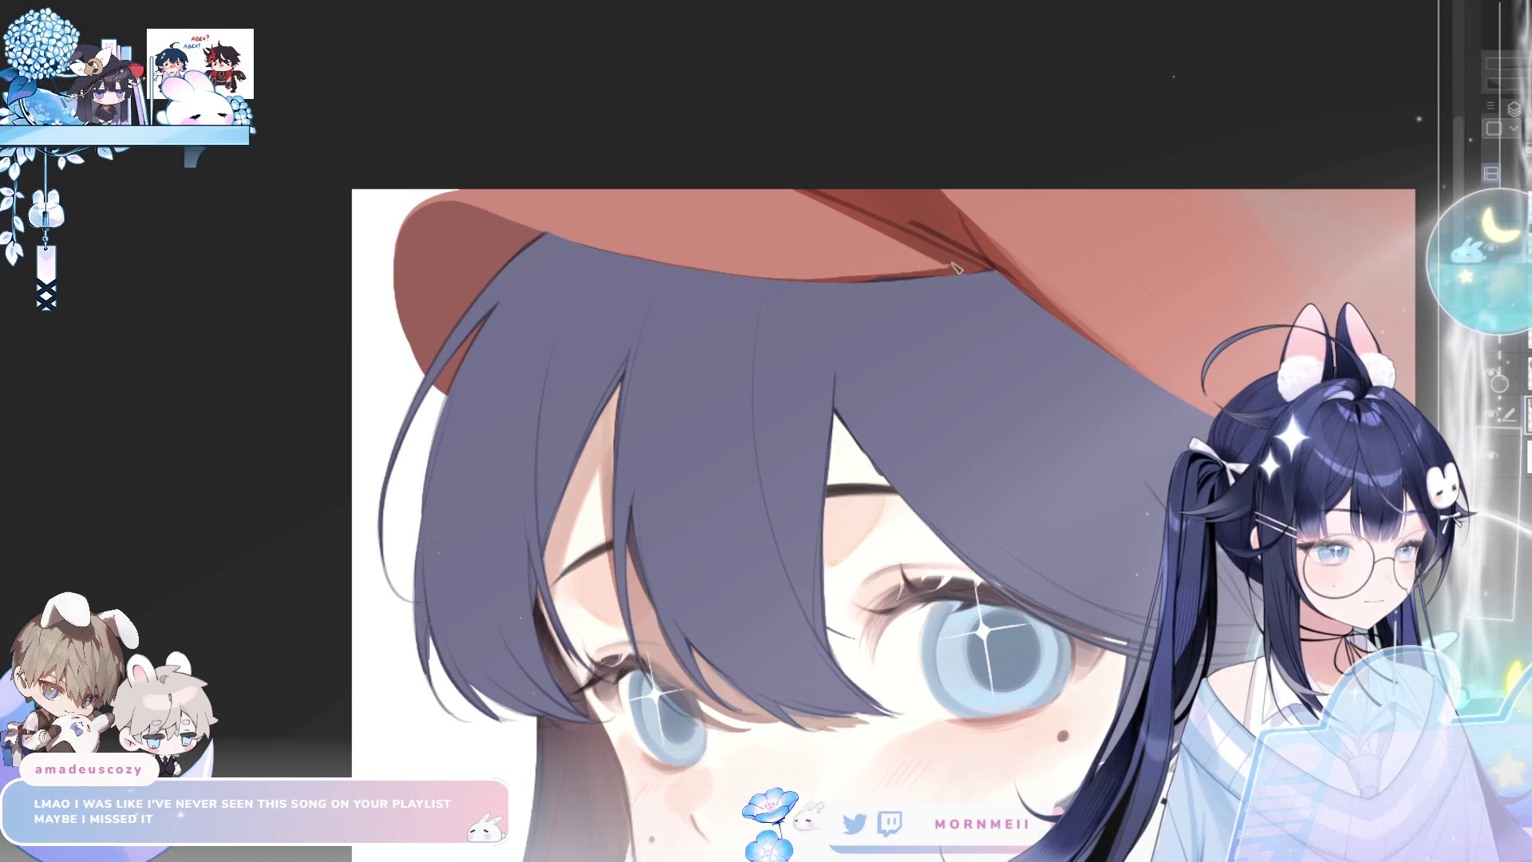
key("ctrl+0")
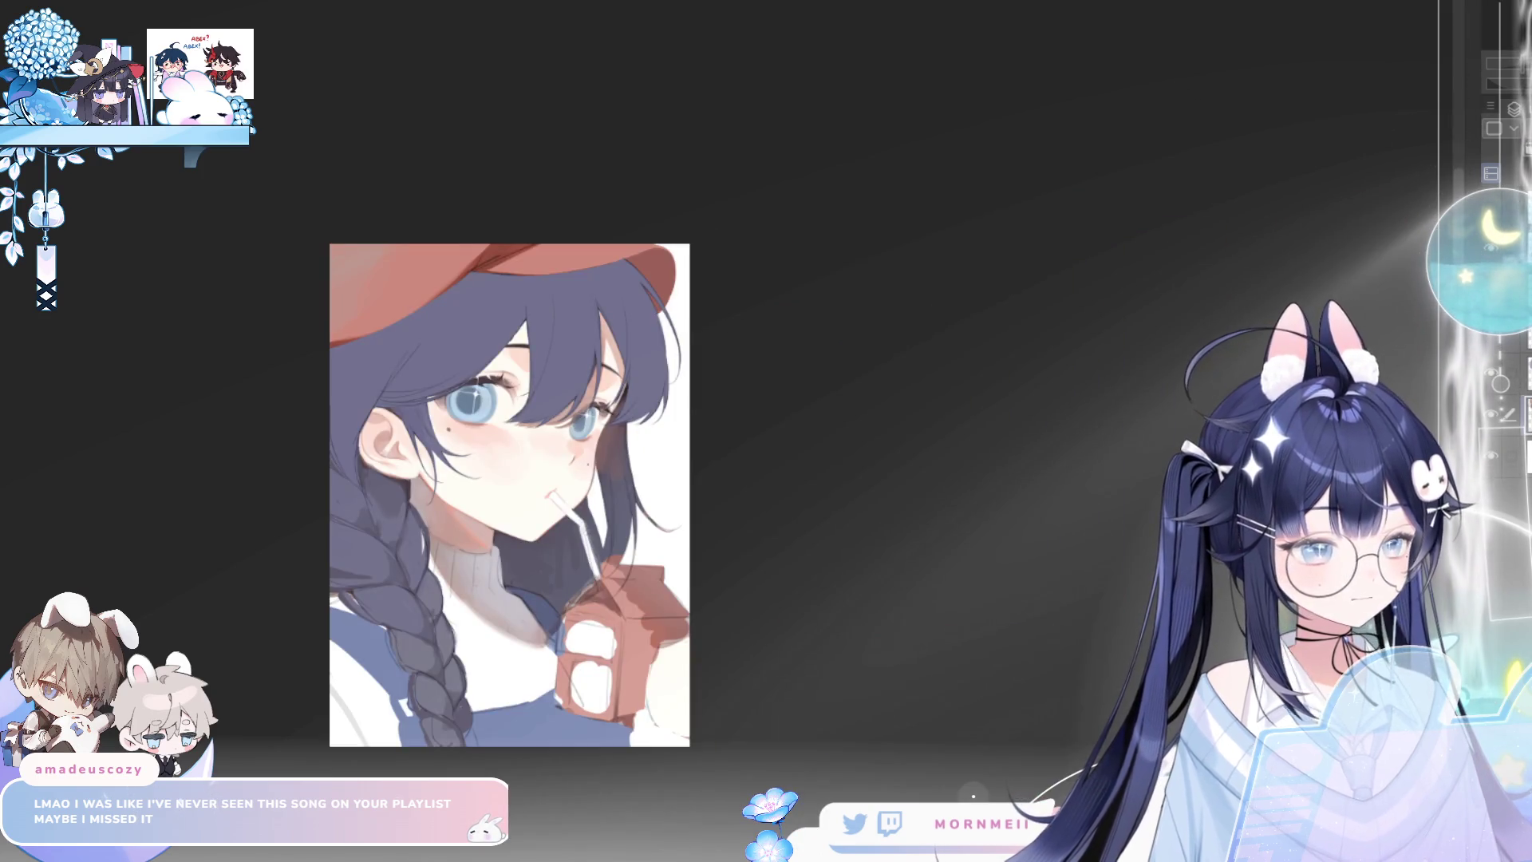
Eyedrop a colour near the eye and paint lighter strands over the left eye's hair
key("m")
key("m")
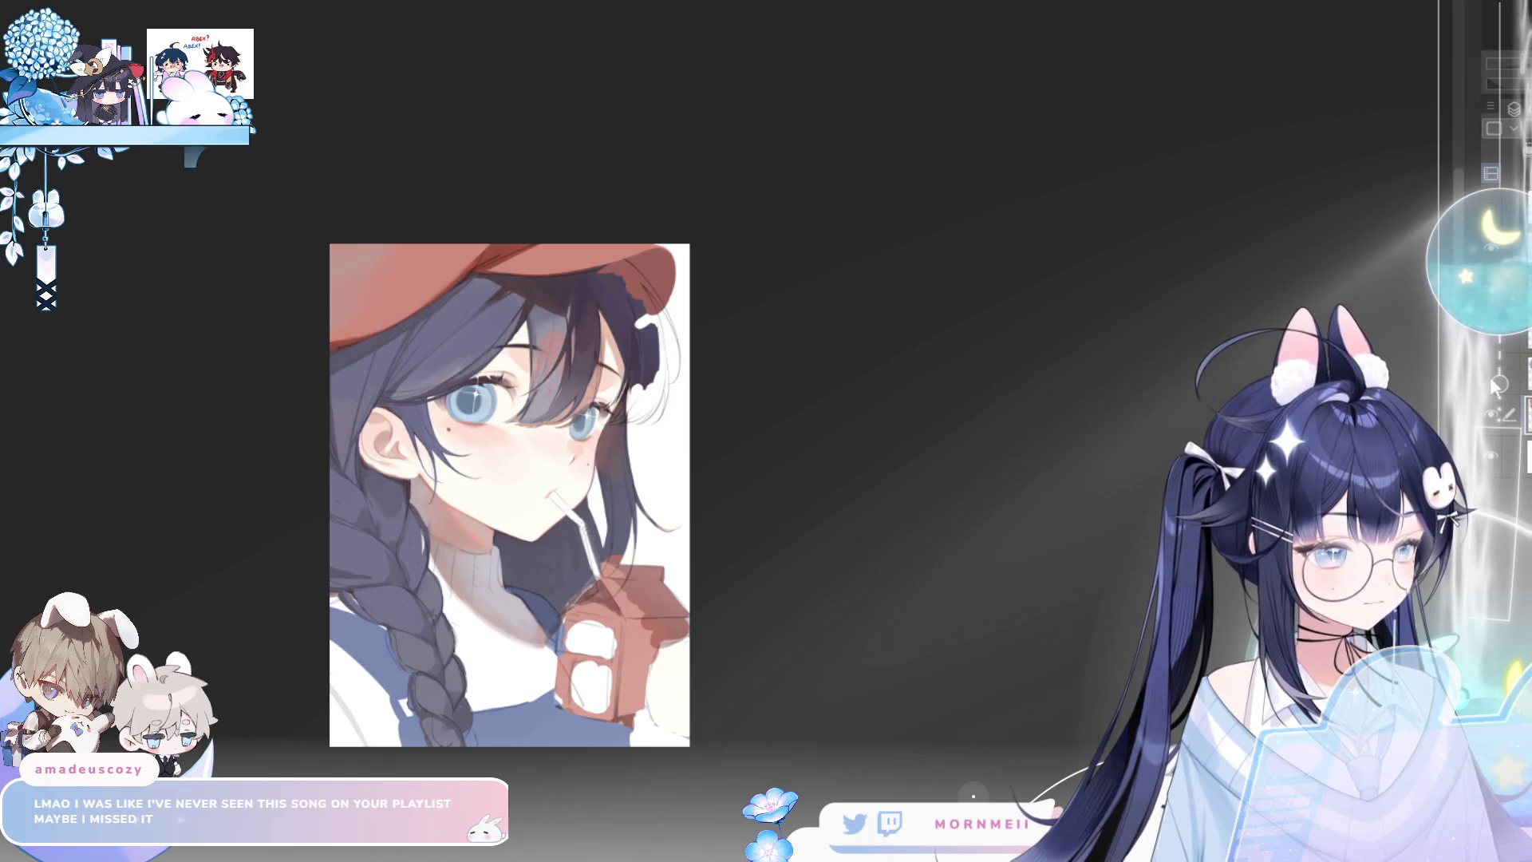
key("m")
scroll(862, 468, "up", 5)
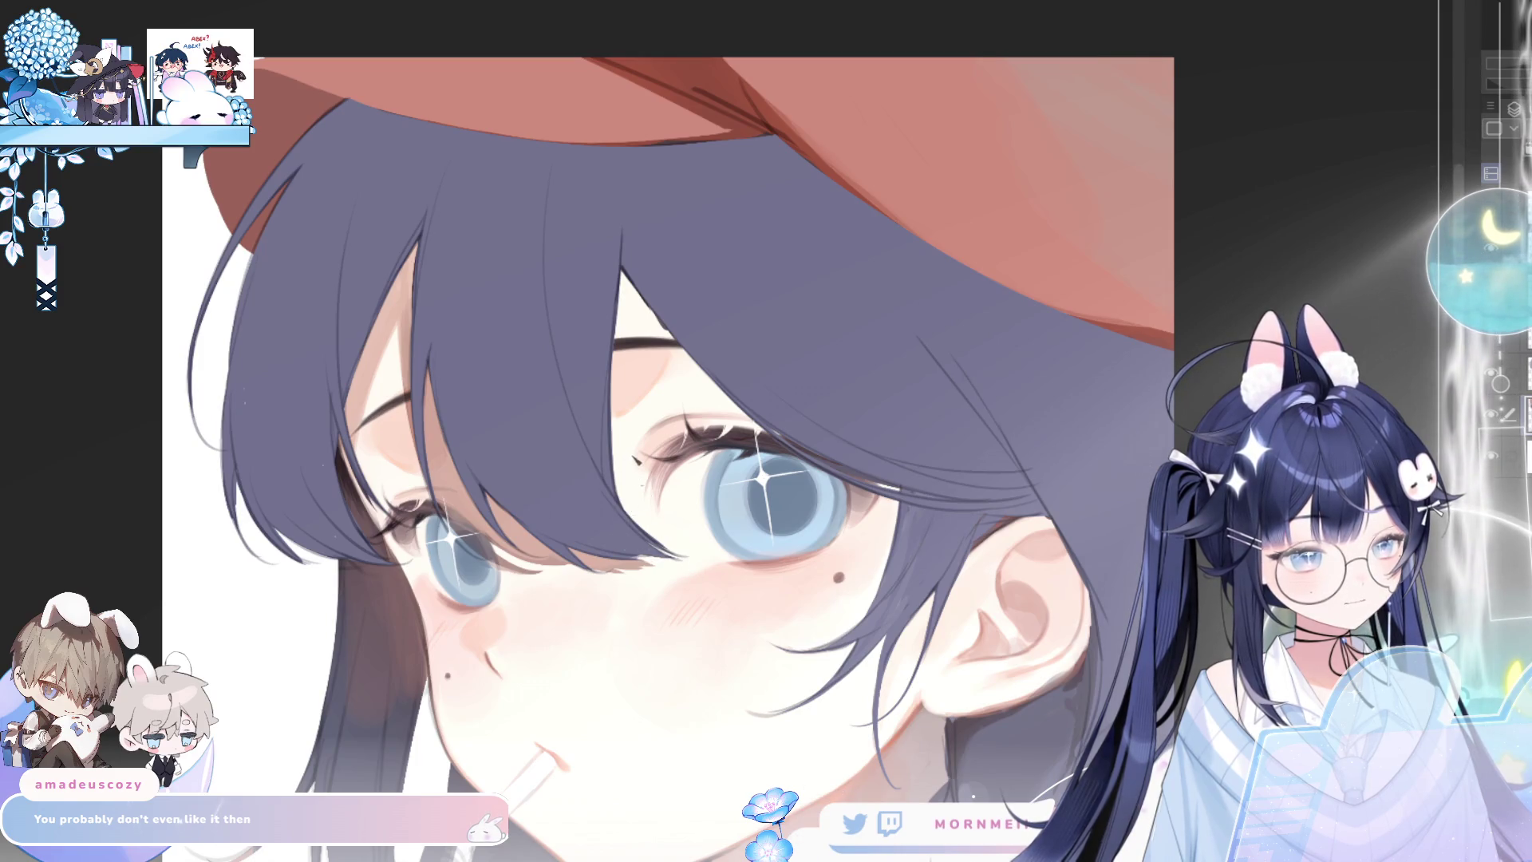
left_click(565, 597, "alt")
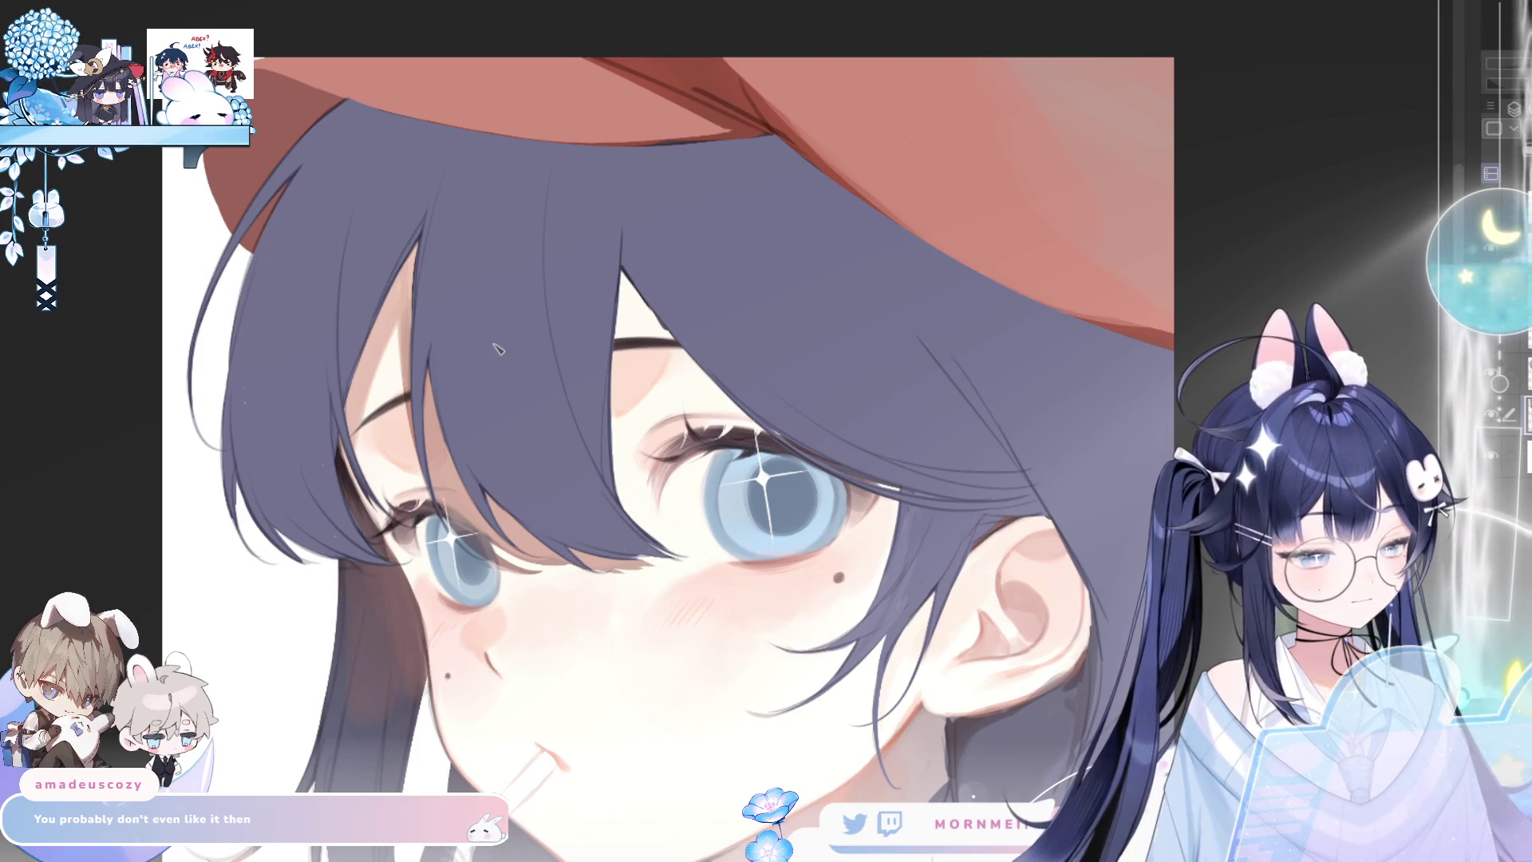
scroll(447, 463, "up", 4)
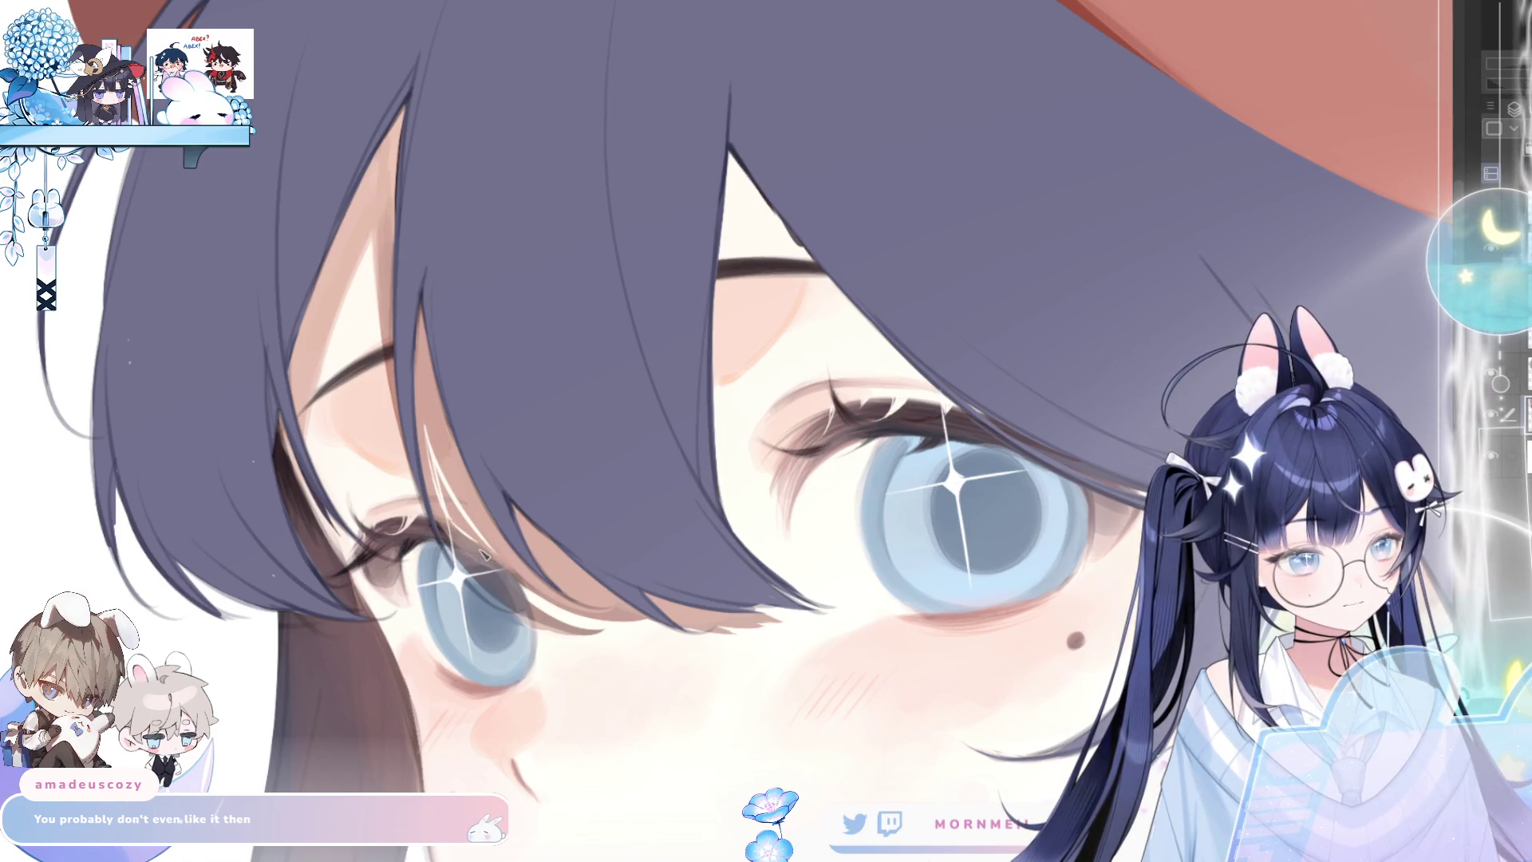
left_click_drag(460, 527, 481, 543)
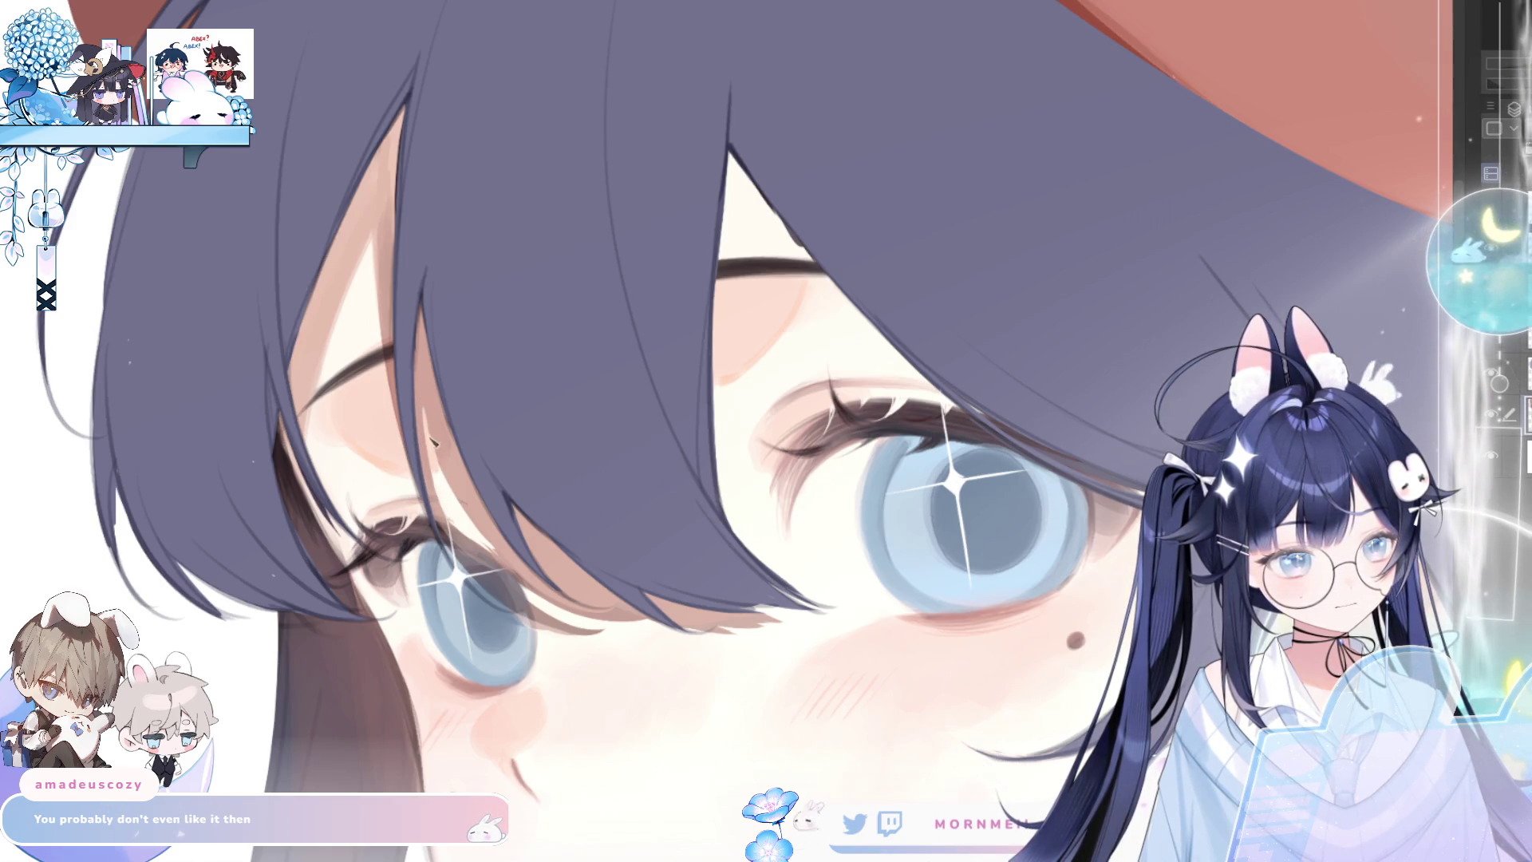
Hide the eye sparkles and compare the eyes mirrored and at full view
key("h")
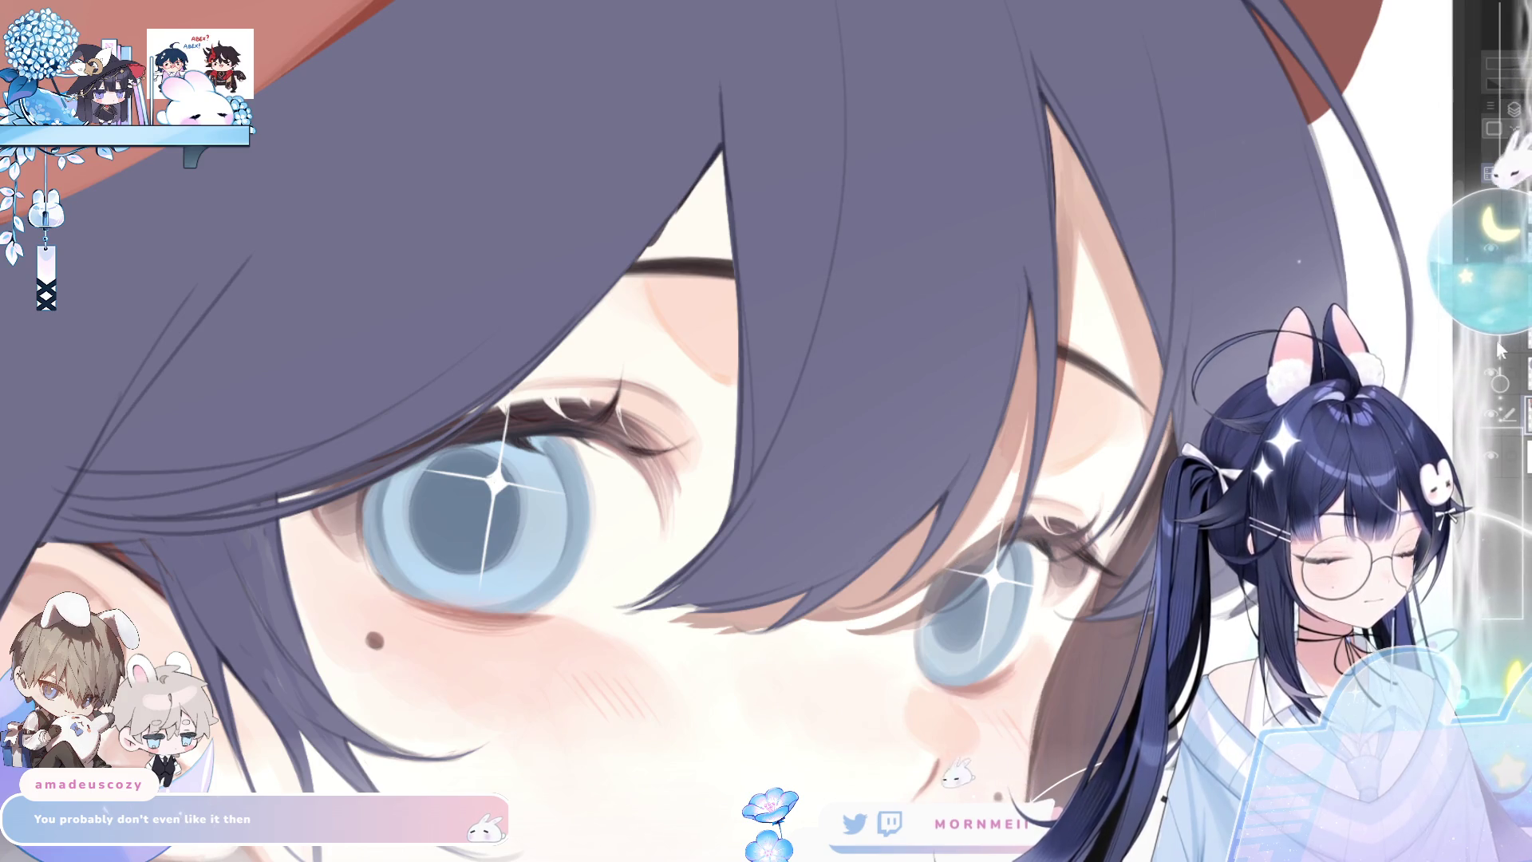
left_click(1491, 372)
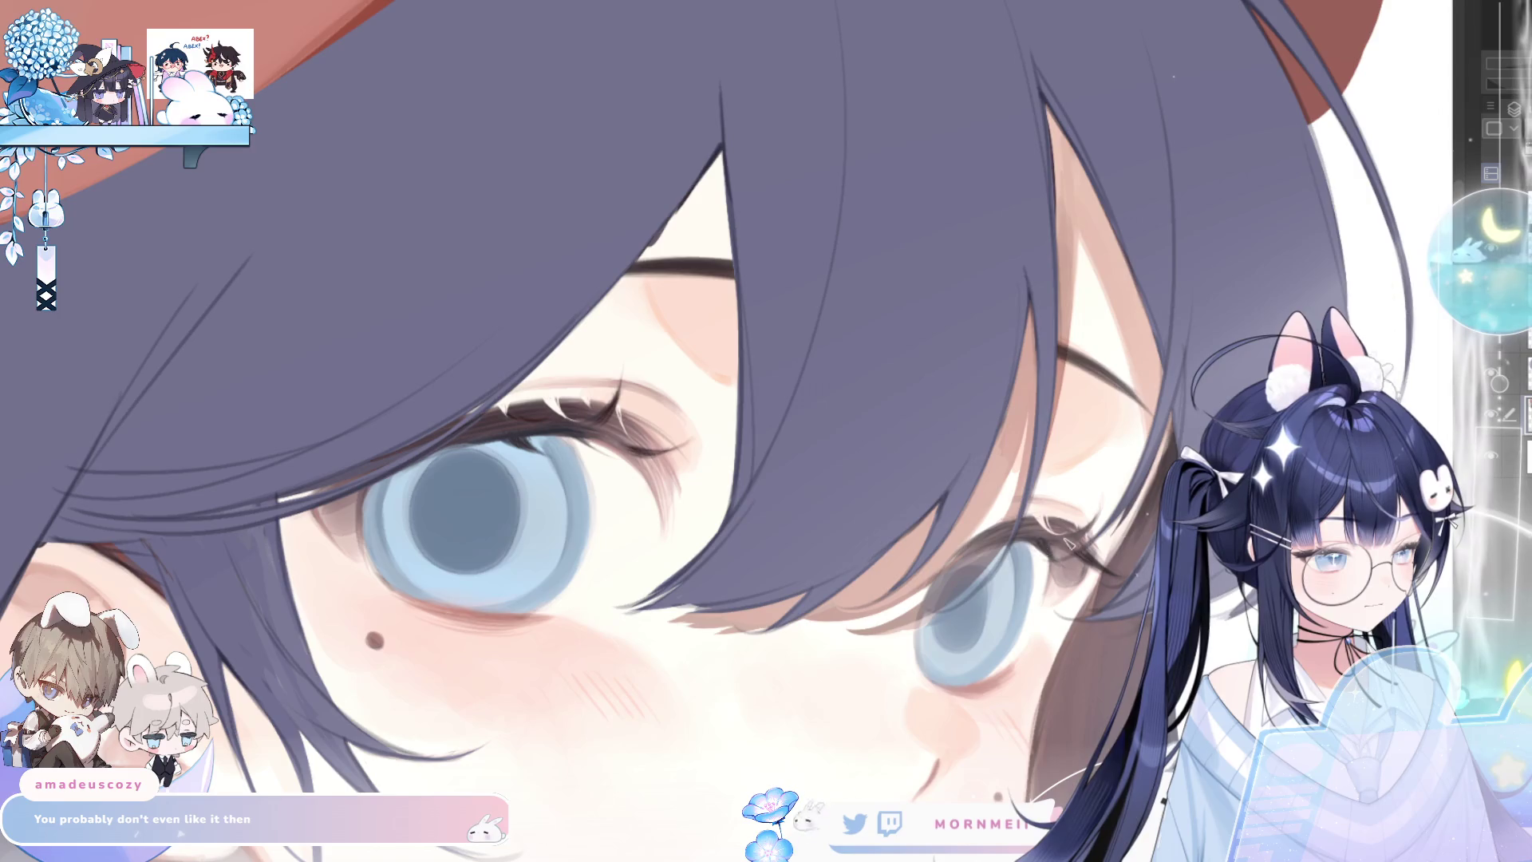
key("h")
key("h")
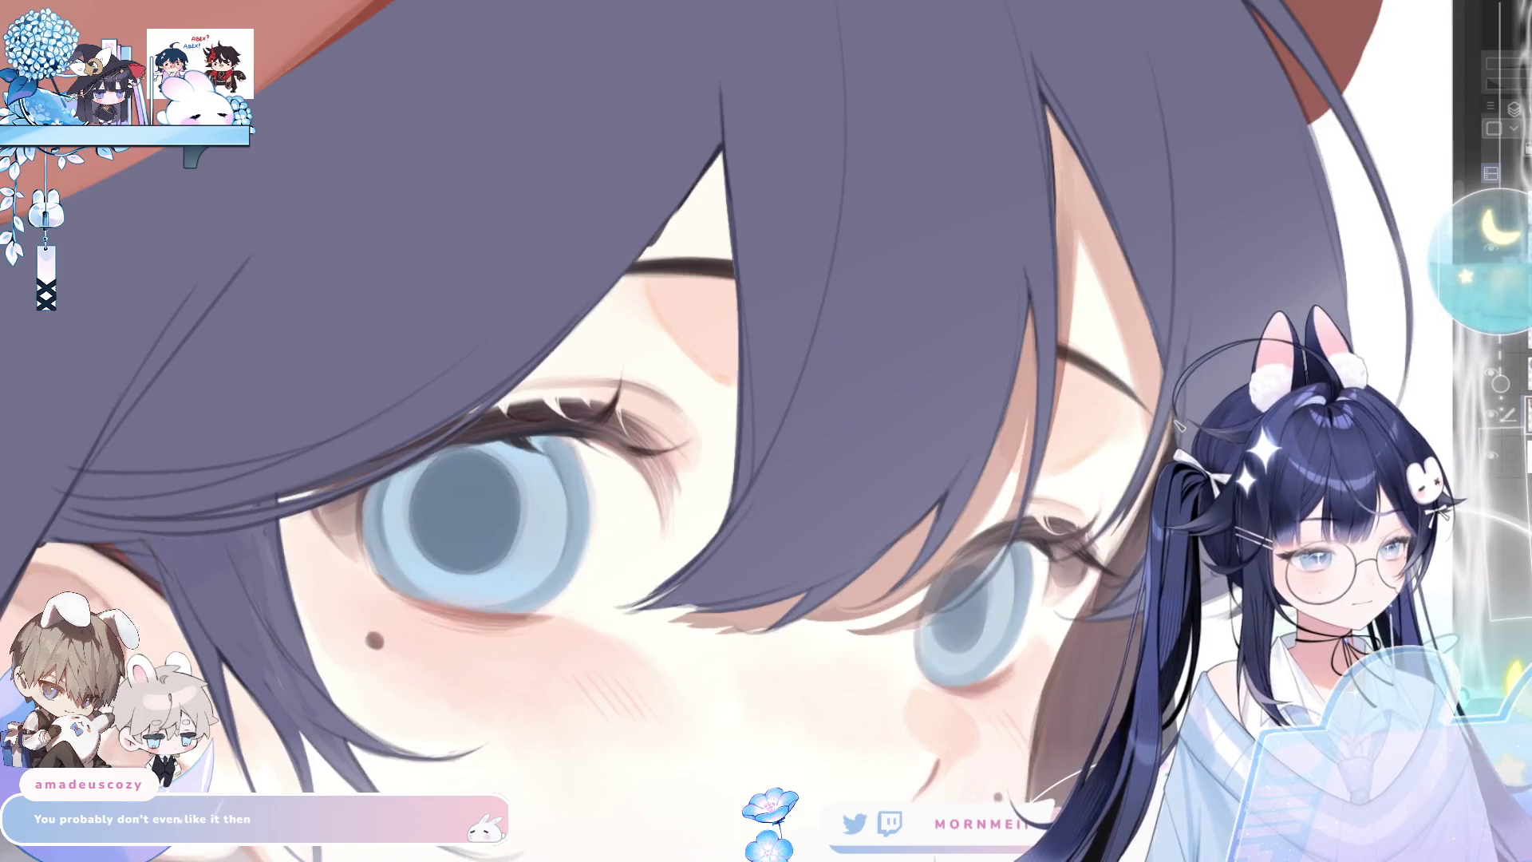
key("h")
key("h")
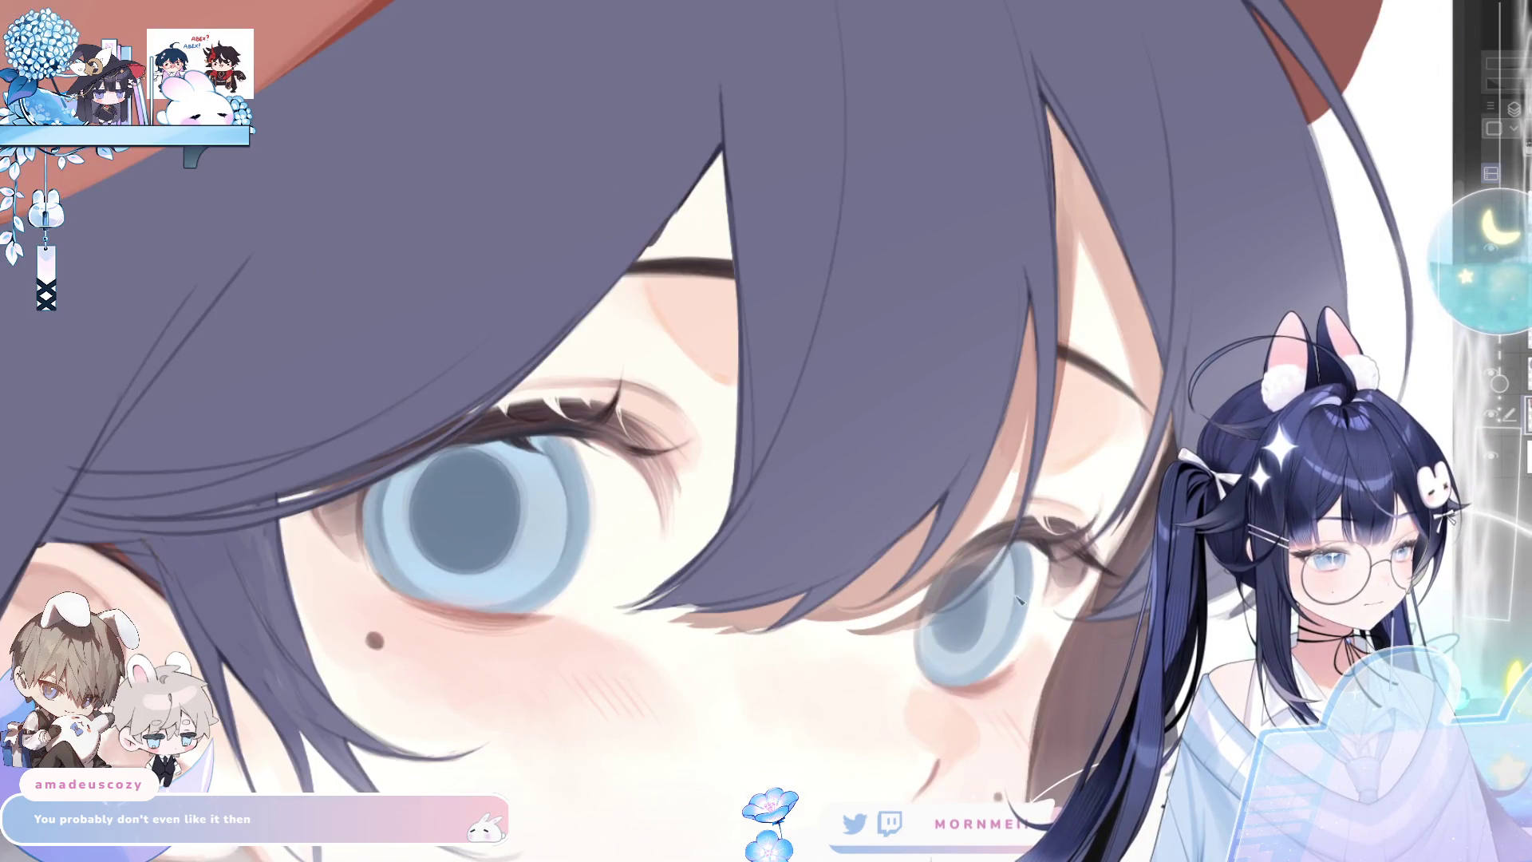
key("ctrl+0")
key("h")
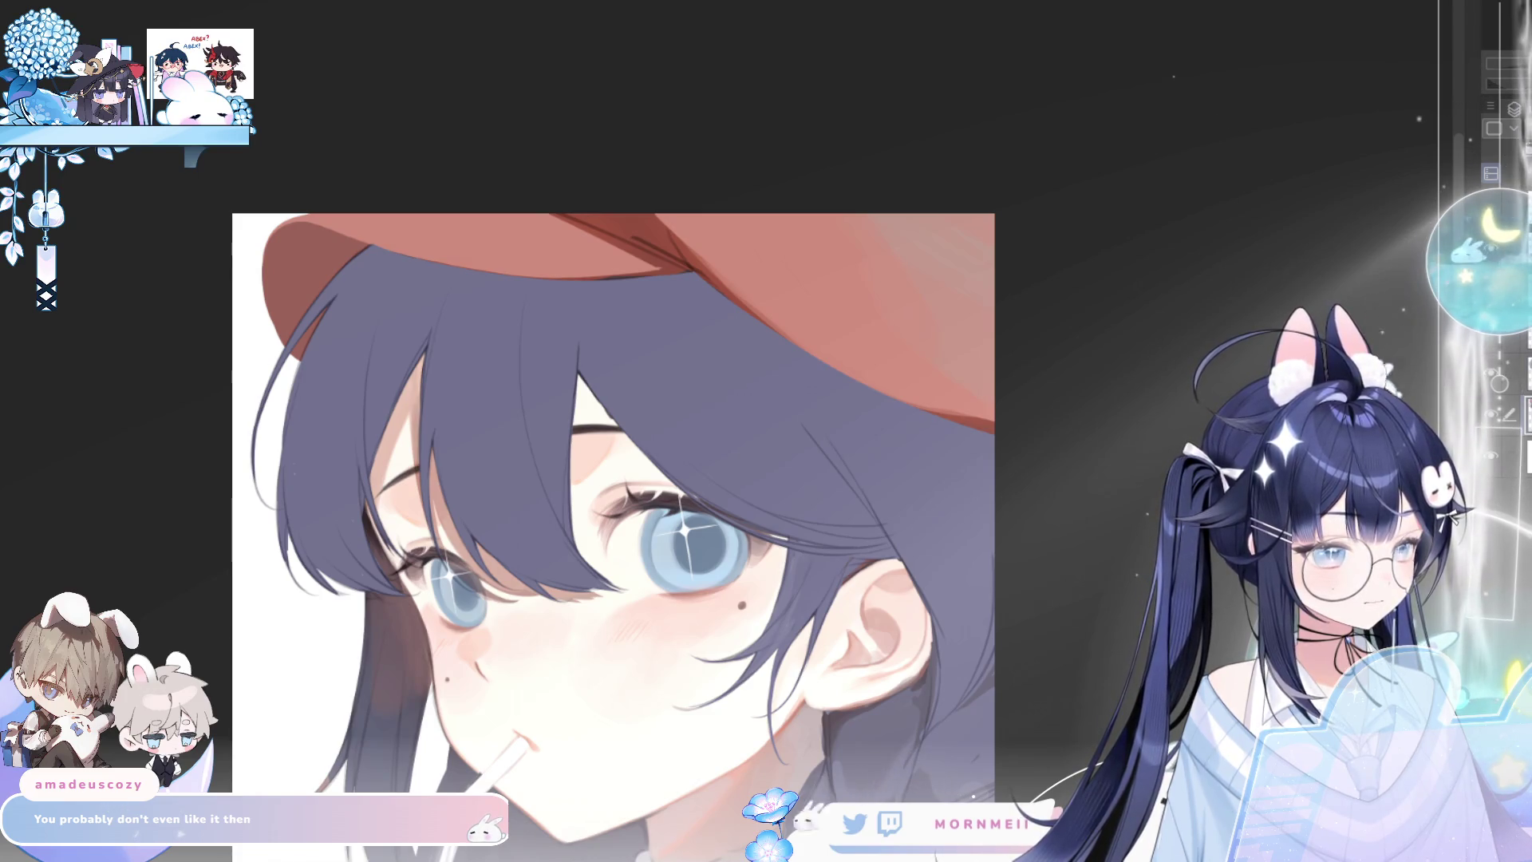
key("h")
key("h")
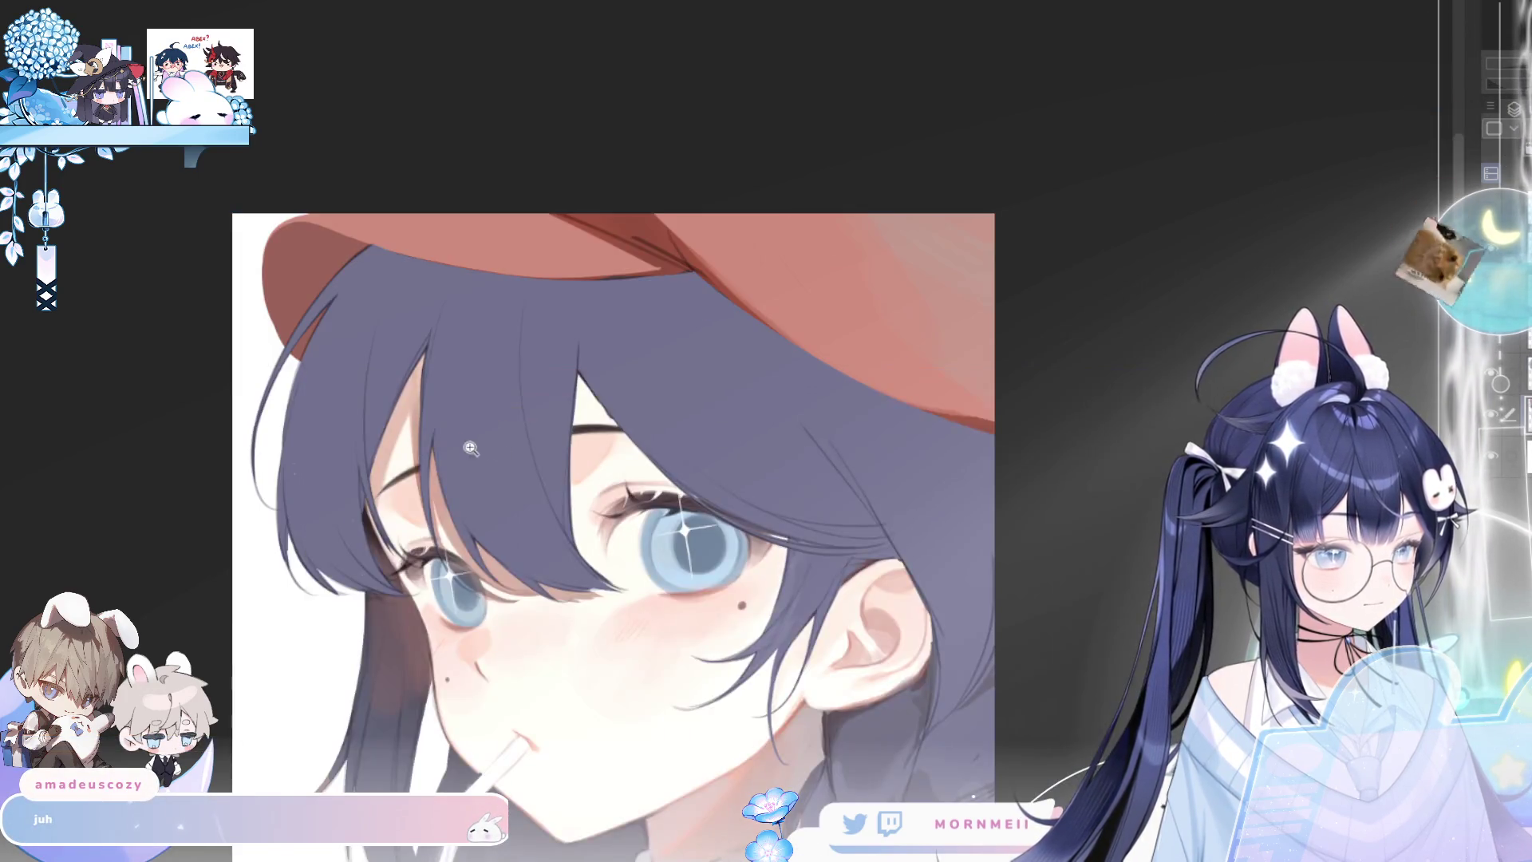
left_click(373, 436)
key("h")
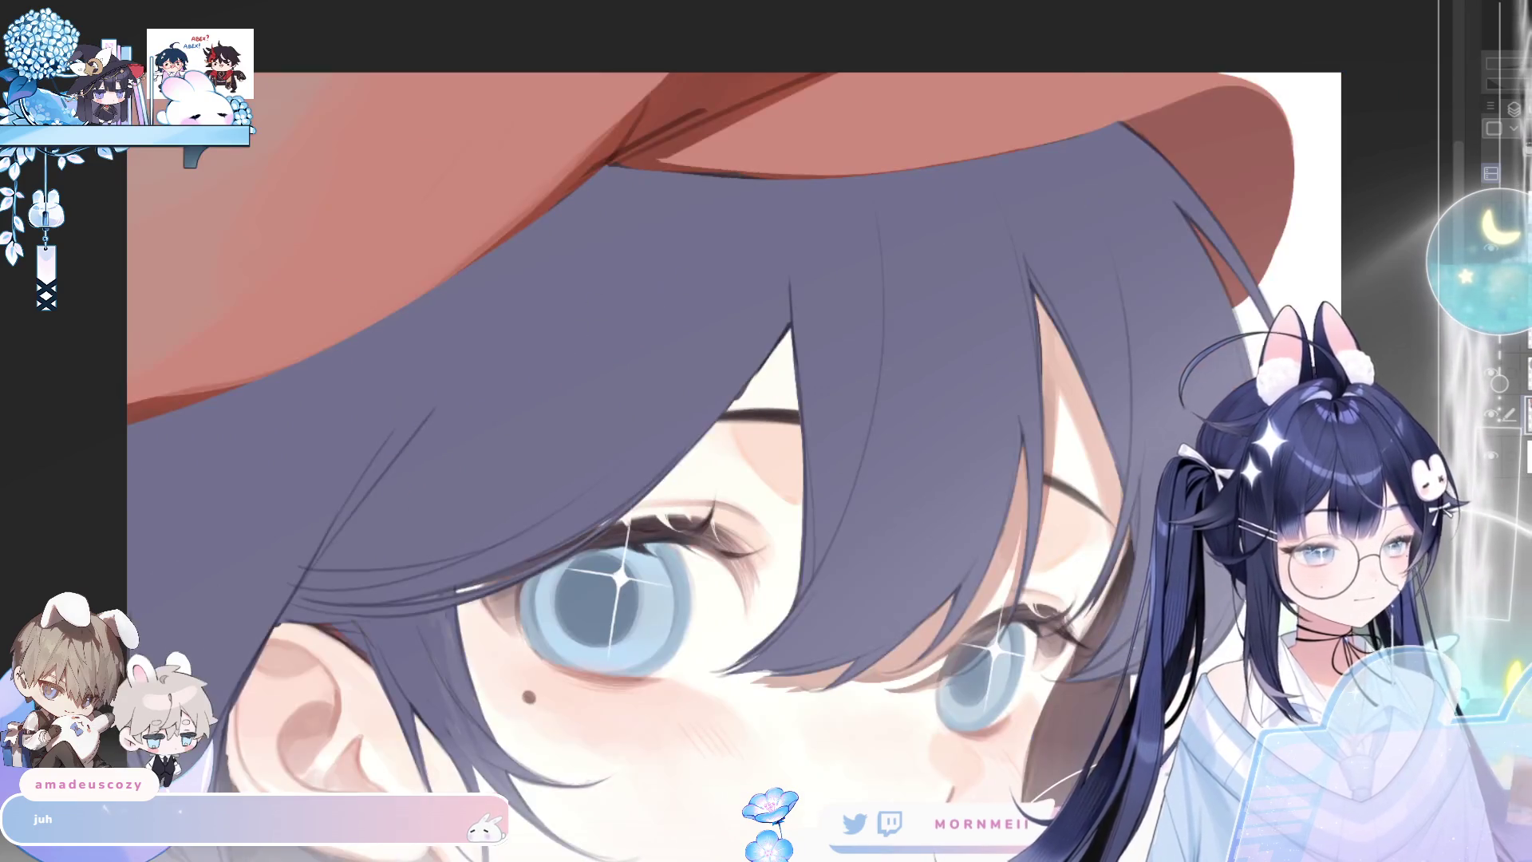
key("h")
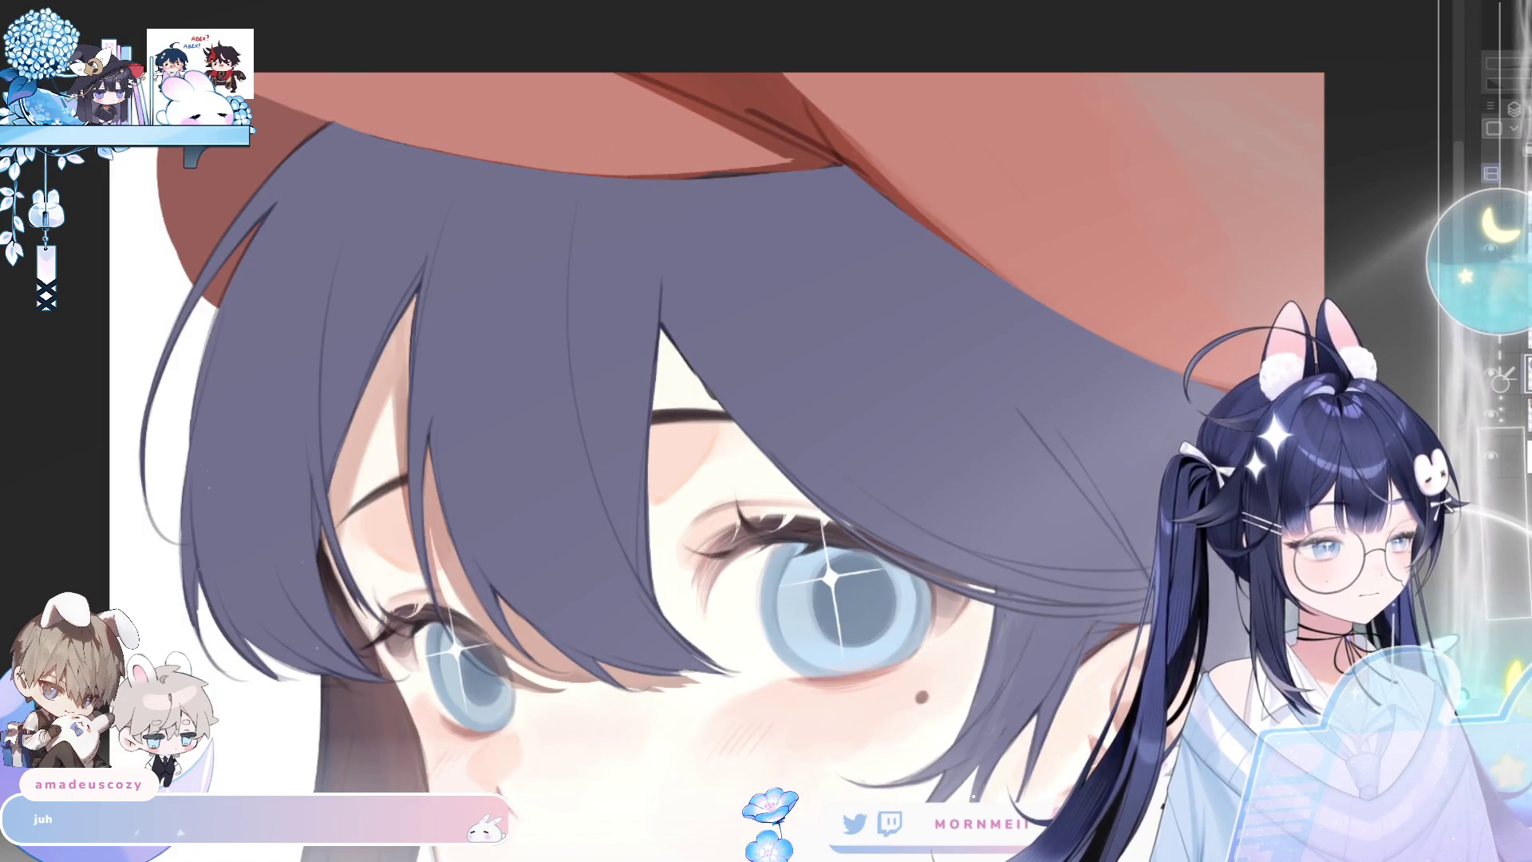
key("h")
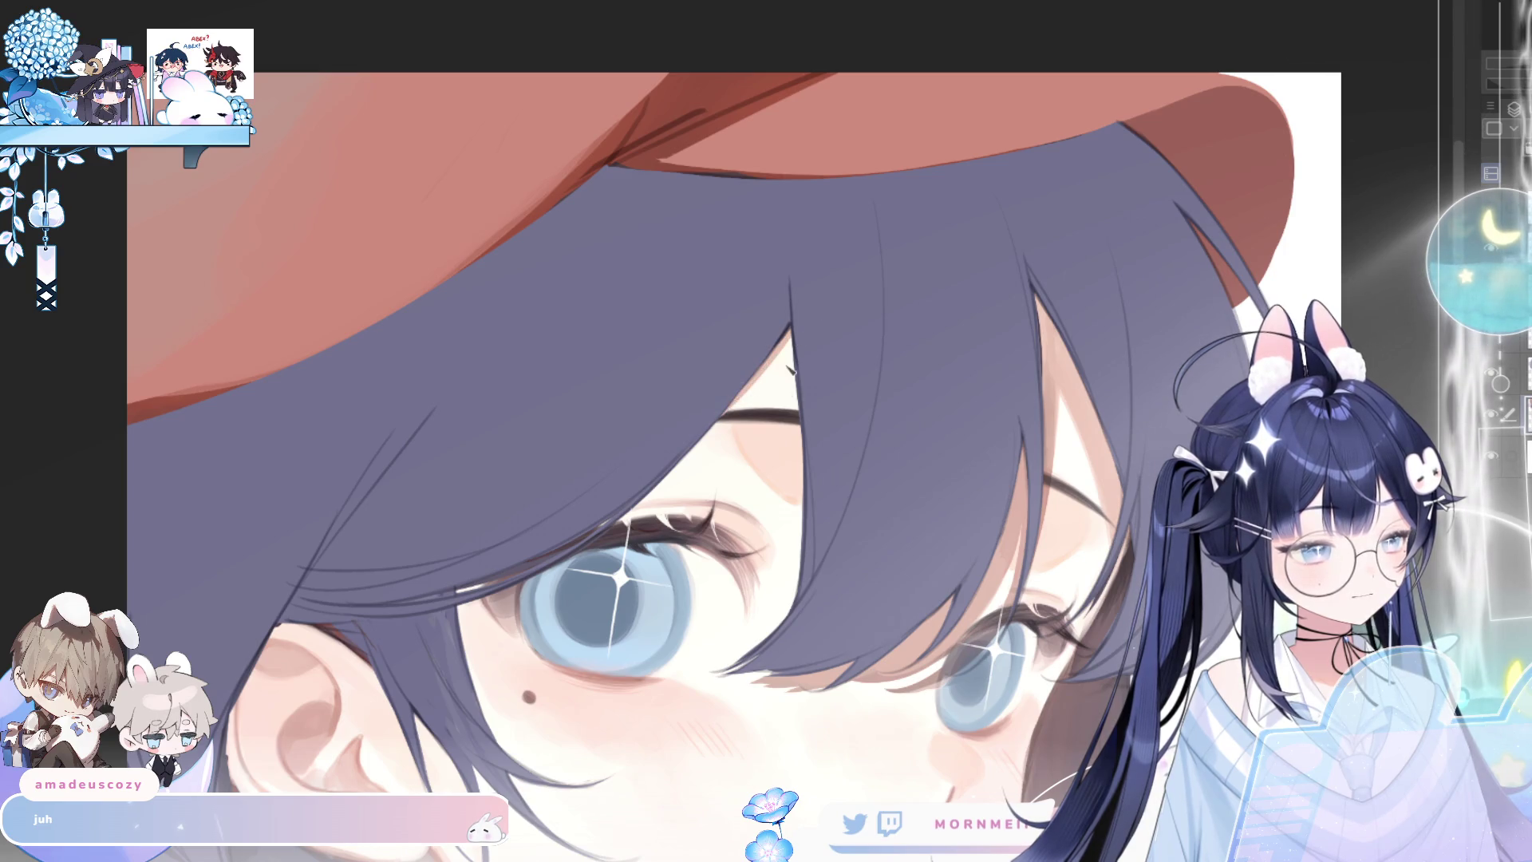
key("h")
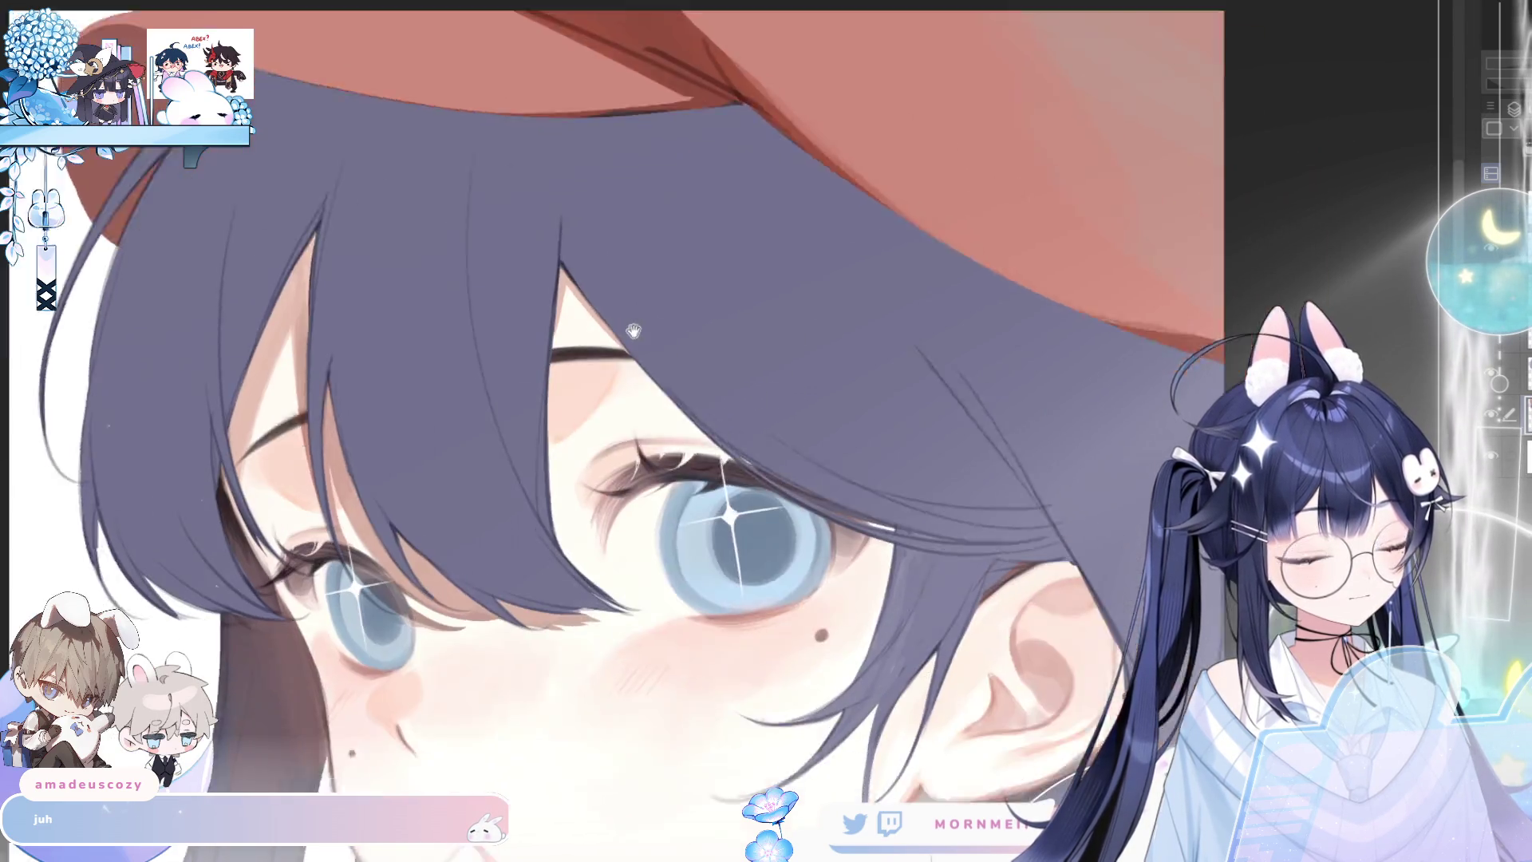
scroll(440, 221, "up", 2)
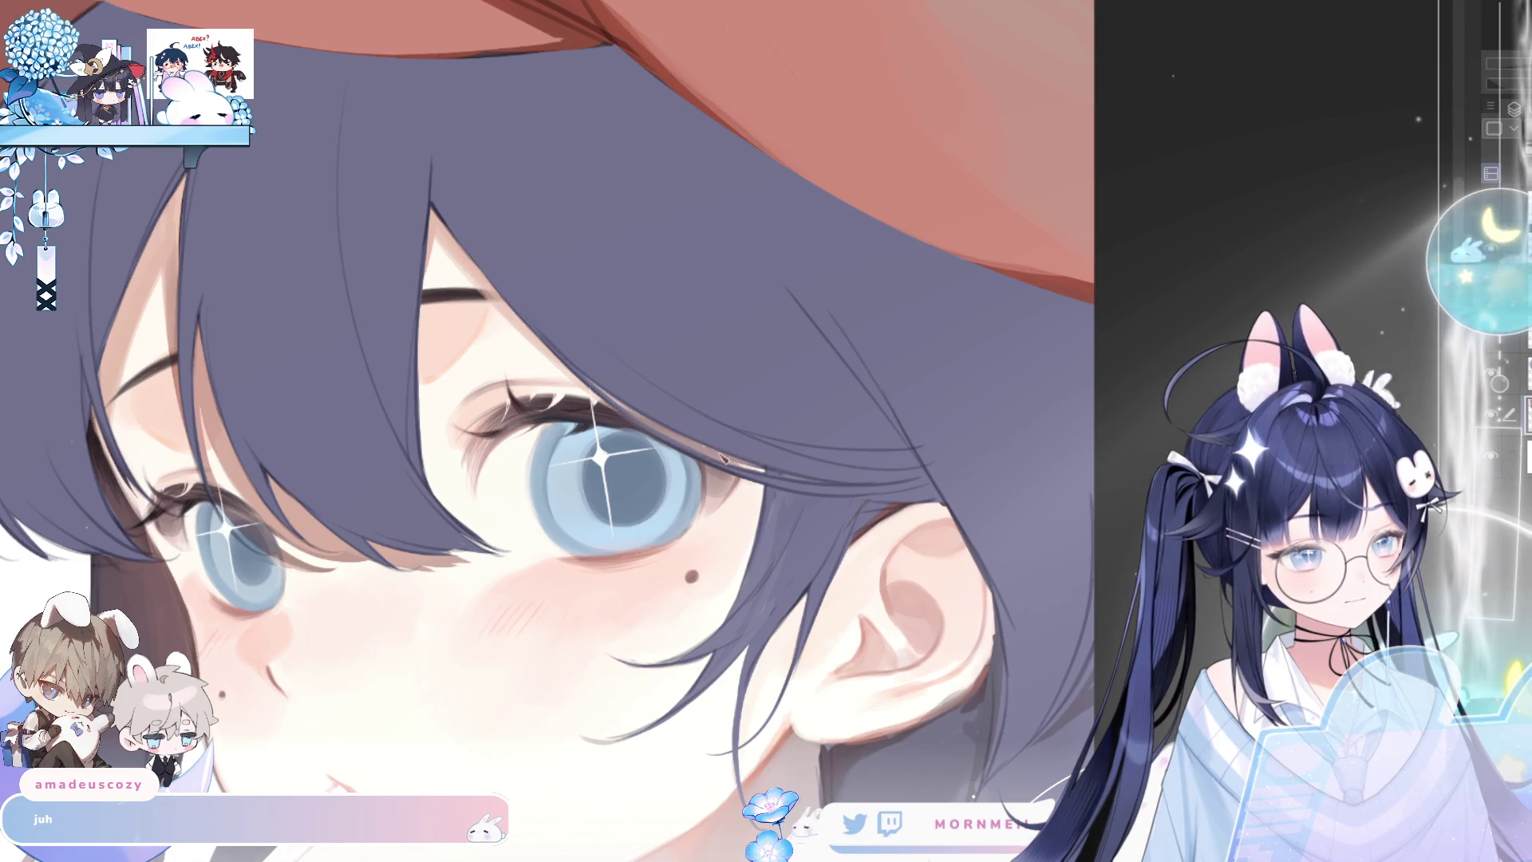
key("h")
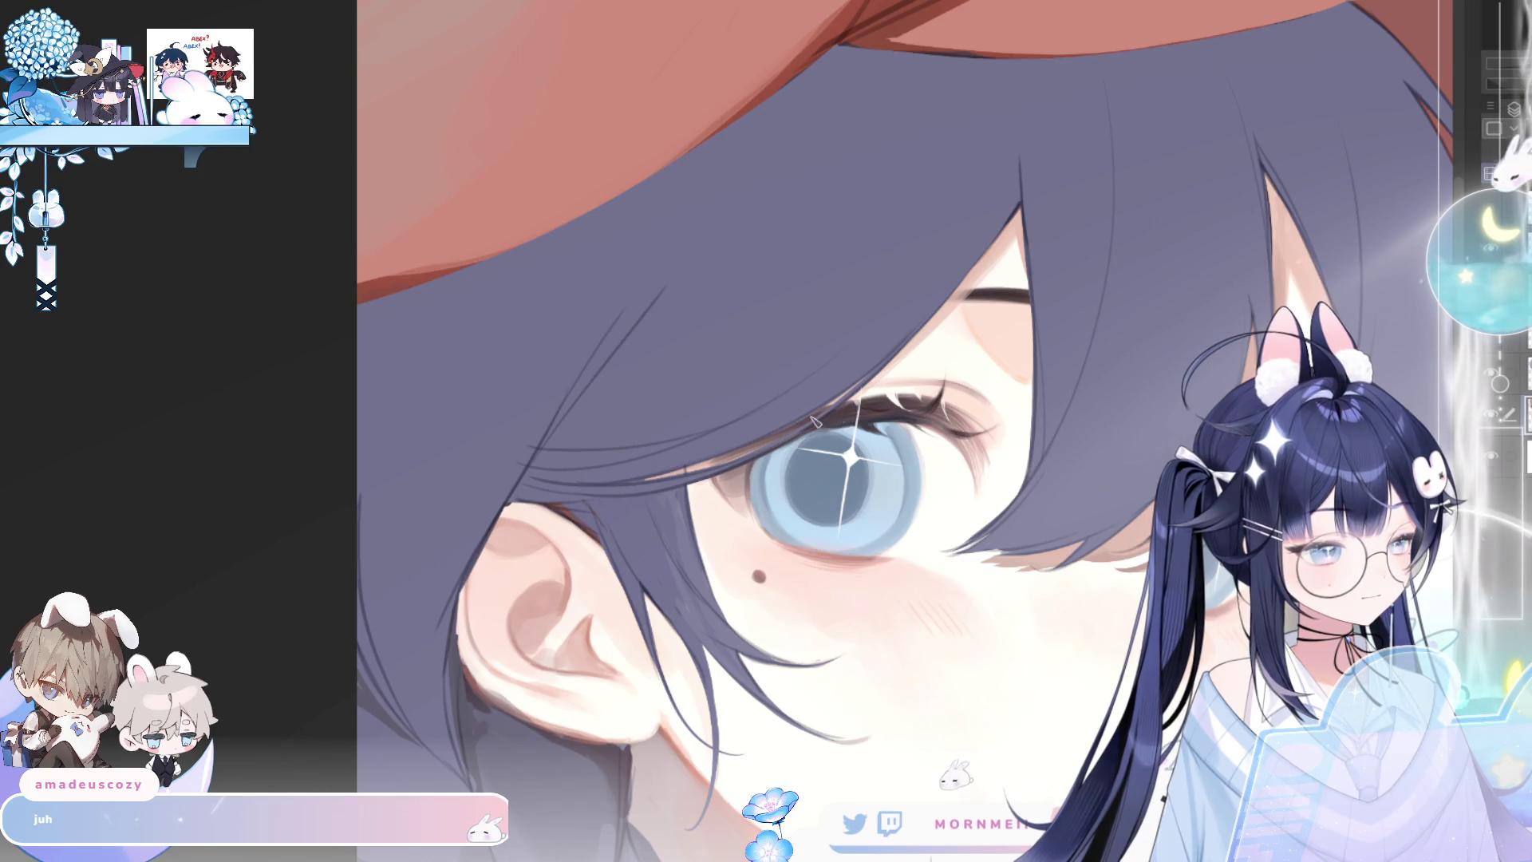
key("h")
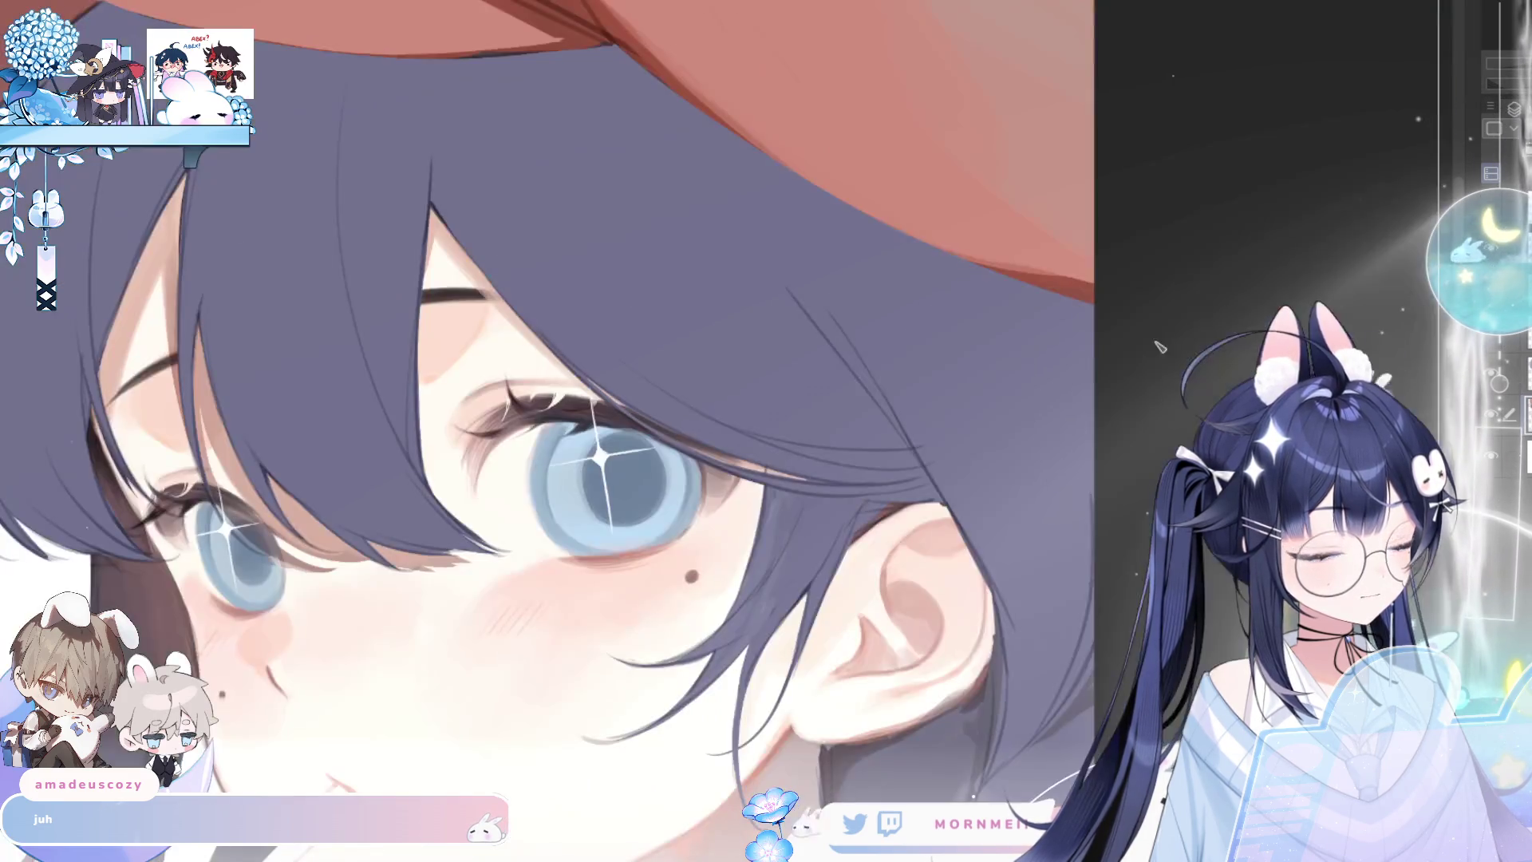
key("h")
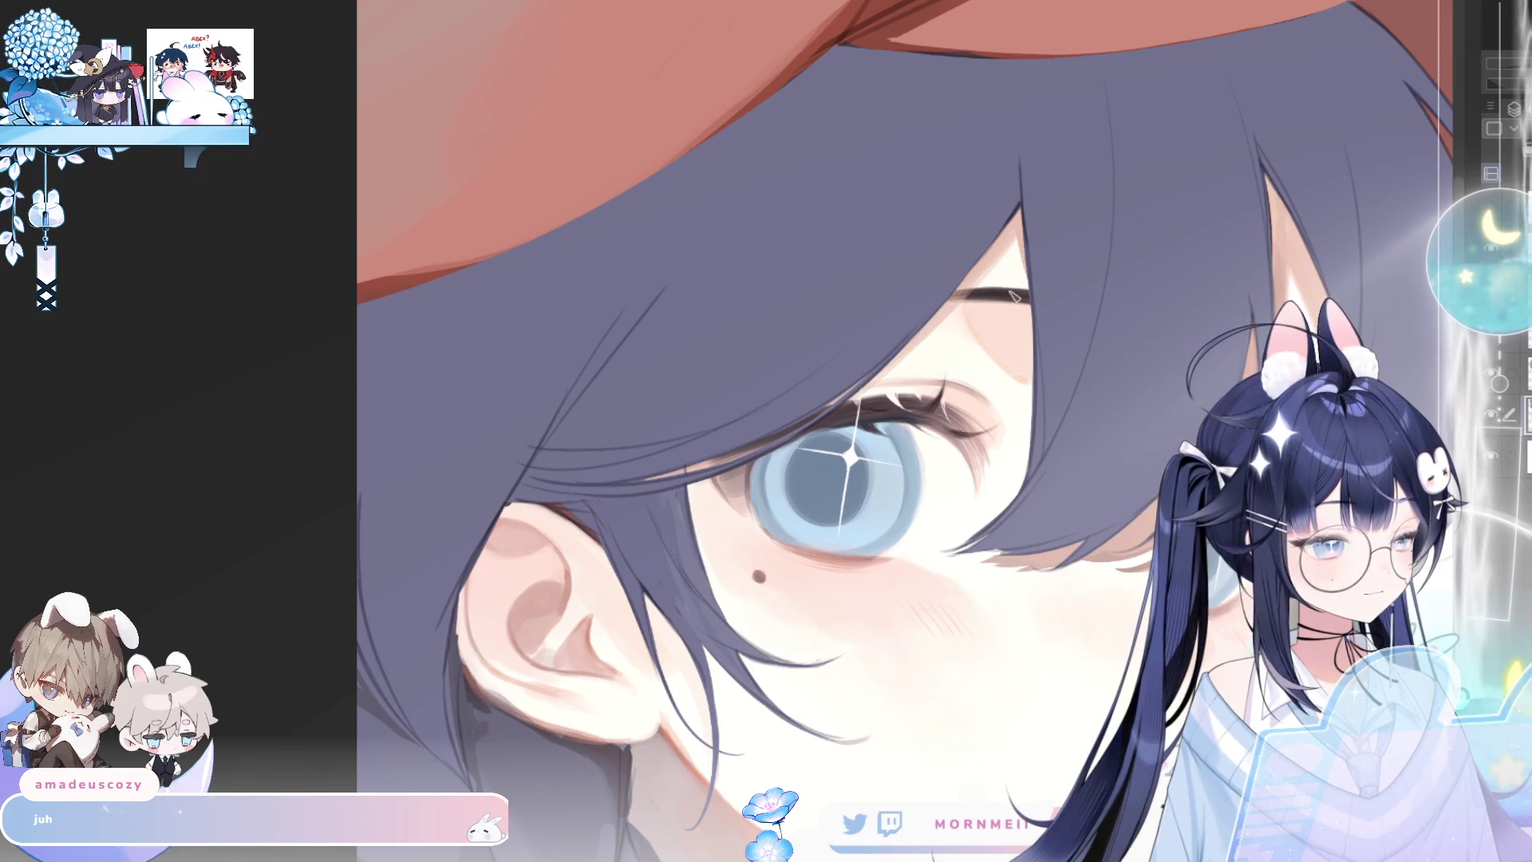
key("h")
key("h")
key("h")
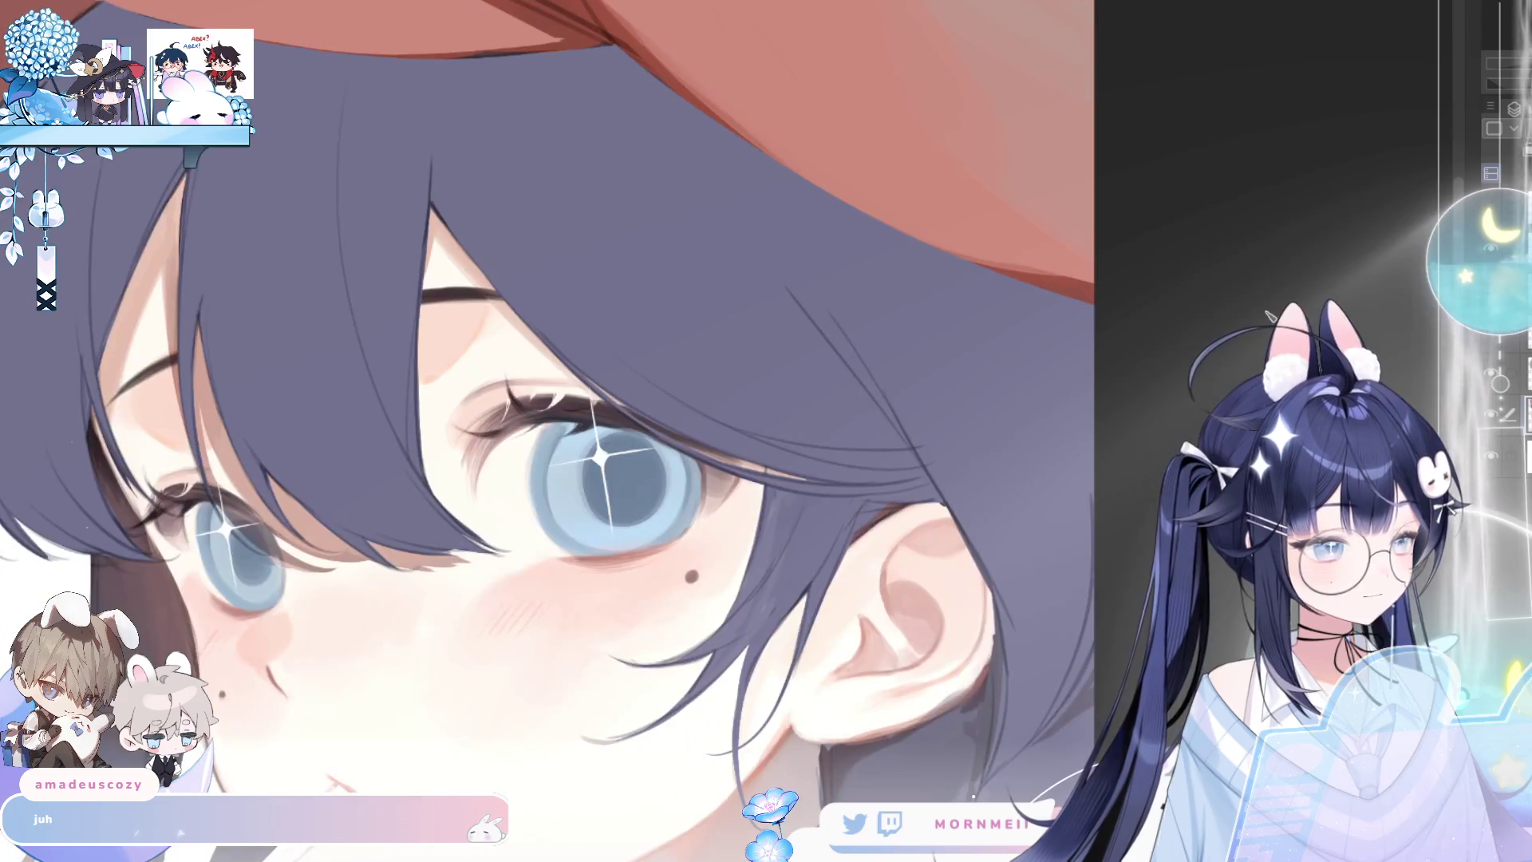
scroll(586, 556, "down", 1)
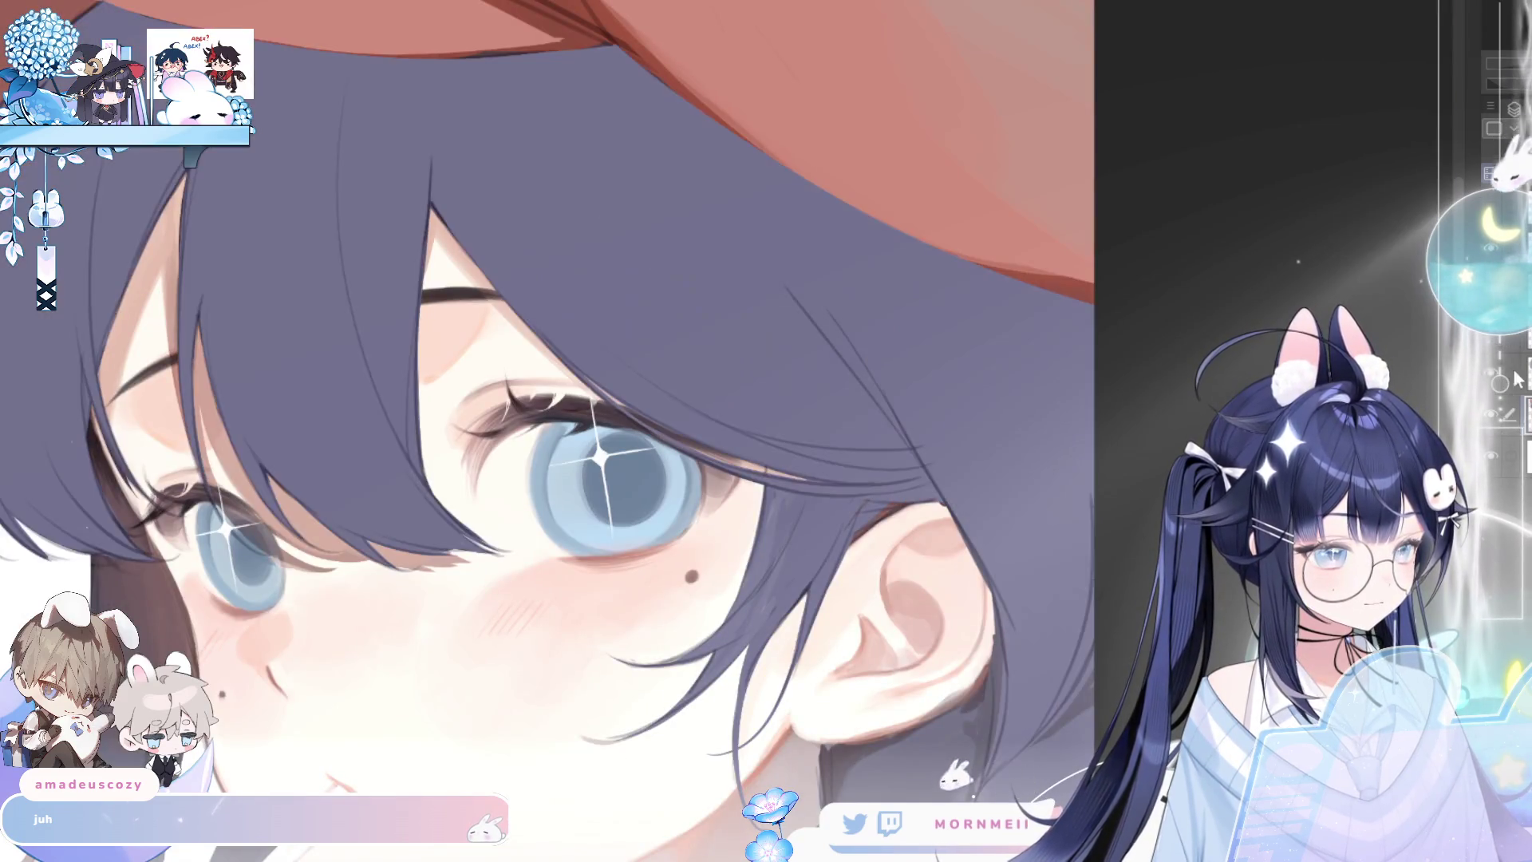
scroll(587, 556, "down", 1)
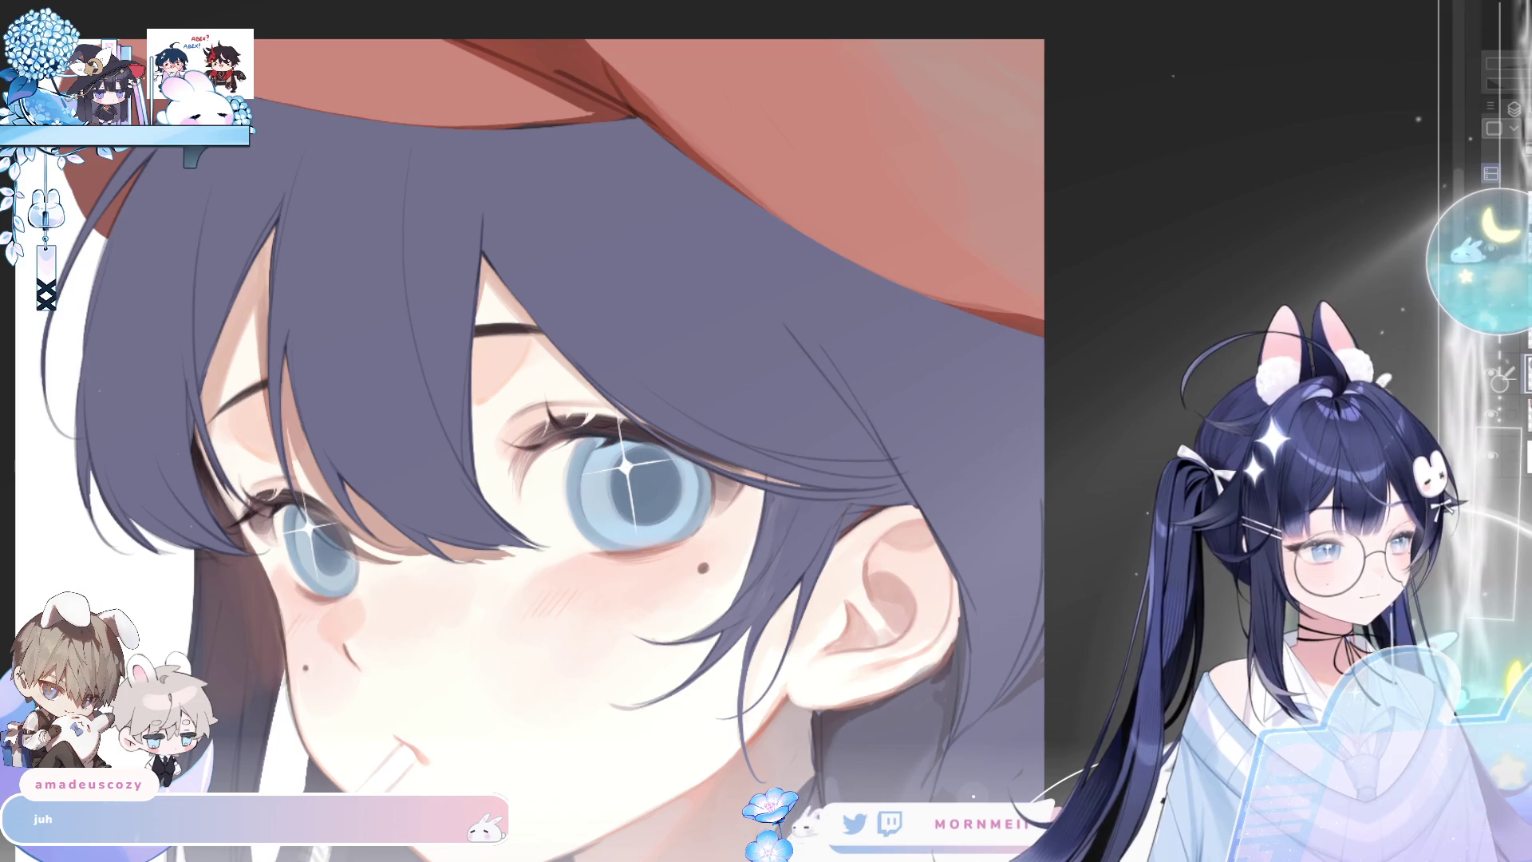
scroll(238, 508, "up", 3)
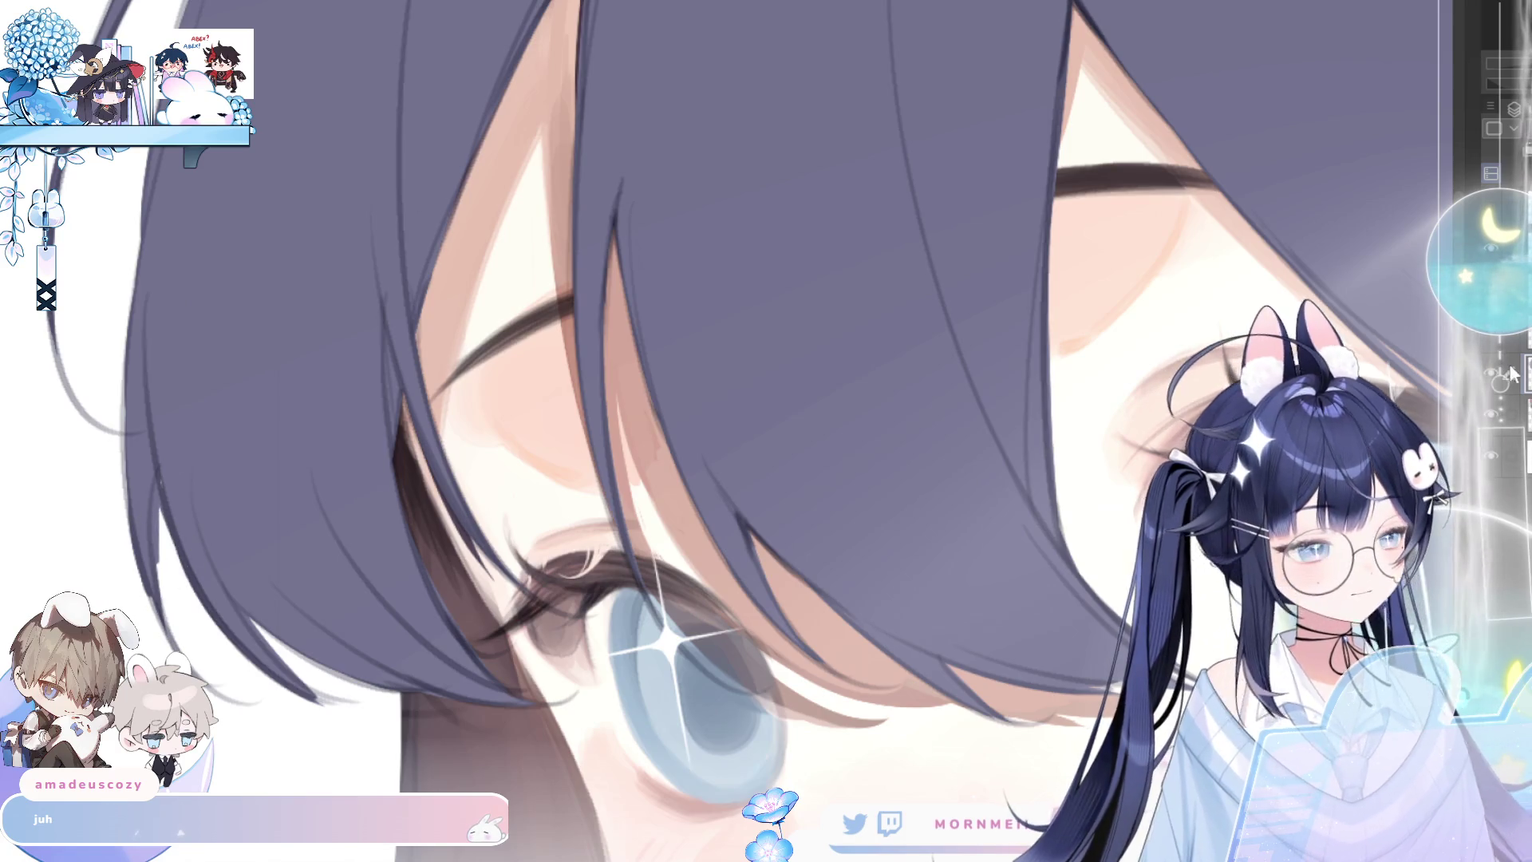
left_click(1494, 414)
left_click(1494, 414)
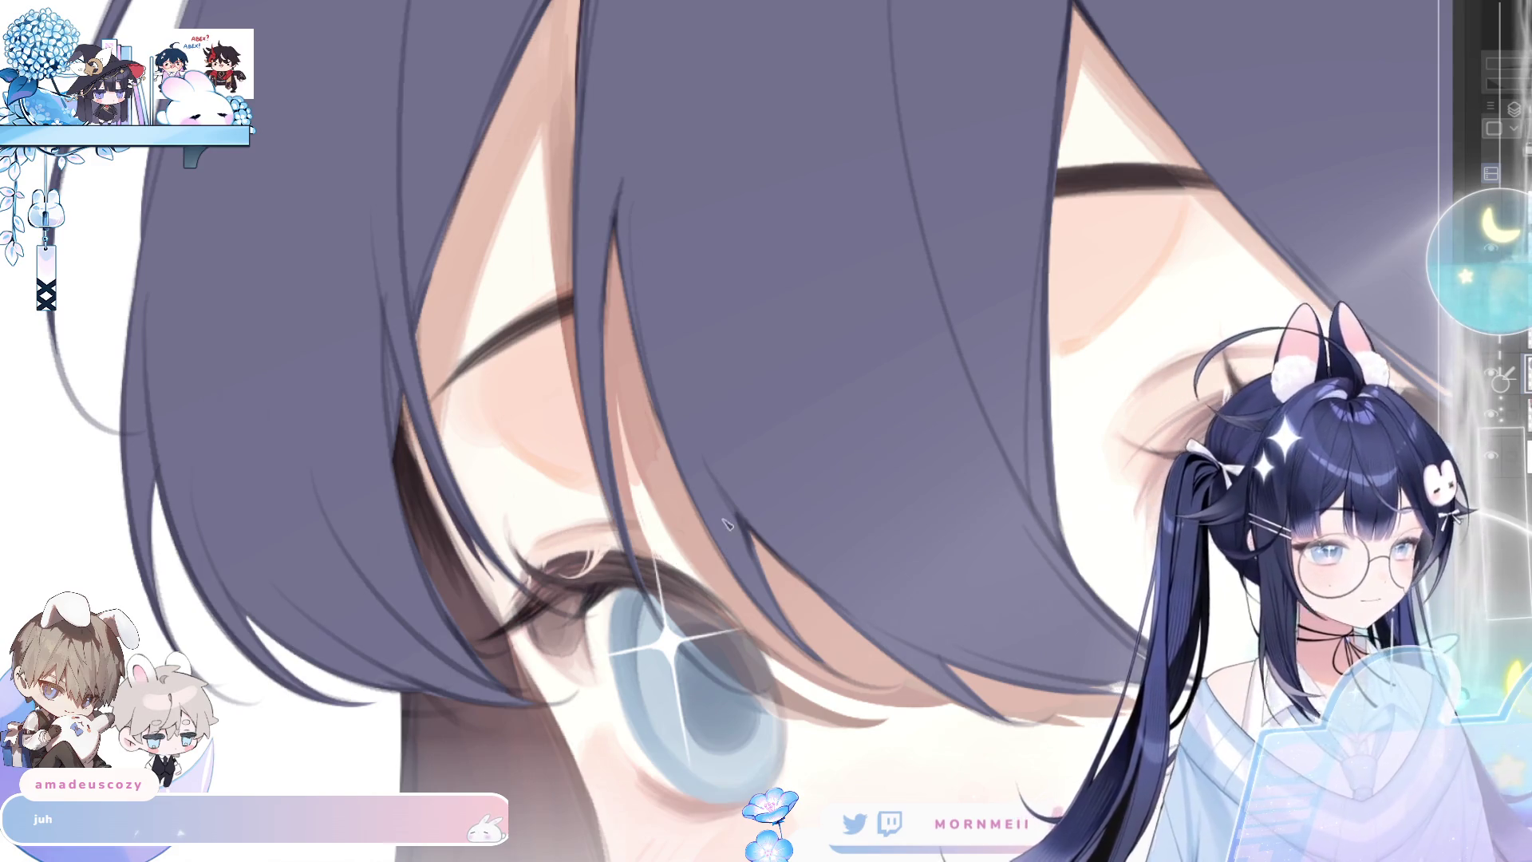
scroll(727, 523, "down", 5)
scroll(727, 522, "up", 2)
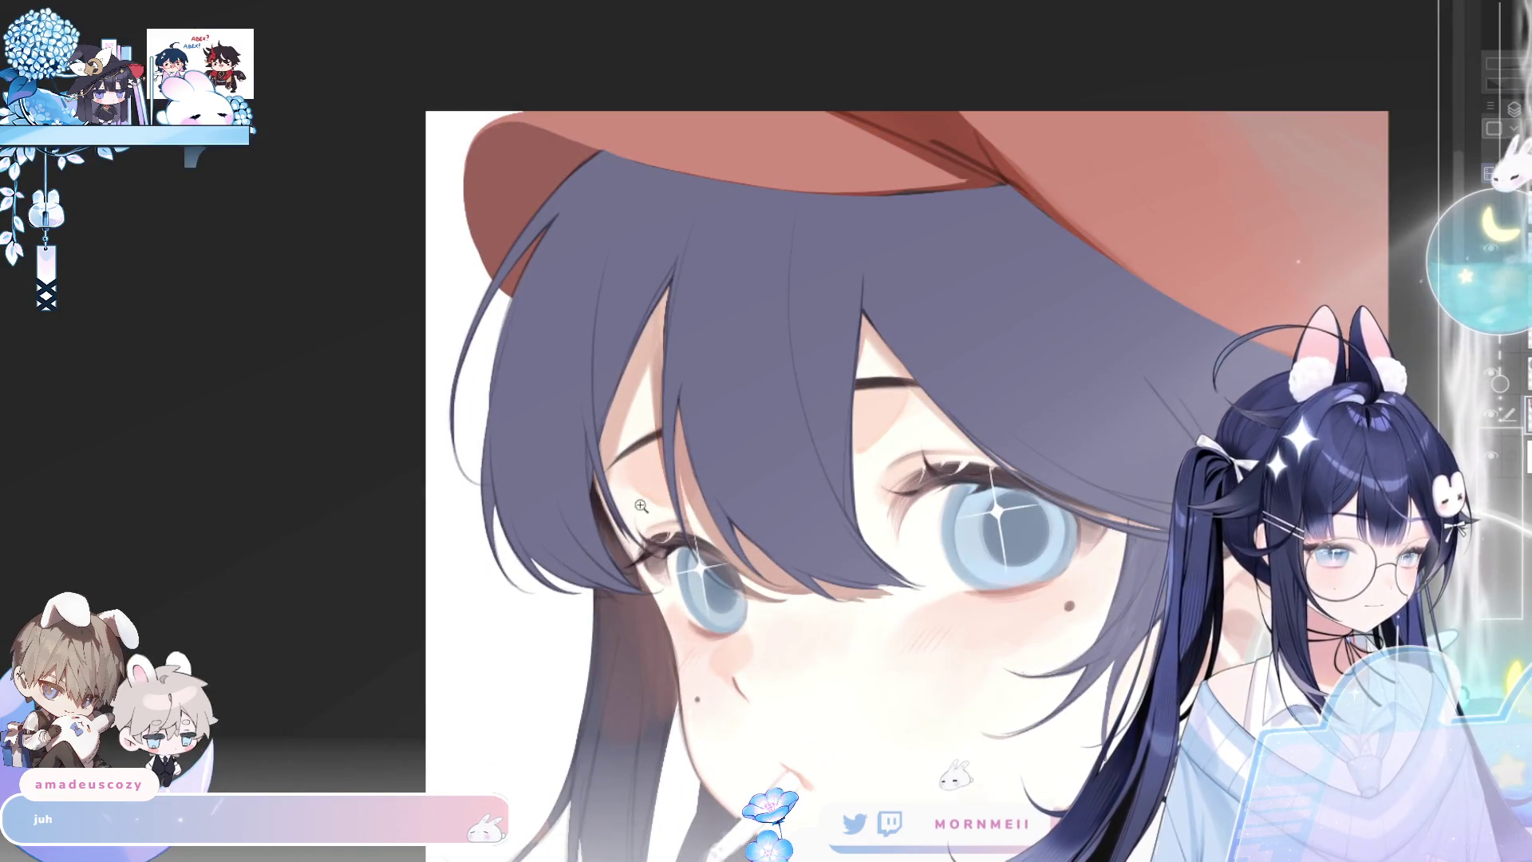
scroll(646, 499, "up", 4)
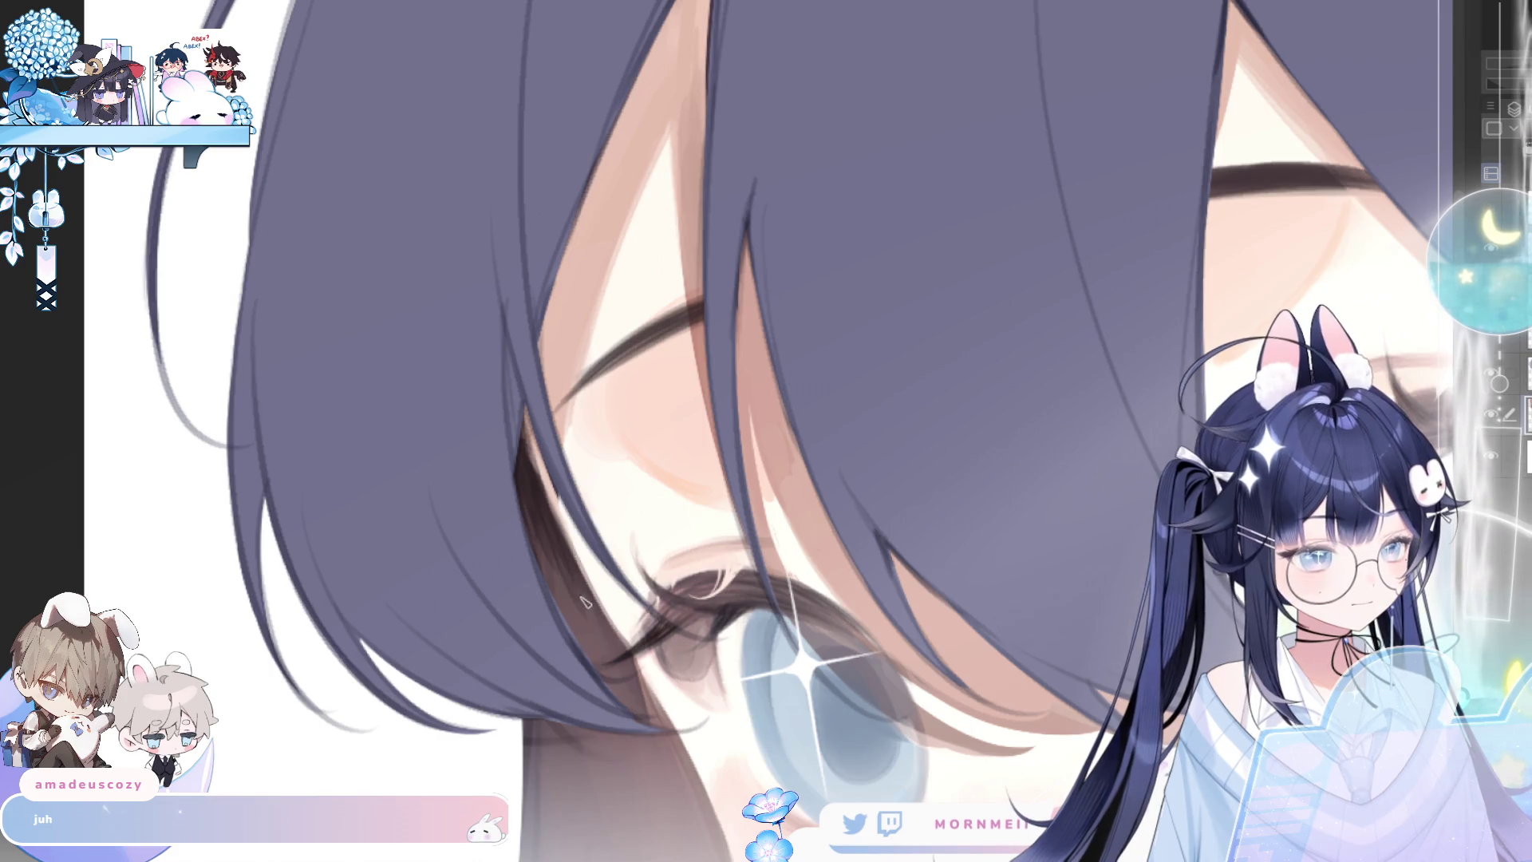
scroll(640, 391, "down", 5)
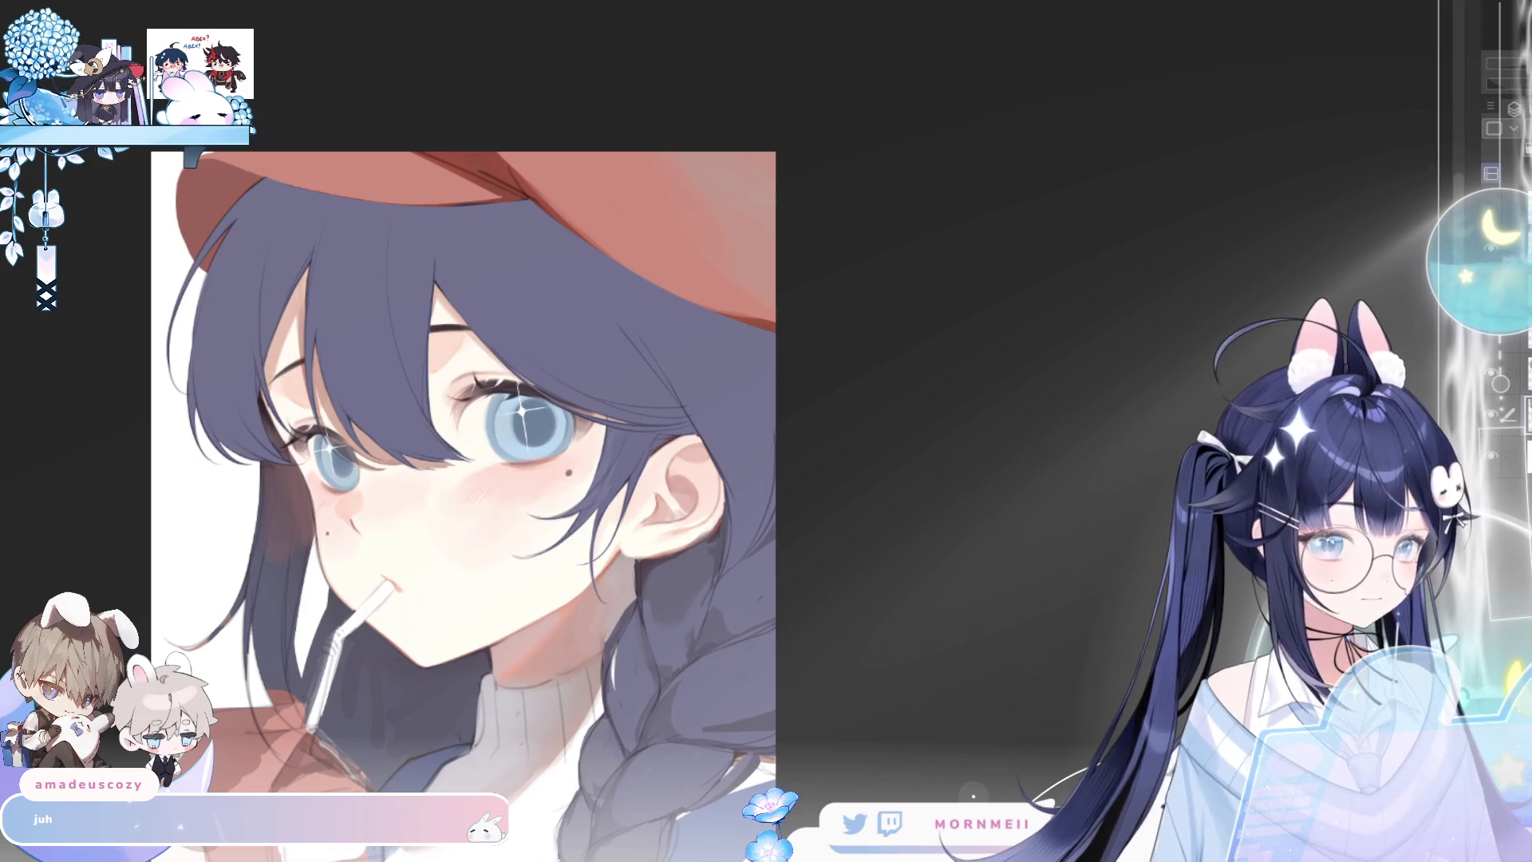
left_click_drag(479, 399, 1006, 399)
scroll(837, 323, "up", 3)
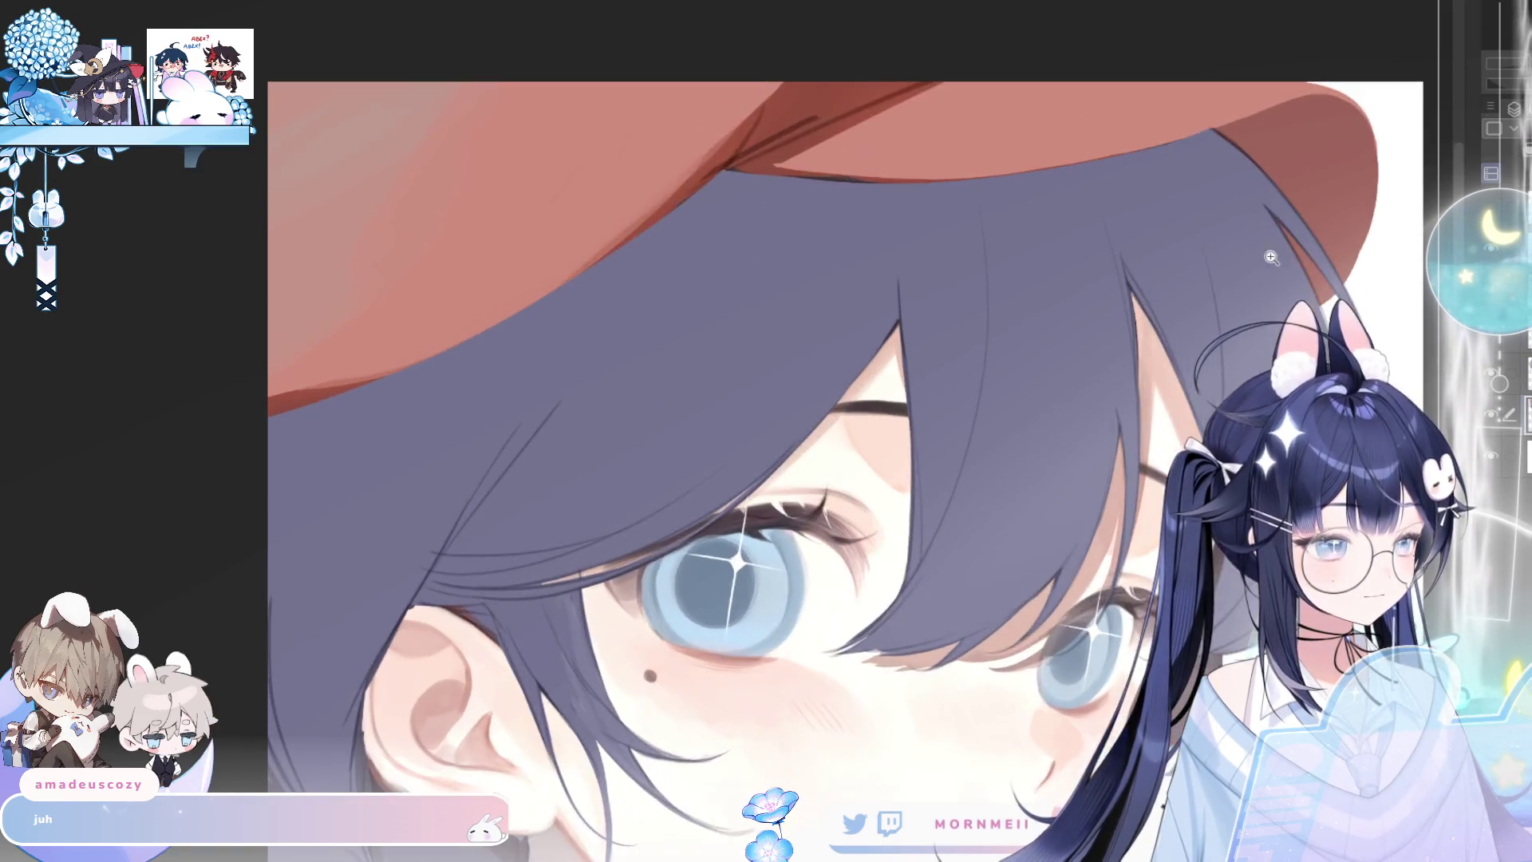
scroll(837, 322, "up", 2)
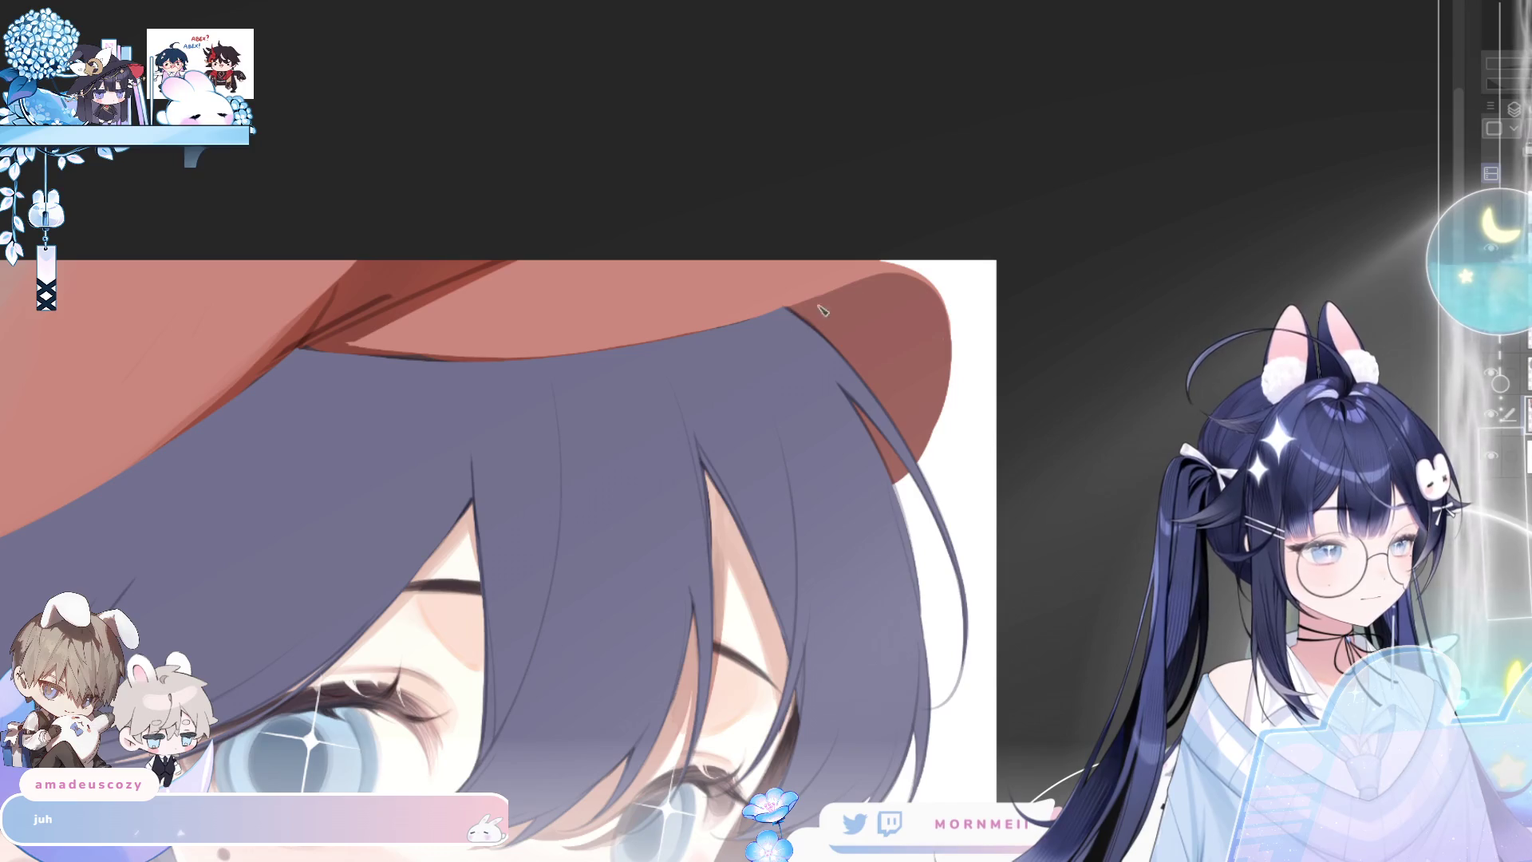
scroll(890, 412, "down", 5)
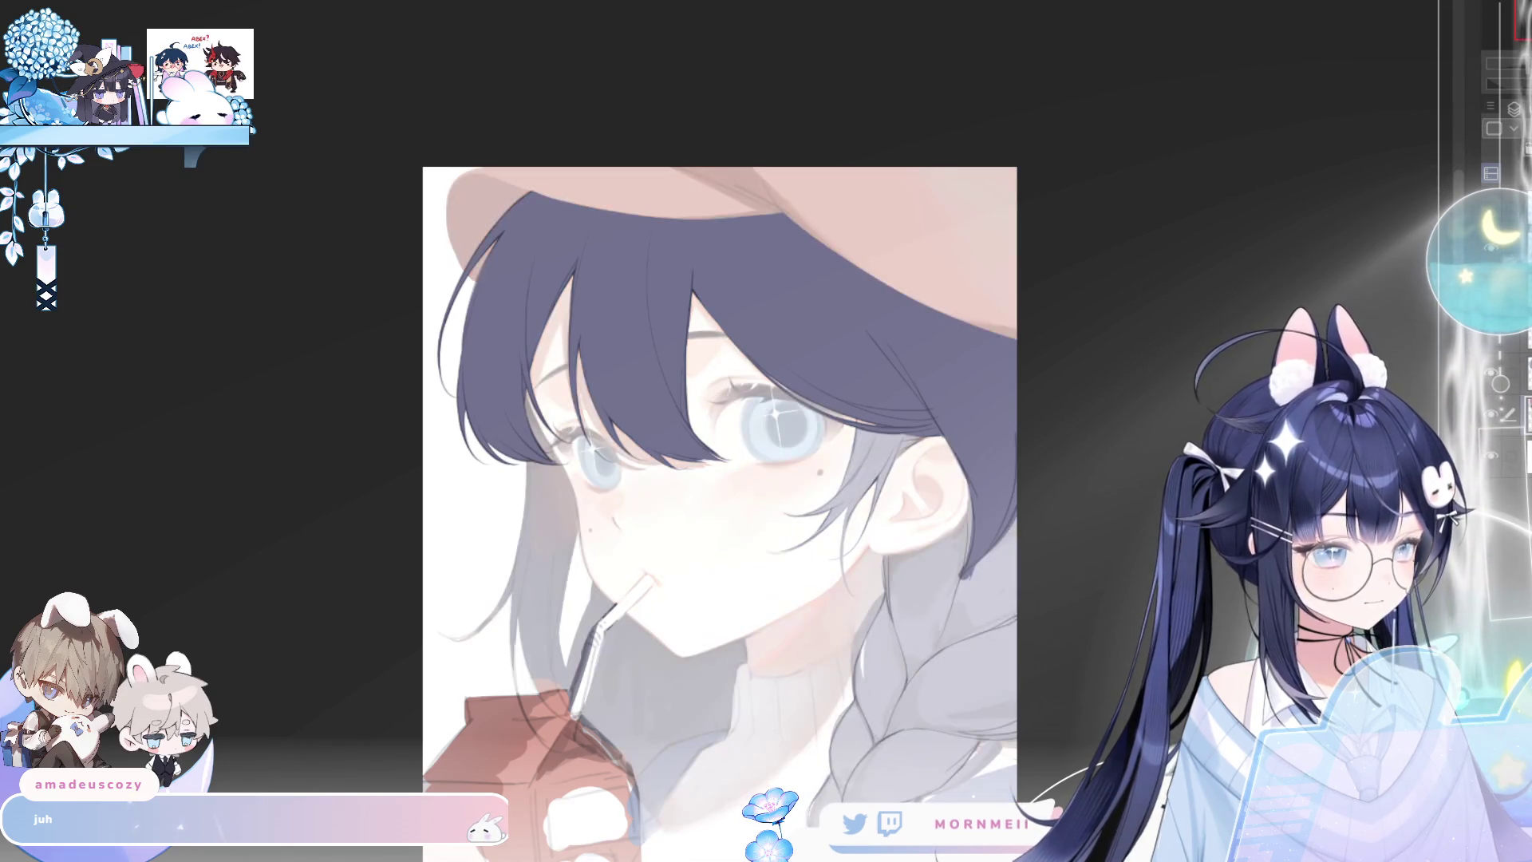
Draw a long strand below the ear, line the ear's underside and back, and add fine neck strands
scroll(984, 544, "up", 4)
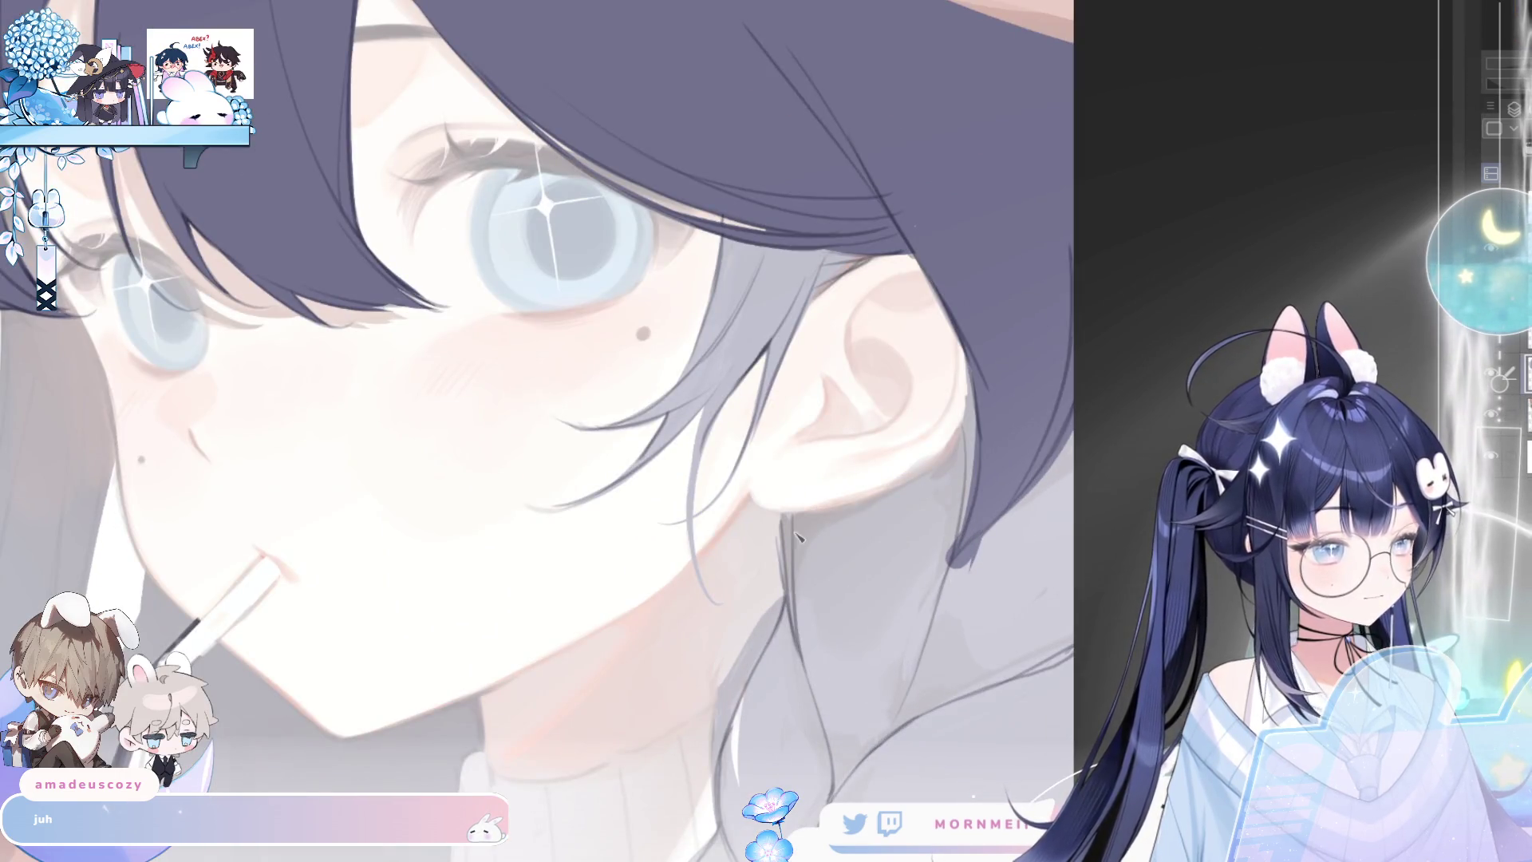
left_click_drag(786, 517, 829, 691)
key("ctrl+z")
left_click_drag(784, 517, 830, 728)
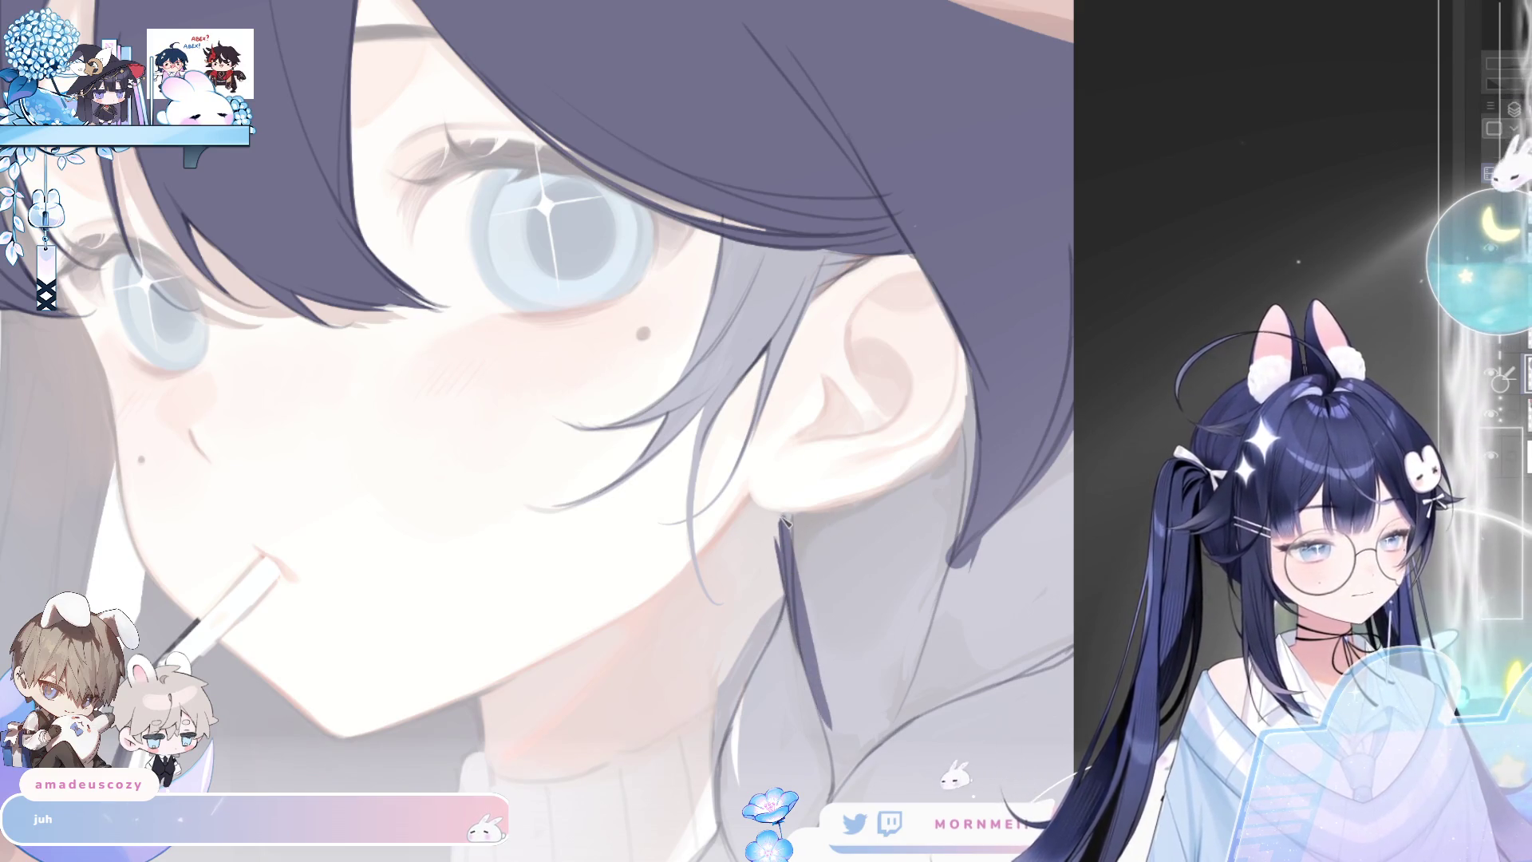
left_click_drag(790, 517, 954, 457)
left_click_drag(978, 375, 948, 456)
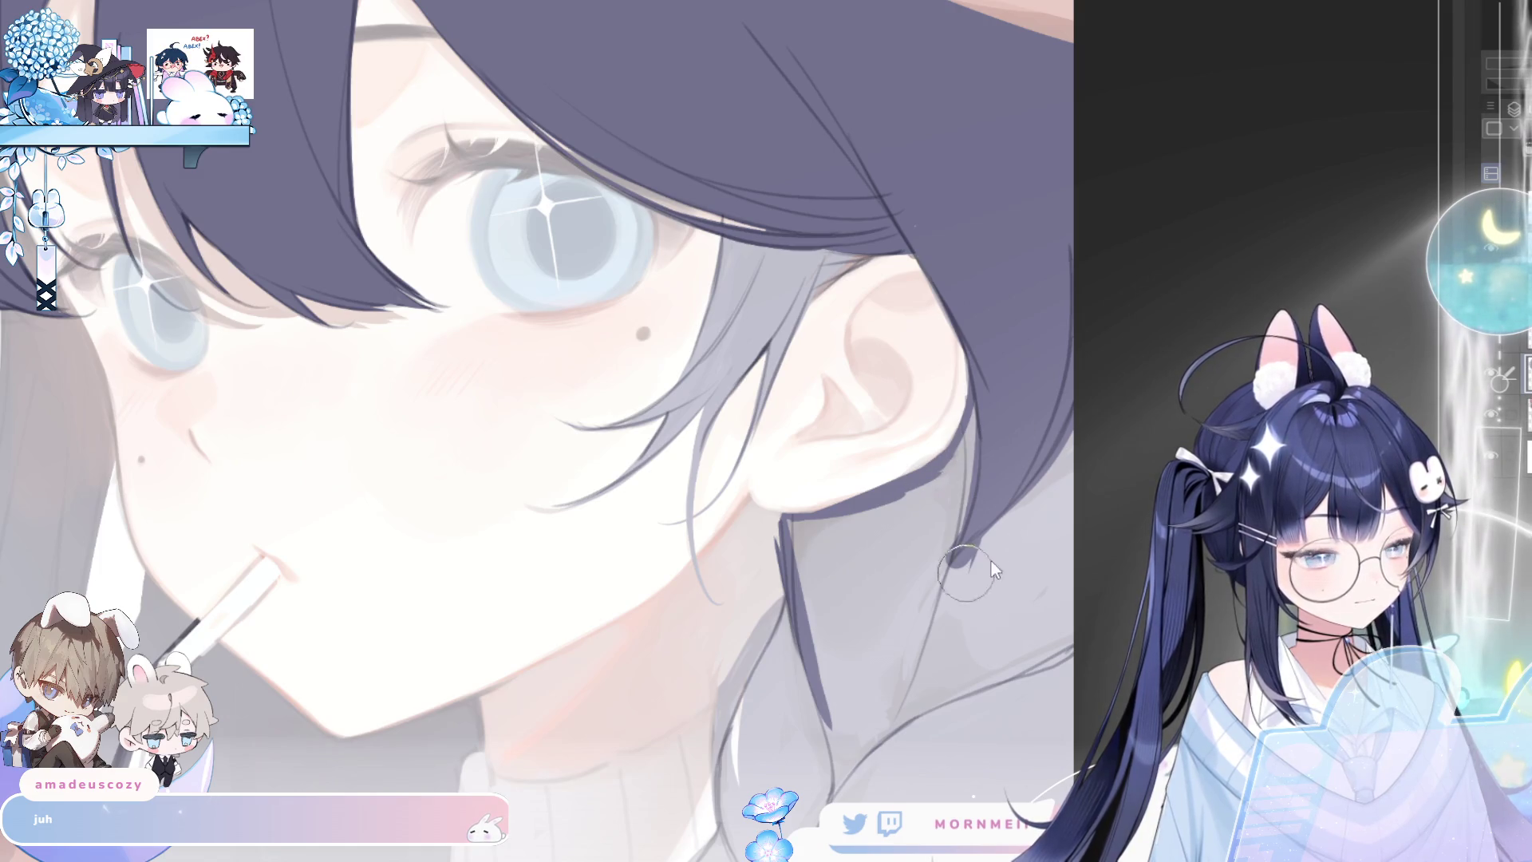
left_click_drag(794, 603, 754, 704)
left_click_drag(774, 635, 730, 742)
Thicken the neck strand and fill the braid area by the neck dark purple
scroll(828, 677, "down", 5)
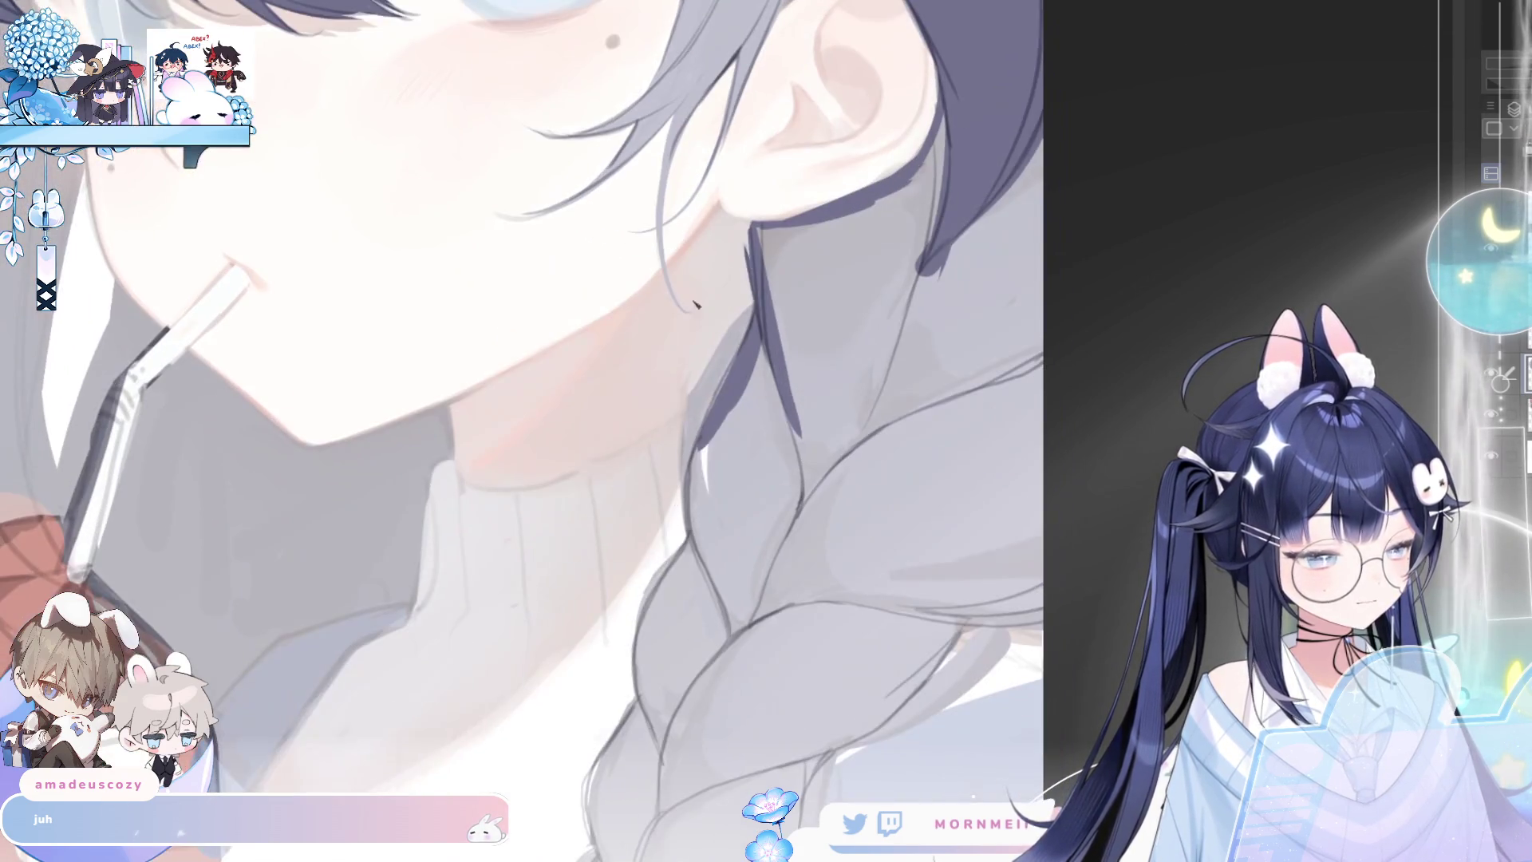
mouse_move(758, 331)
left_mouse_down()
mouse_move(699, 435)
mouse_move(688, 531)
left_mouse_up()
mouse_move(730, 622)
left_mouse_down()
mouse_move(762, 357)
mouse_move(730, 614)
left_mouse_up()
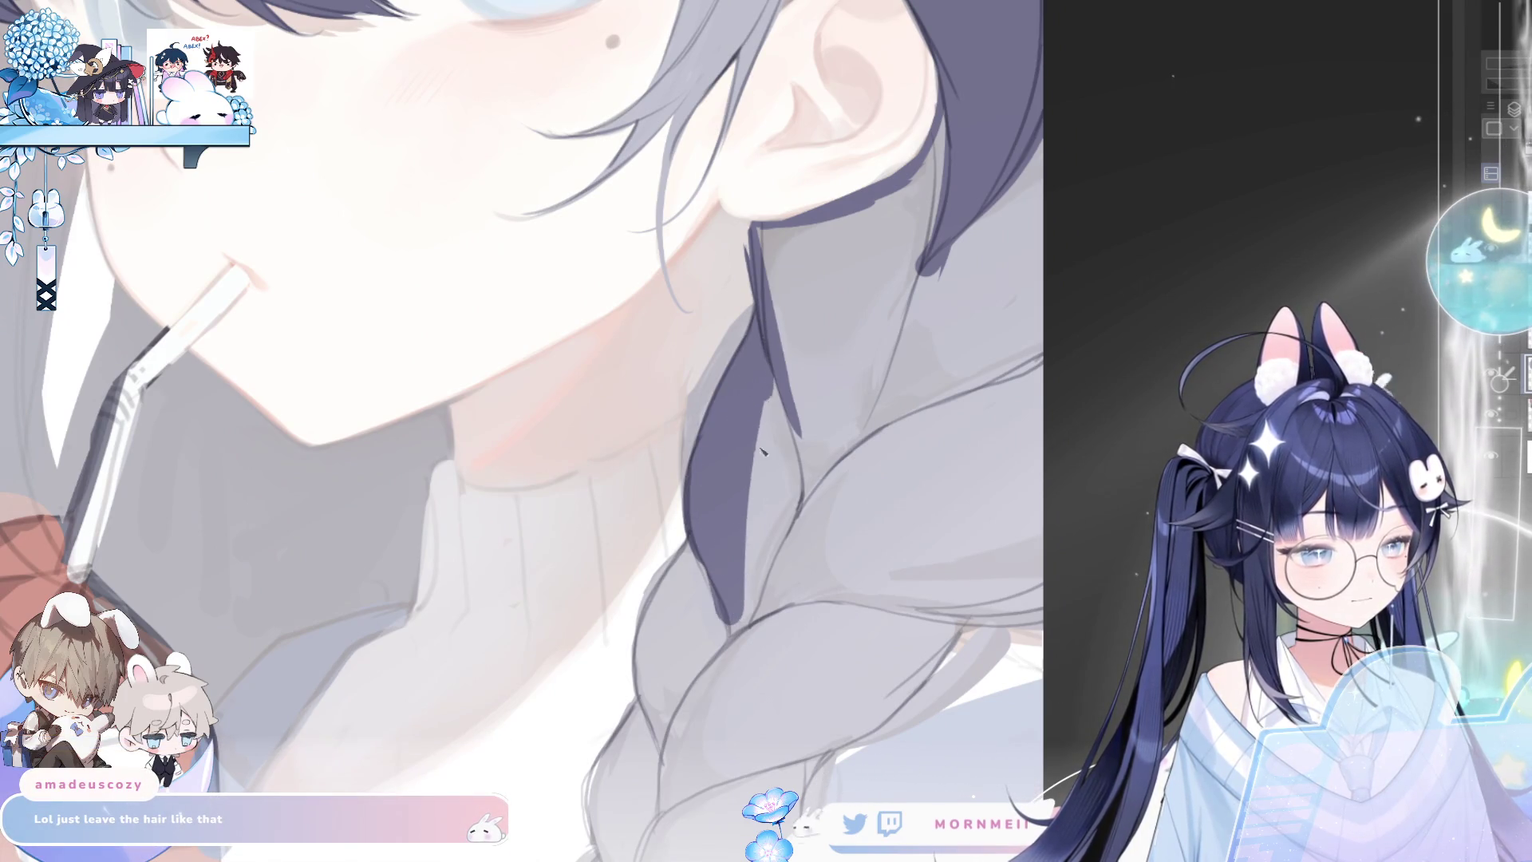
left_click_drag(786, 347, 766, 542)
mouse_move(806, 415)
left_mouse_down()
mouse_move(758, 622)
mouse_move(1037, 576)
left_mouse_up()
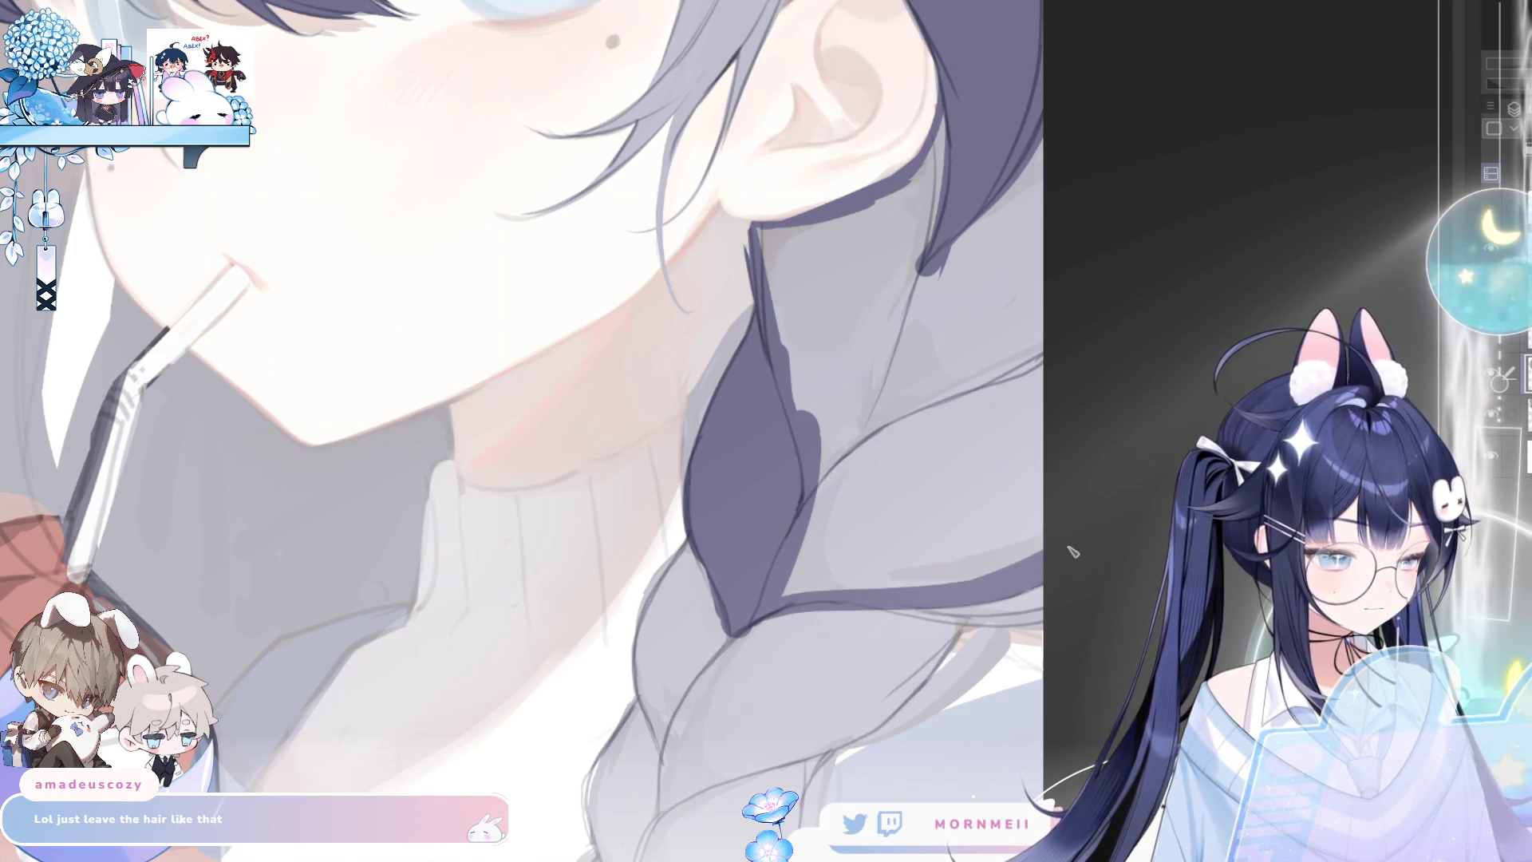
key("g")
left_click(1082, 469)
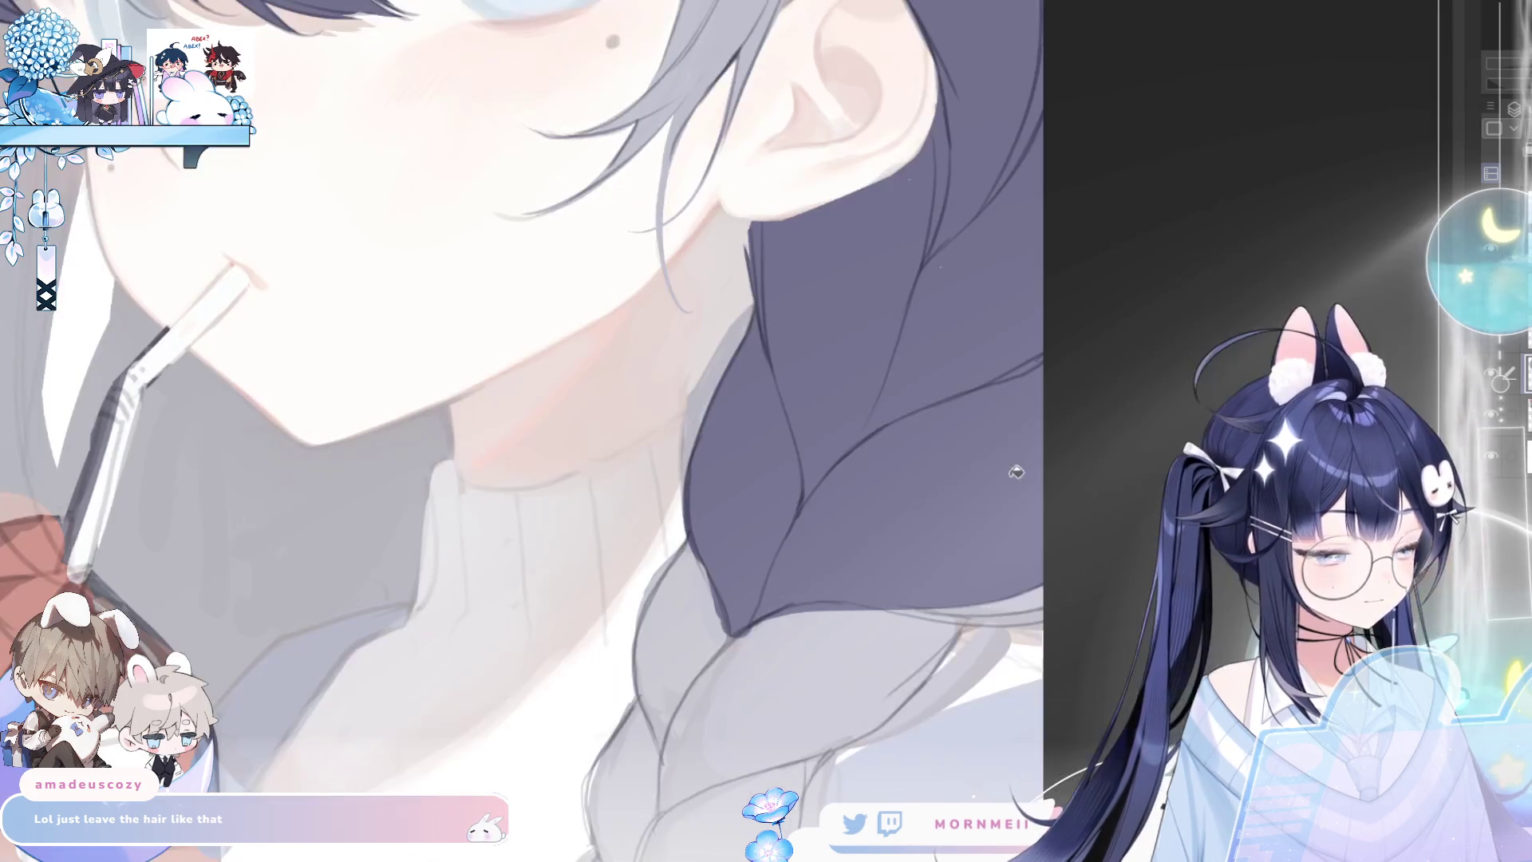
Outline the braid's left and lower edges and fill that section dark purple
mouse_move(1001, 638)
left_mouse_down()
mouse_move(909, 702)
mouse_move(982, 606)
mouse_move(886, 694)
left_mouse_up()
mouse_move(666, 787)
left_mouse_down()
mouse_move(639, 680)
mouse_move(671, 572)
mouse_move(713, 519)
left_mouse_up()
left_click_drag(941, 701, 1005, 469)
mouse_move(730, 527)
left_mouse_down()
mouse_move(715, 586)
mouse_move(894, 498)
left_mouse_up()
left_click_drag(790, 543, 935, 485)
mouse_move(767, 556)
left_mouse_down()
mouse_move(918, 503)
mouse_move(970, 443)
left_mouse_up()
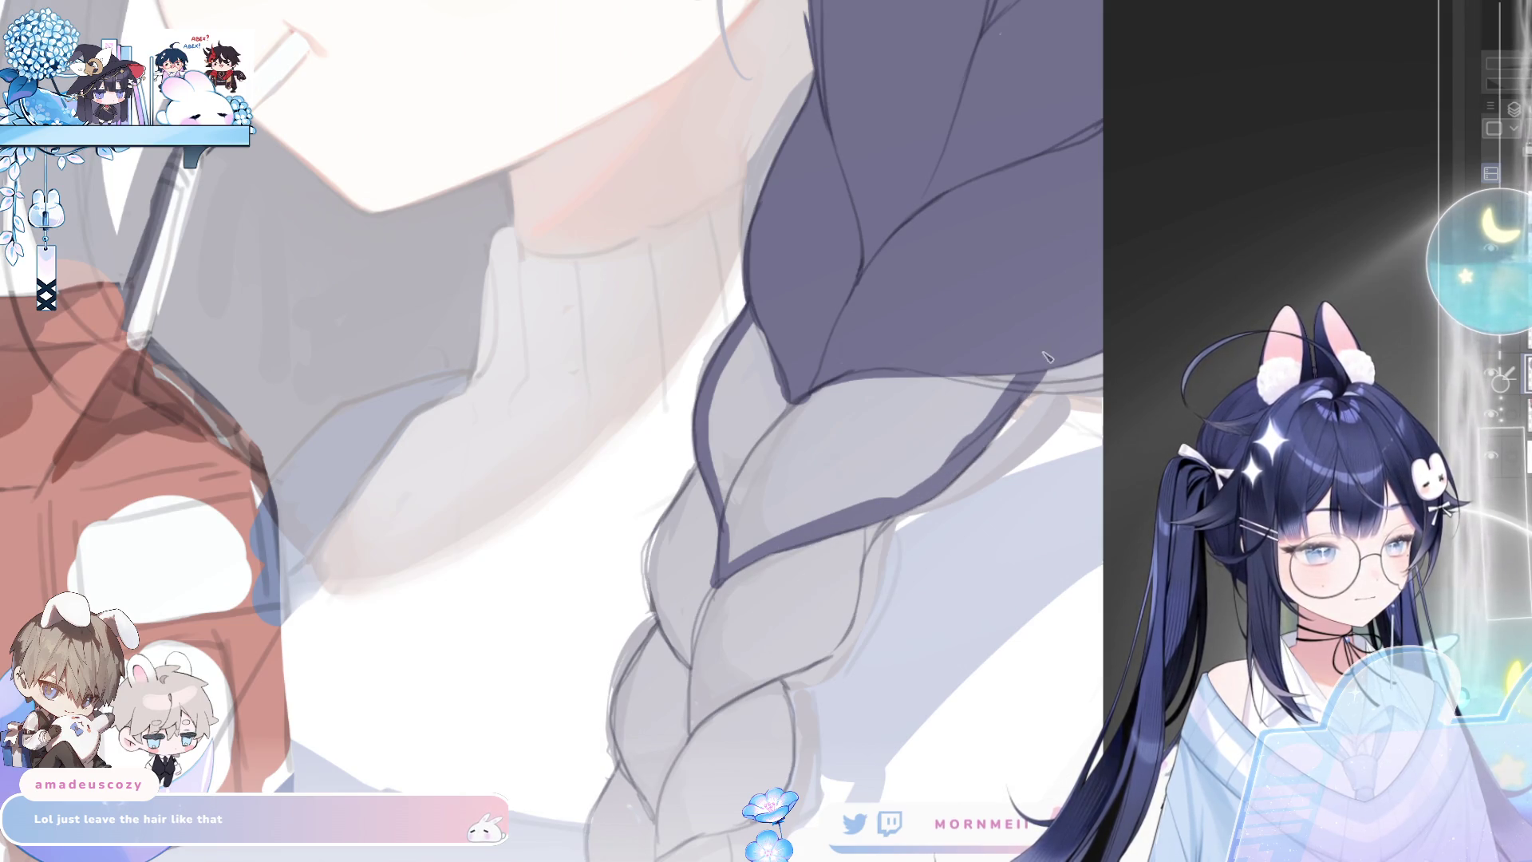
left_click(924, 426)
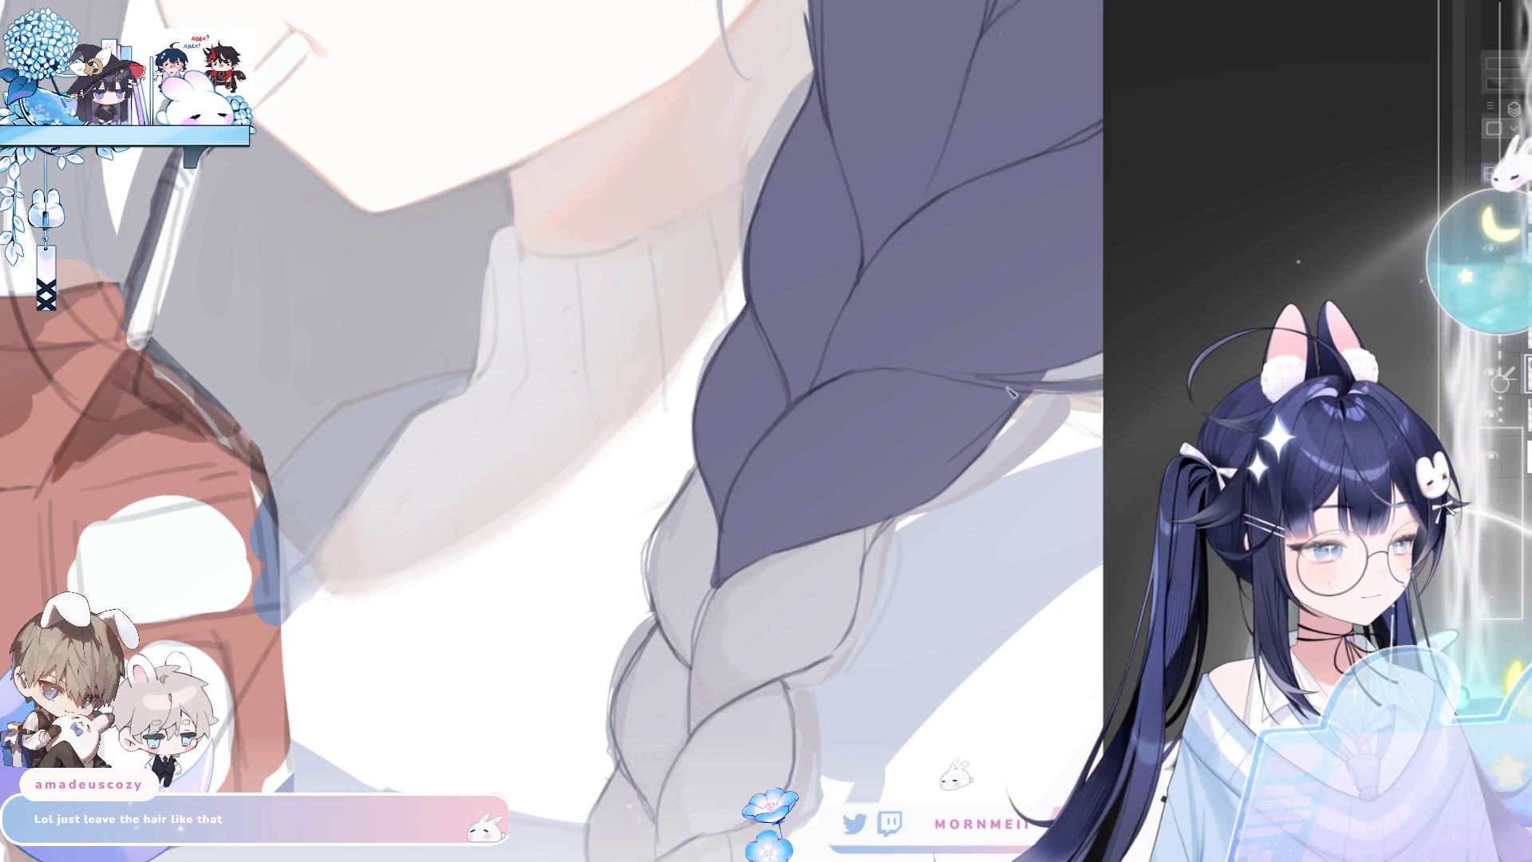
Outline the lower braid's bottom, right and left edges, fill it dark purple, and review mirrored
mouse_move(705, 472)
left_mouse_down()
mouse_move(659, 551)
mouse_move(661, 650)
mouse_move(690, 684)
mouse_move(694, 488)
mouse_move(654, 578)
mouse_move(691, 678)
left_mouse_up()
key("ctrl+z")
mouse_move(697, 738)
left_mouse_down()
mouse_move(834, 648)
mouse_move(868, 527)
mouse_move(892, 518)
left_mouse_up()
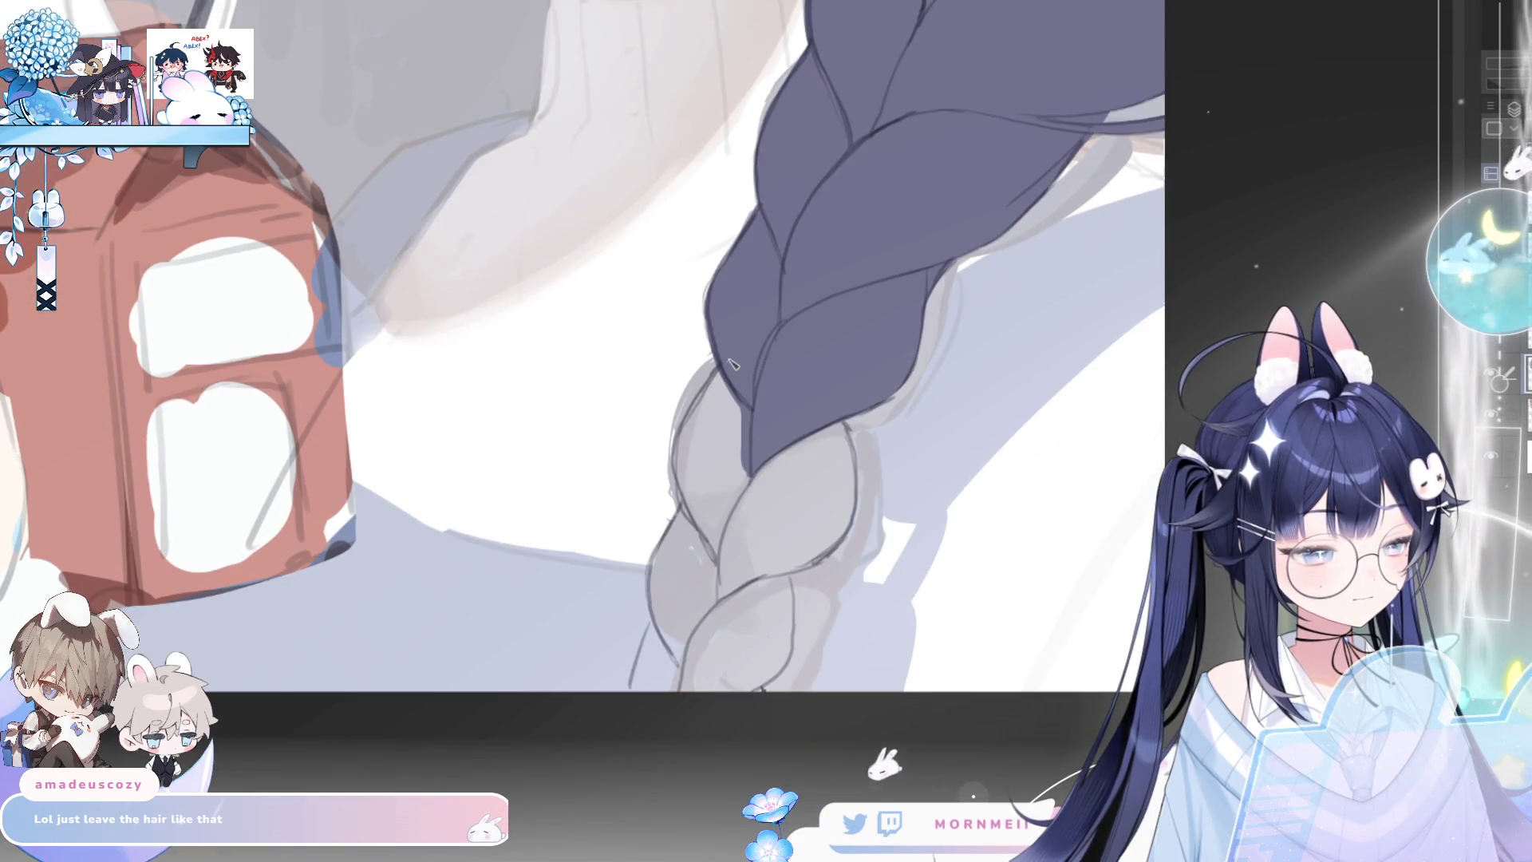
left_click_drag(692, 416, 689, 482)
mouse_move(688, 417)
left_mouse_down()
mouse_move(680, 503)
mouse_move(723, 587)
left_mouse_up()
mouse_move(693, 511)
left_mouse_down()
mouse_move(669, 550)
mouse_move(684, 671)
mouse_move(662, 638)
mouse_move(670, 678)
mouse_move(666, 656)
mouse_move(686, 686)
mouse_move(770, 675)
mouse_move(788, 560)
mouse_move(834, 545)
mouse_move(849, 503)
mouse_move(845, 417)
left_mouse_up()
left_click(701, 478)
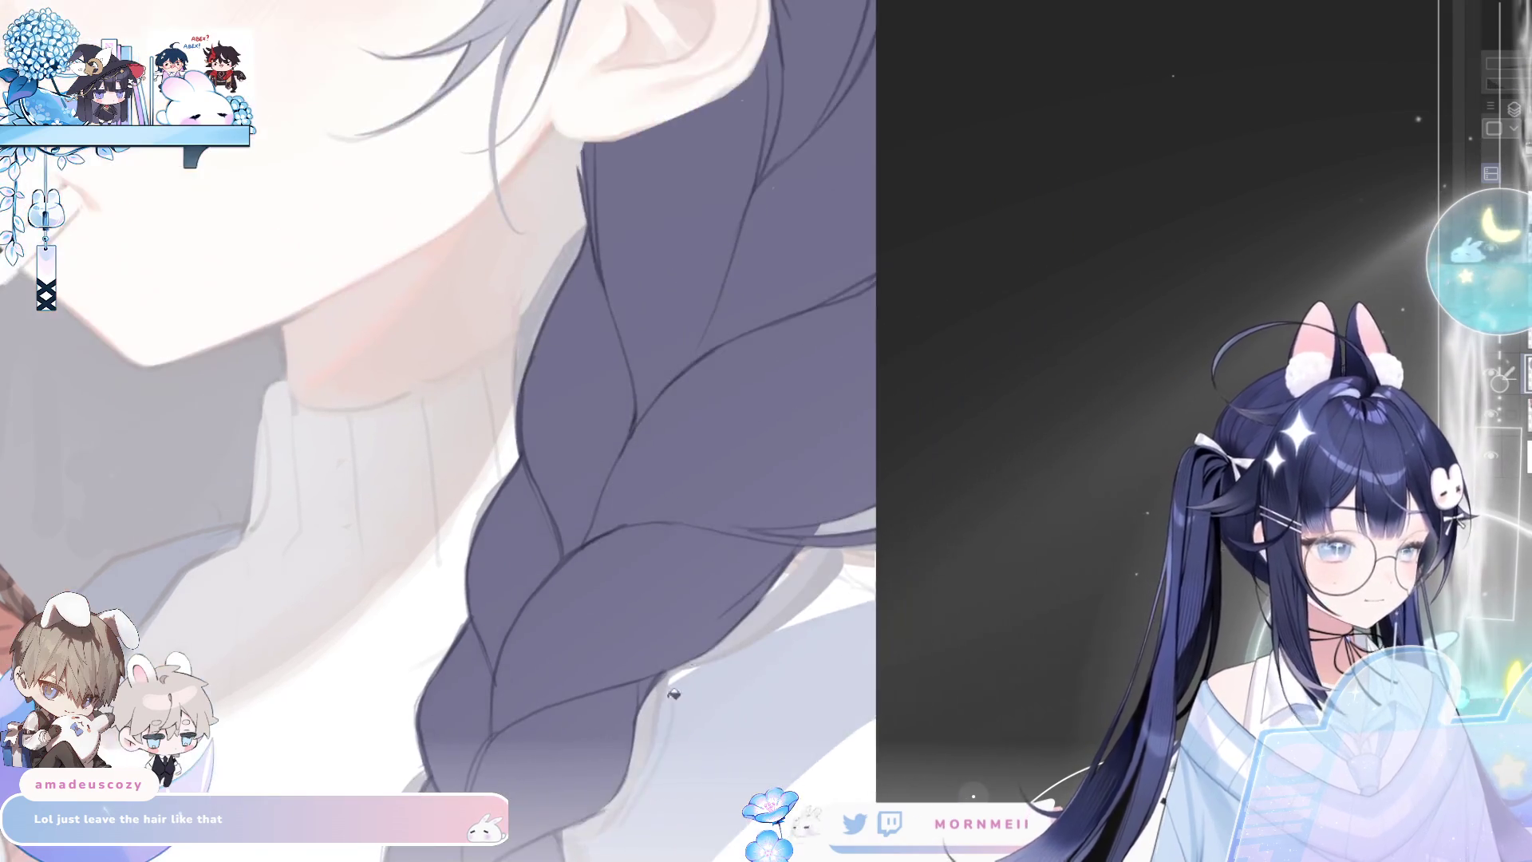
key("ctrl+0")
key("h")
key("h")
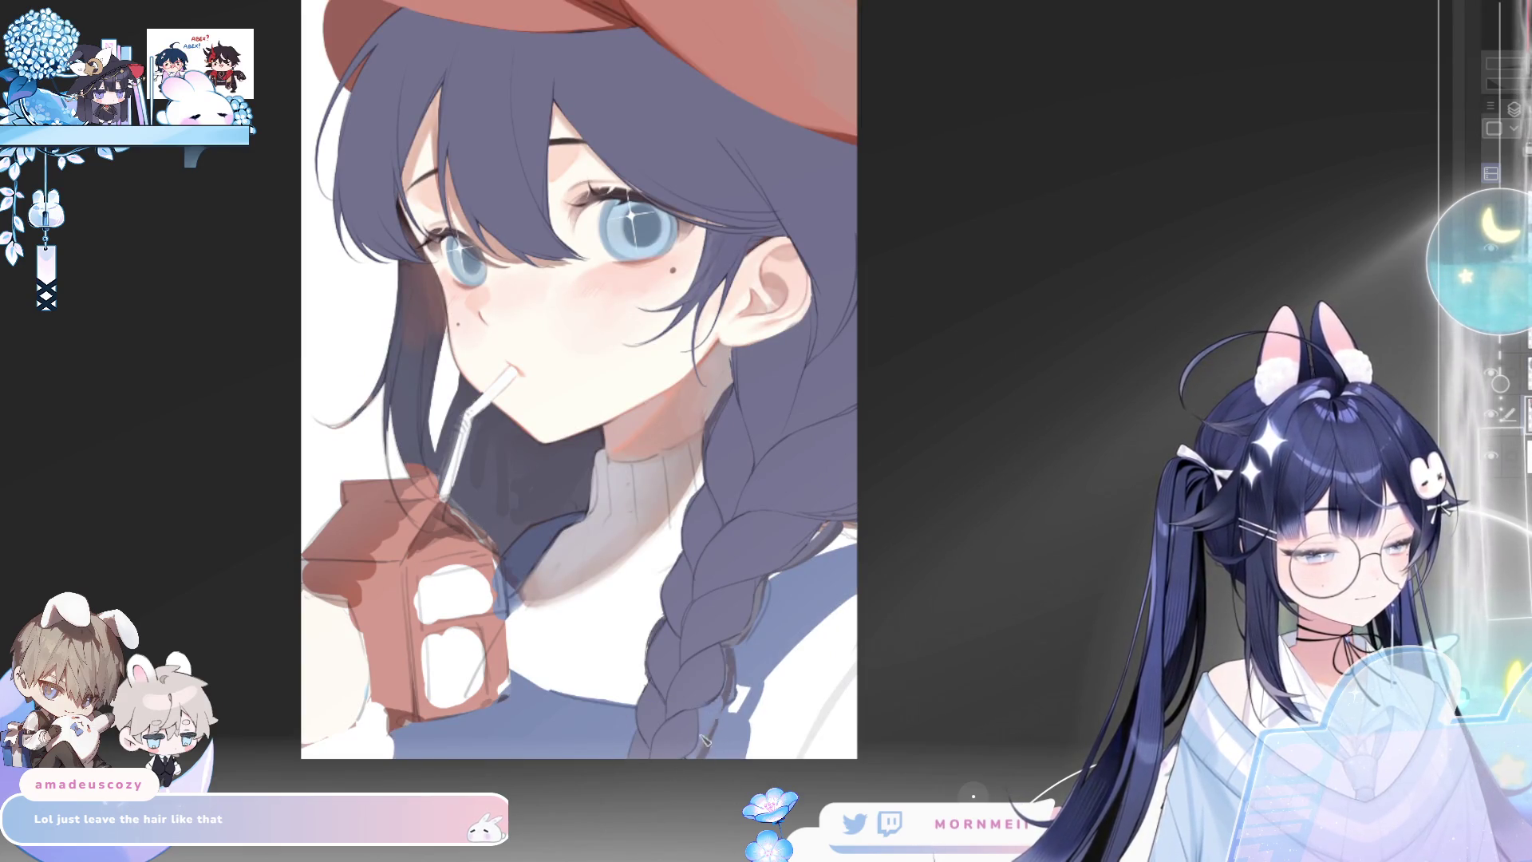
key("h")
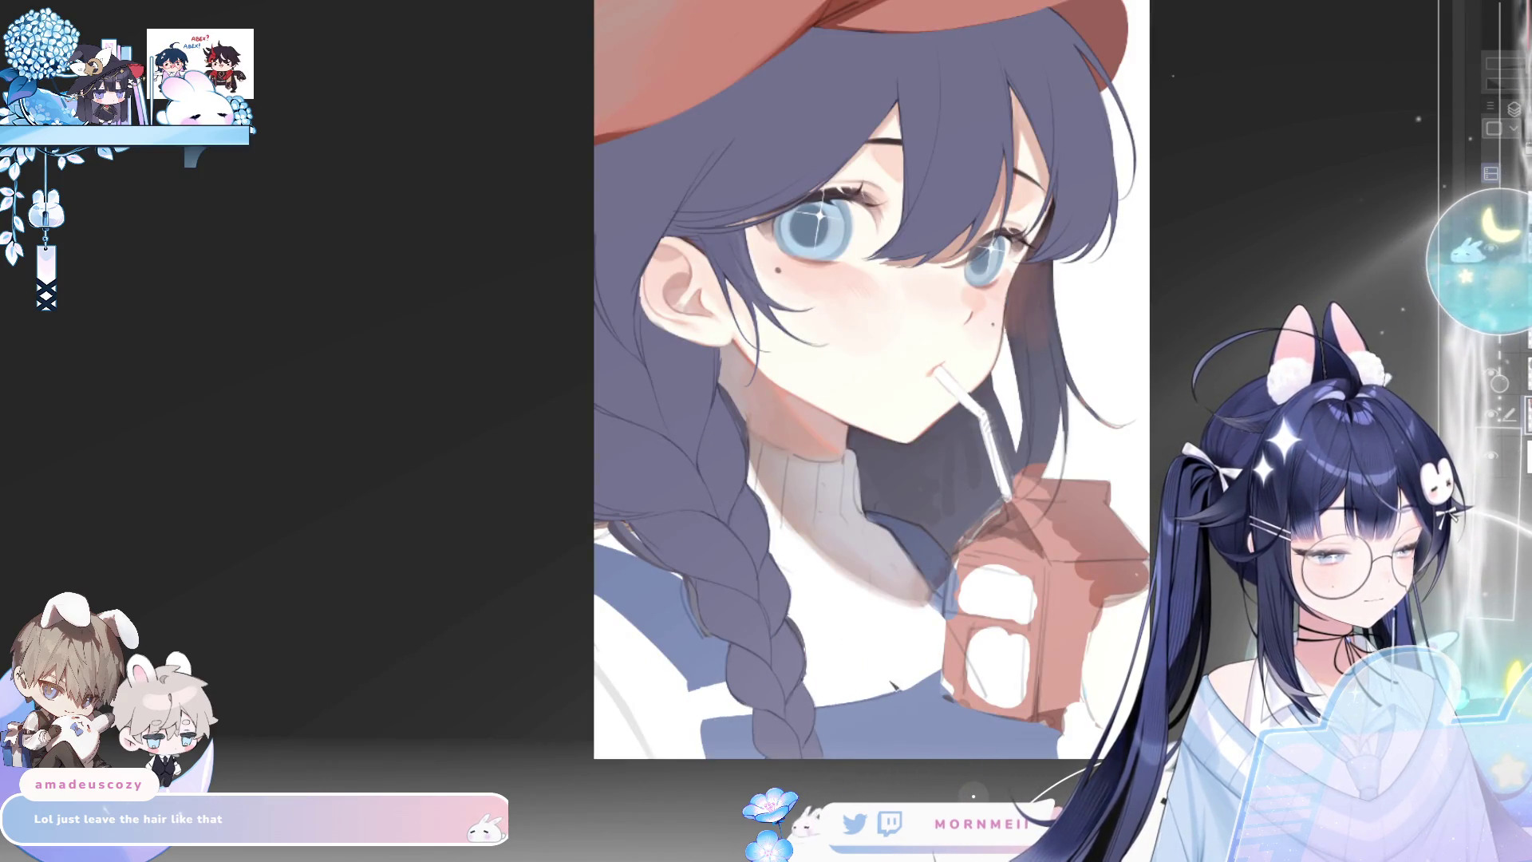
key("h")
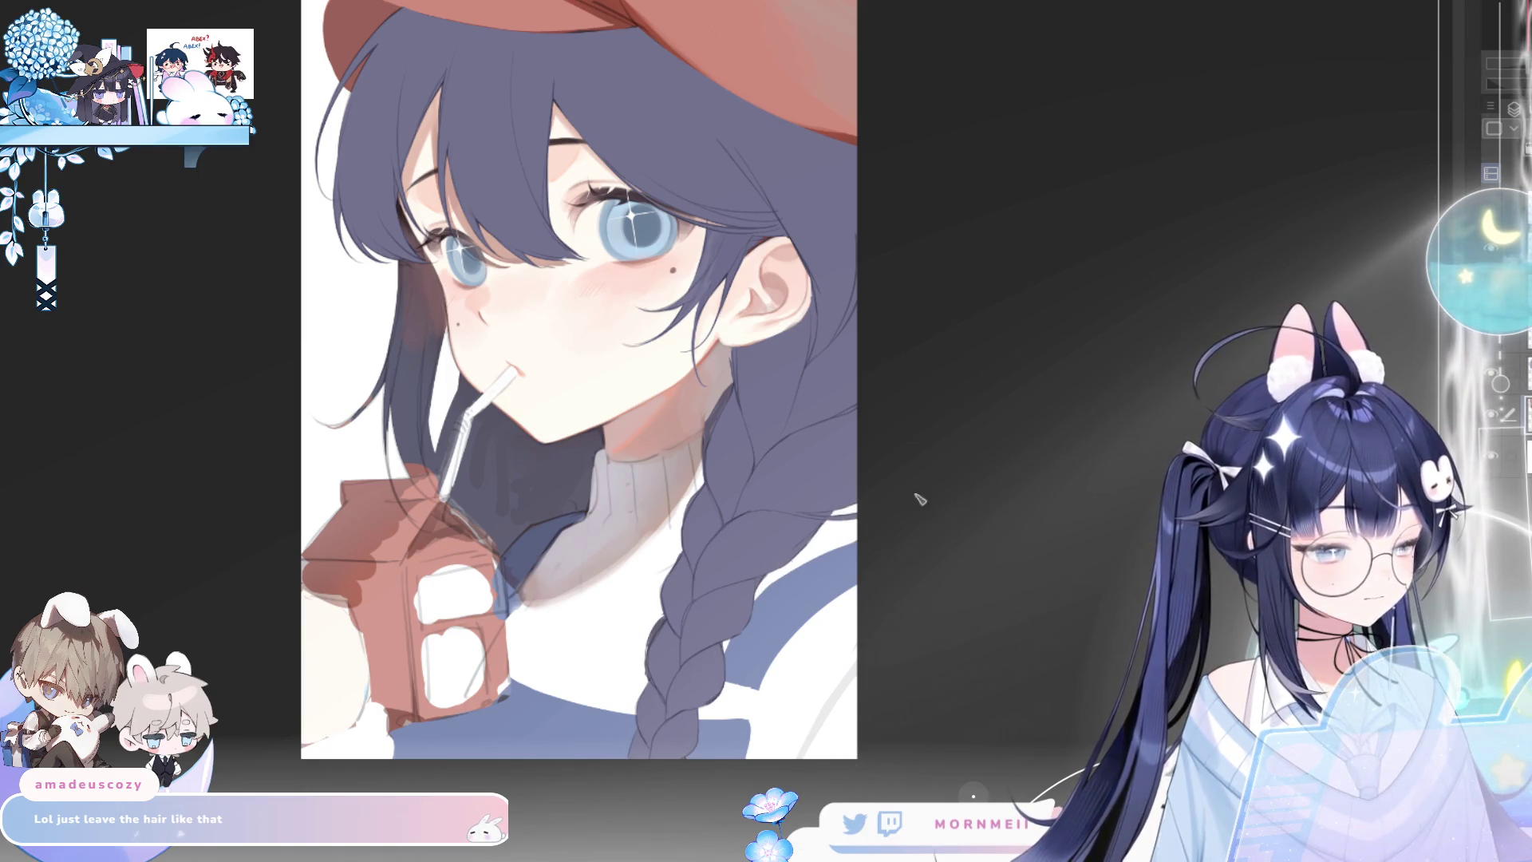
key("h")
key("h")
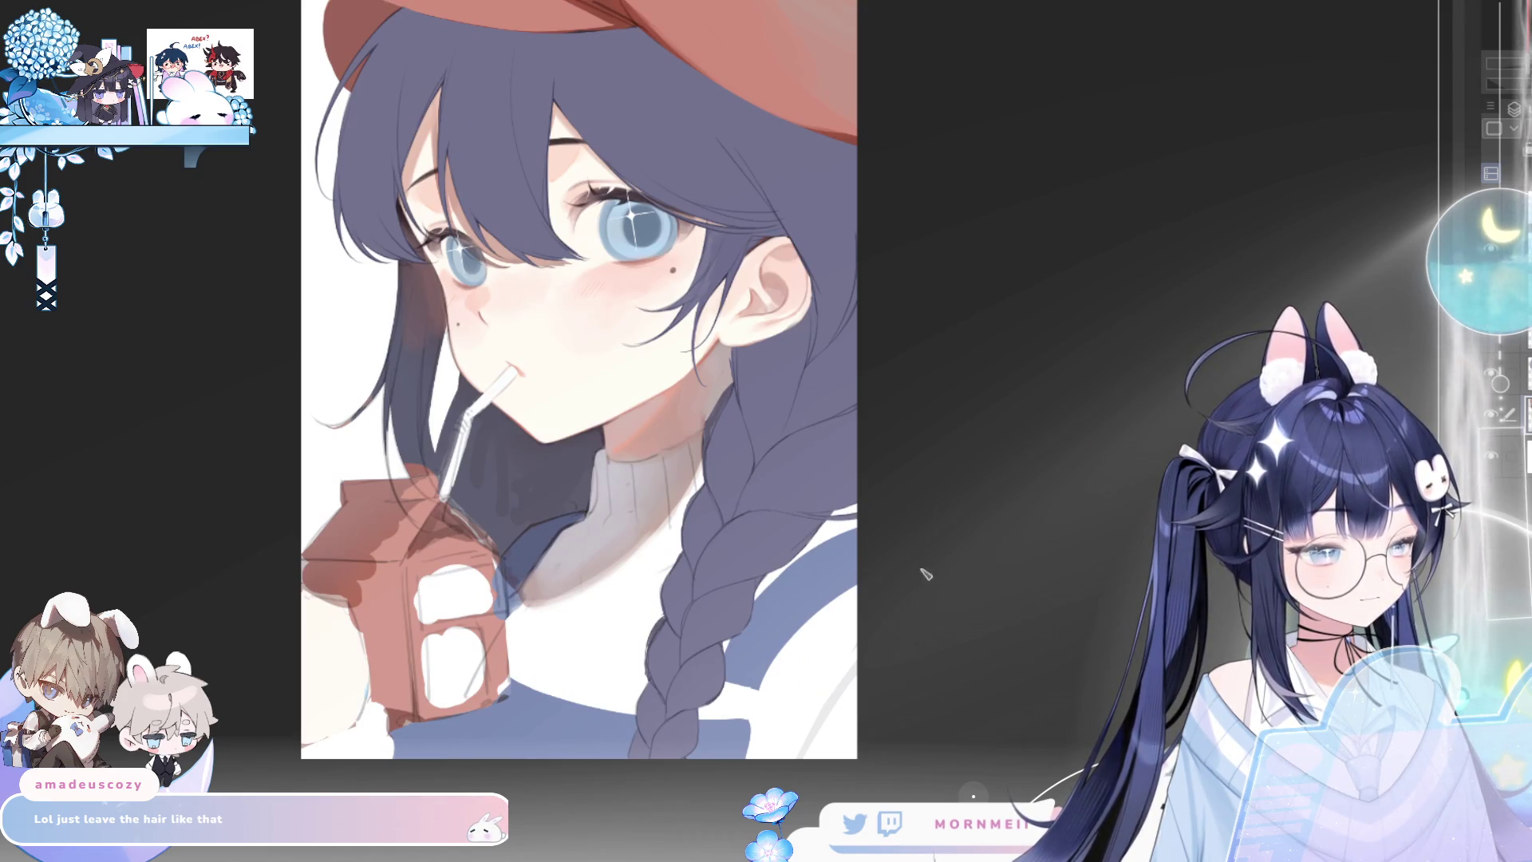
key("h")
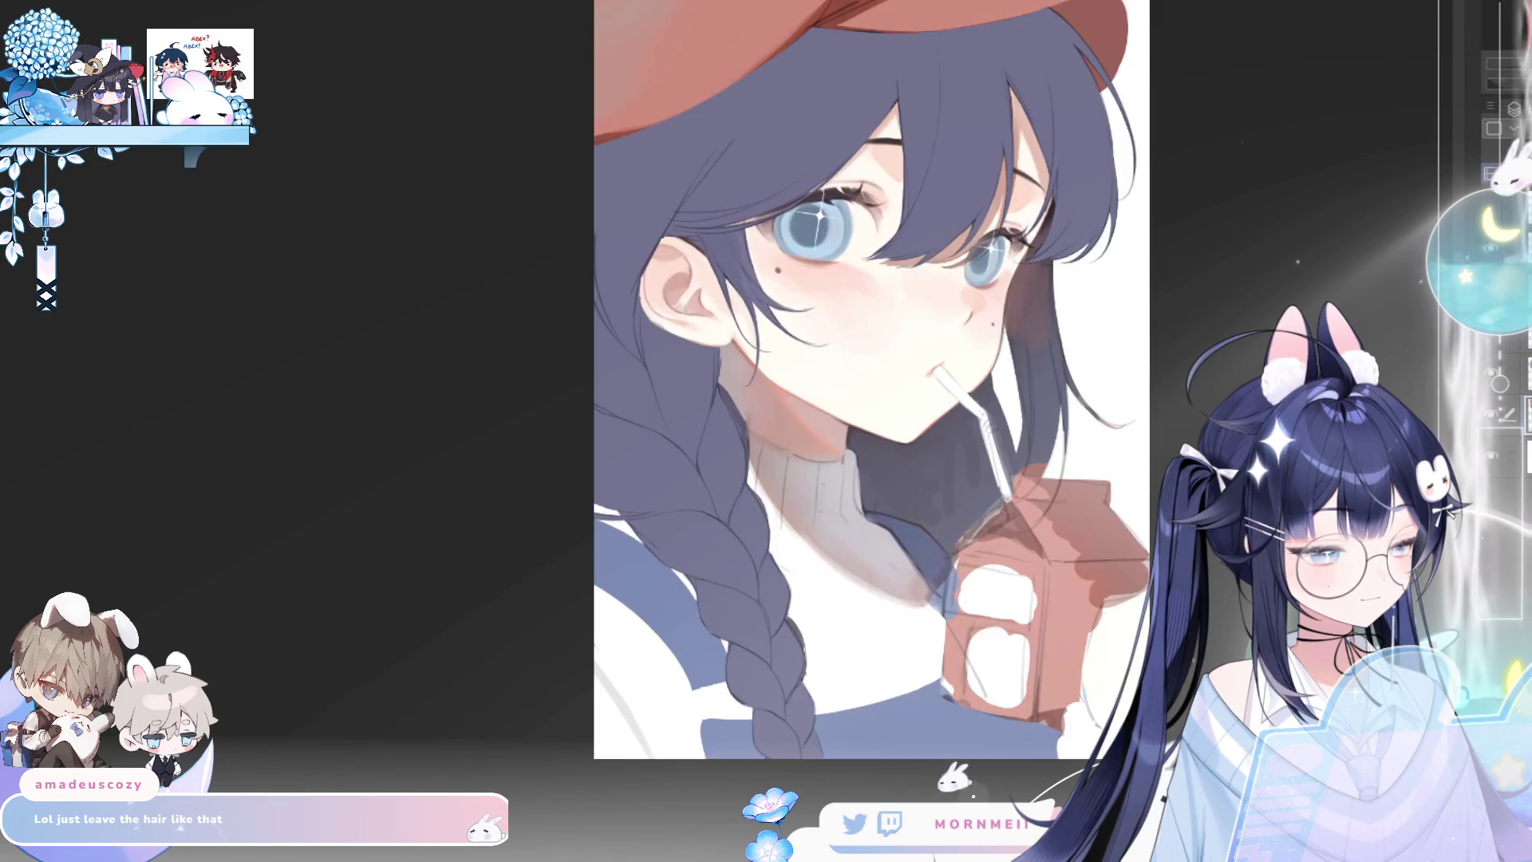
key("h")
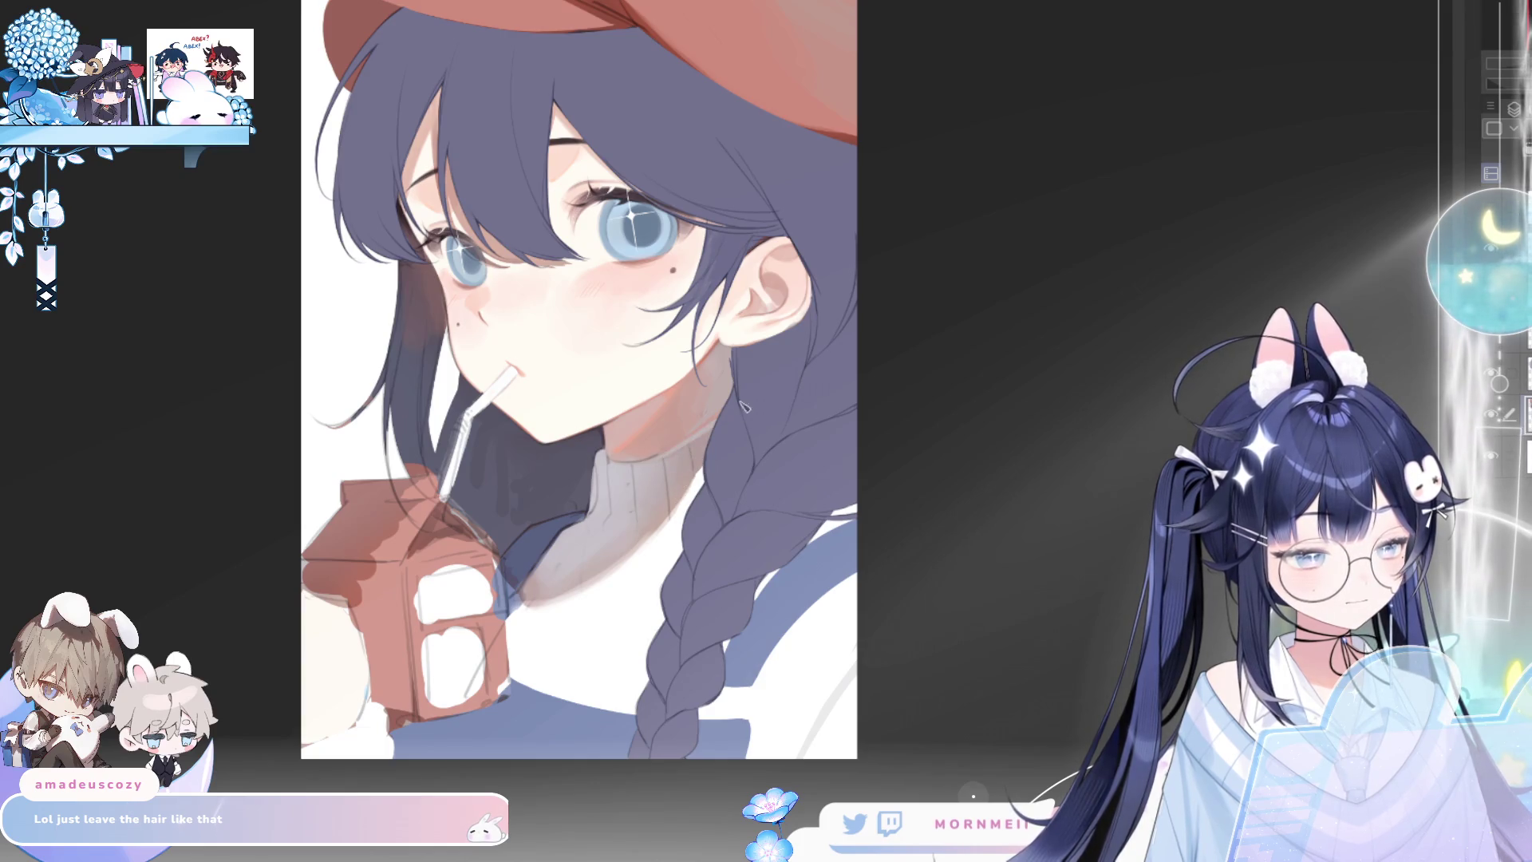
key("h")
key("h")
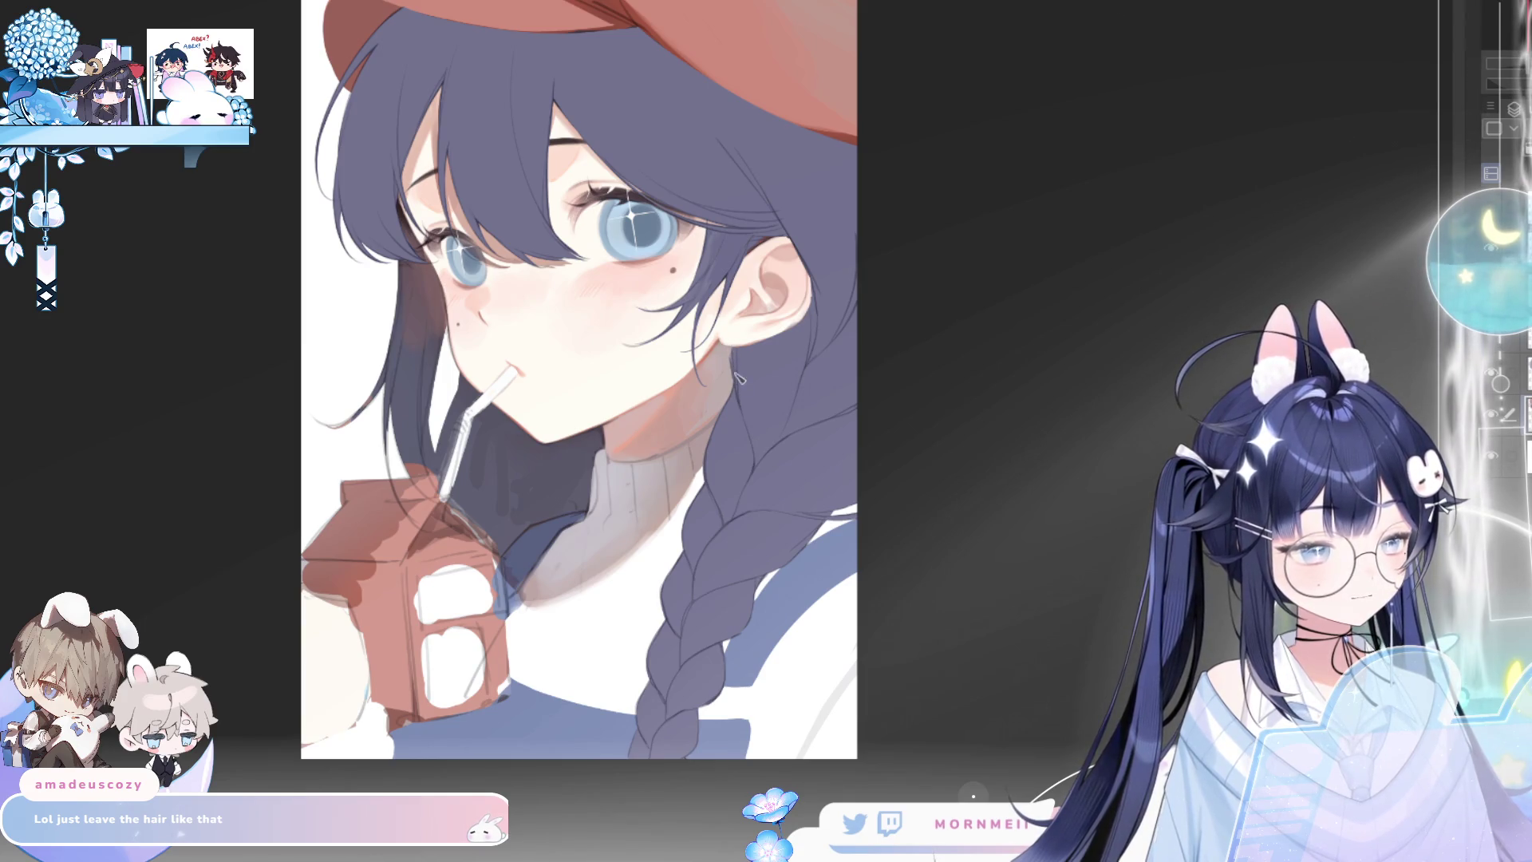
key("h")
key("h")
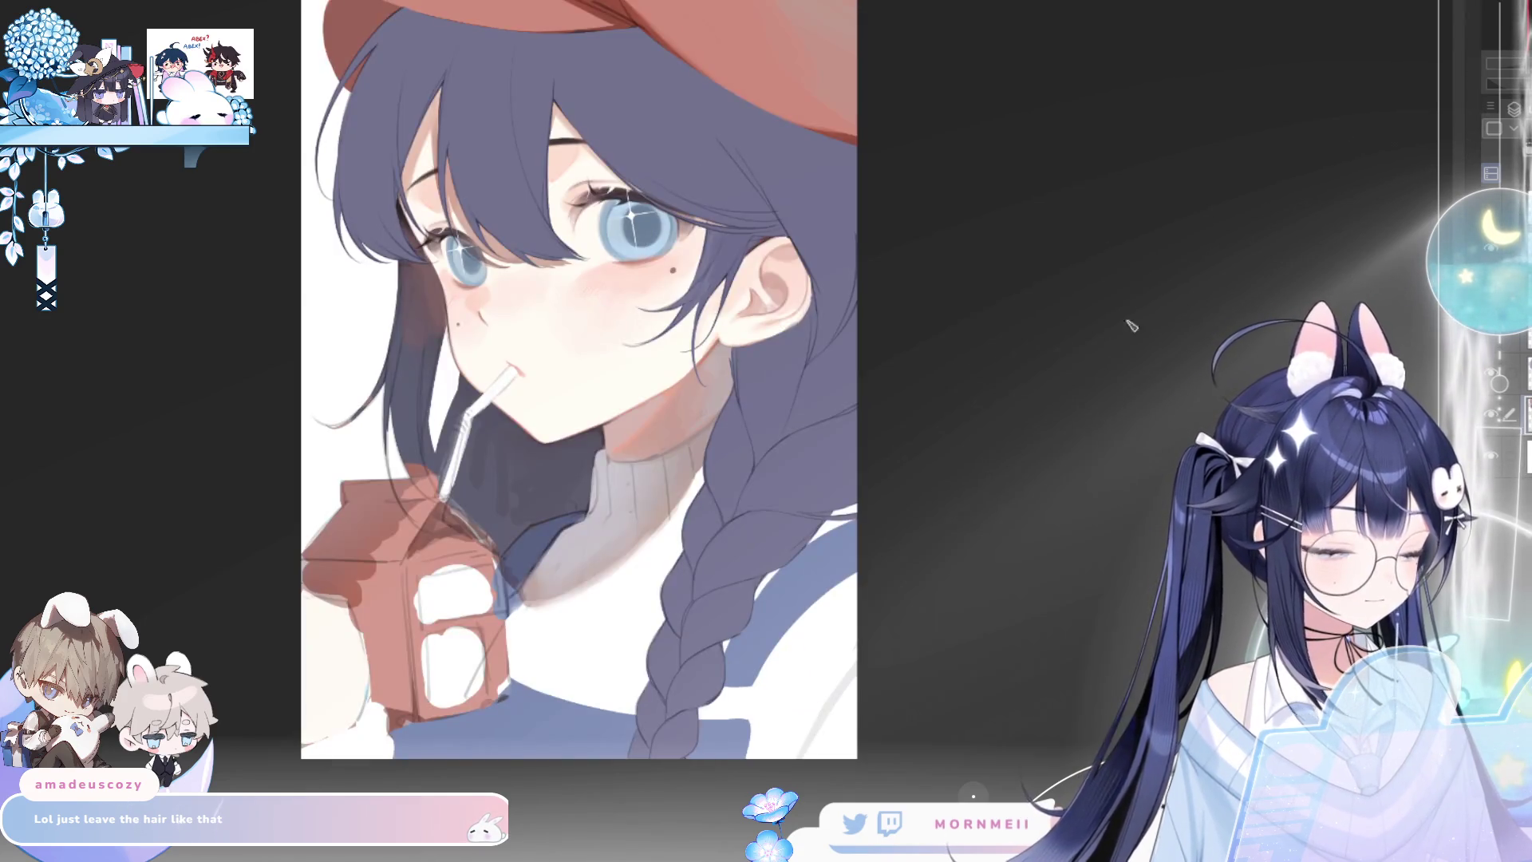
key("ctrl+minus")
key("ctrl+minus")
key("h")
key("h")
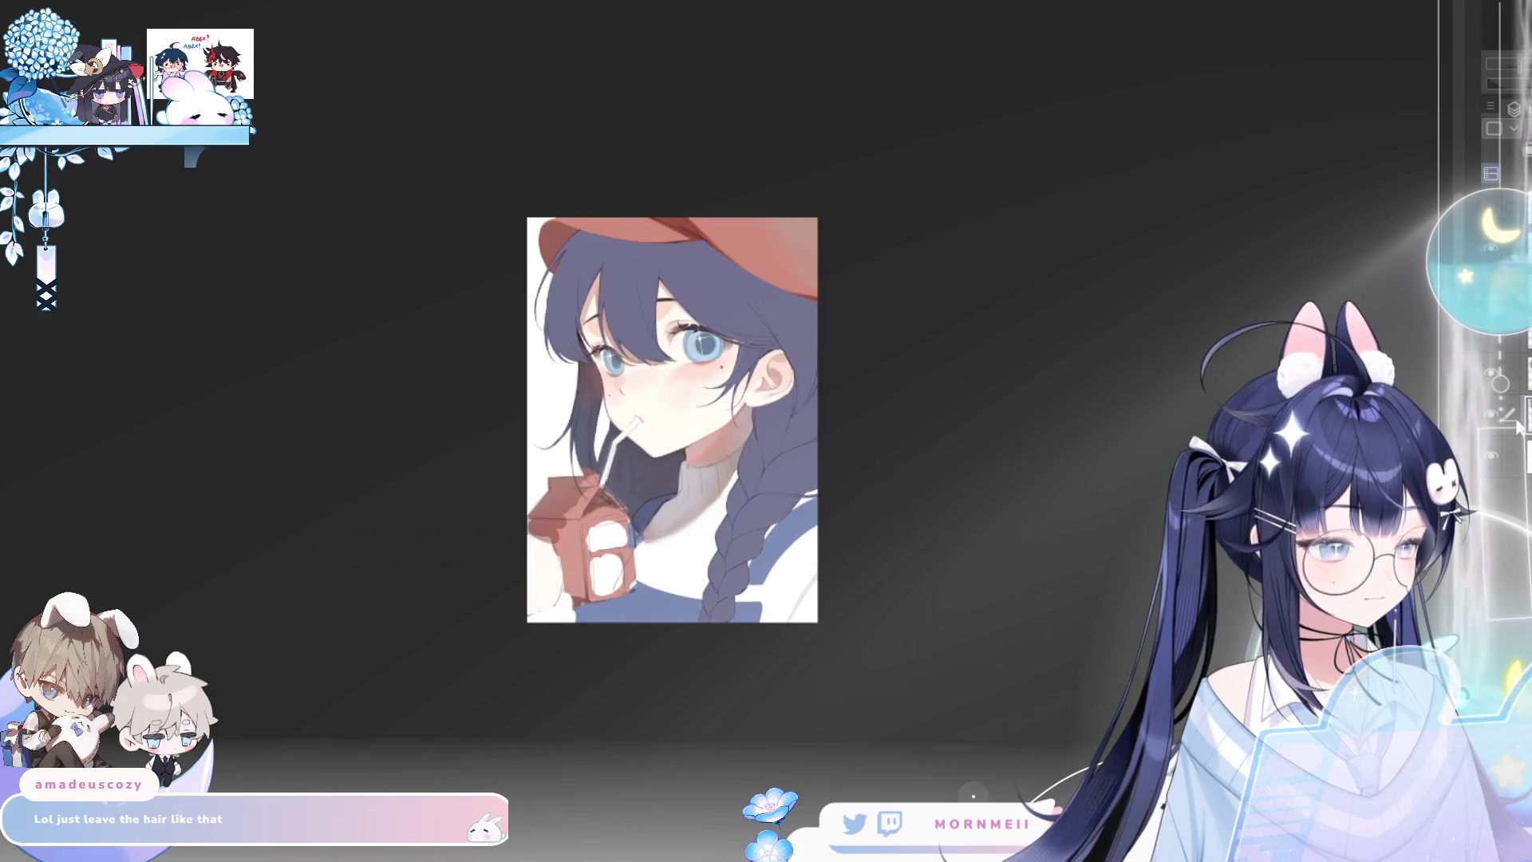
Show the hair and braid shading layer and softly shade the left hair
left_click(1500, 384)
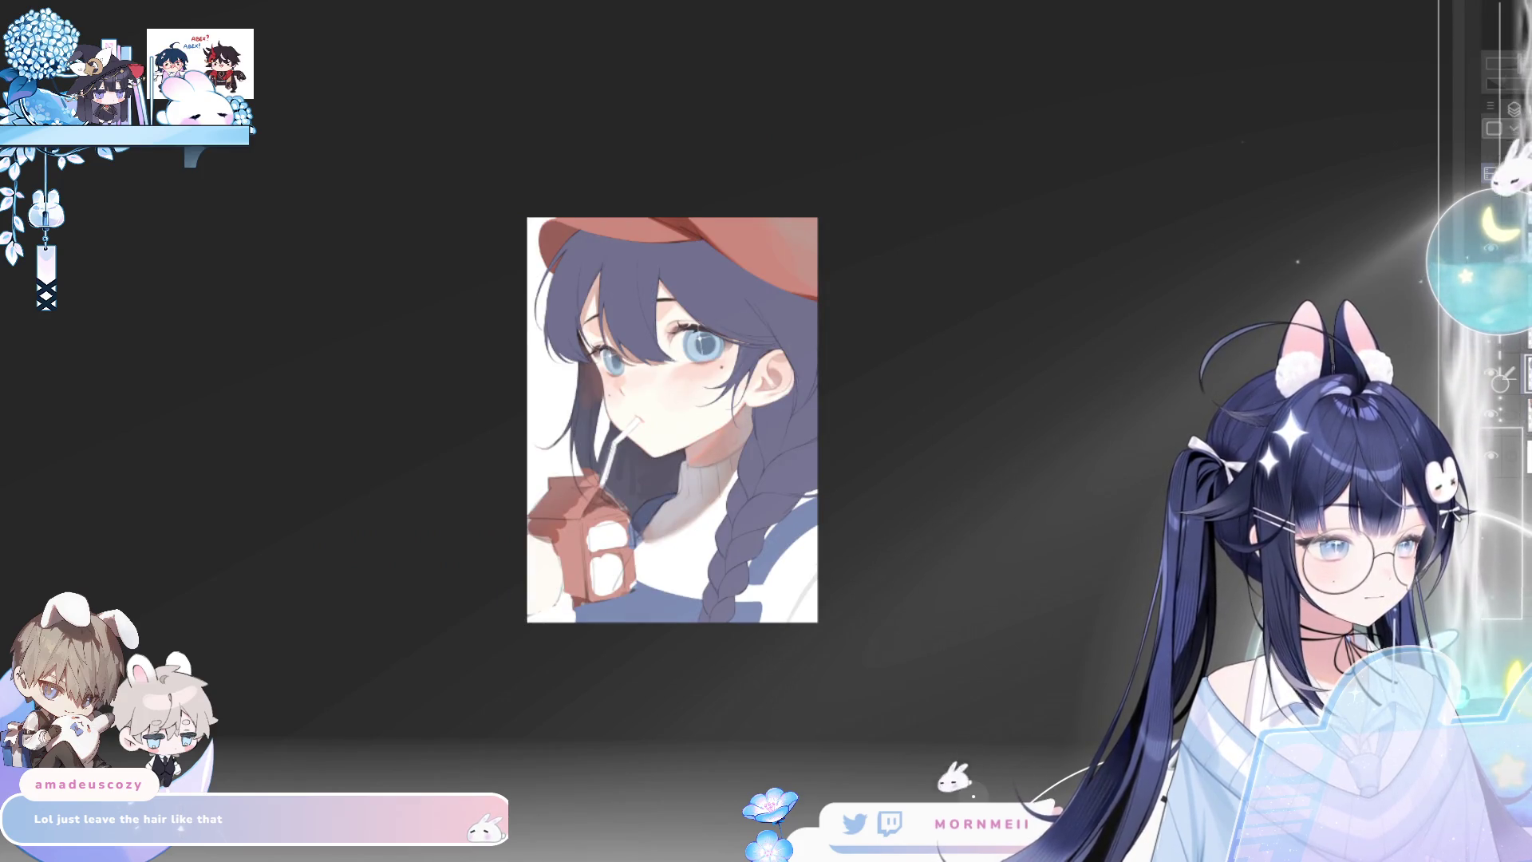
key("ctrl+plus")
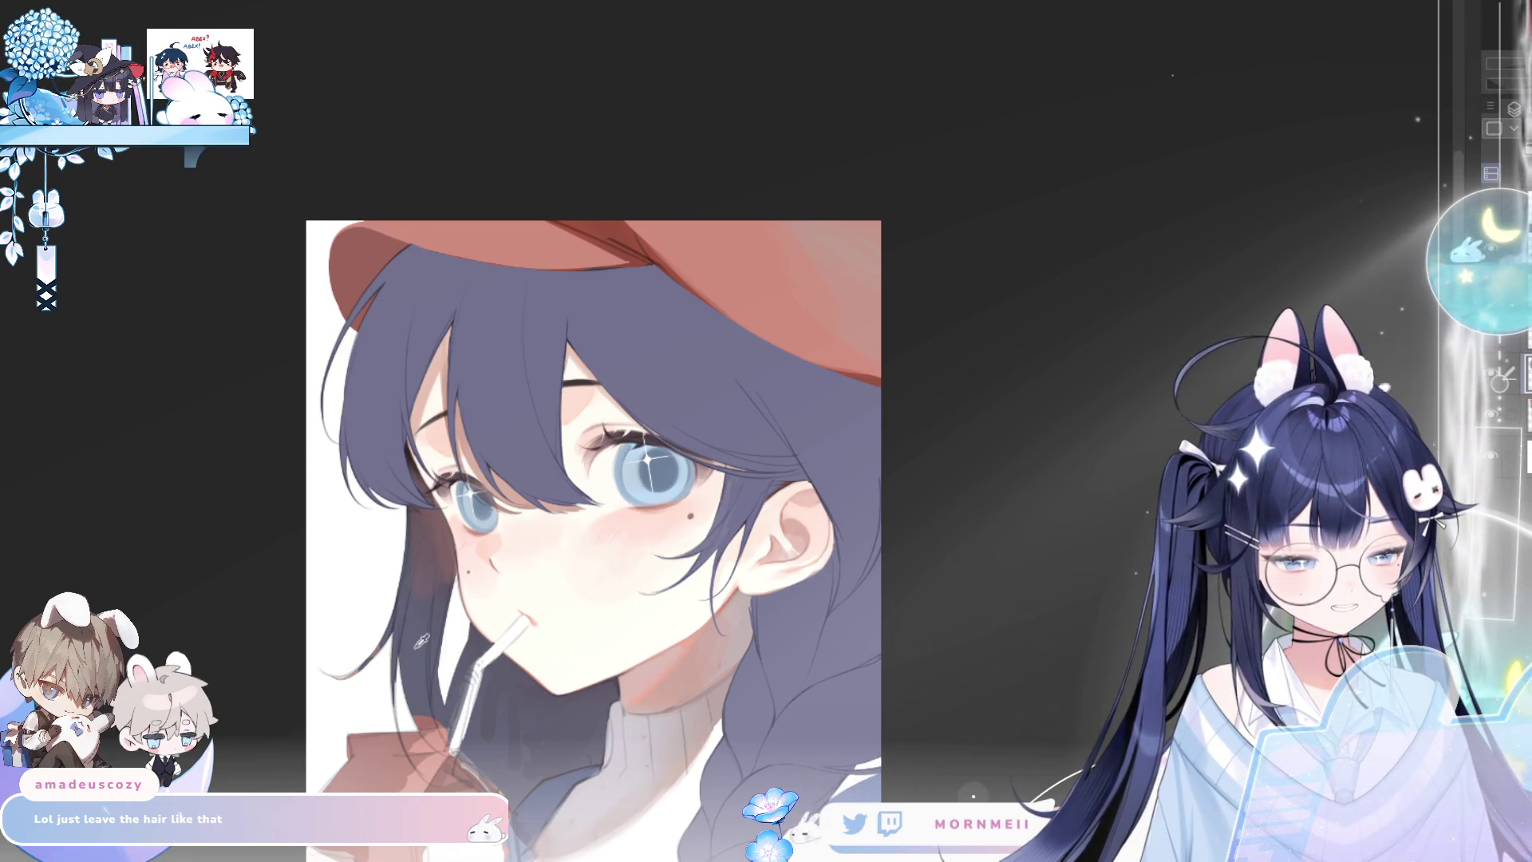
mouse_move(383, 272)
left_mouse_down()
mouse_move(360, 447)
mouse_move(407, 517)
mouse_move(371, 517)
left_mouse_up()
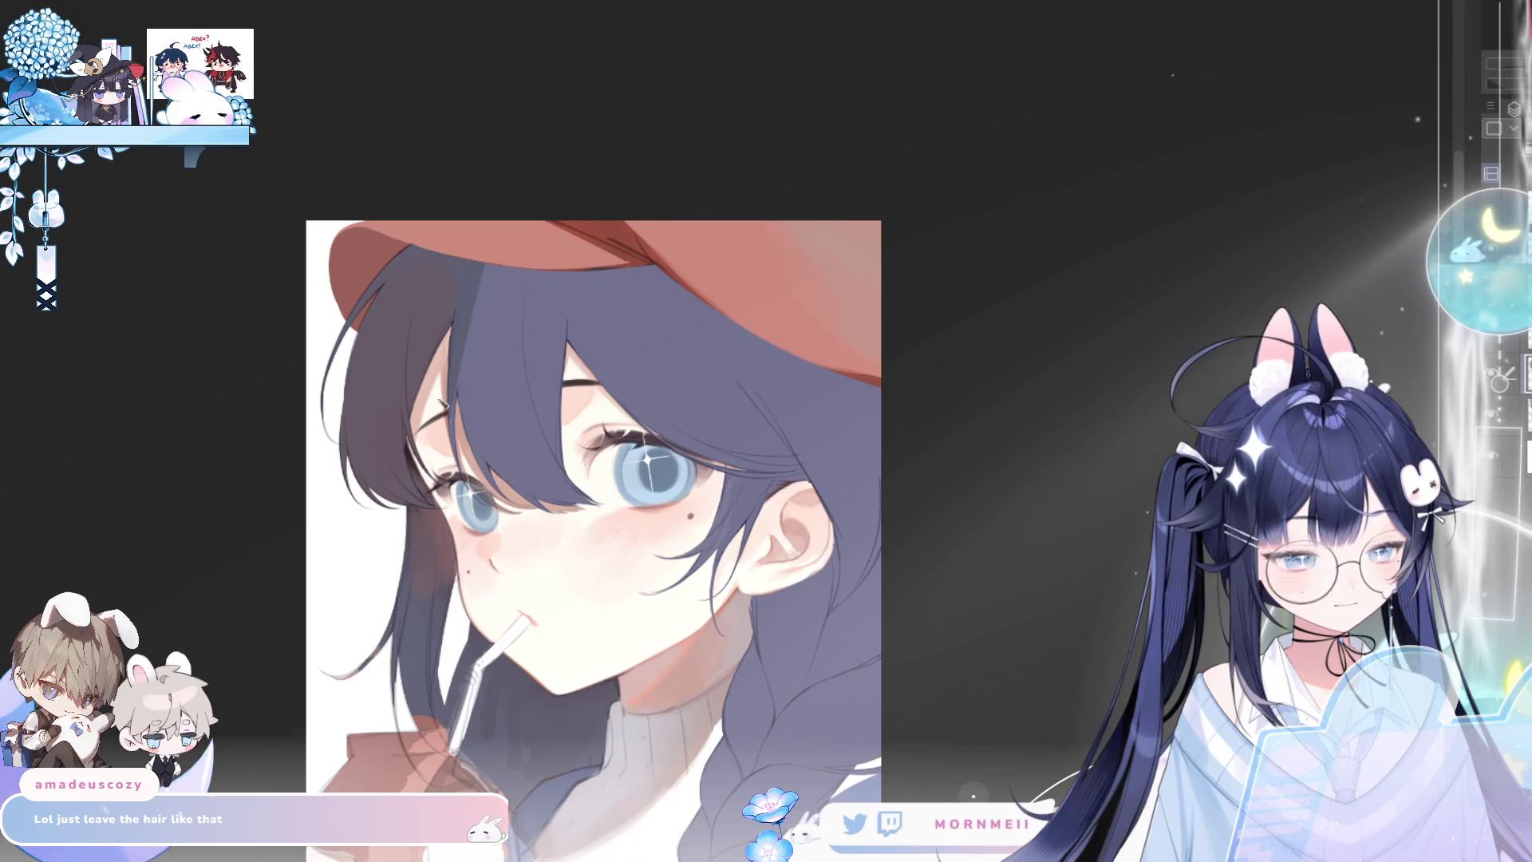
key("ctrl+minus")
scroll(650, 206, "up", 2)
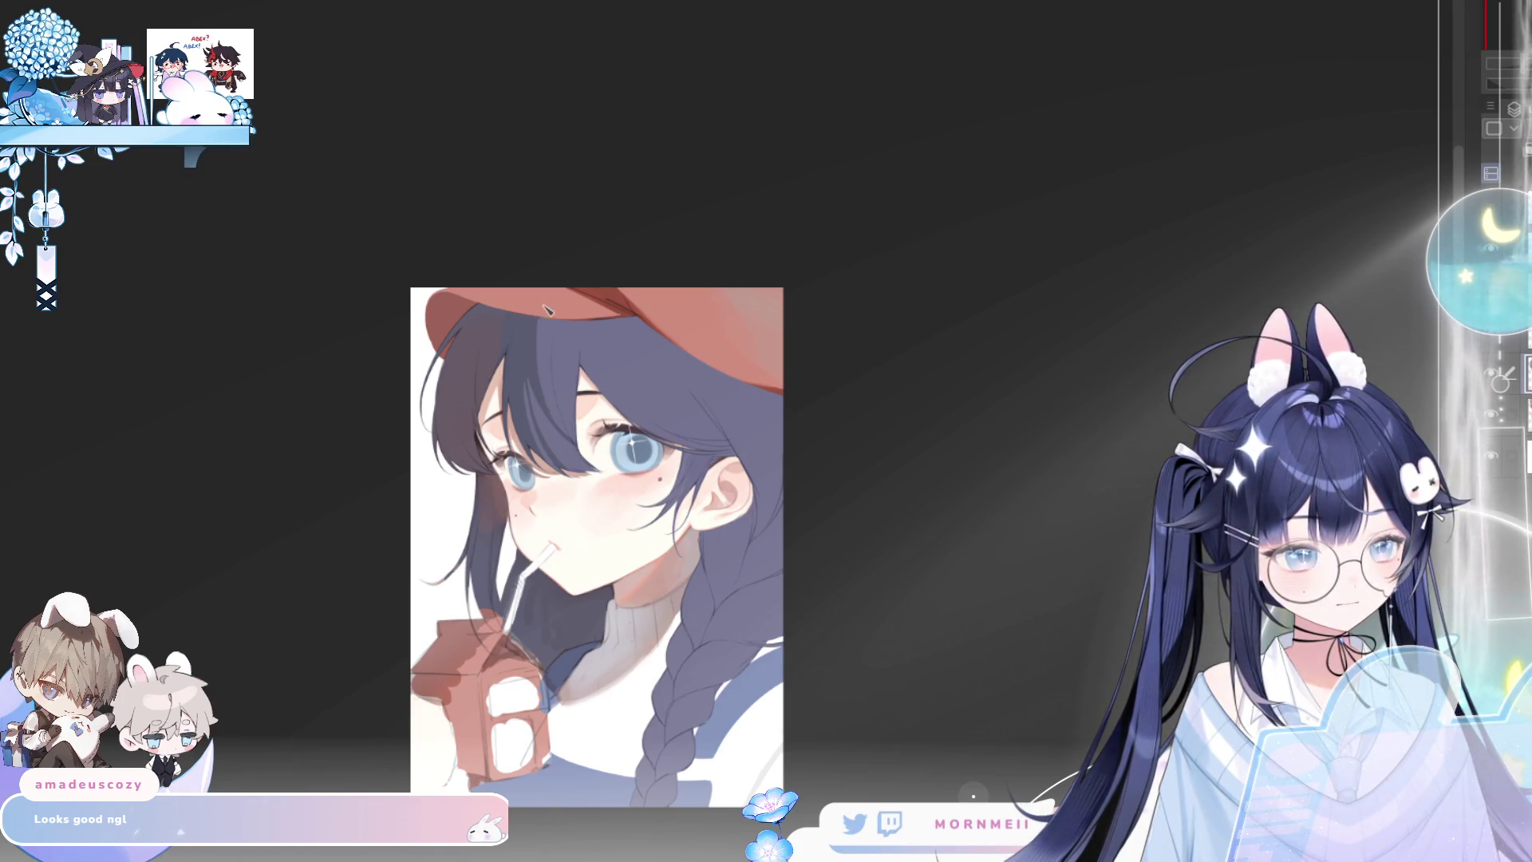
Flip the canvas back and forth to compare, then zoom in on the face
key("h")
key("h")
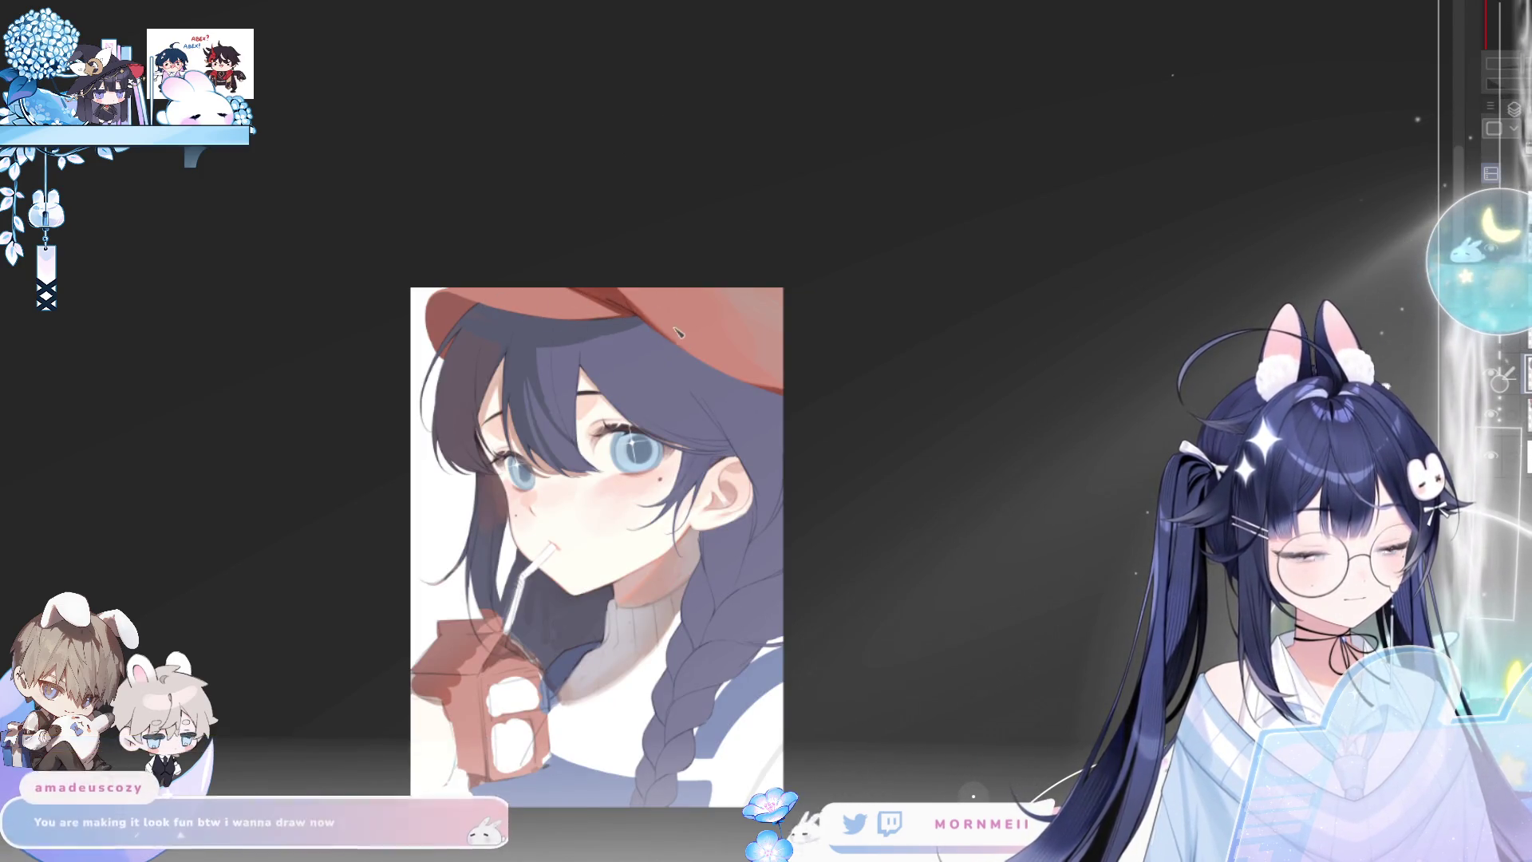
key("h")
key("h")
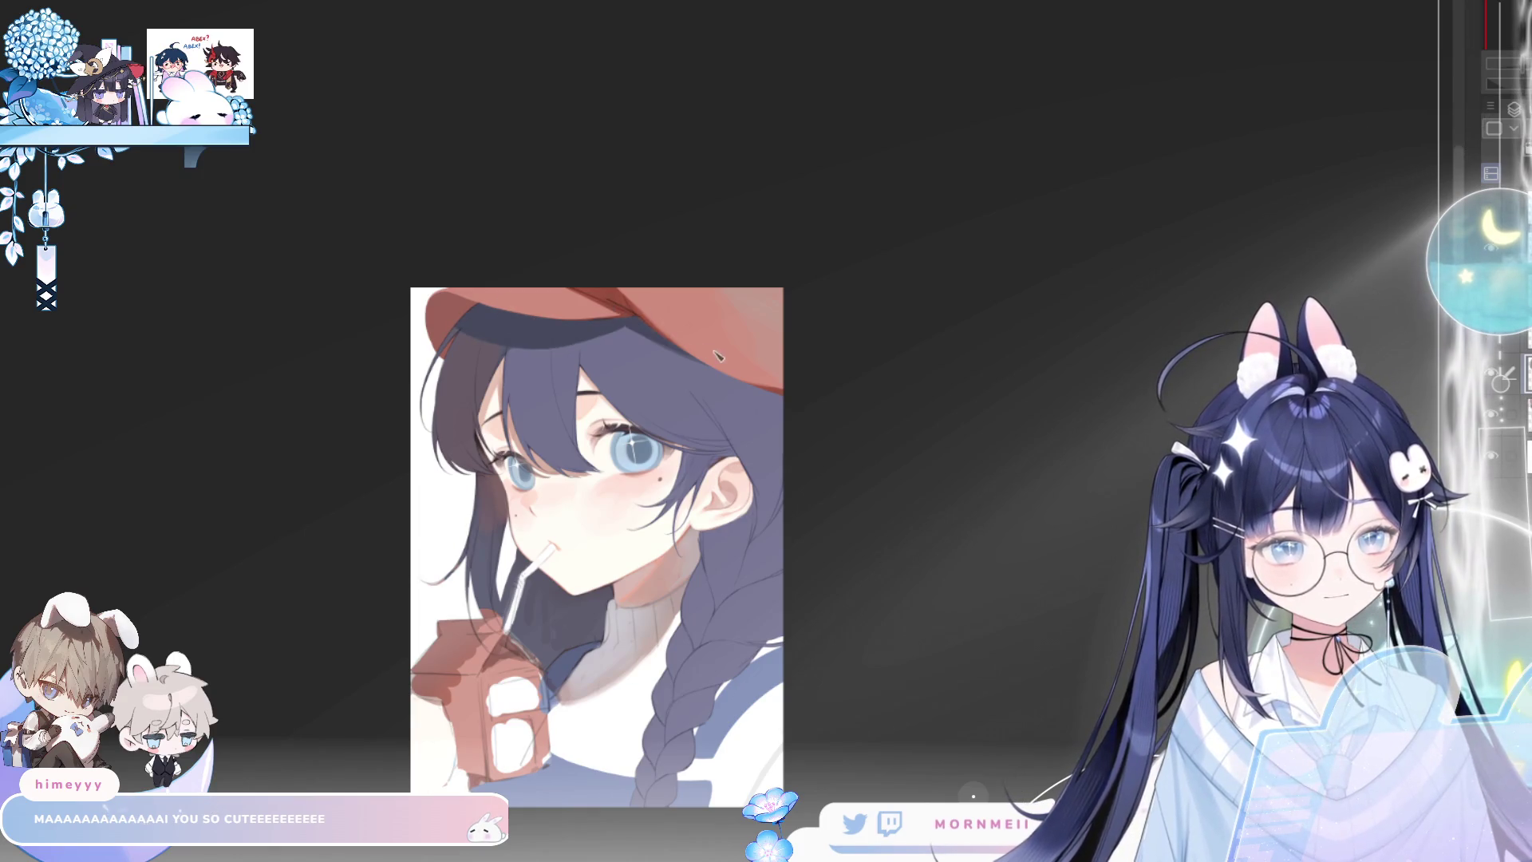
key("h")
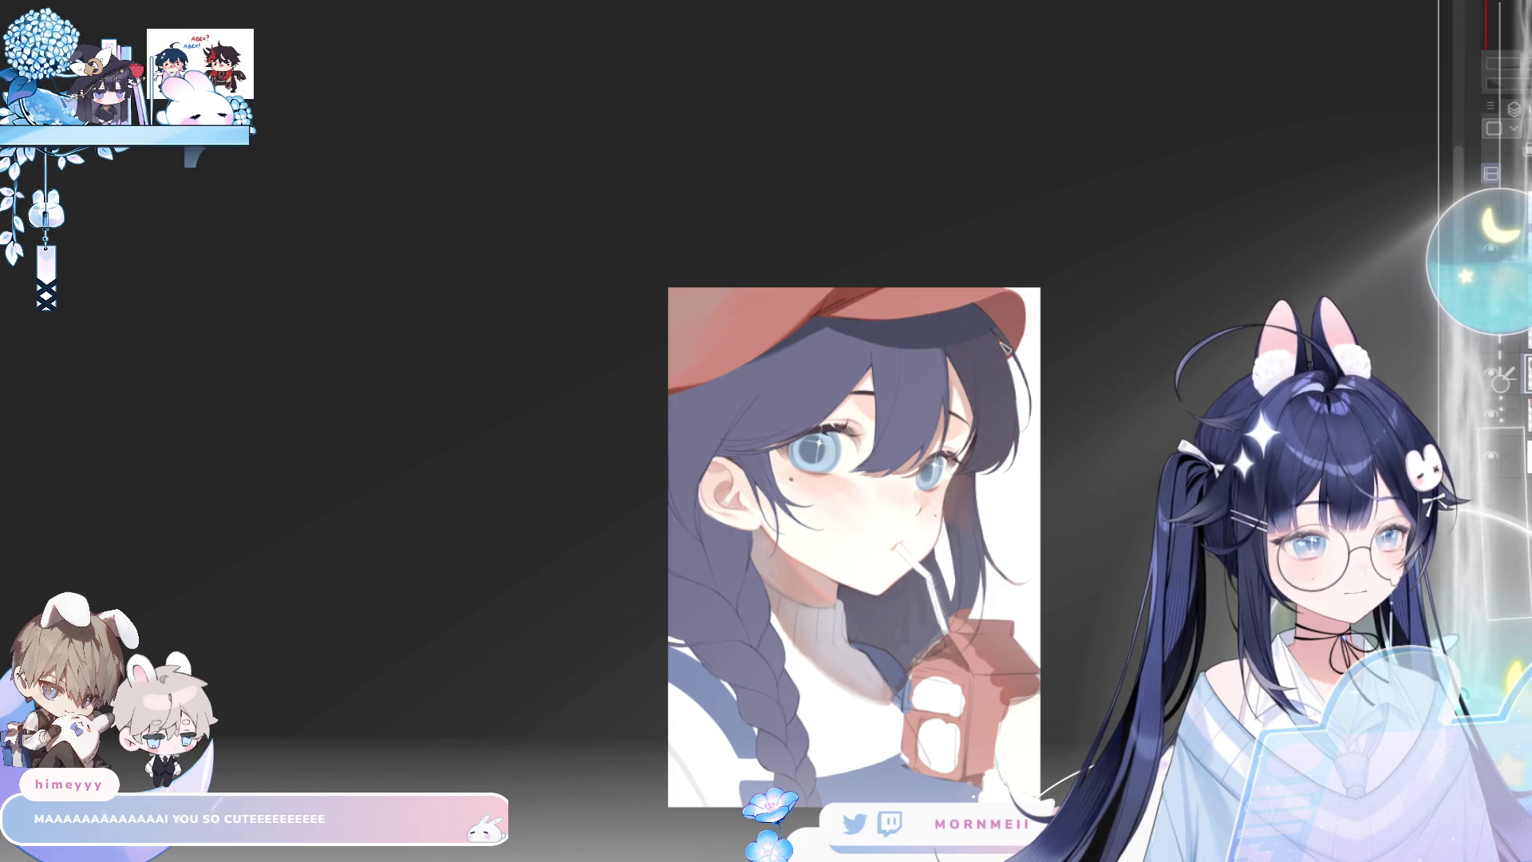
key("h")
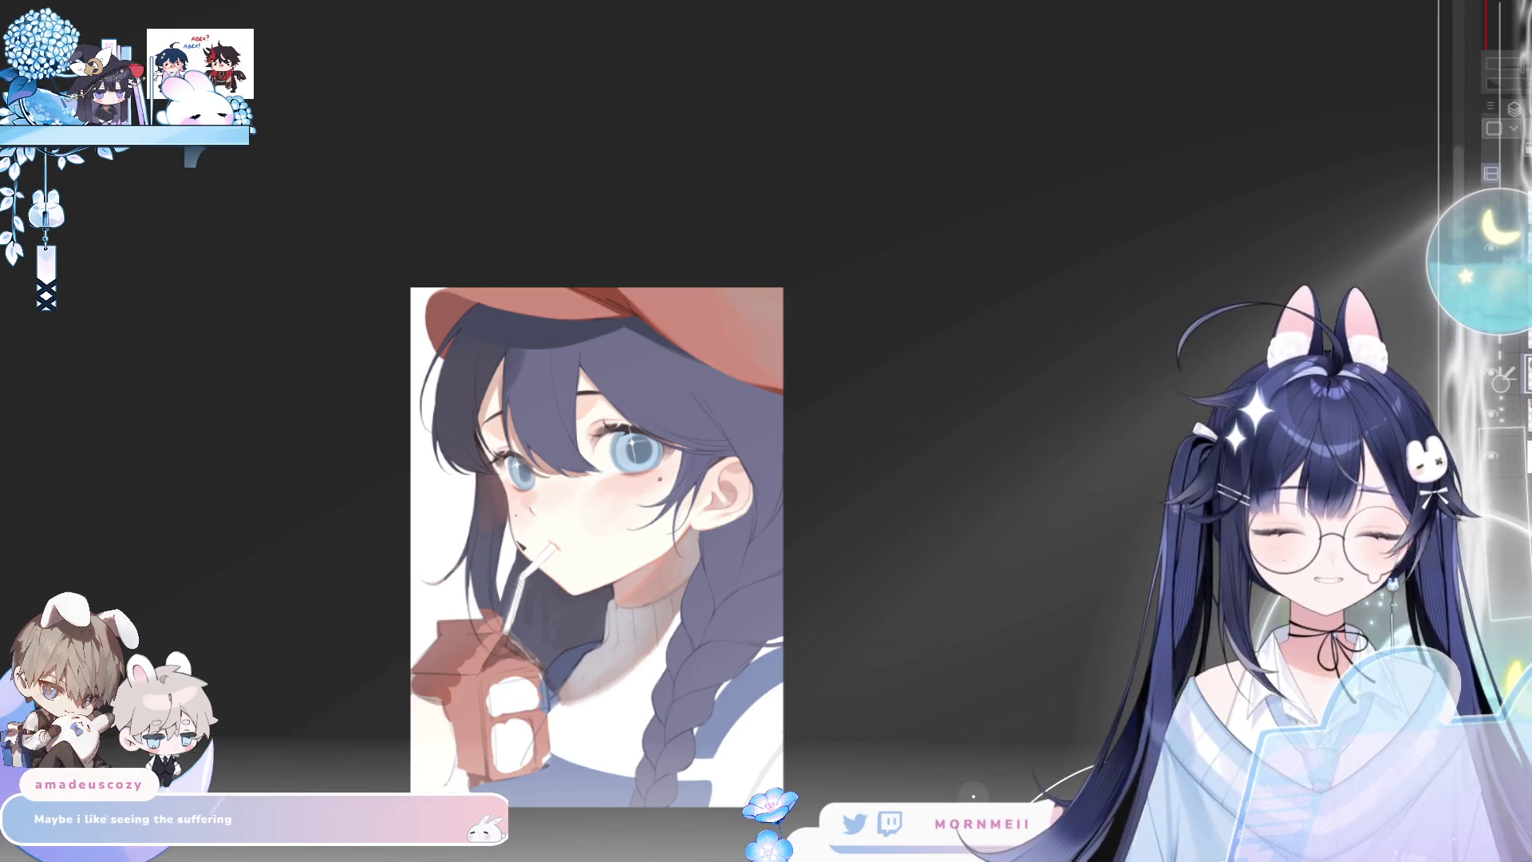
scroll(522, 272, "up", 2)
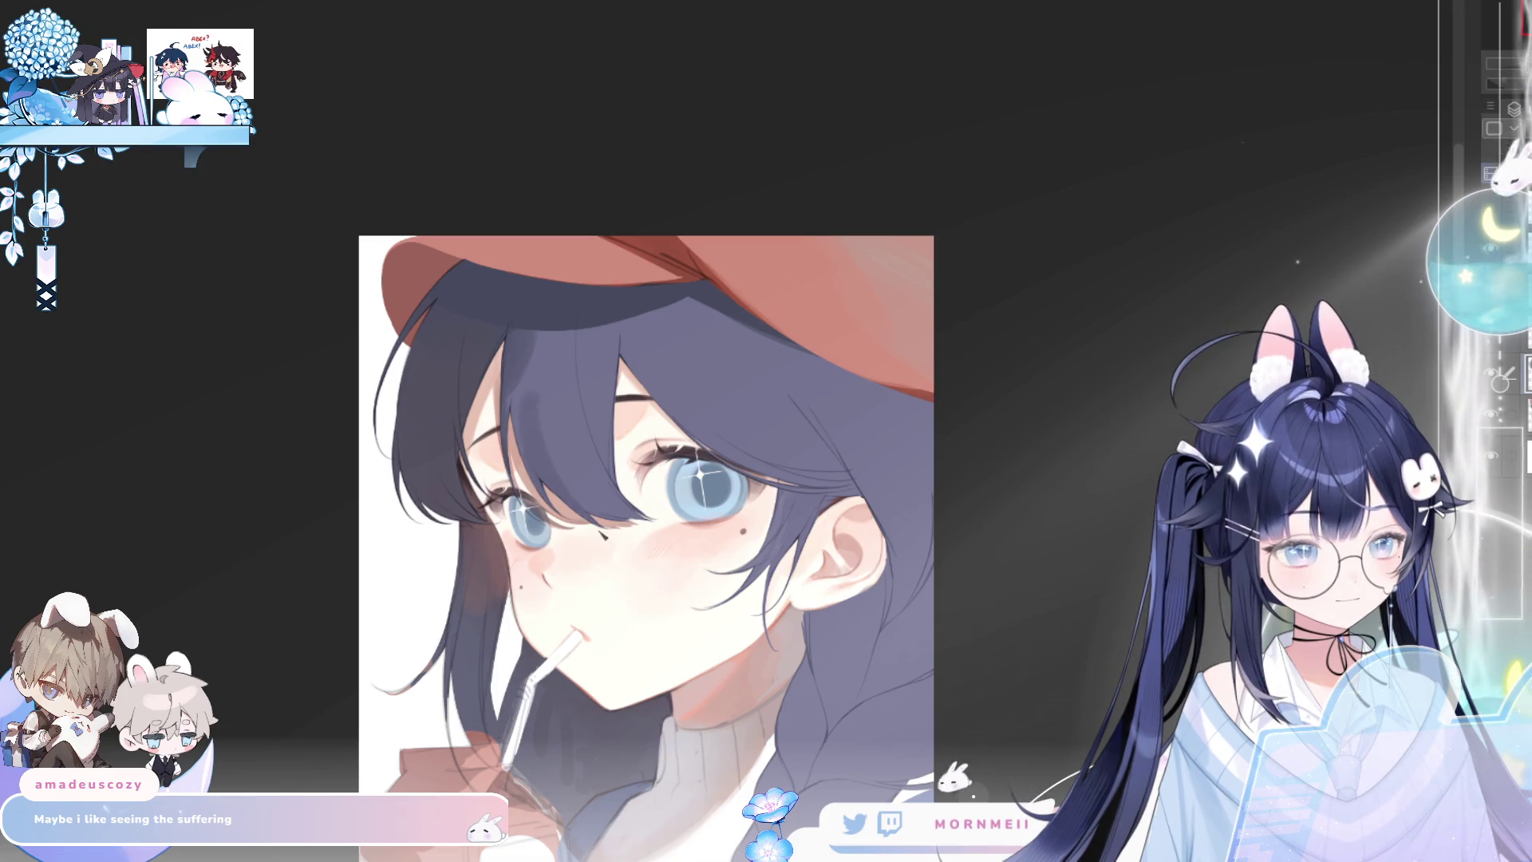
Check the face mirrored and unmirrored, then start outlining a new hair strand across the eye
key("h")
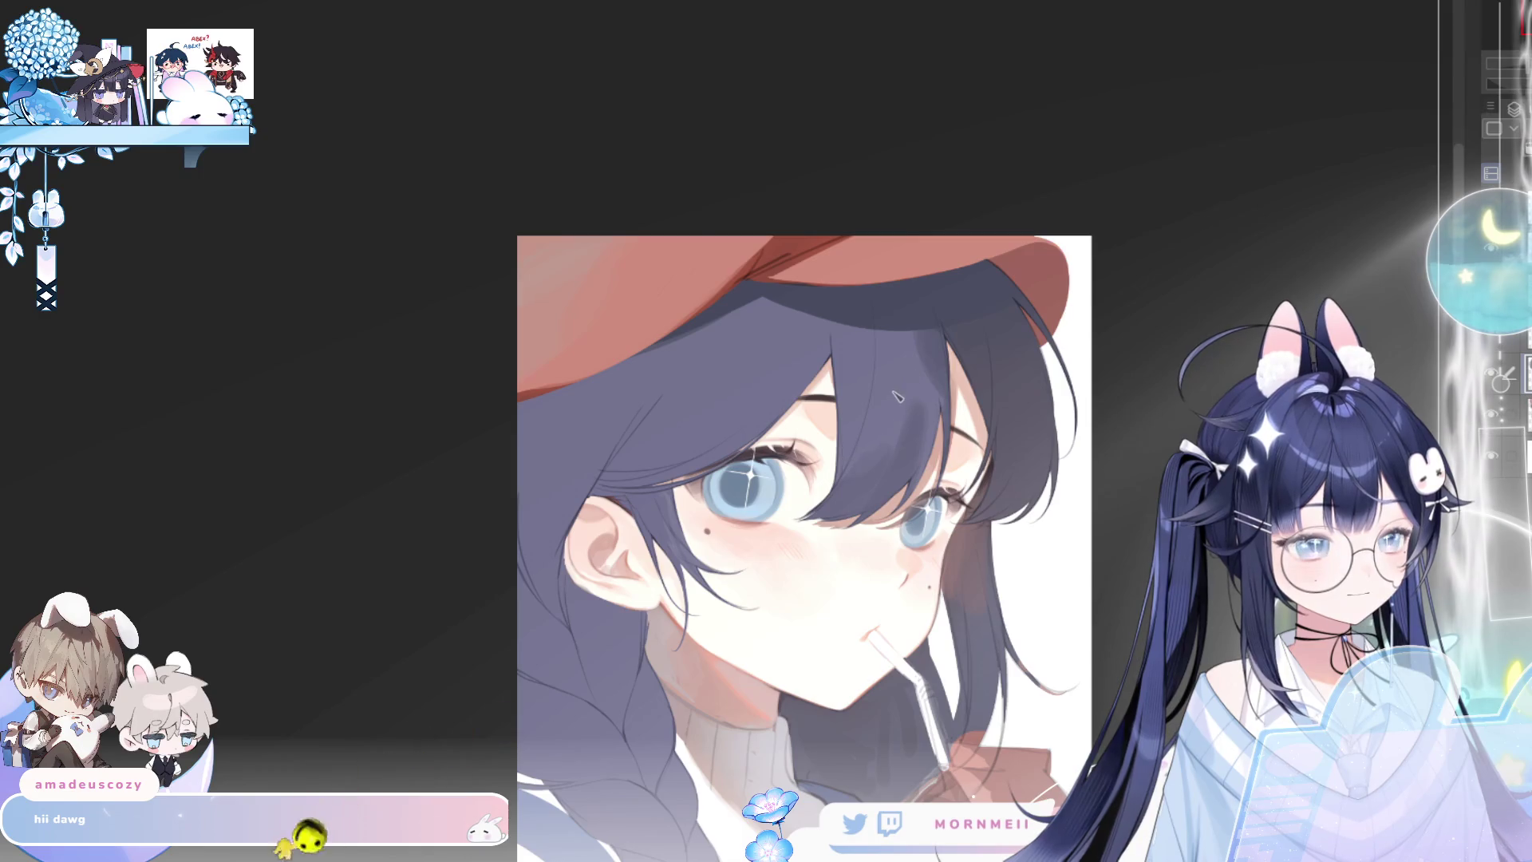
key("h")
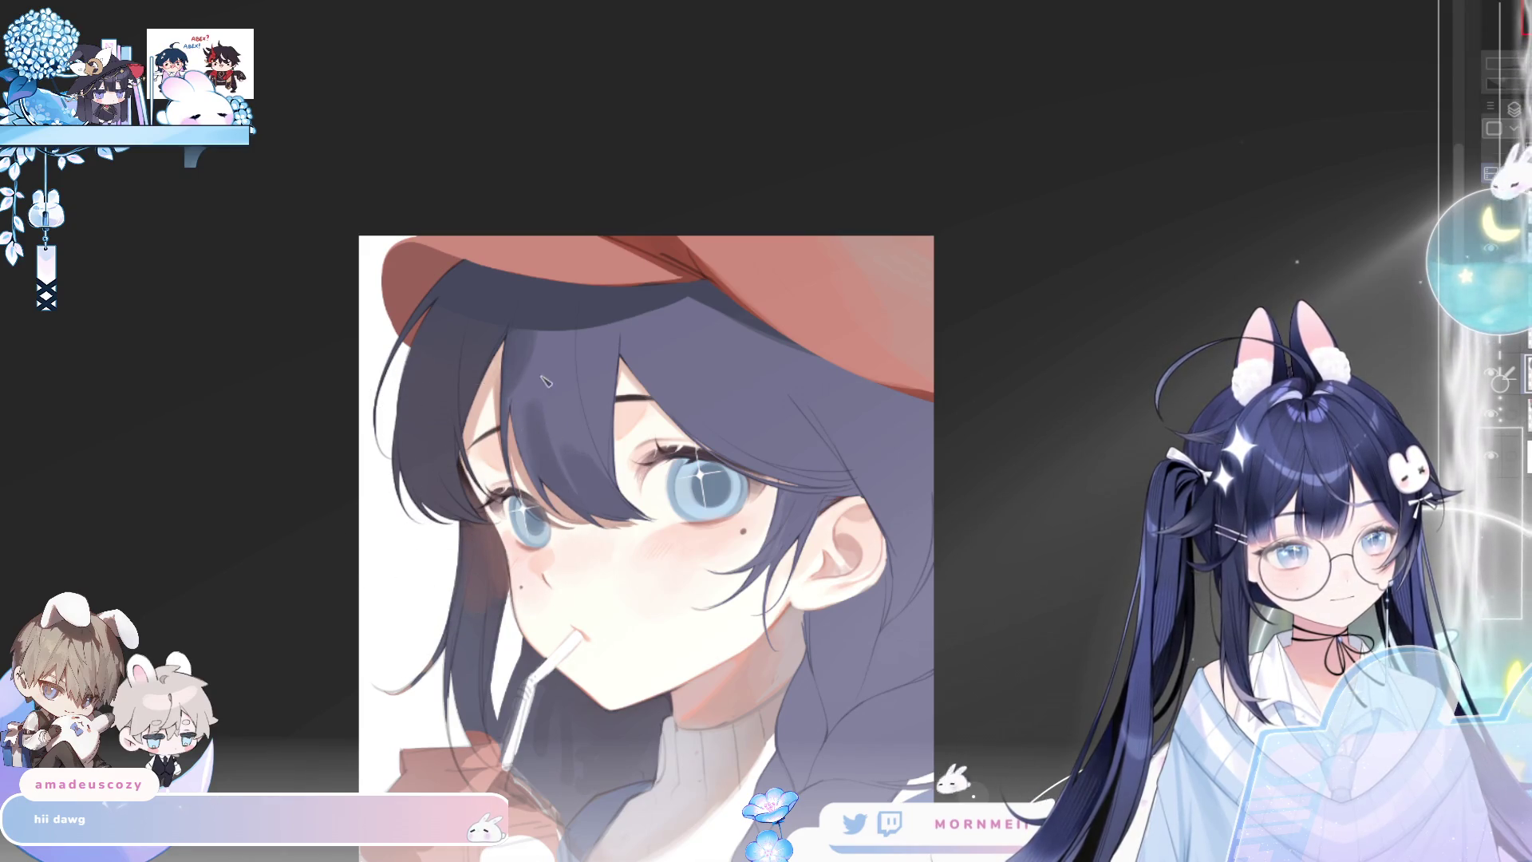
key("h")
key("h")
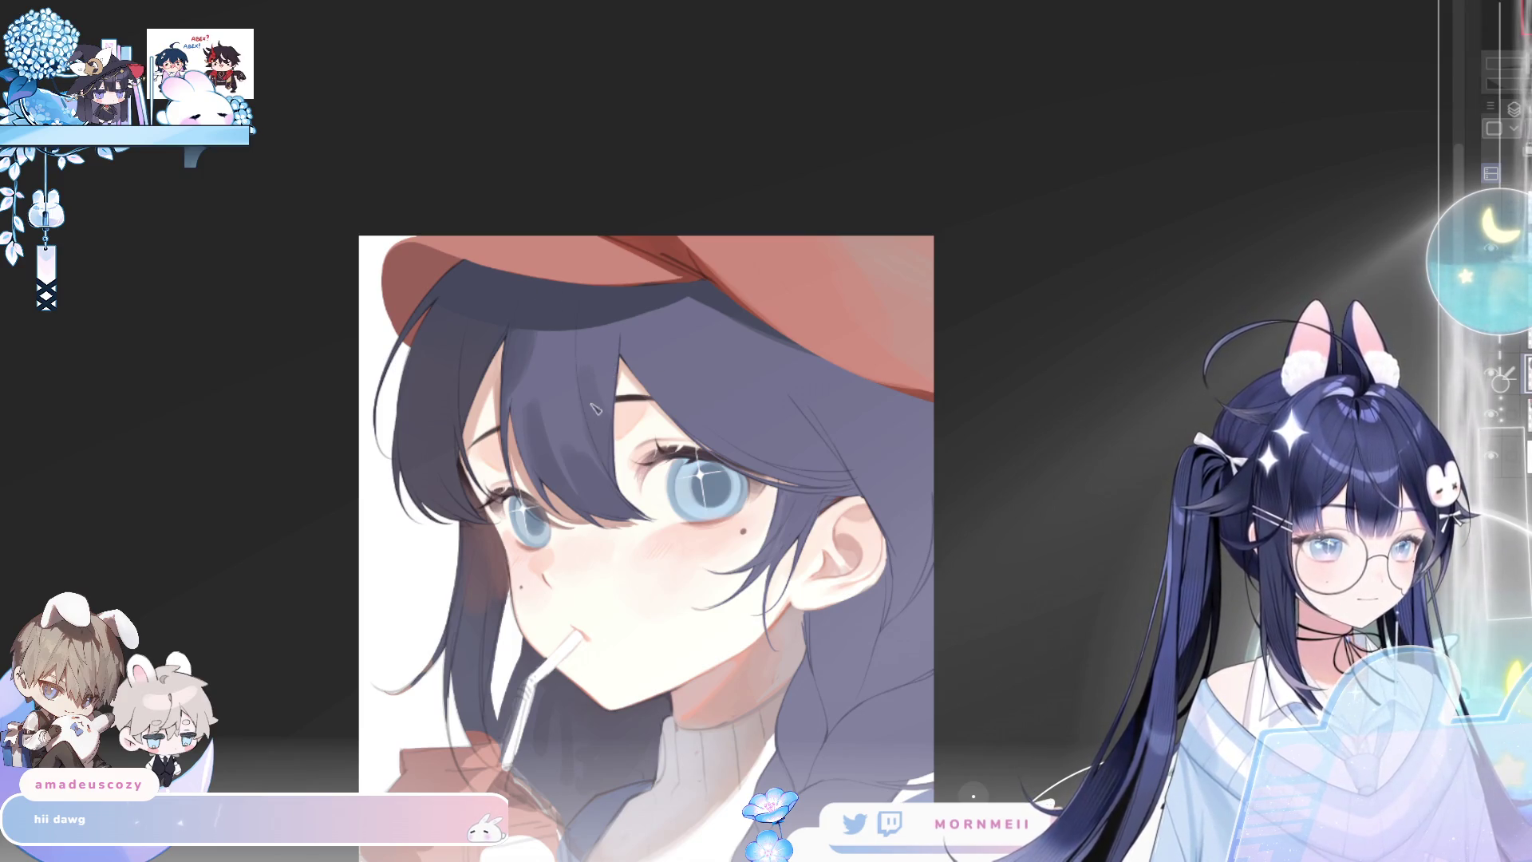
key("h")
key("h")
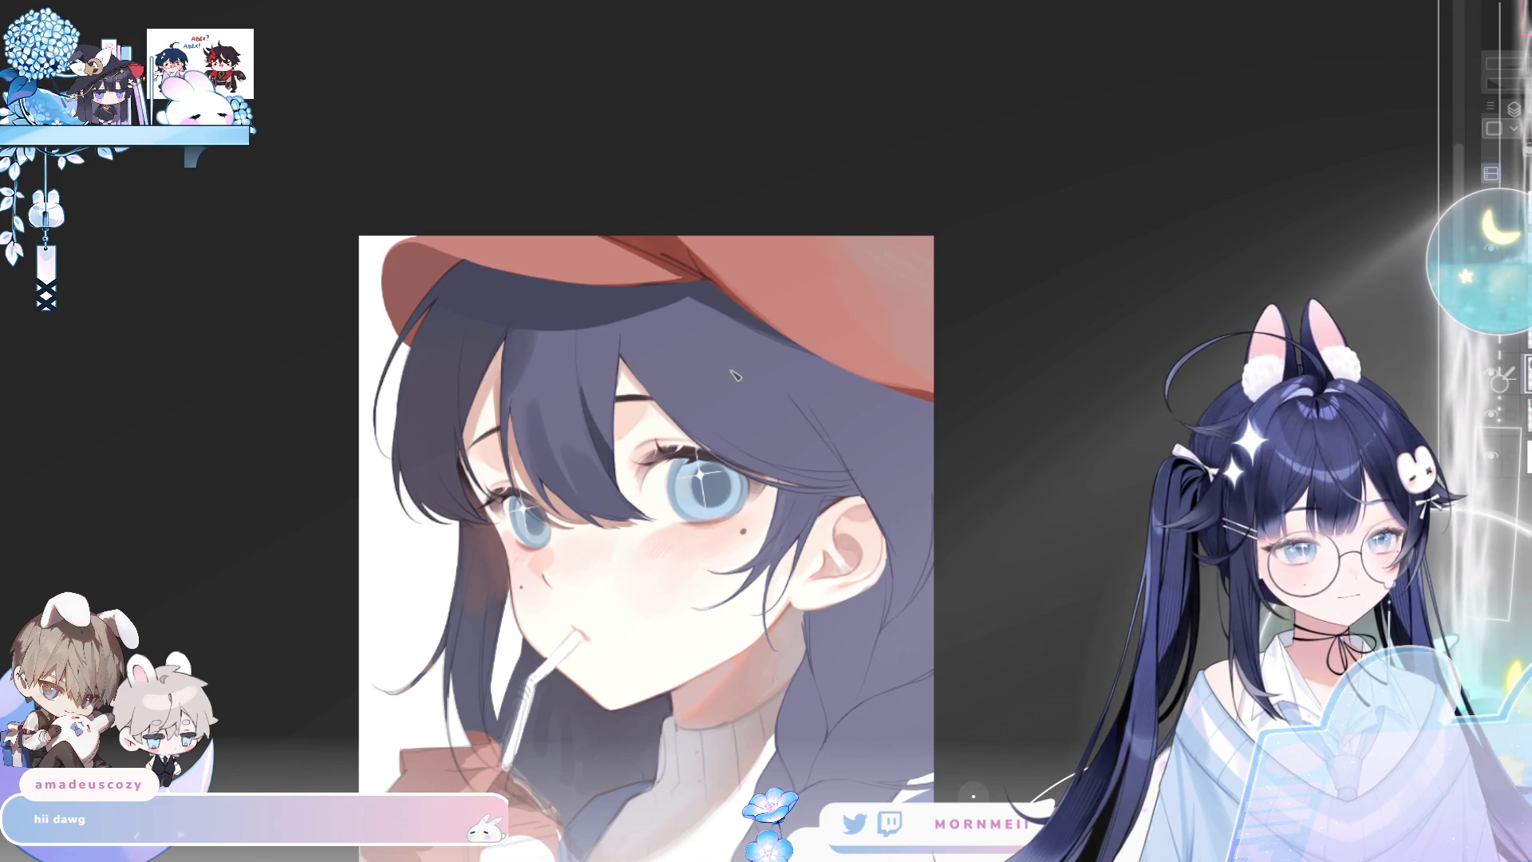
scroll(916, 209, "down", 5)
key("ctrl+0")
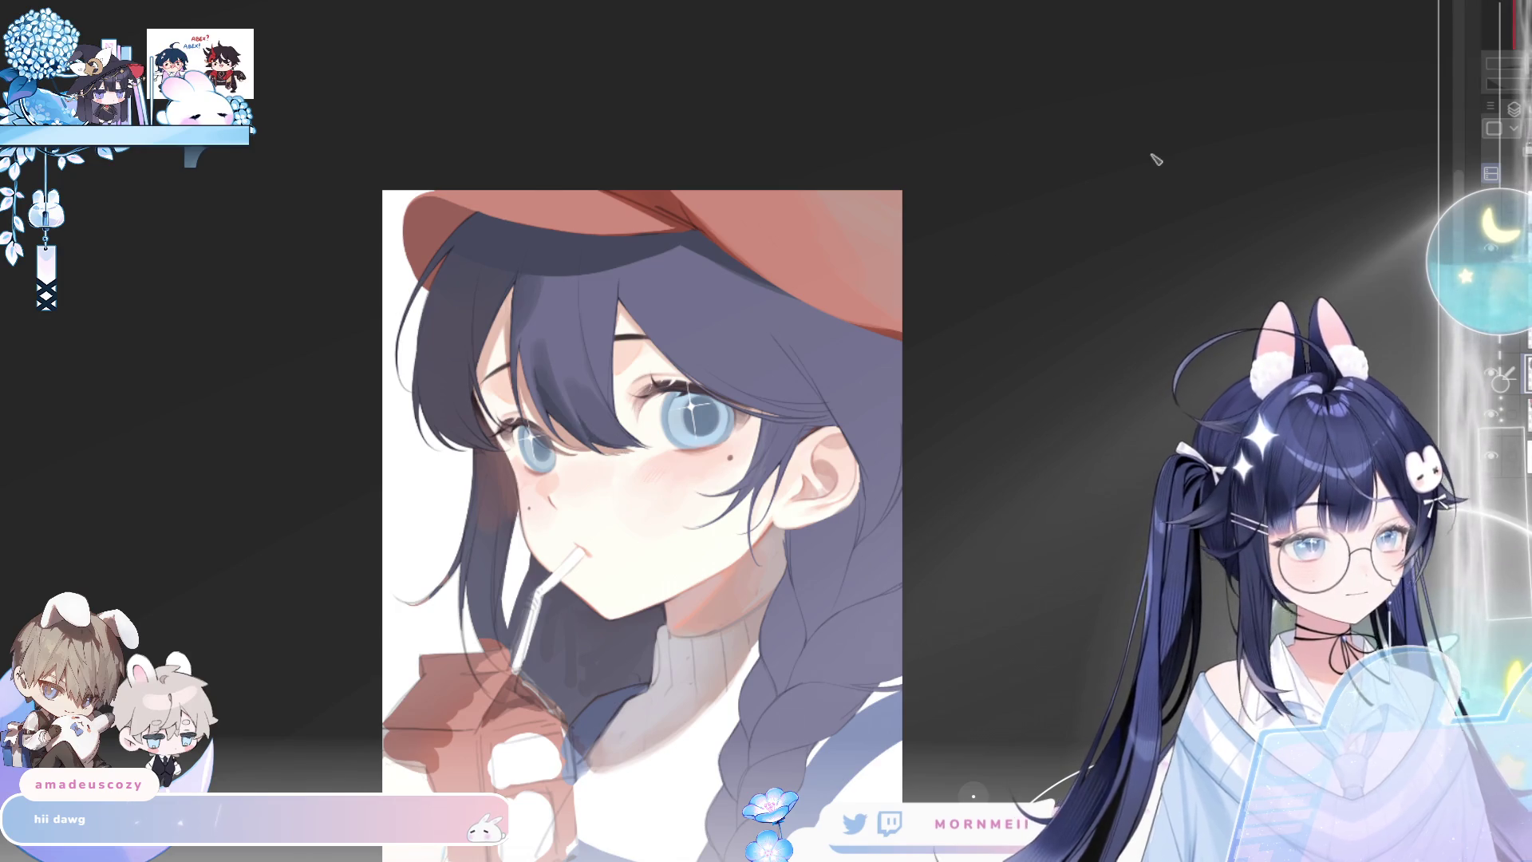
key("h")
key("h")
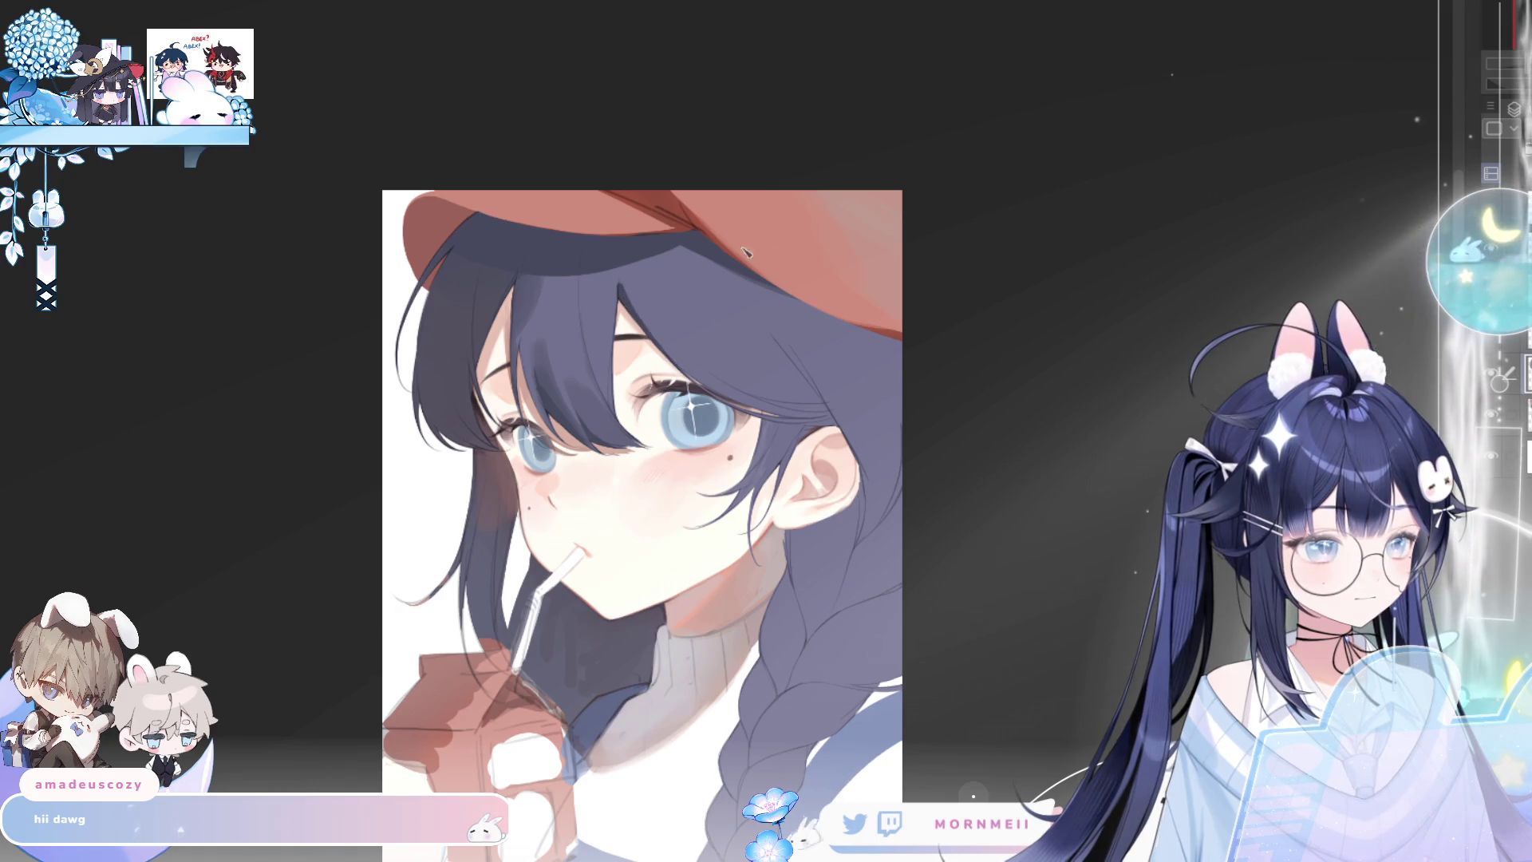
key("h")
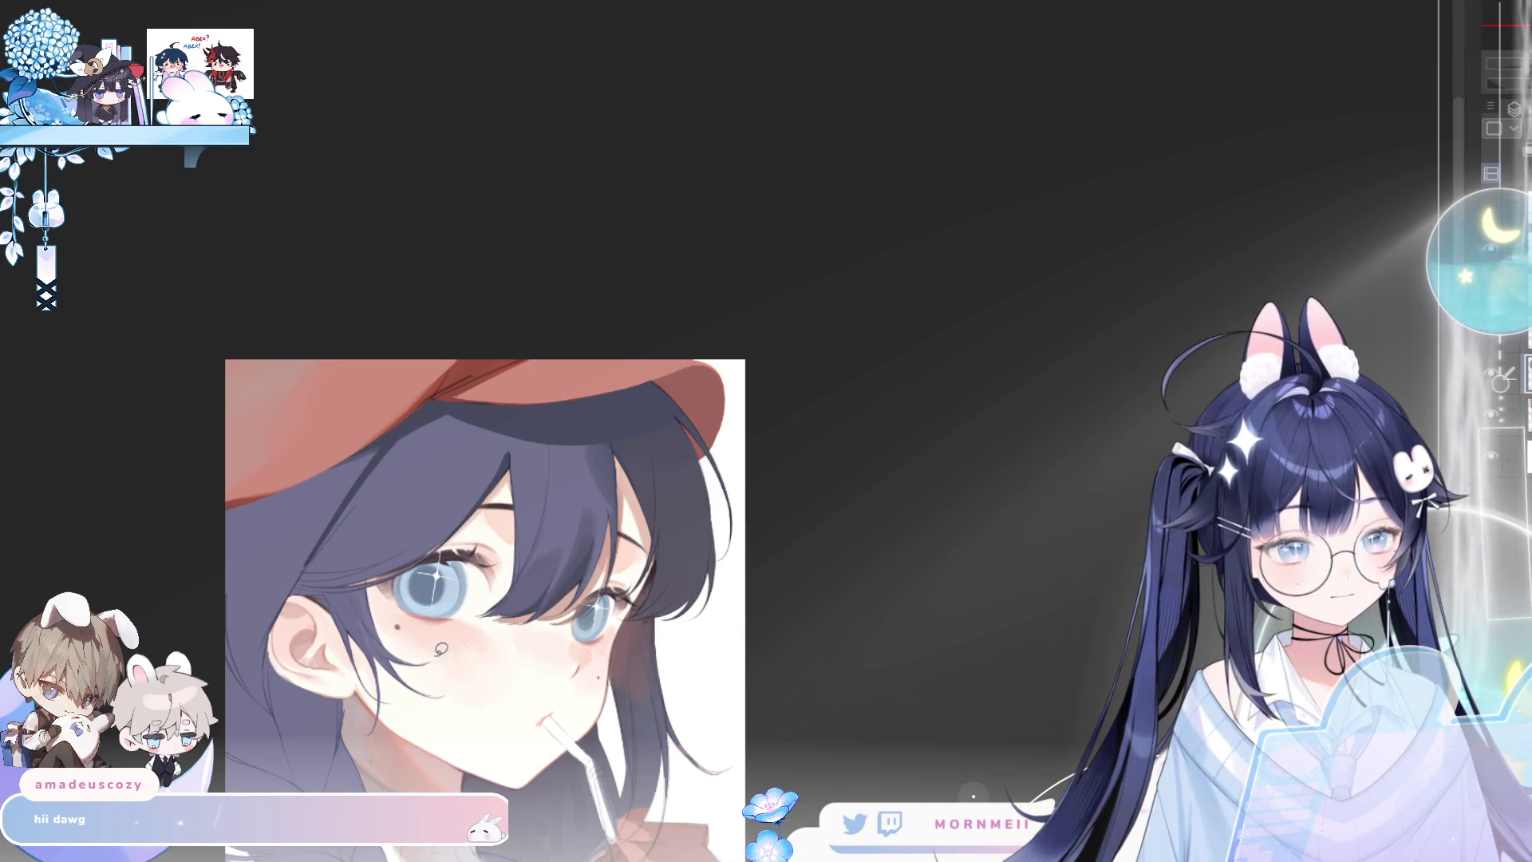
mouse_move(318, 553)
left_mouse_down()
mouse_move(478, 402)
mouse_move(336, 537)
left_mouse_up()
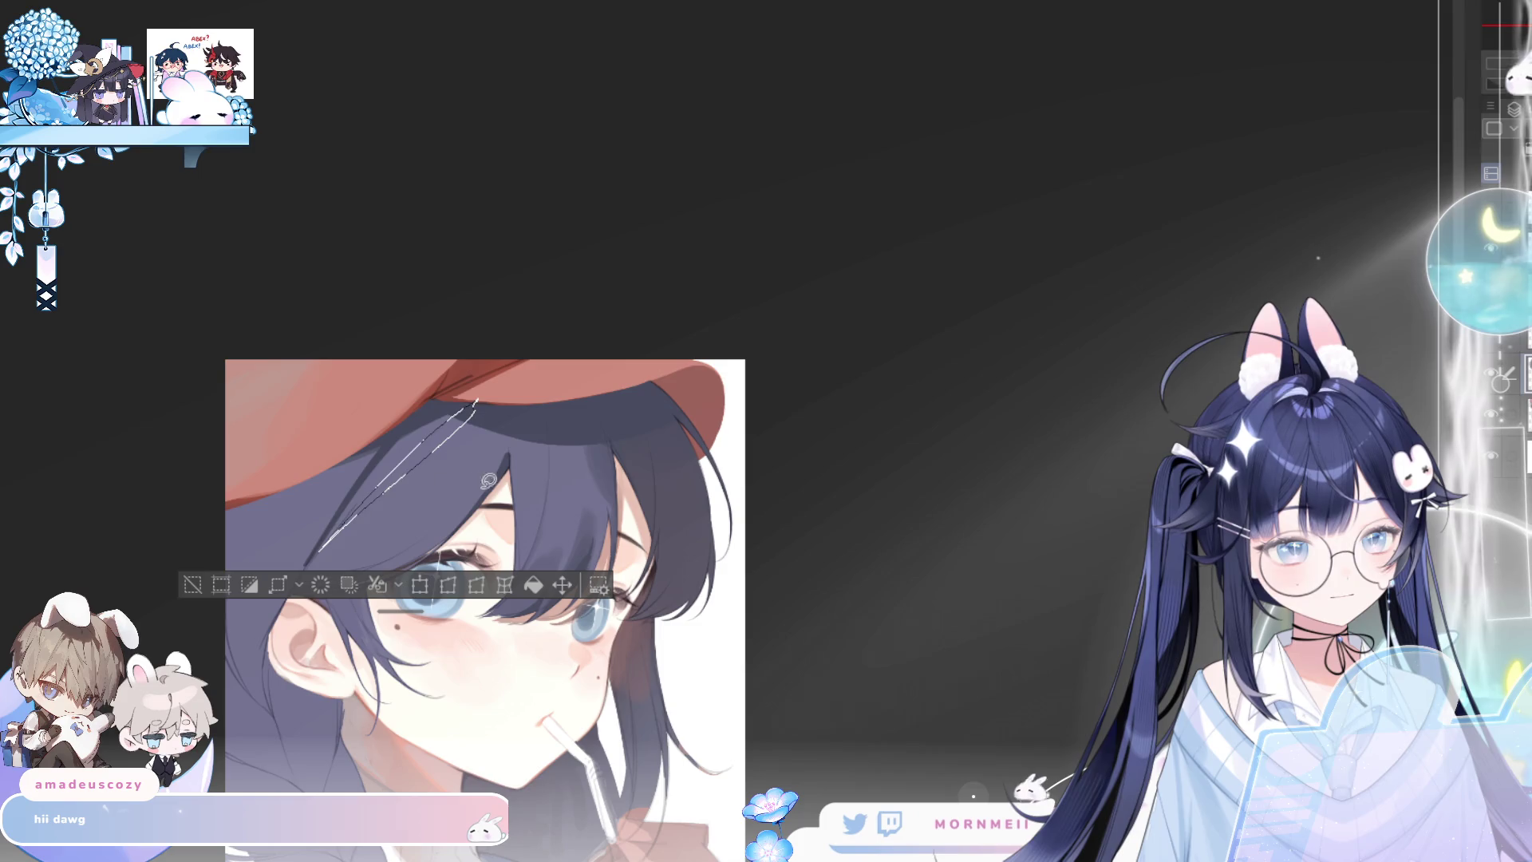
Fill the outlined strand with dark hair colour and bring the ear and braid into view
left_click(532, 587)
key("ctrl+d")
key("h")
key("h")
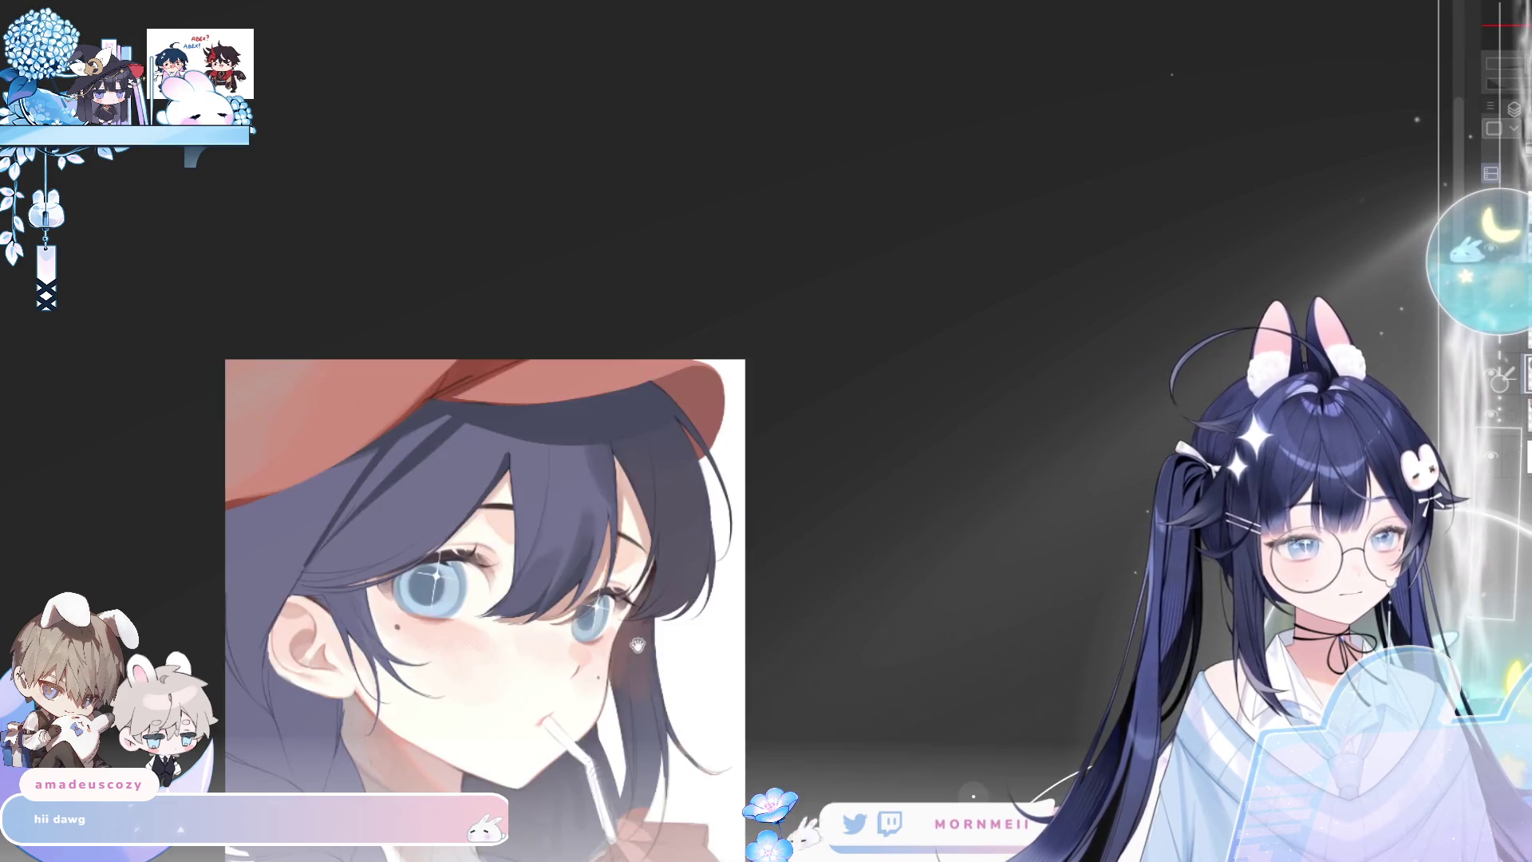
left_click_drag(637, 644, 864, 344)
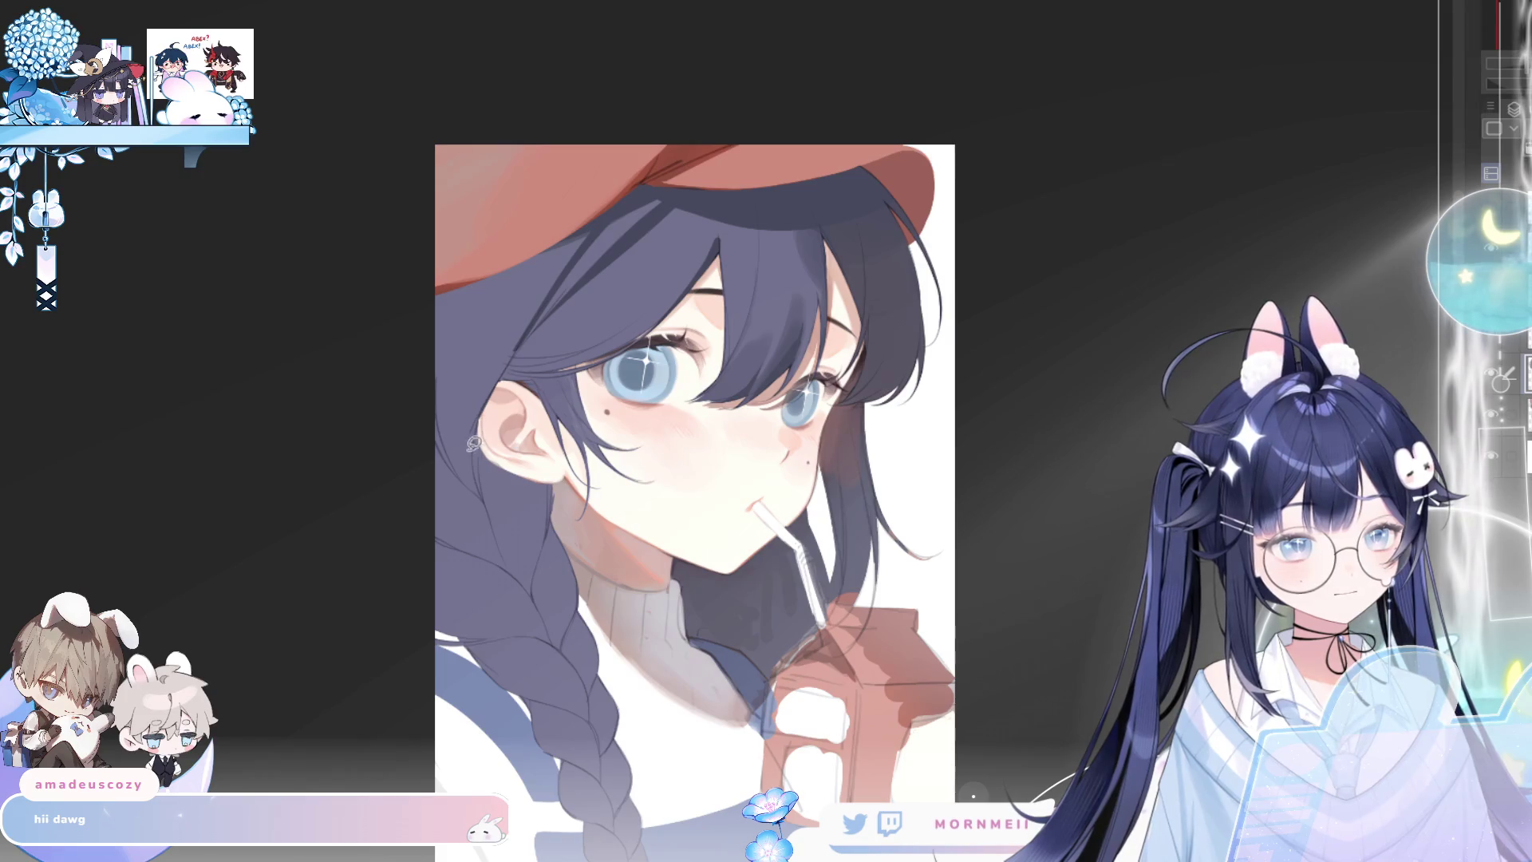
Fill a thin strand beside the ear with dark hair colour
mouse_move(483, 474)
left_mouse_down()
mouse_move(515, 347)
mouse_move(478, 447)
left_mouse_up()
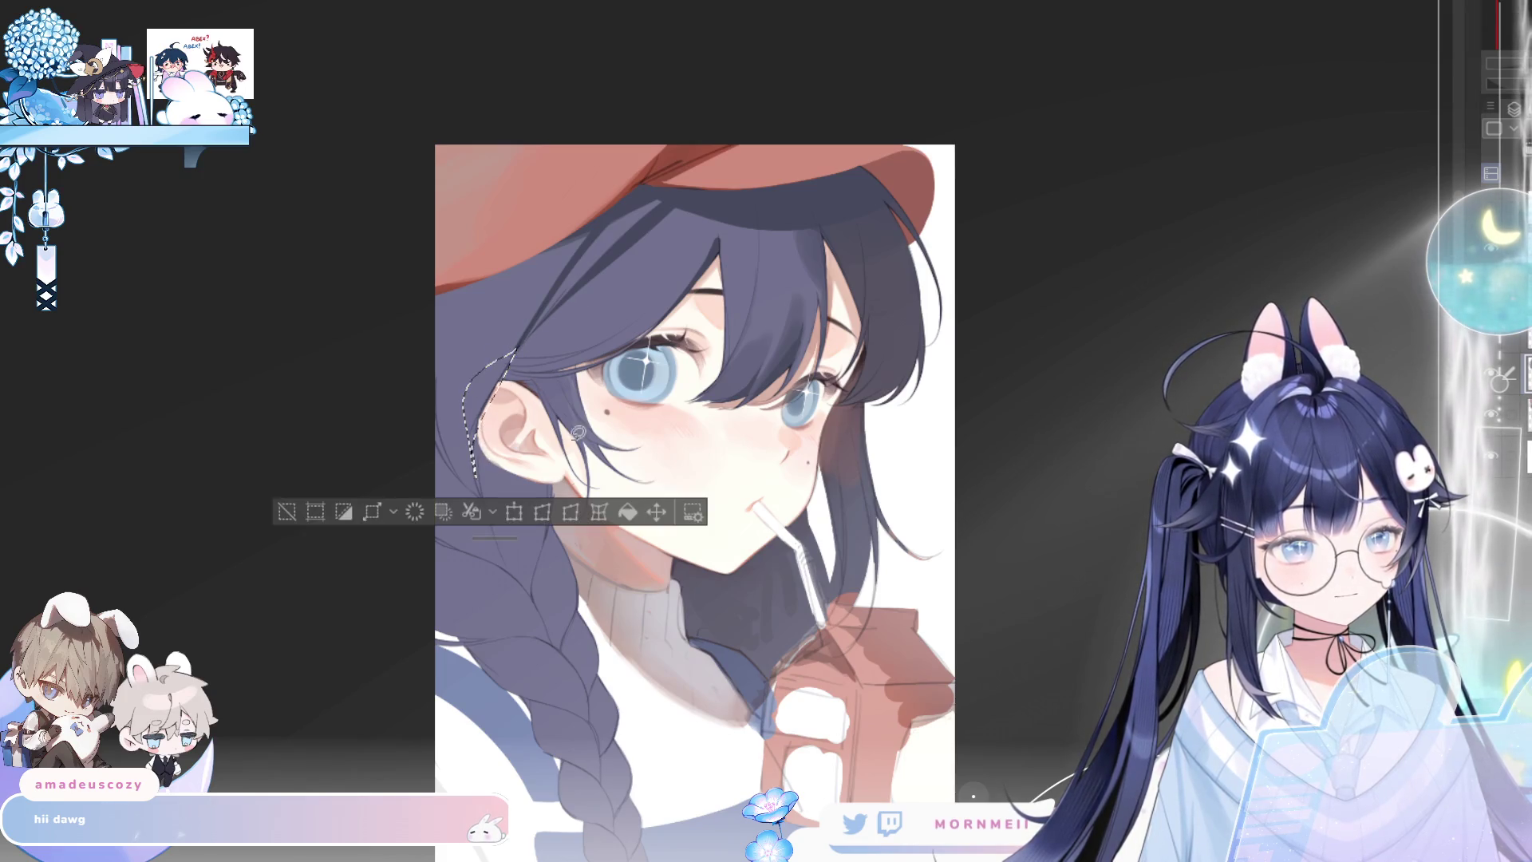
key("ctrl+d")
left_click_drag(470, 393, 472, 409)
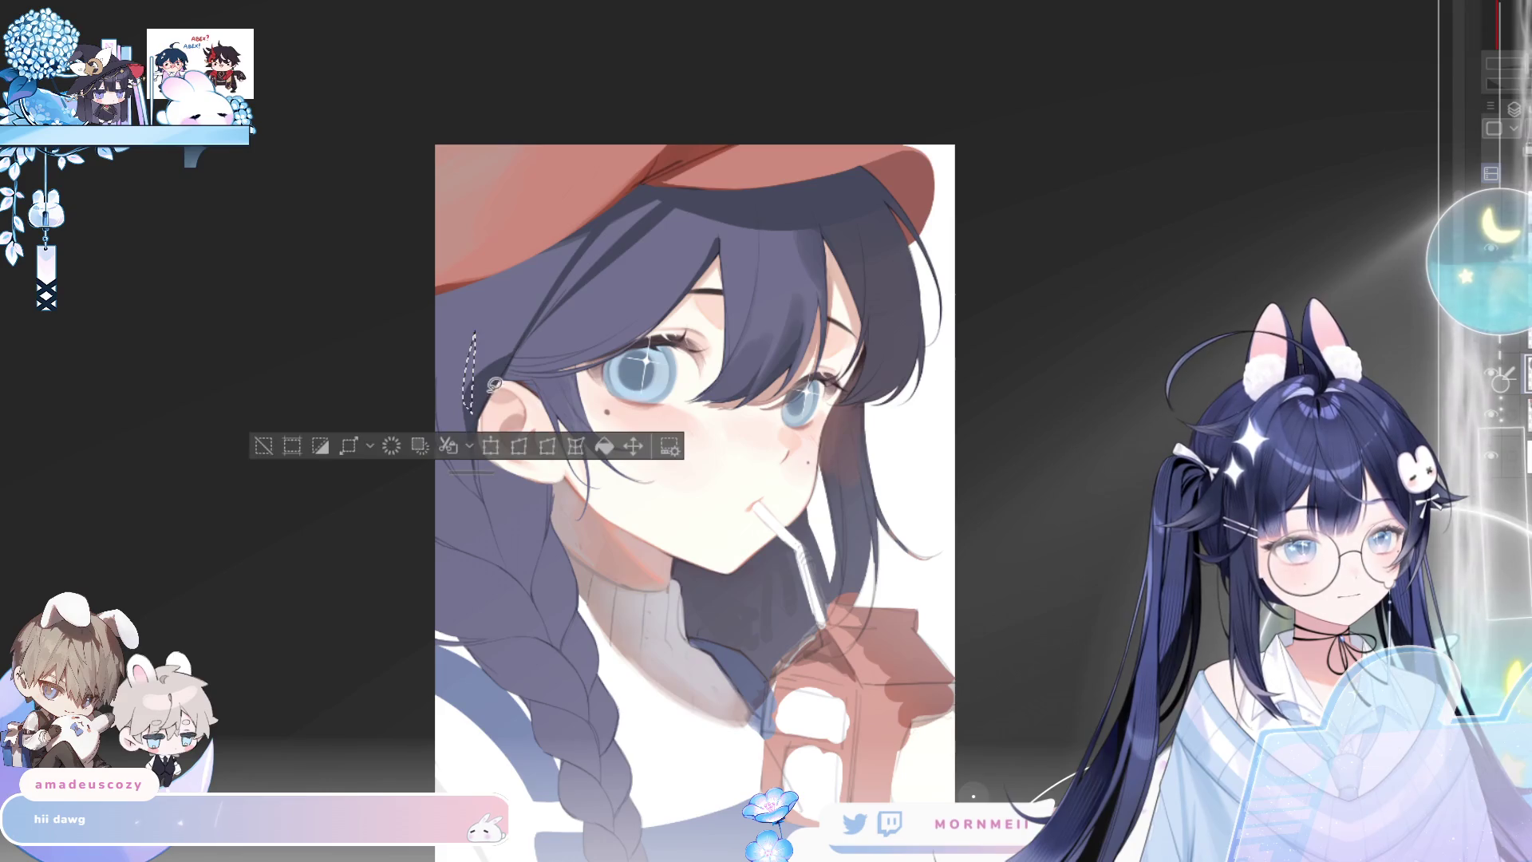
left_click(603, 447)
key("ctrl+d")
key("h")
Fill two thin strands near the eye with dark colour
key("h")
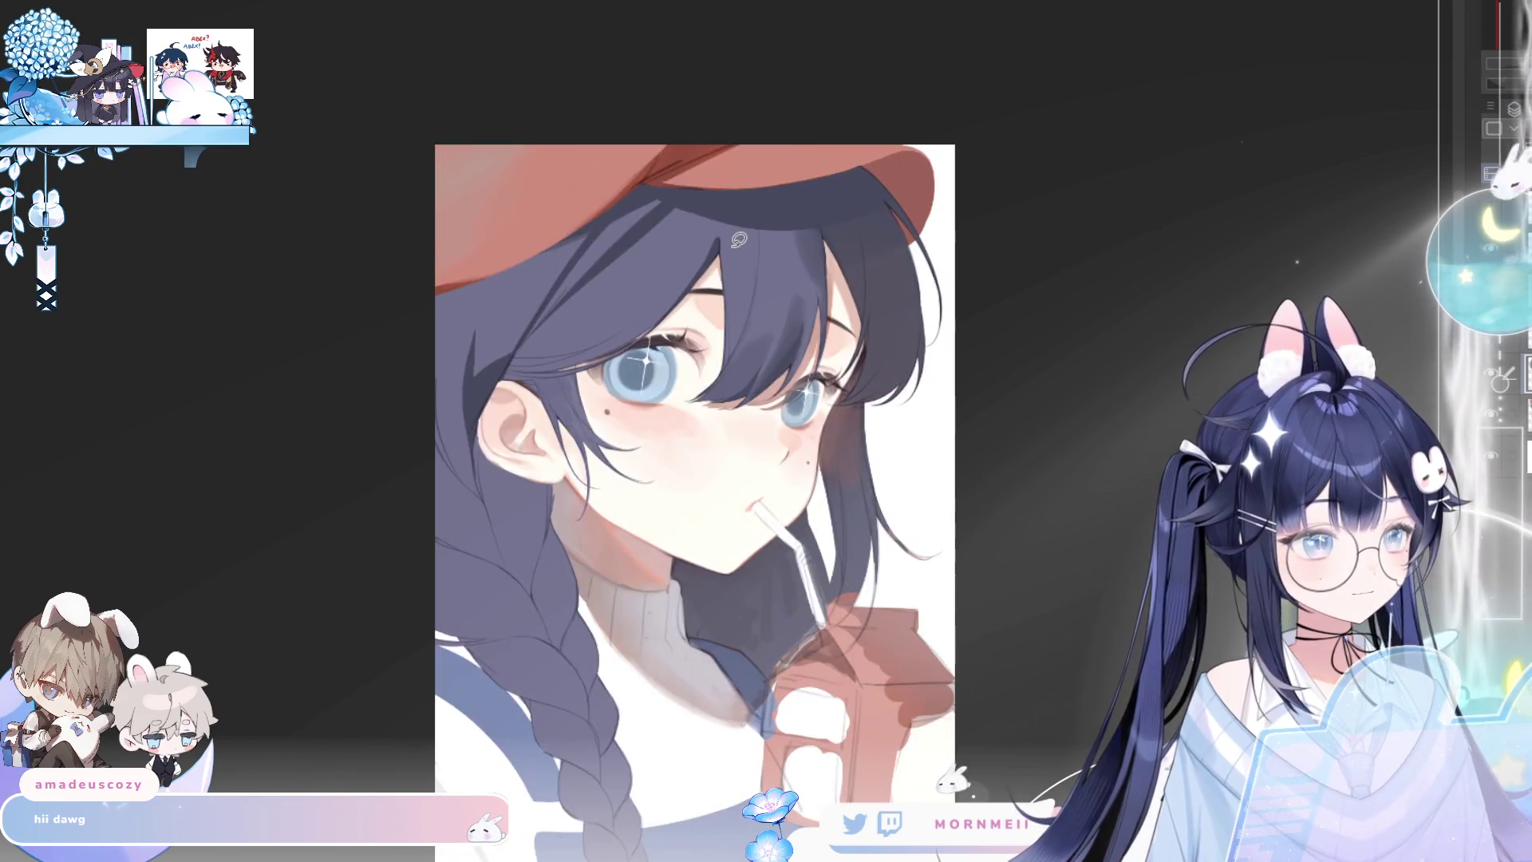
mouse_move(547, 369)
left_mouse_down()
mouse_move(511, 375)
mouse_move(600, 359)
mouse_move(546, 357)
left_mouse_up()
left_click(678, 416)
key("ctrl+d")
left_click(659, 410)
key("ctrl+d")
key("h")
key("h")
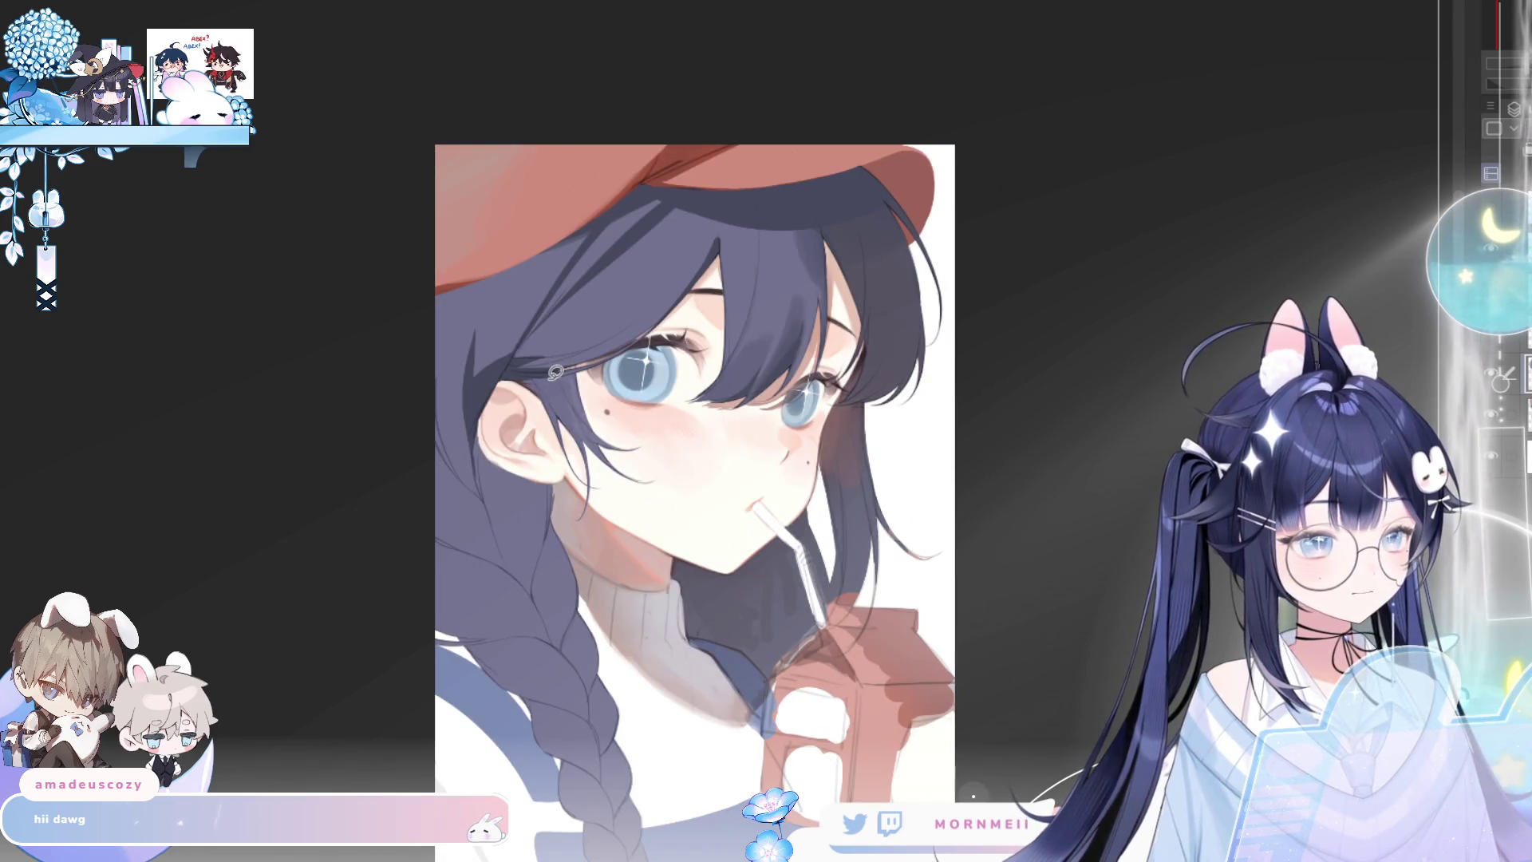
Fill strands beside and below the ear, checking each in a mirrored view
mouse_move(486, 475)
left_mouse_down()
mouse_move(481, 438)
mouse_move(483, 504)
left_mouse_up()
left_click(626, 541)
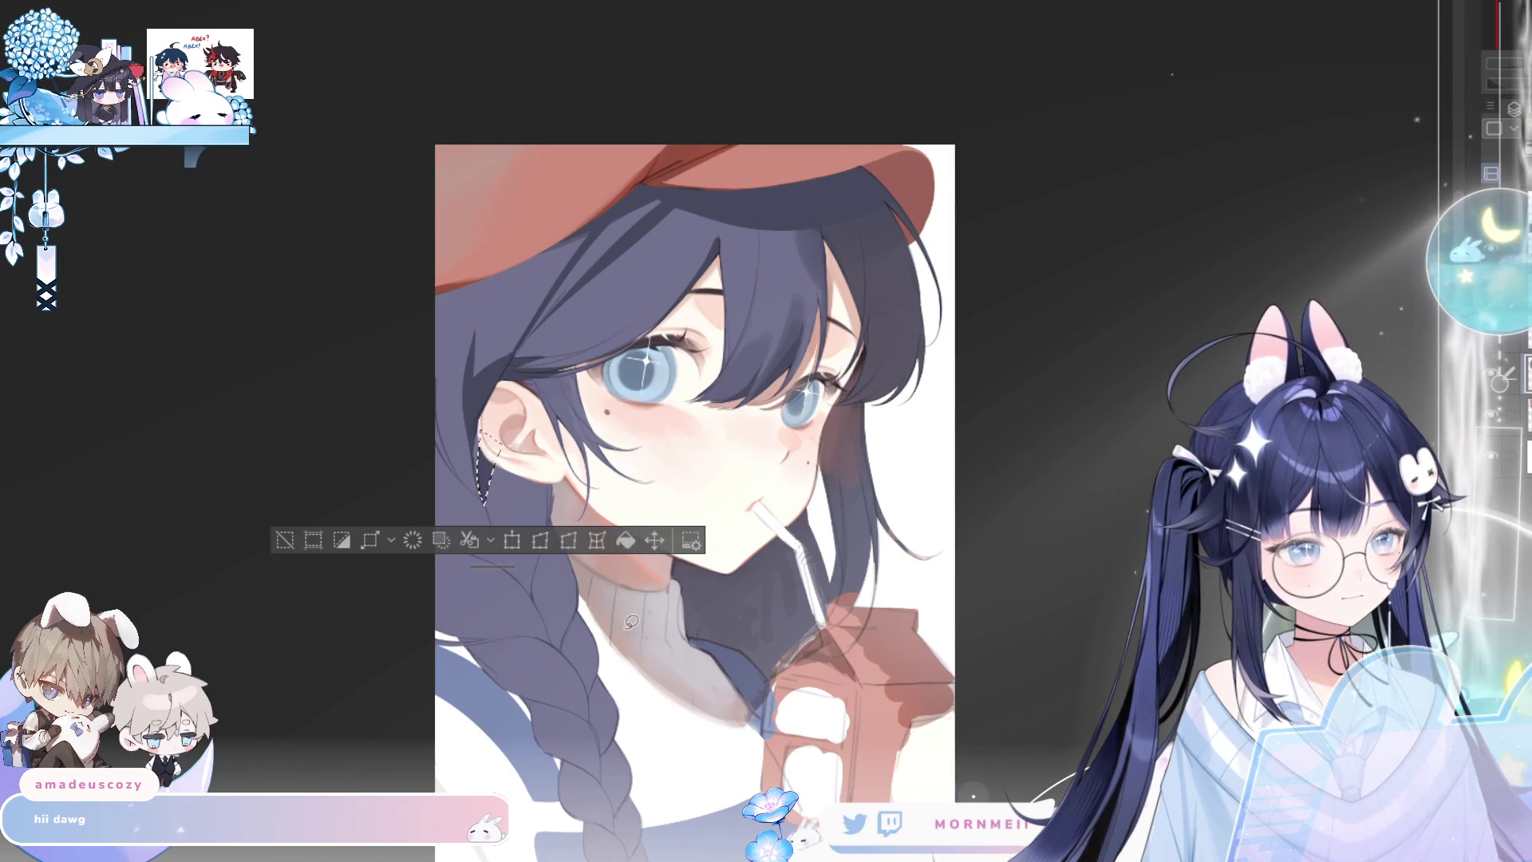
key("ctrl+d")
key("h")
key("h")
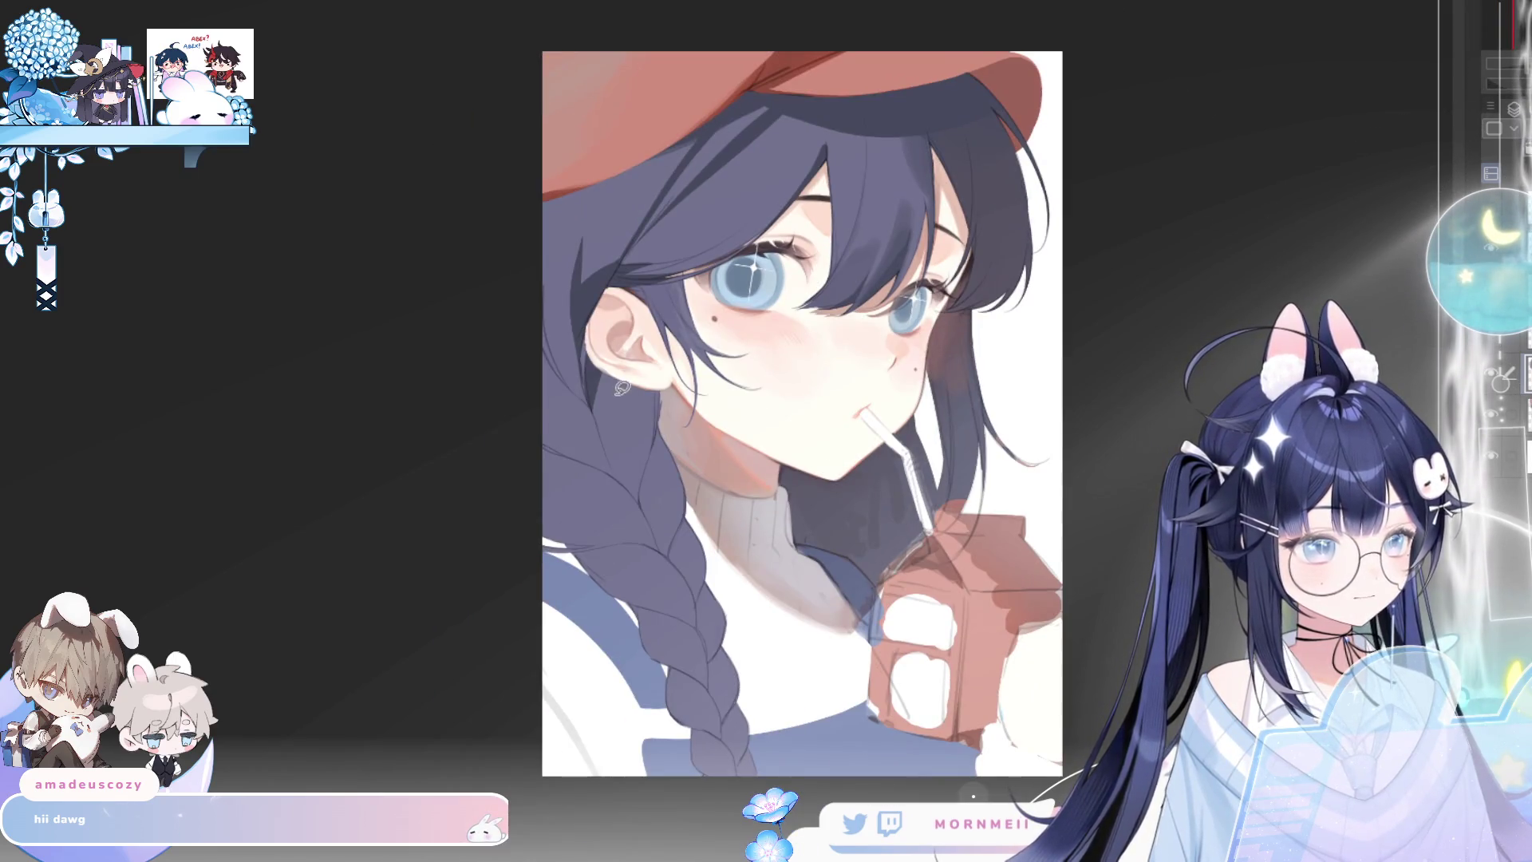
mouse_move(611, 369)
left_mouse_down()
mouse_move(636, 495)
mouse_move(661, 376)
mouse_move(609, 369)
left_mouse_up()
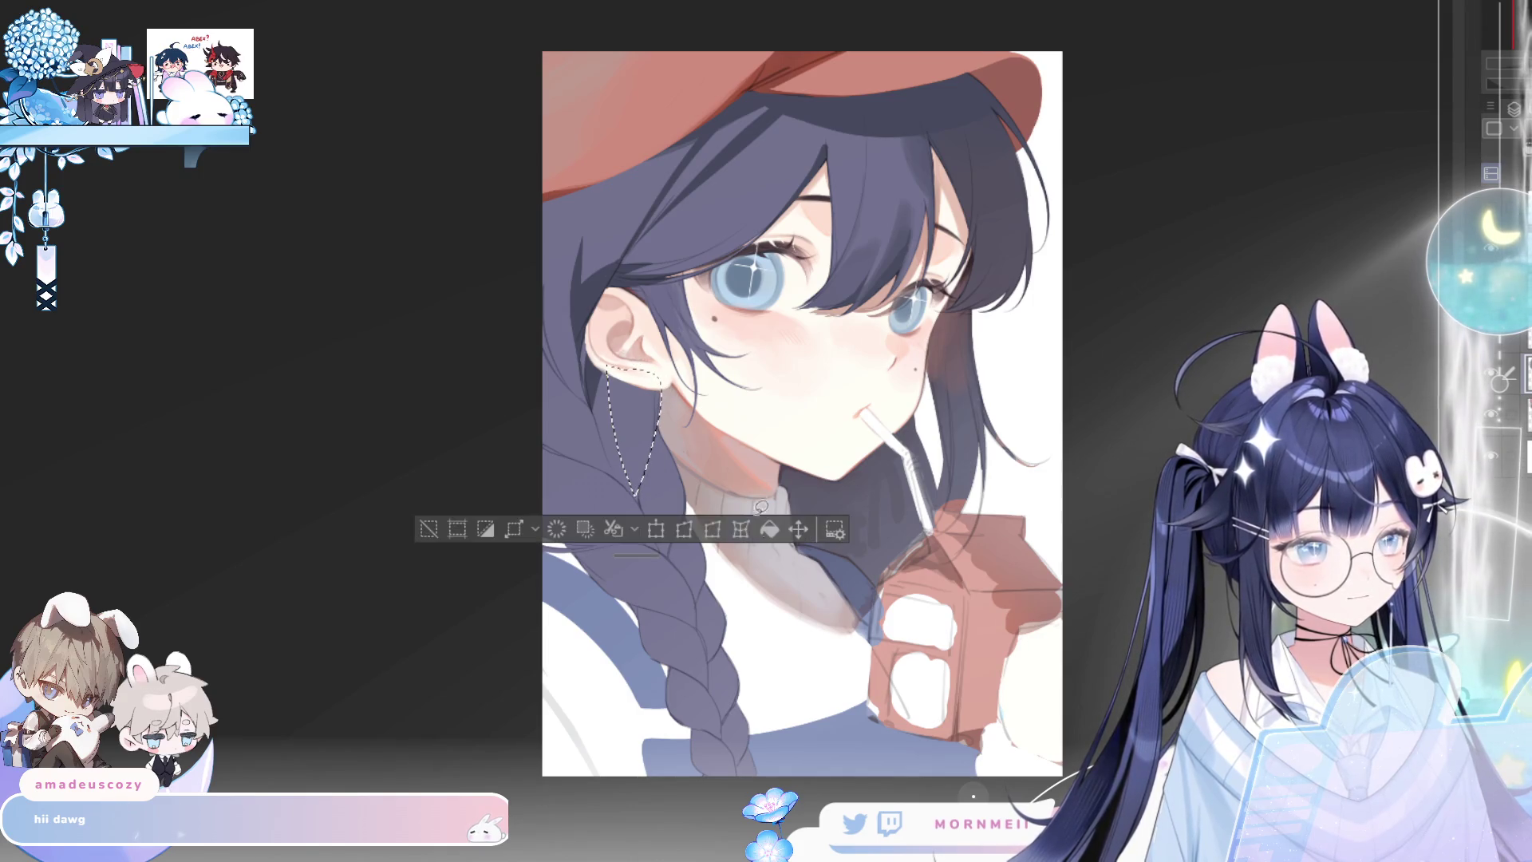
left_click(770, 529)
key("ctrl+d")
key("h")
key("h")
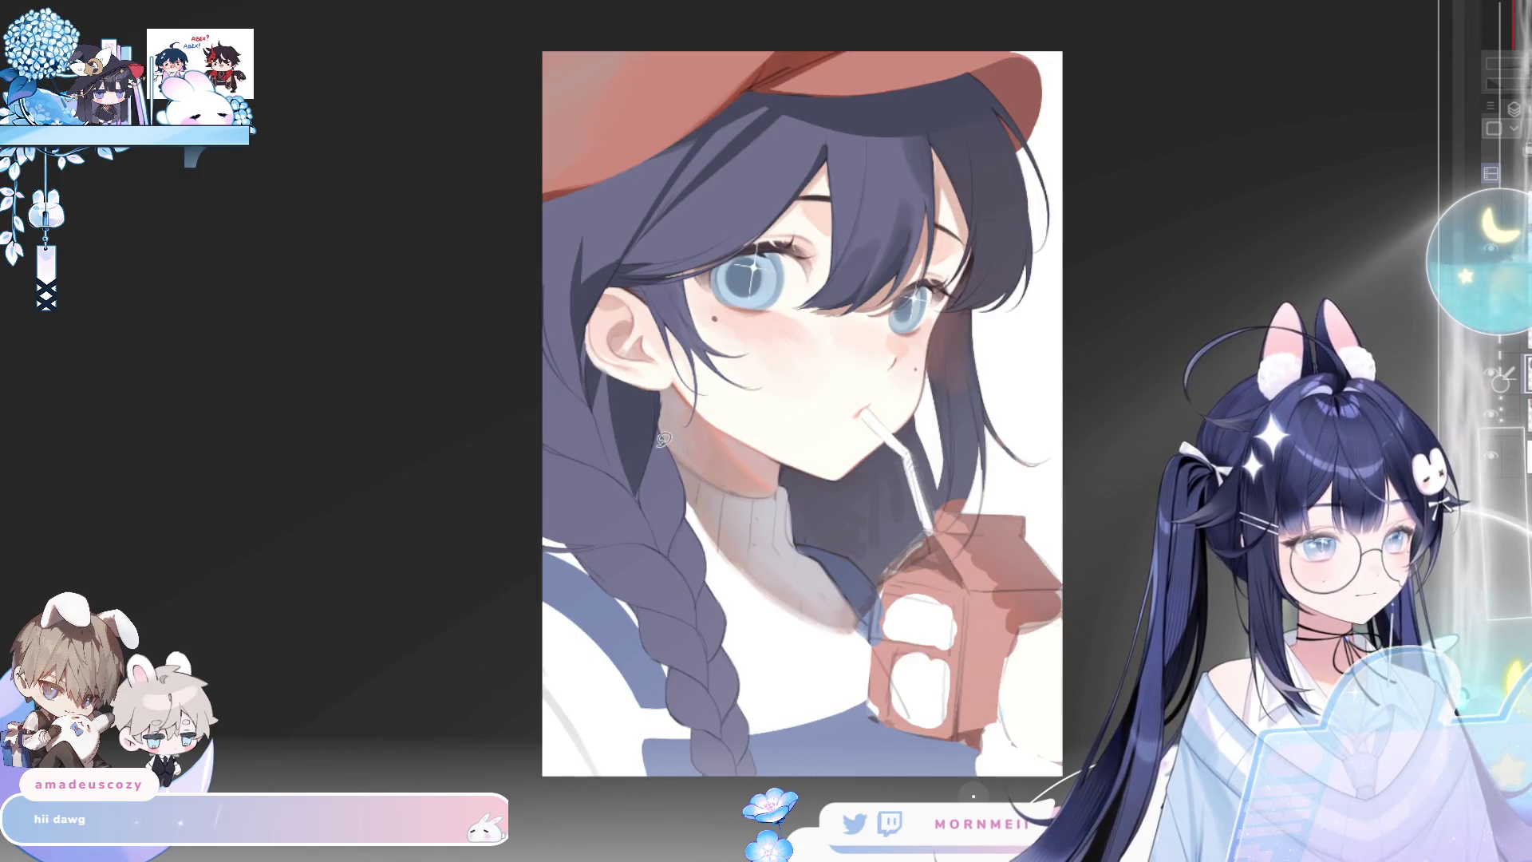
Darken another strand below the ear and a strand on the braid
mouse_move(653, 457)
left_mouse_down()
mouse_move(685, 551)
mouse_move(651, 447)
left_mouse_up()
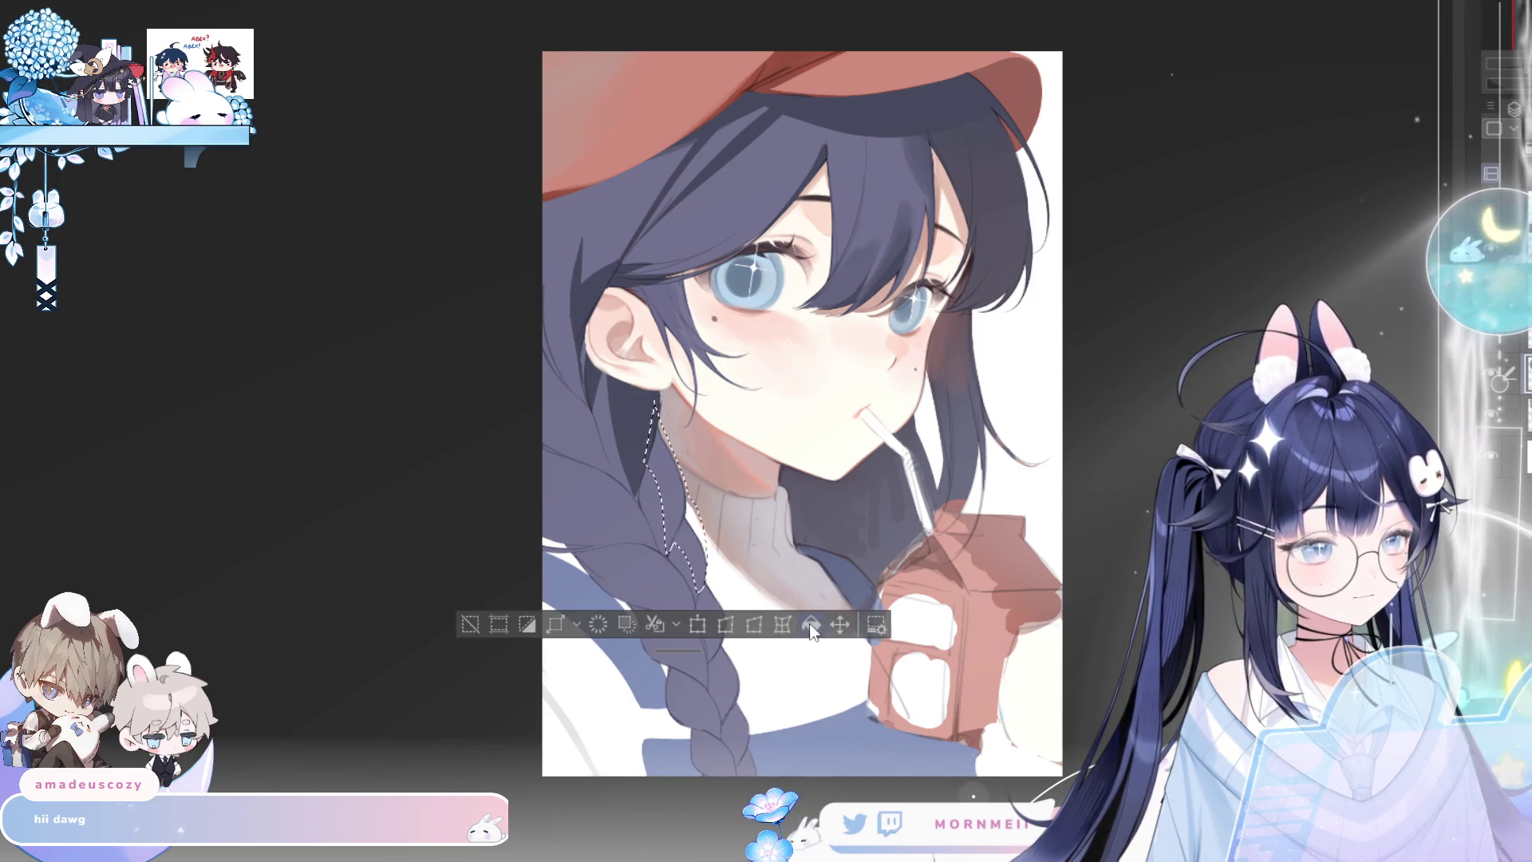
left_click(761, 623)
key("ctrl+d")
mouse_move(708, 616)
left_mouse_down()
mouse_move(730, 639)
mouse_move(704, 586)
left_mouse_up()
left_click(842, 707)
key("ctrl+d")
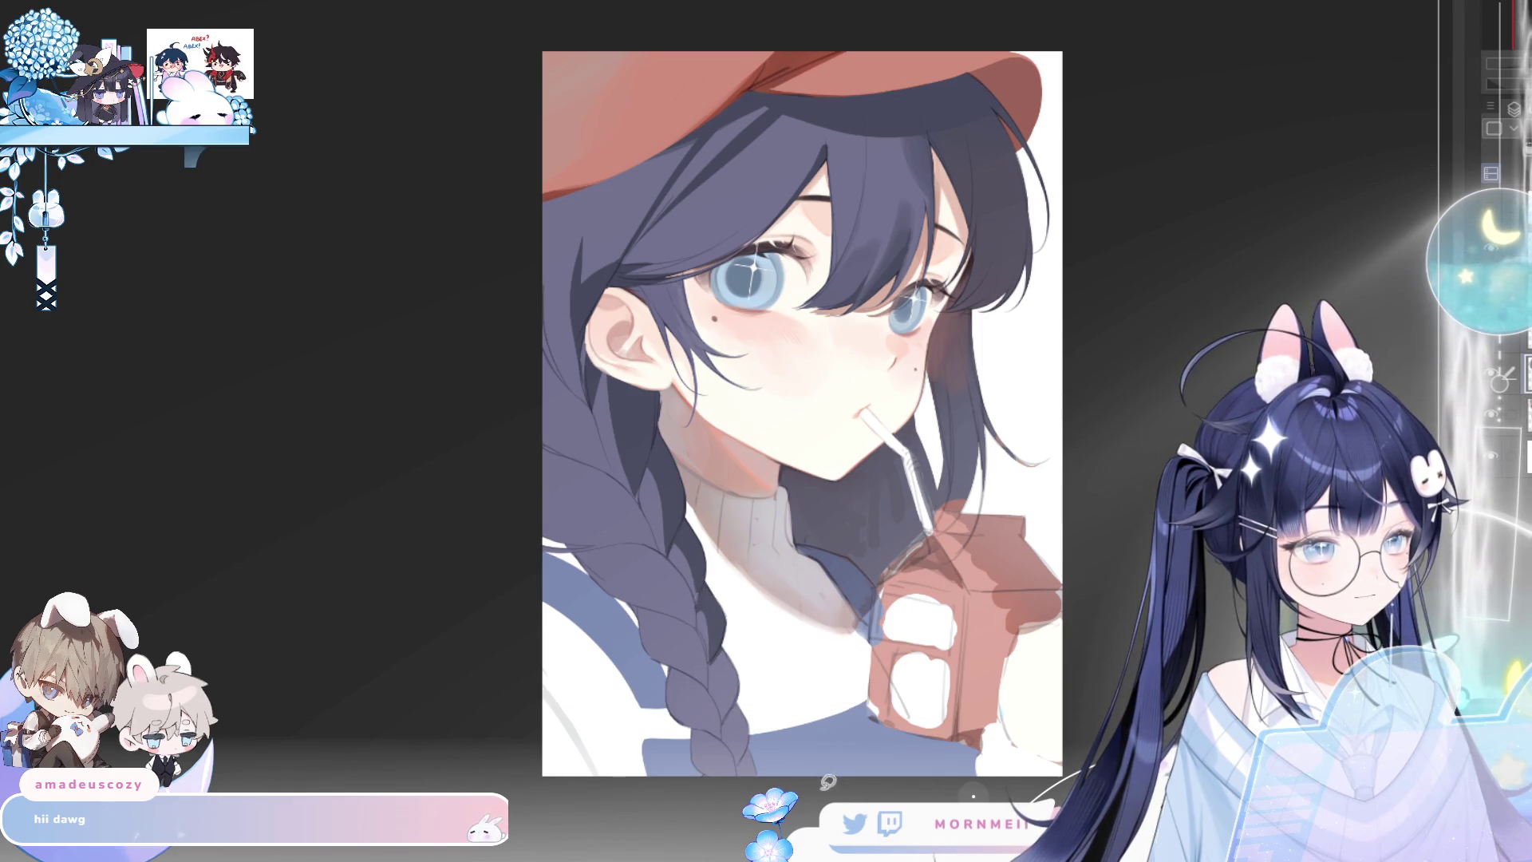
key("h")
Fill a second braid strand darker, redrawing its outline lower down
key("h")
mouse_move(723, 653)
left_mouse_down()
mouse_move(732, 758)
mouse_move(746, 704)
mouse_move(750, 758)
mouse_move(782, 770)
mouse_move(710, 772)
mouse_move(736, 742)
mouse_move(686, 720)
left_mouse_up()
left_click(866, 754)
key("ctrl+d")
key("ctrl+d")
key("ctrl+d")
left_click(835, 775)
key("ctrl+d")
key("h")
key("h")
Lasso new strands along the braid and higher up, flipping the canvas to check
mouse_move(661, 660)
left_mouse_down()
mouse_move(704, 638)
mouse_move(715, 686)
left_mouse_up()
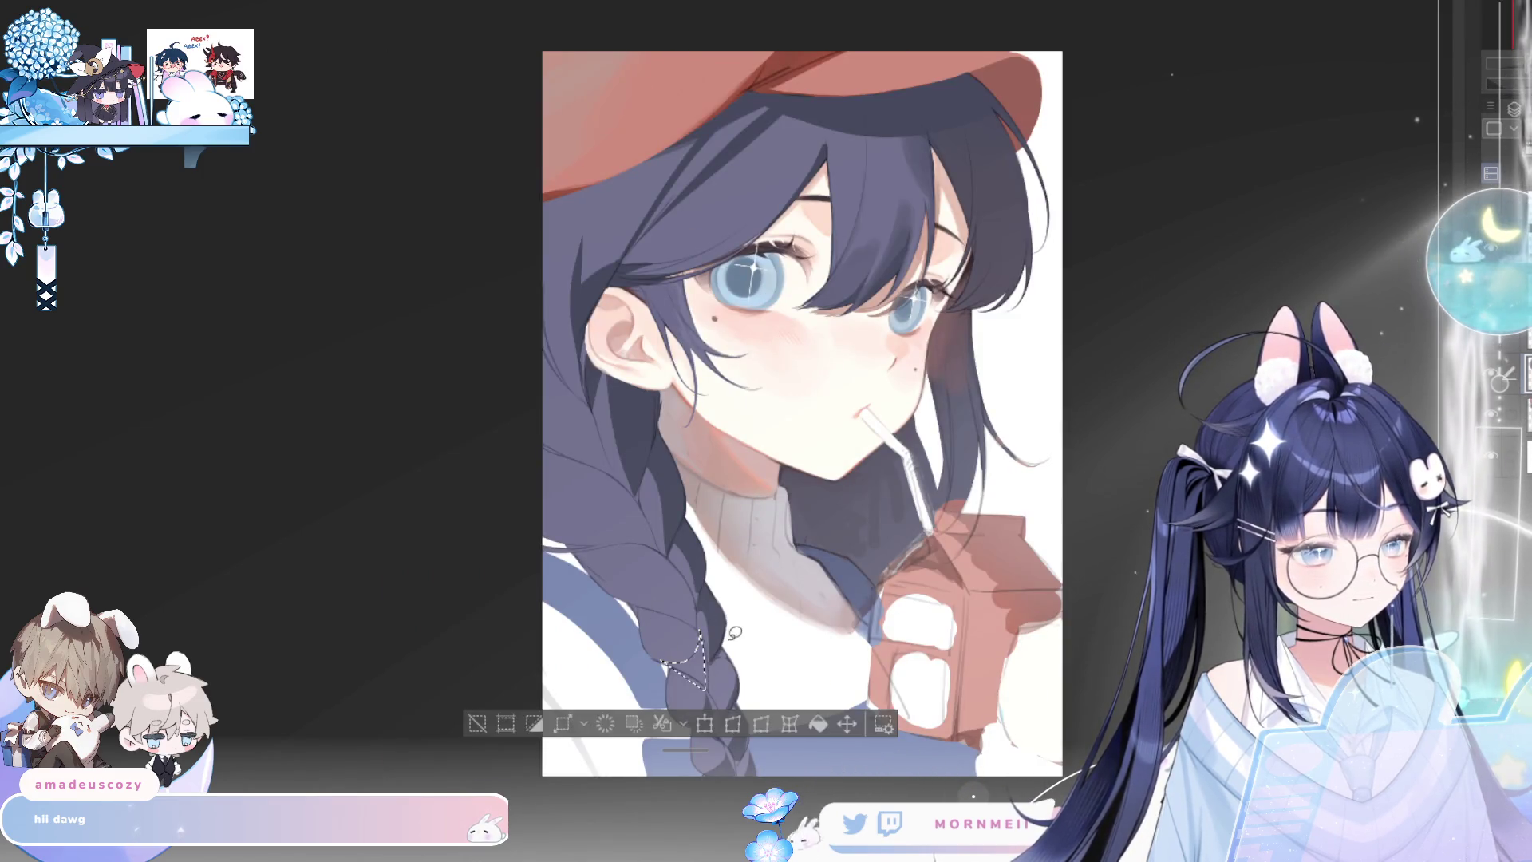
left_click(813, 725)
mouse_move(617, 597)
left_mouse_down()
mouse_move(664, 599)
mouse_move(626, 607)
left_mouse_up()
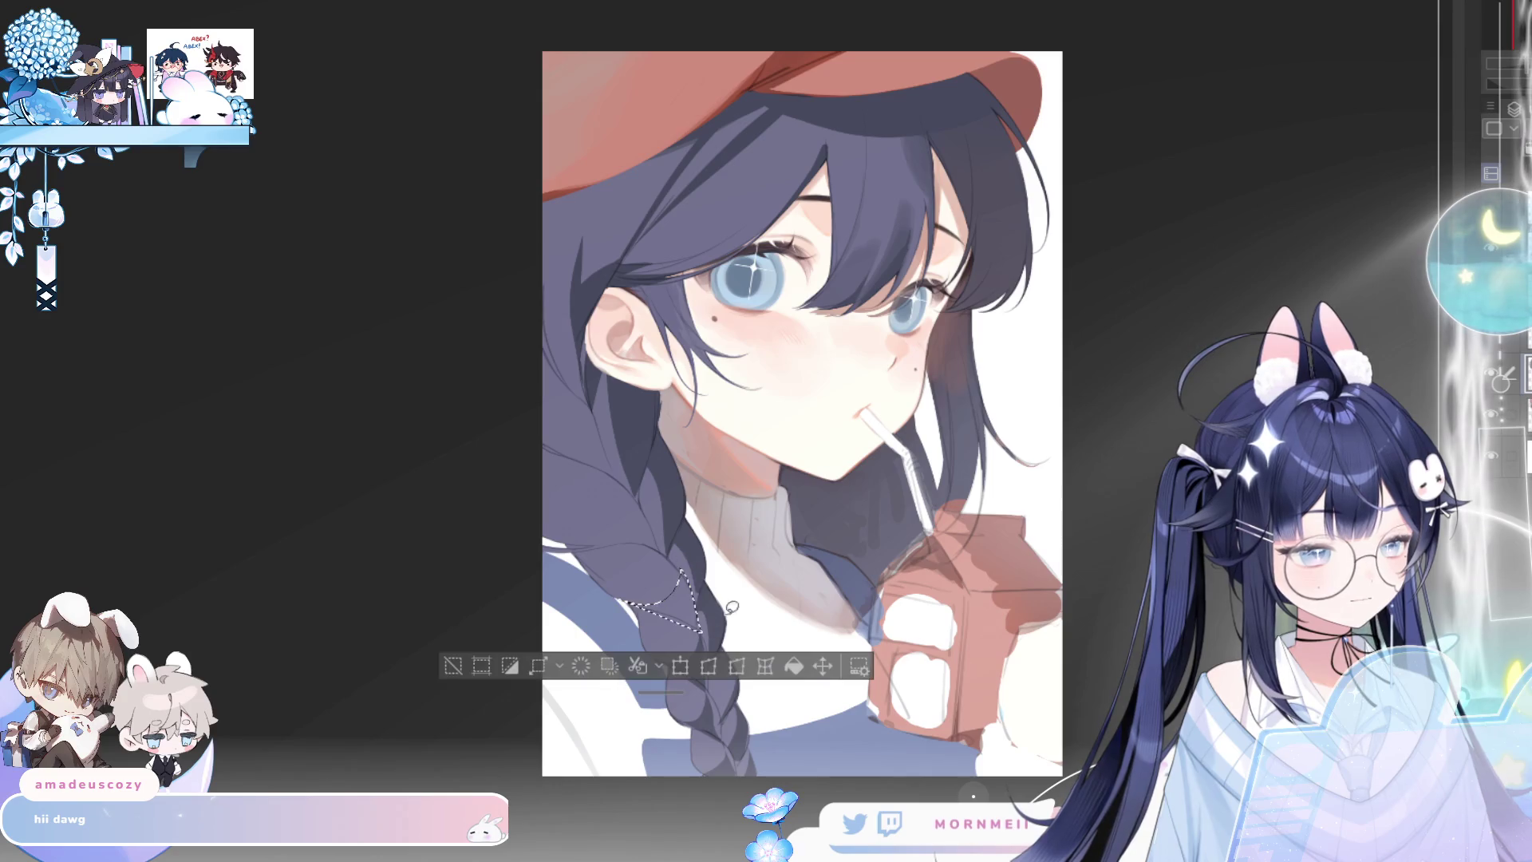
left_click(799, 677)
key("h")
key("h")
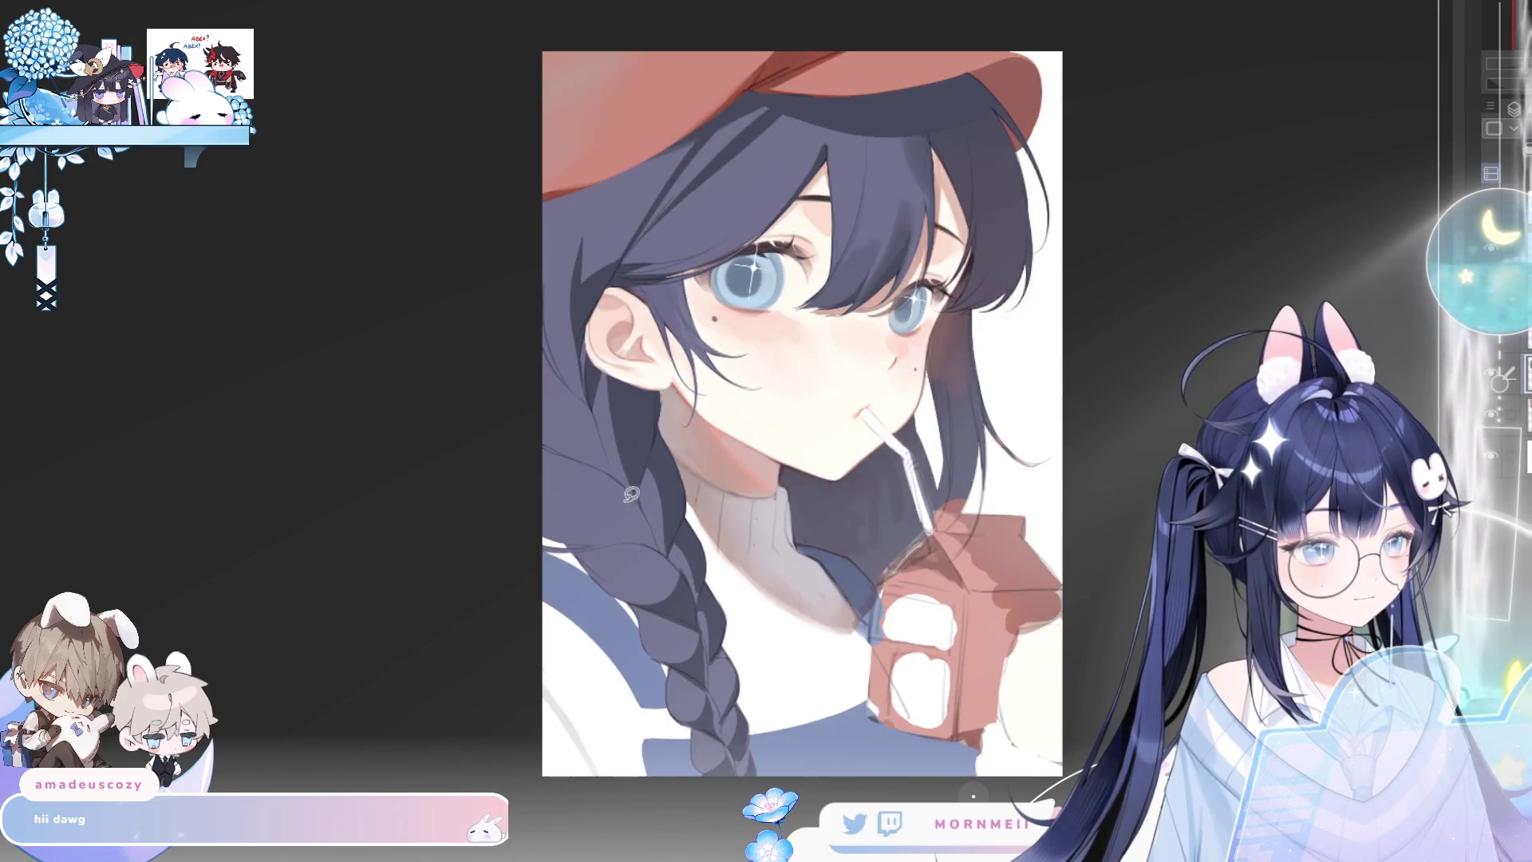
mouse_move(584, 557)
left_mouse_down()
mouse_move(600, 577)
mouse_move(589, 551)
left_mouse_up()
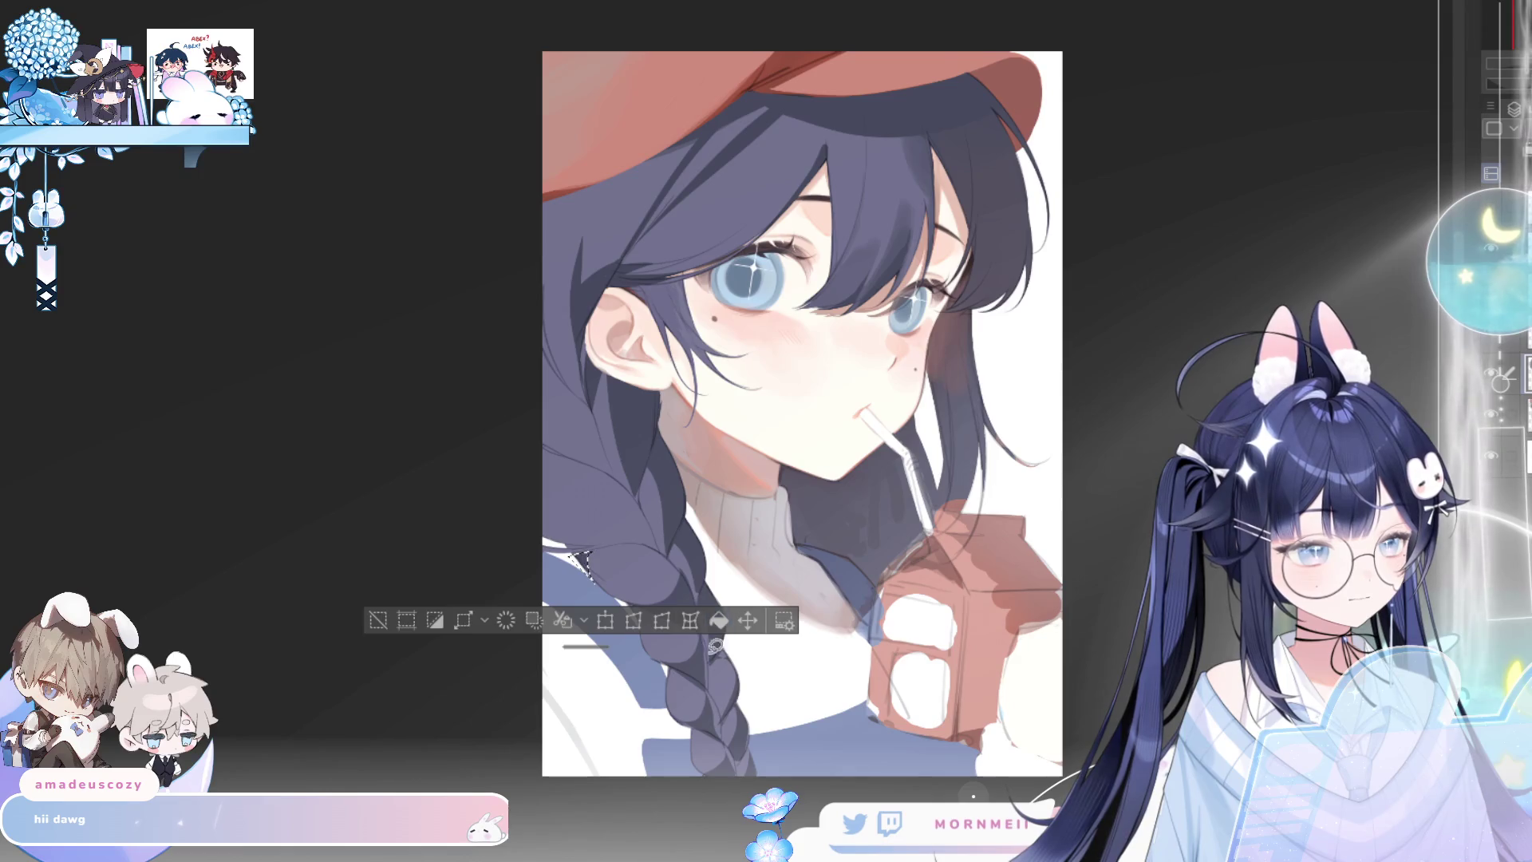
key("h")
Select and fill slivers along the braid edge
mouse_move(804, 547)
left_mouse_down()
mouse_move(878, 556)
mouse_move(908, 527)
mouse_move(862, 544)
mouse_move(909, 549)
left_mouse_up()
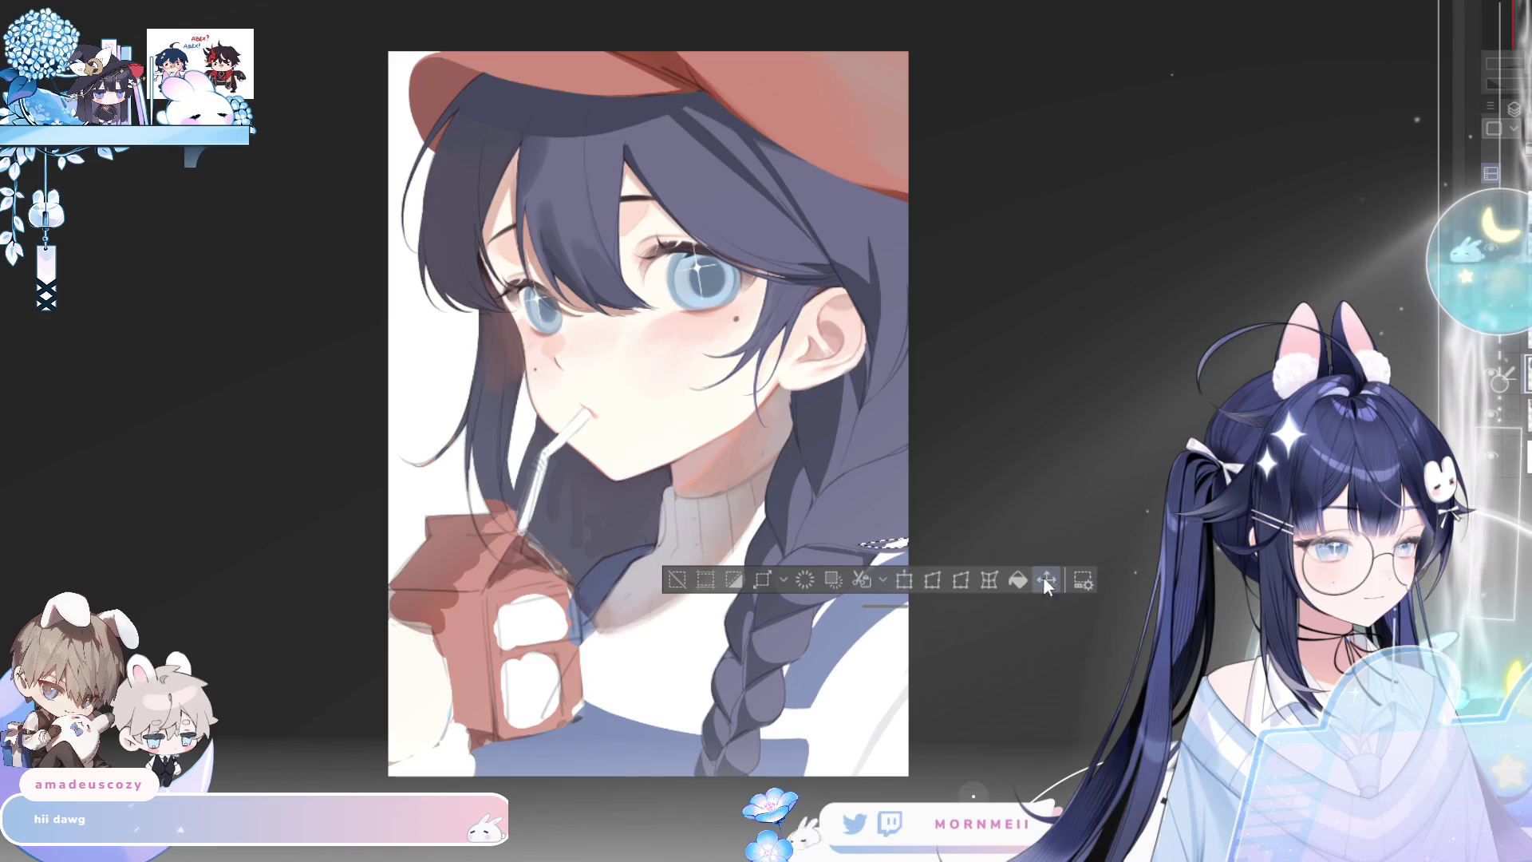
key("ctrl+d")
left_click_drag(885, 446, 894, 439)
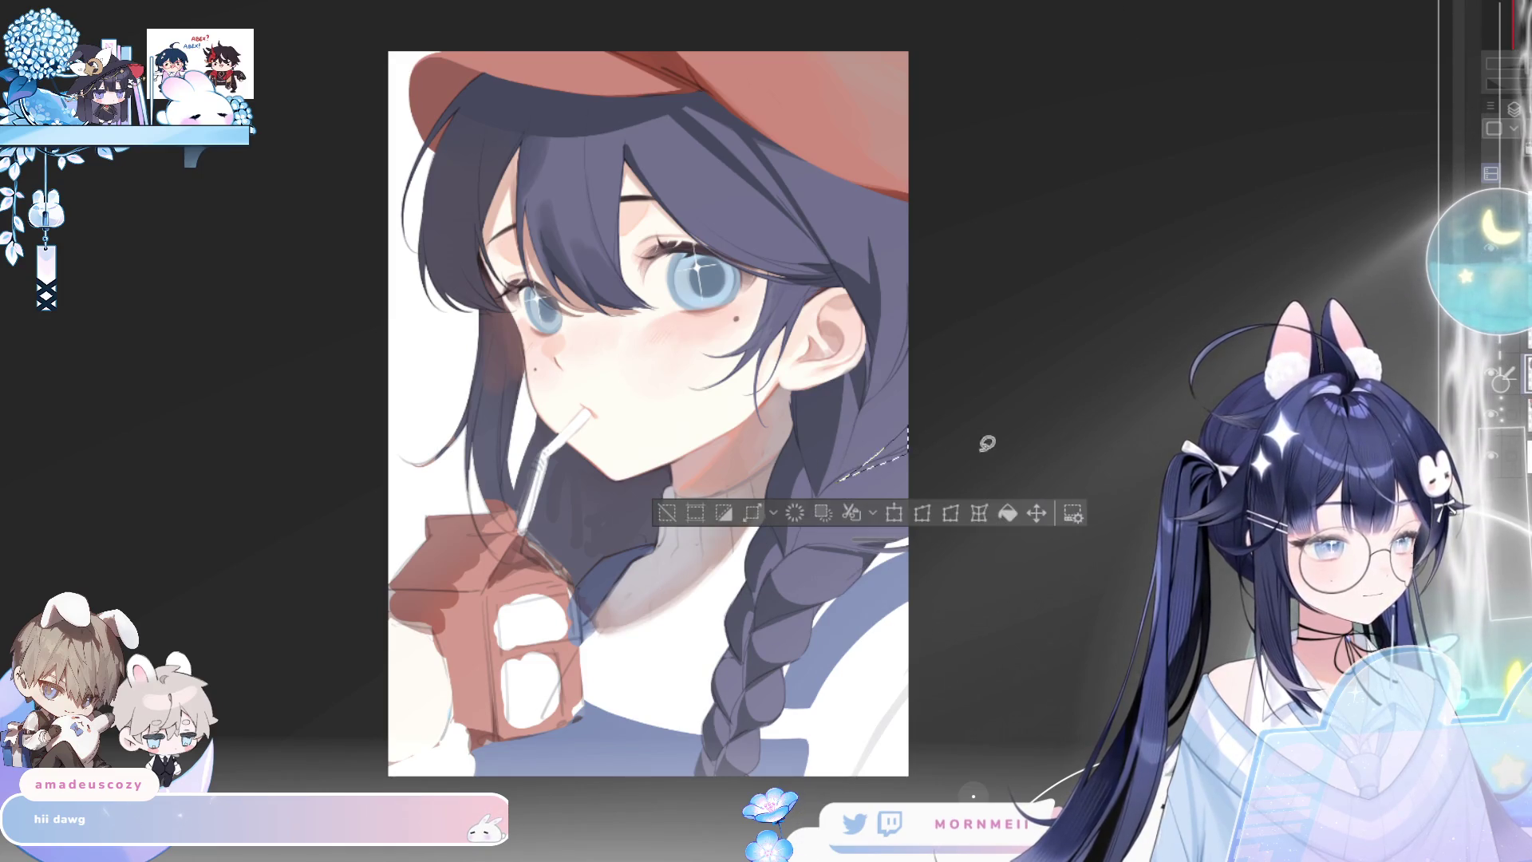
key("ctrl+d")
key("h")
Select and fill a strip along the hair edge by the ear, flipping to compare
key("h")
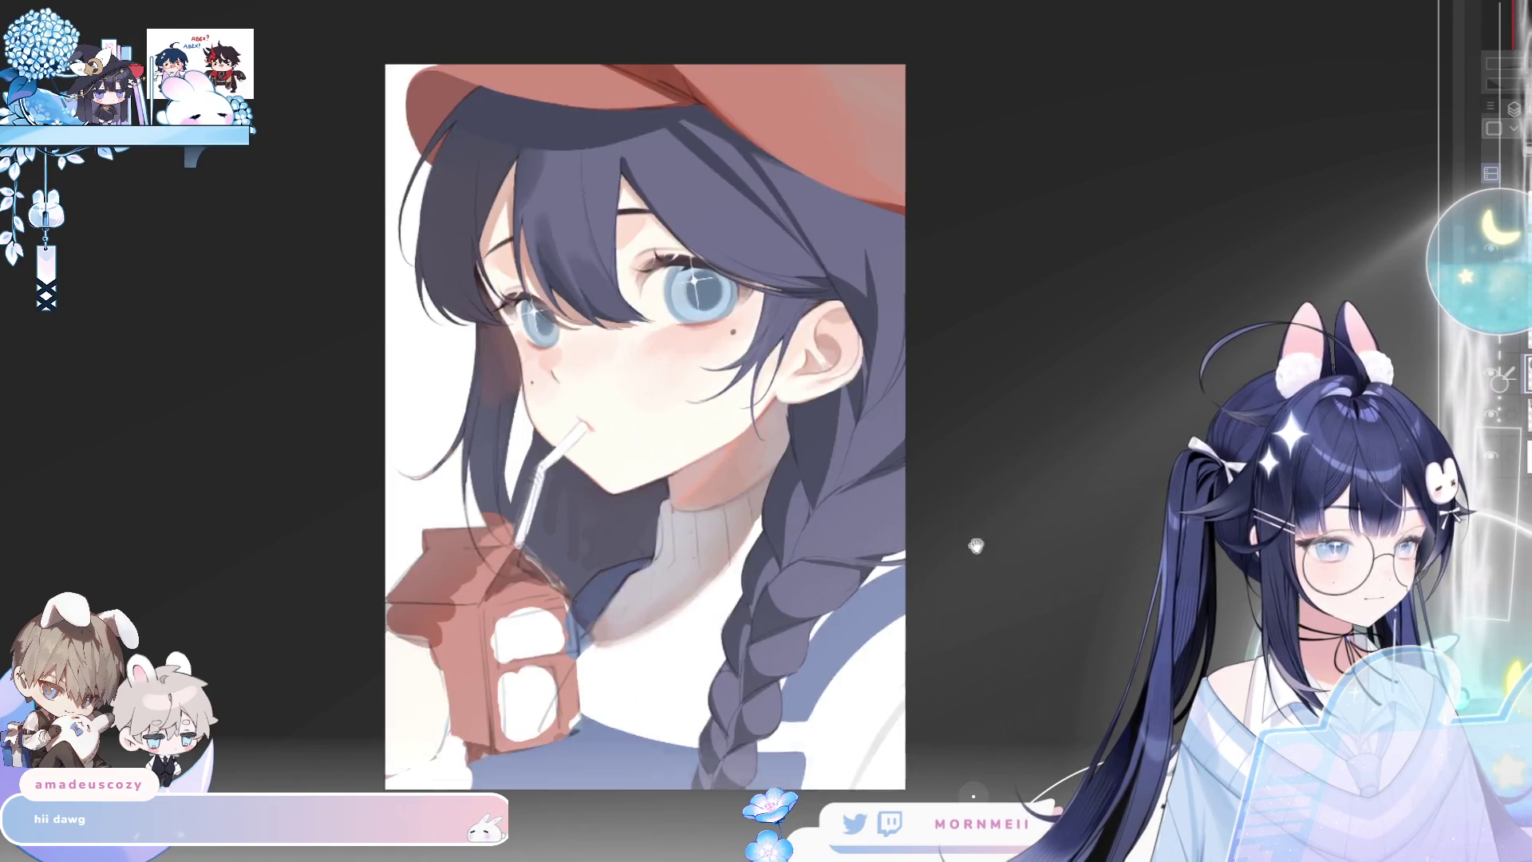
scroll(975, 537, "up", 3)
left_click_drag(850, 479, 876, 445)
mouse_move(830, 526)
left_mouse_down()
mouse_move(869, 424)
mouse_move(886, 478)
left_mouse_up()
key("h")
key("h")
mouse_move(854, 503)
left_mouse_down()
mouse_move(798, 506)
mouse_move(810, 495)
left_mouse_up()
key("ctrl+d")
scroll(861, 495, "down", 3)
left_click(947, 603)
key("ctrl+d")
key("h")
key("h")
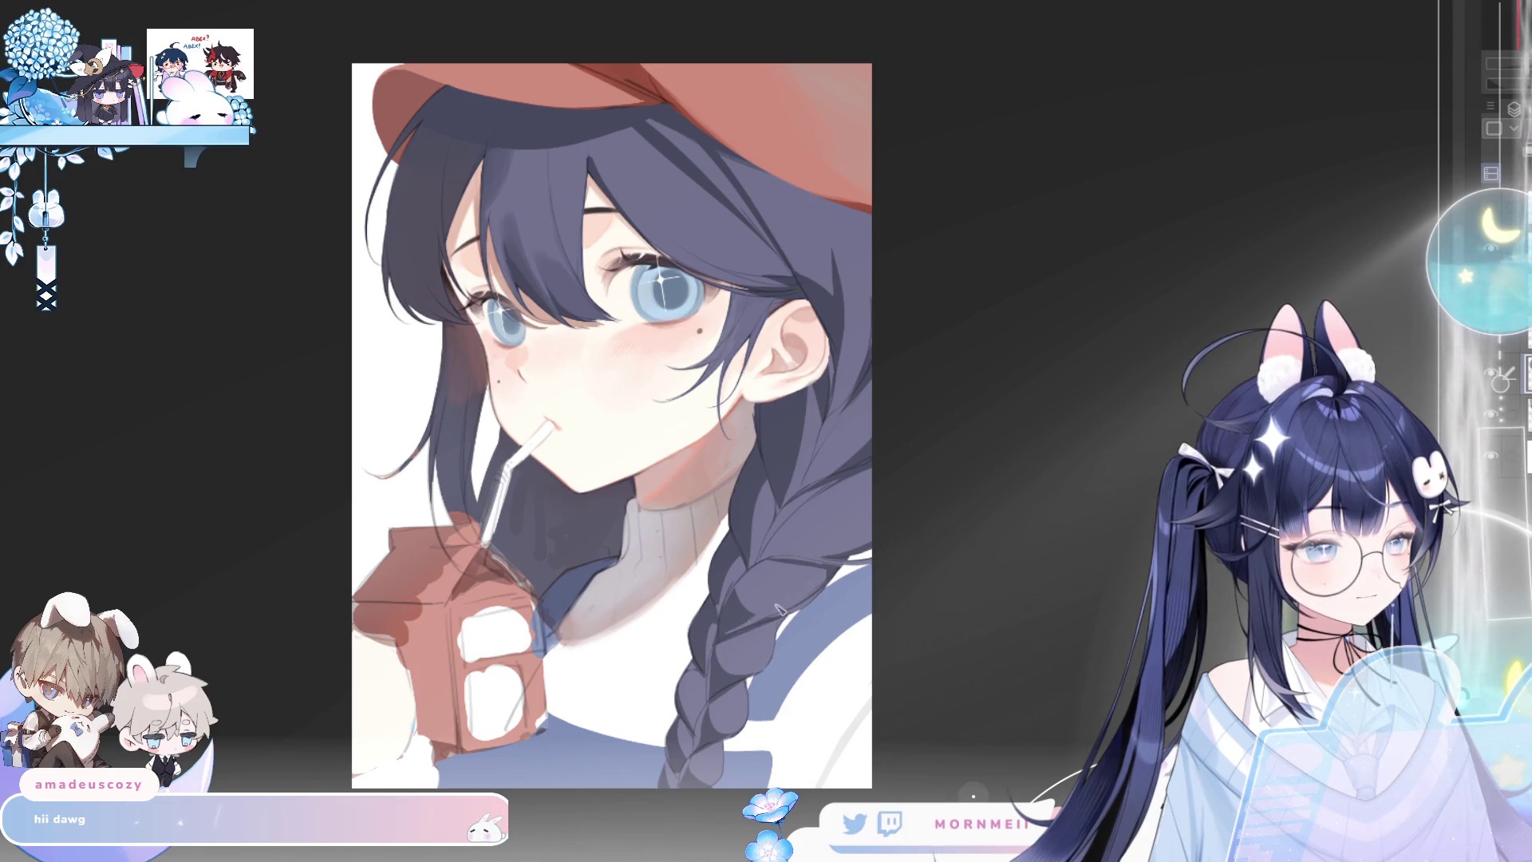
key("h")
key("h")
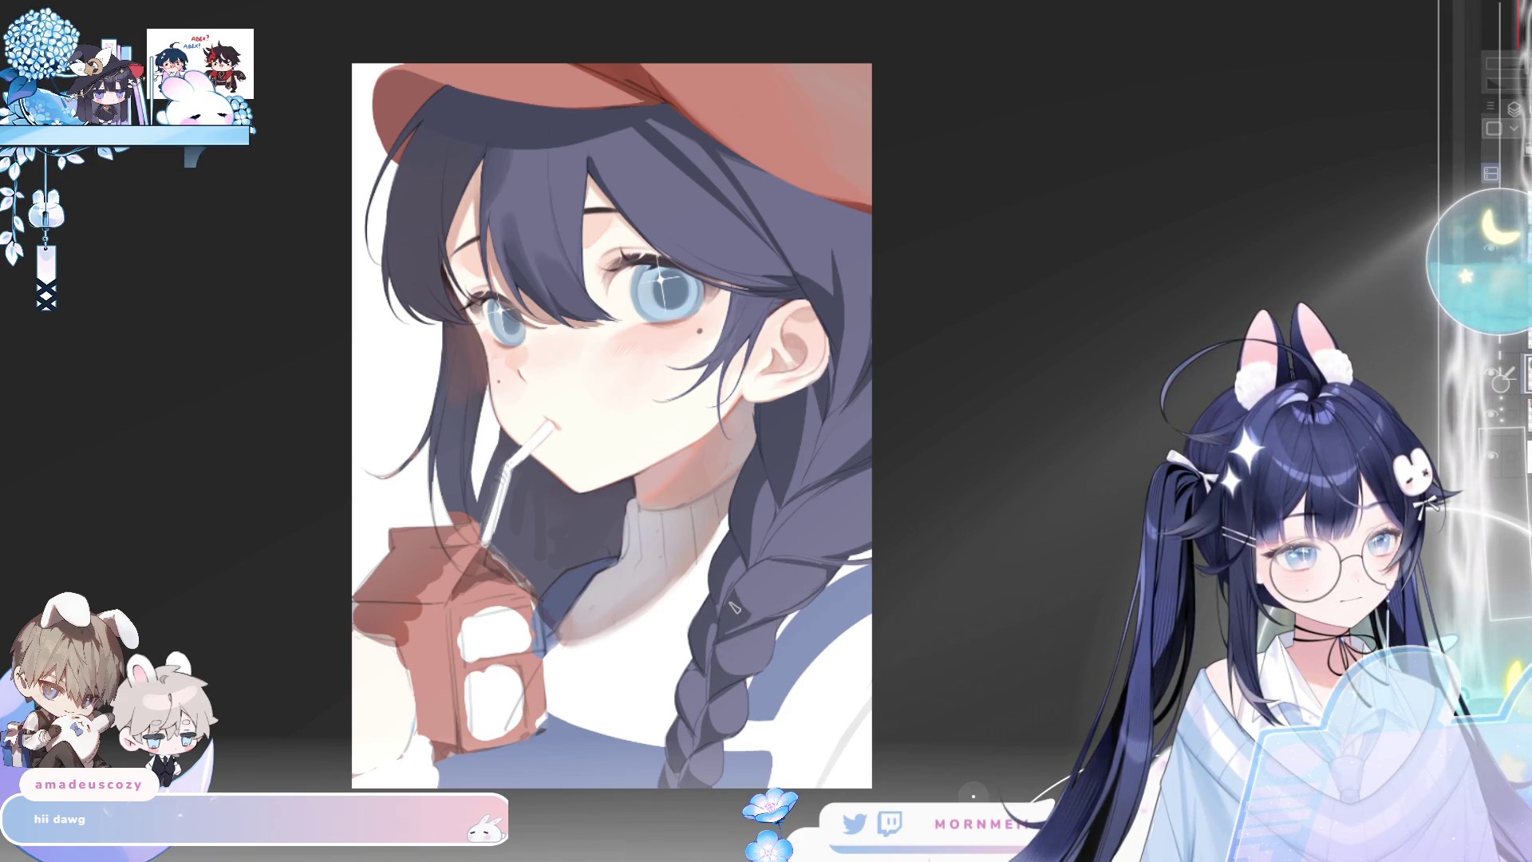
key("h")
key("h")
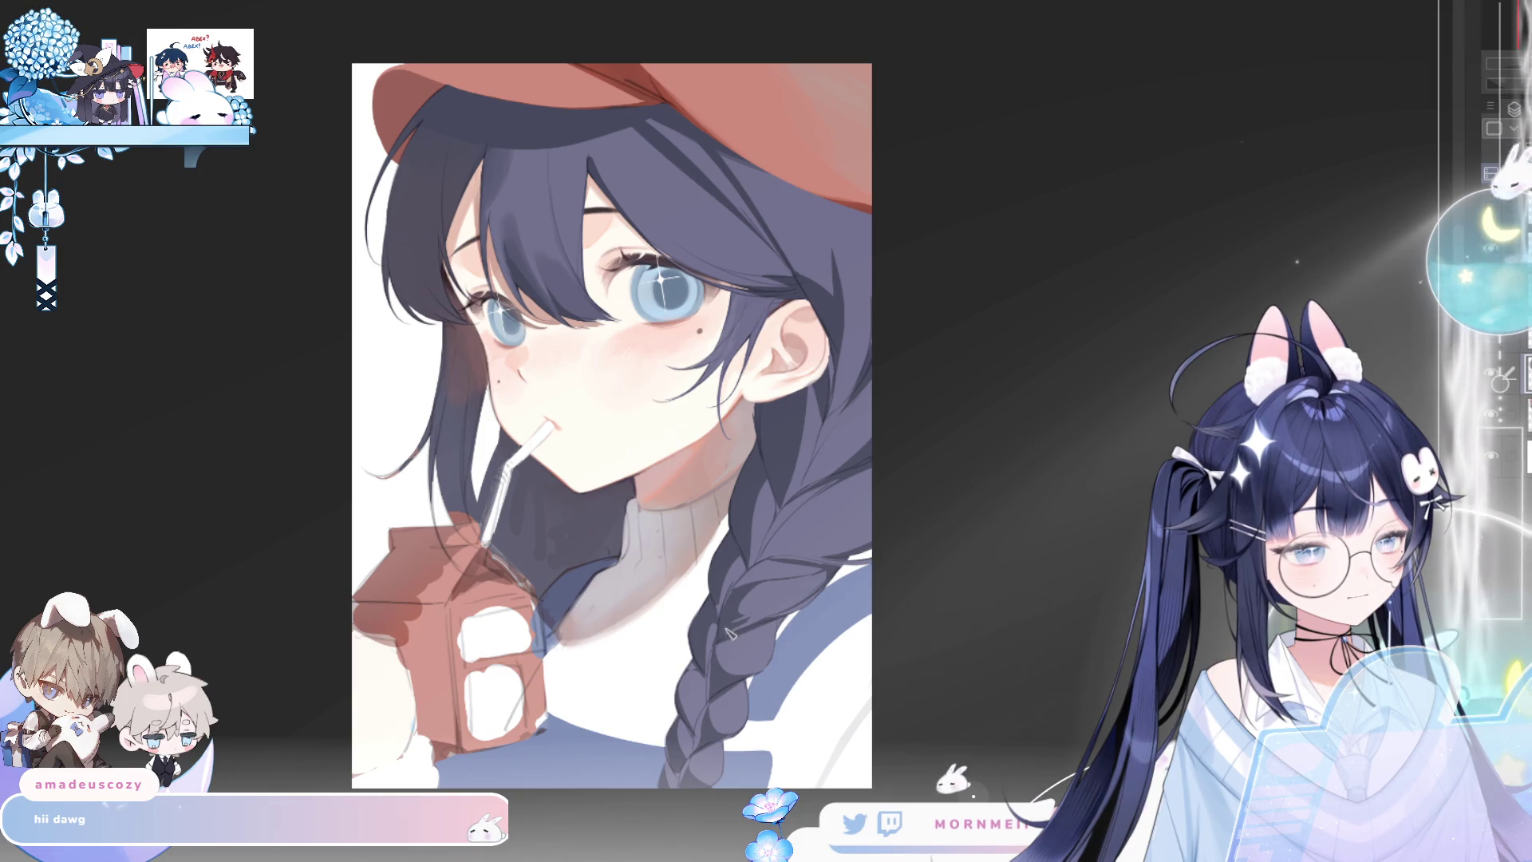
key("h")
key("h")
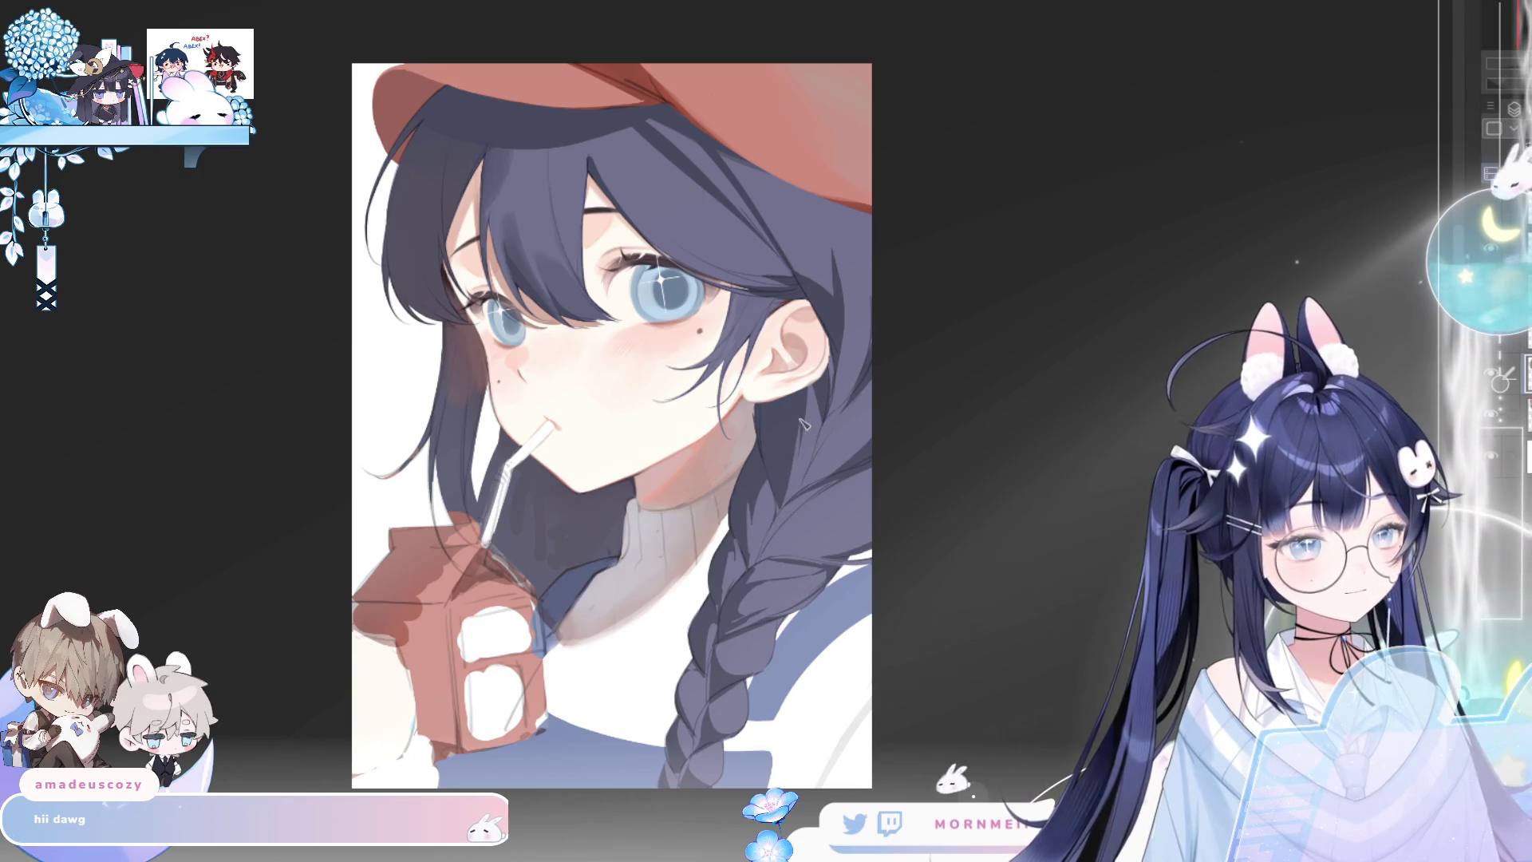
key("h")
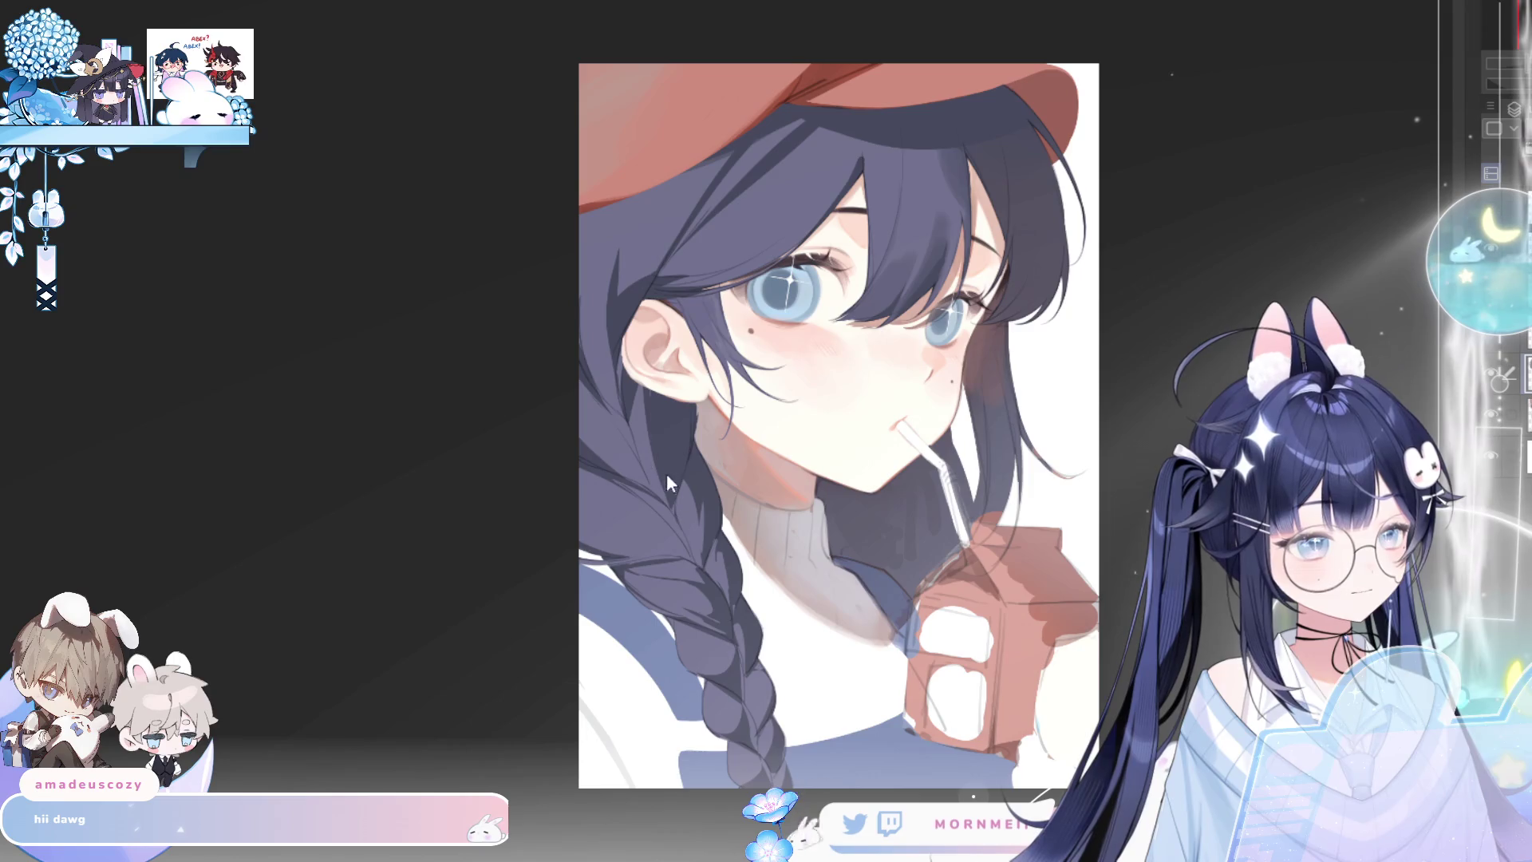
key("h")
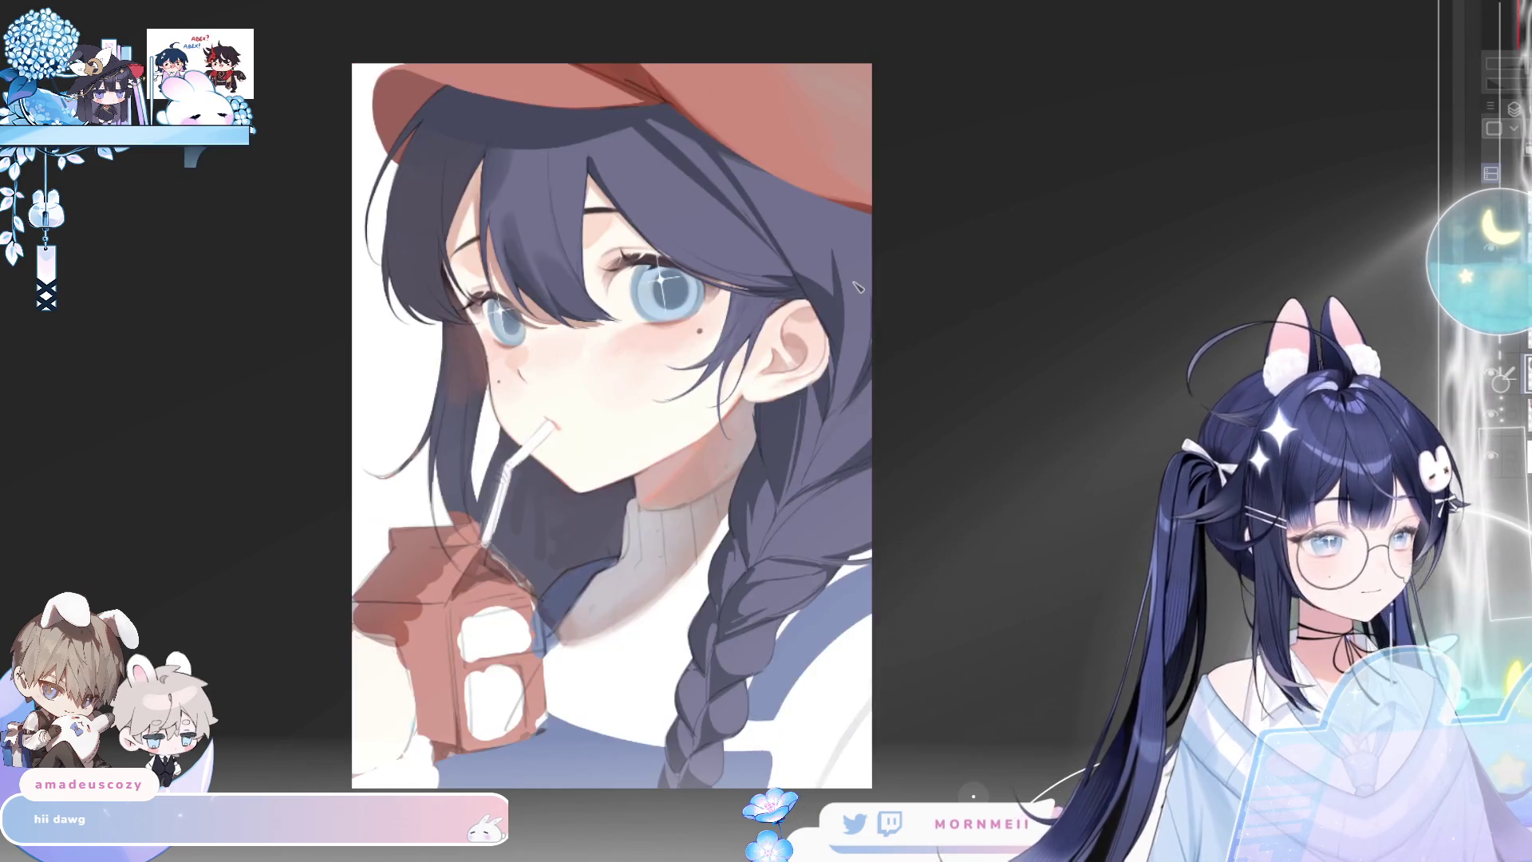
scroll(944, 498, "down", 2)
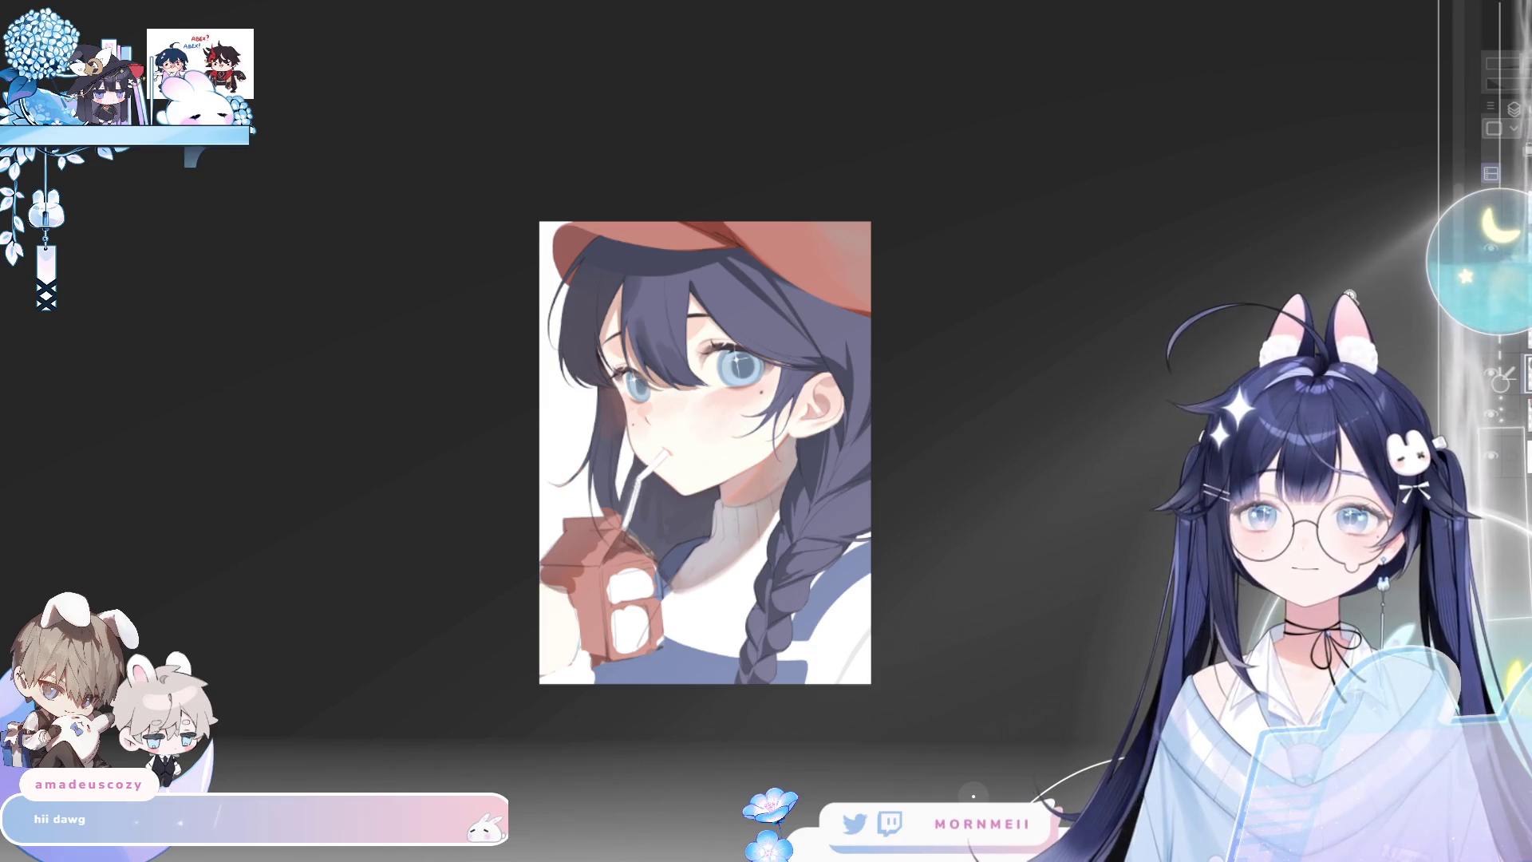
scroll(445, 185, "up", 2)
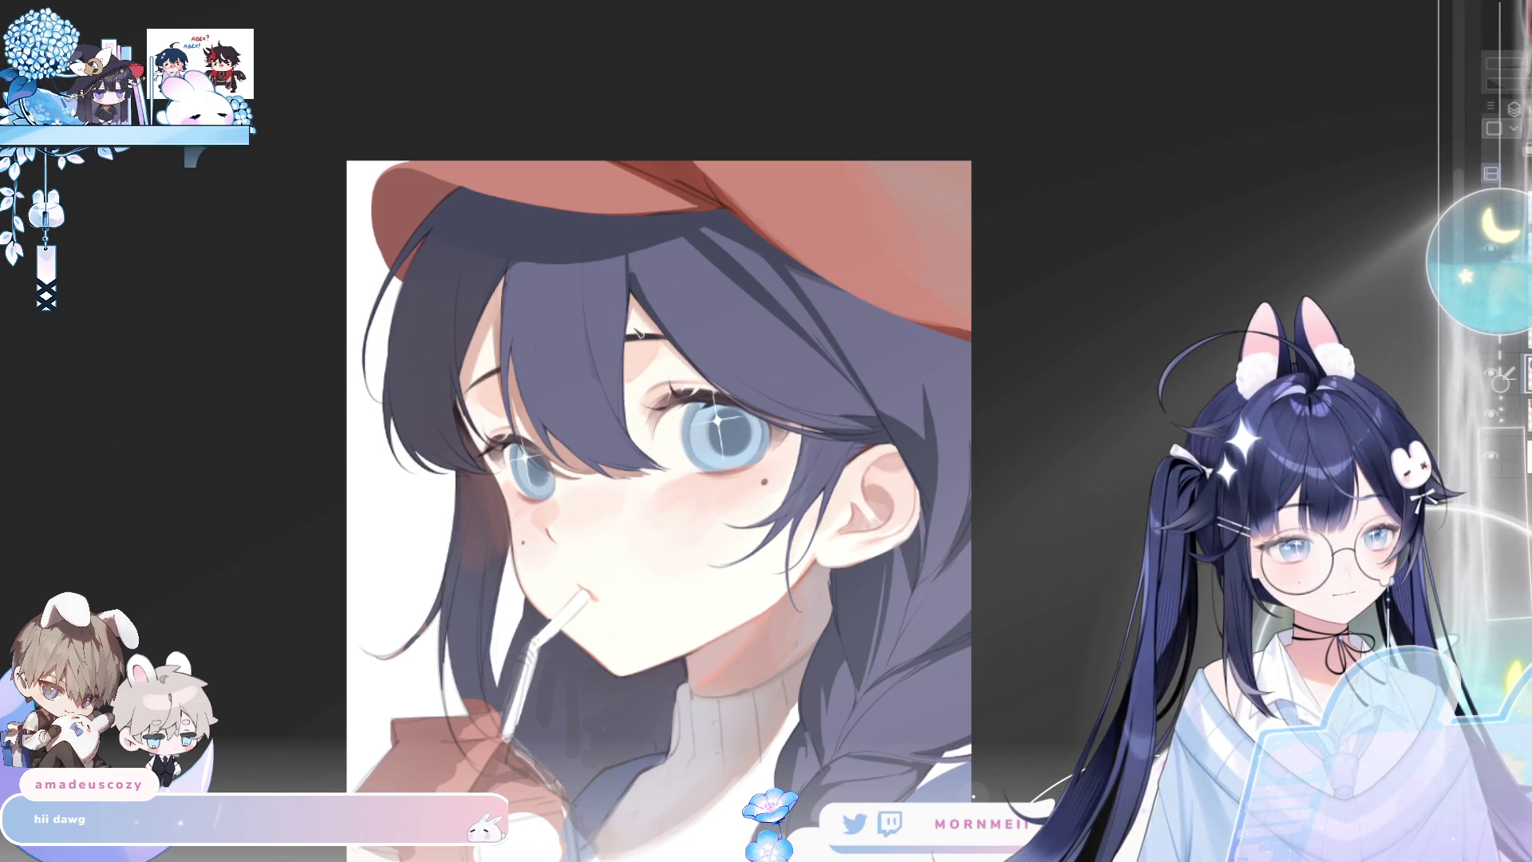
key("h")
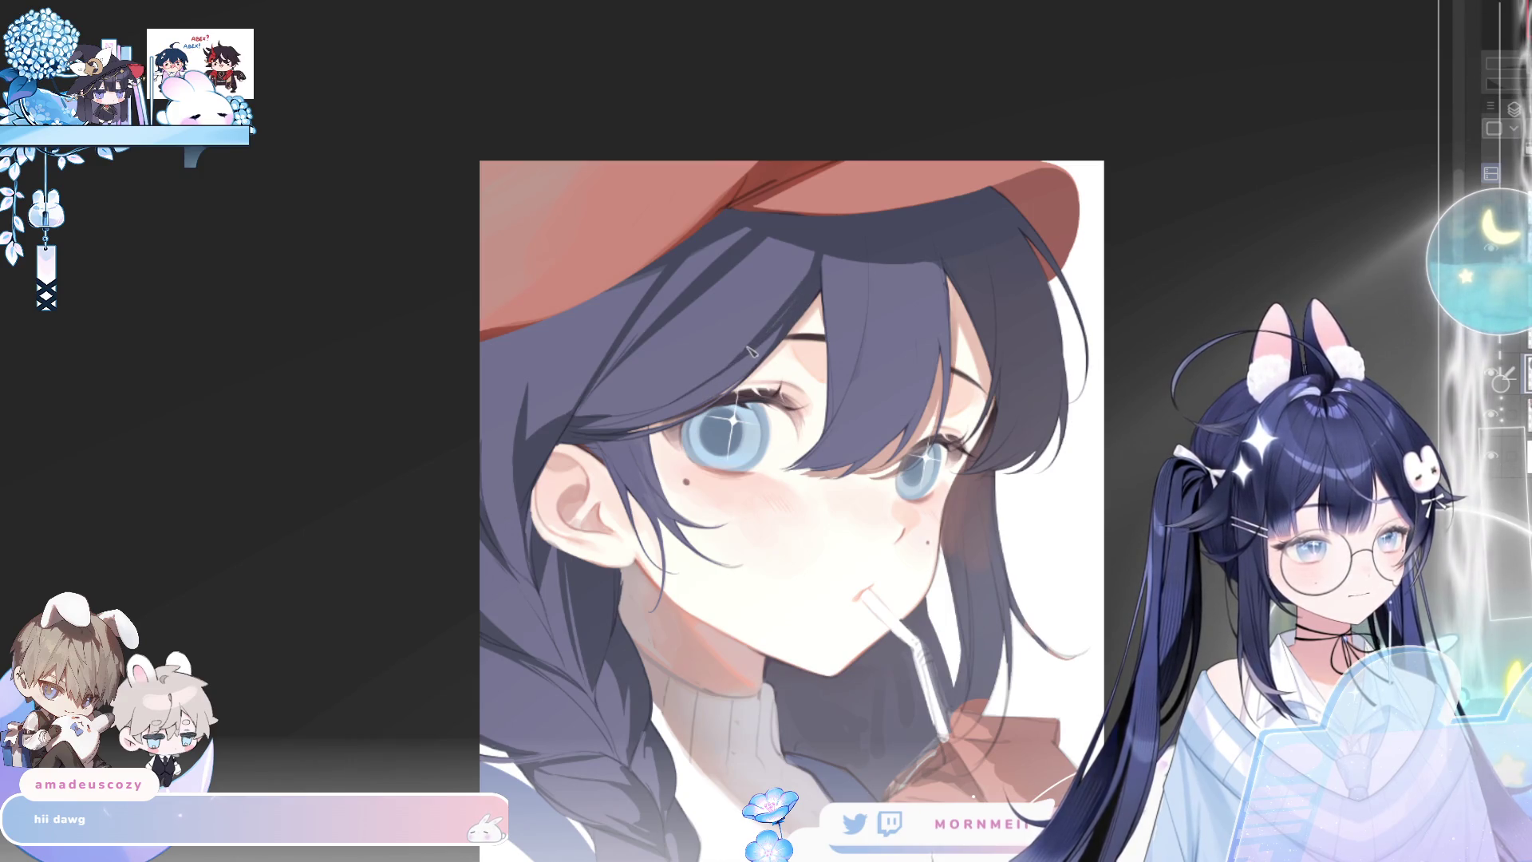
scroll(873, 251, "down", 2)
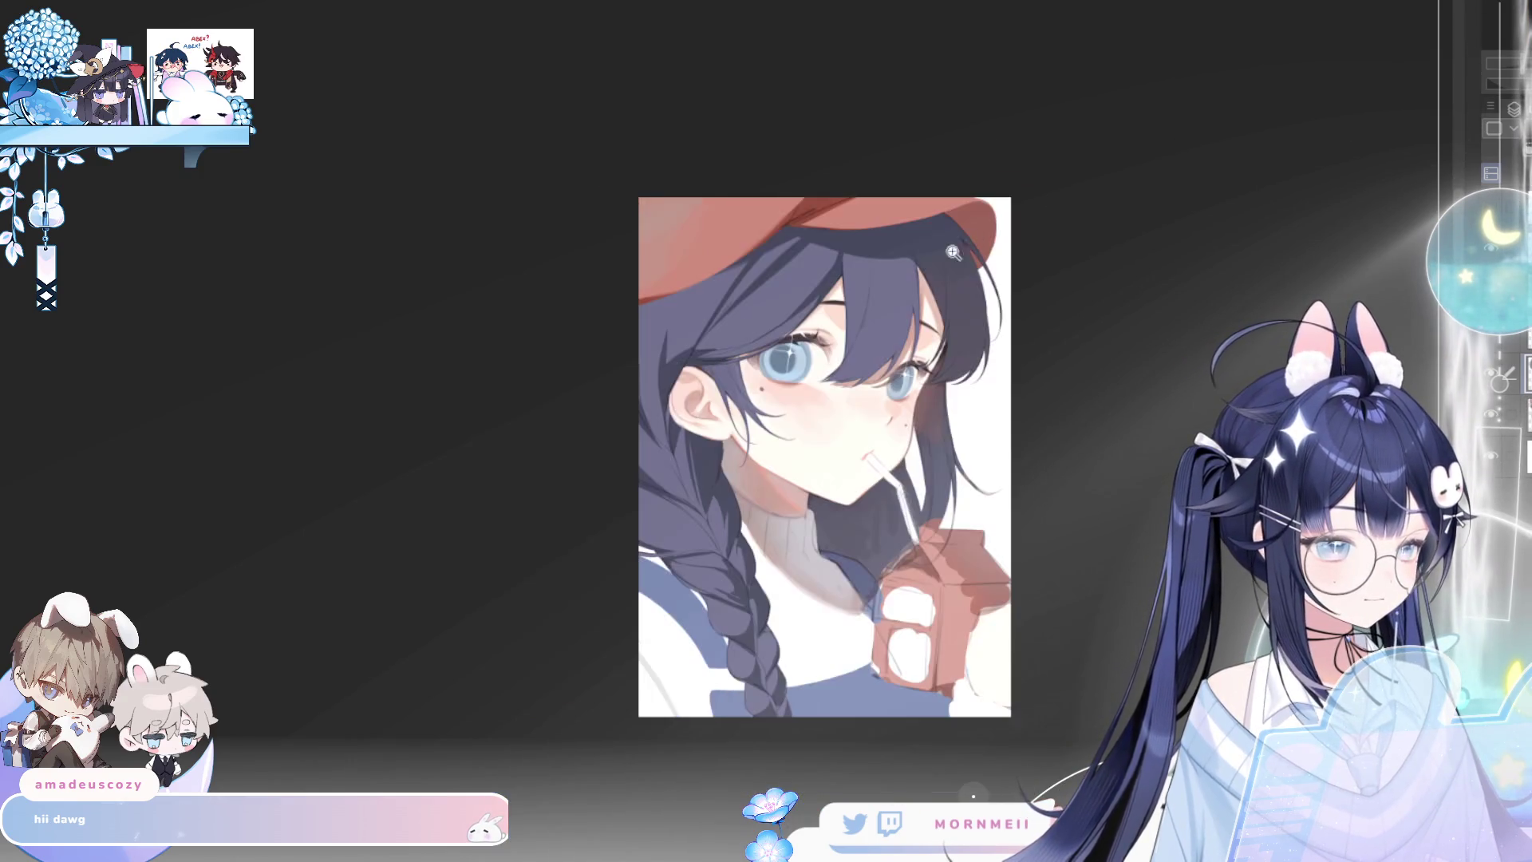
Zoom in and pan to the eye and its overlying strands, flipping the canvas to compare
left_click(940, 297, "ctrl")
key("h")
scroll(673, 379, "up", 2)
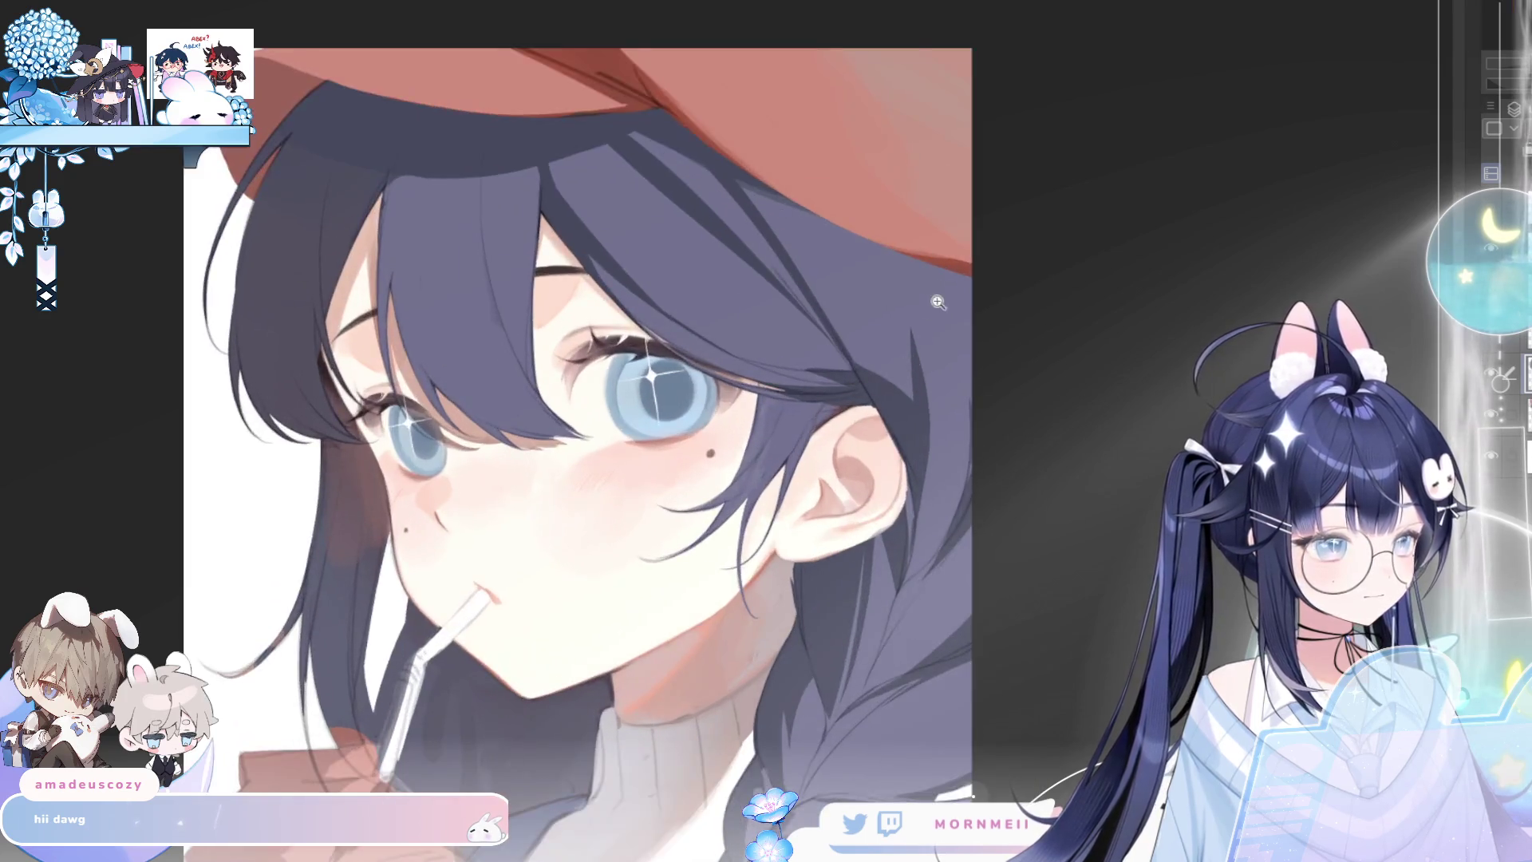
key("h")
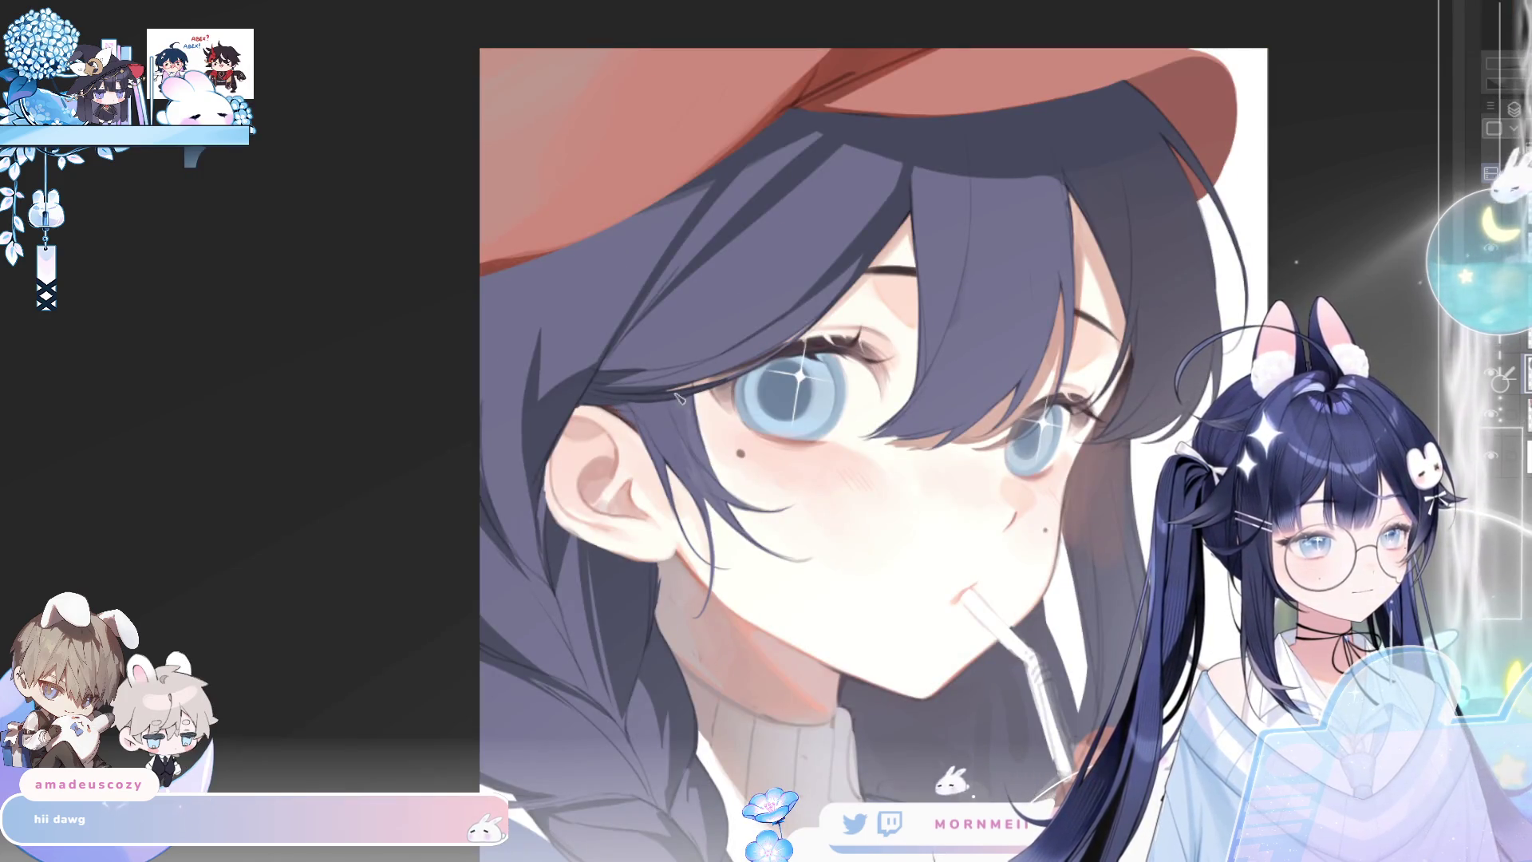
key("h")
left_click_drag(489, 223, 670, 375)
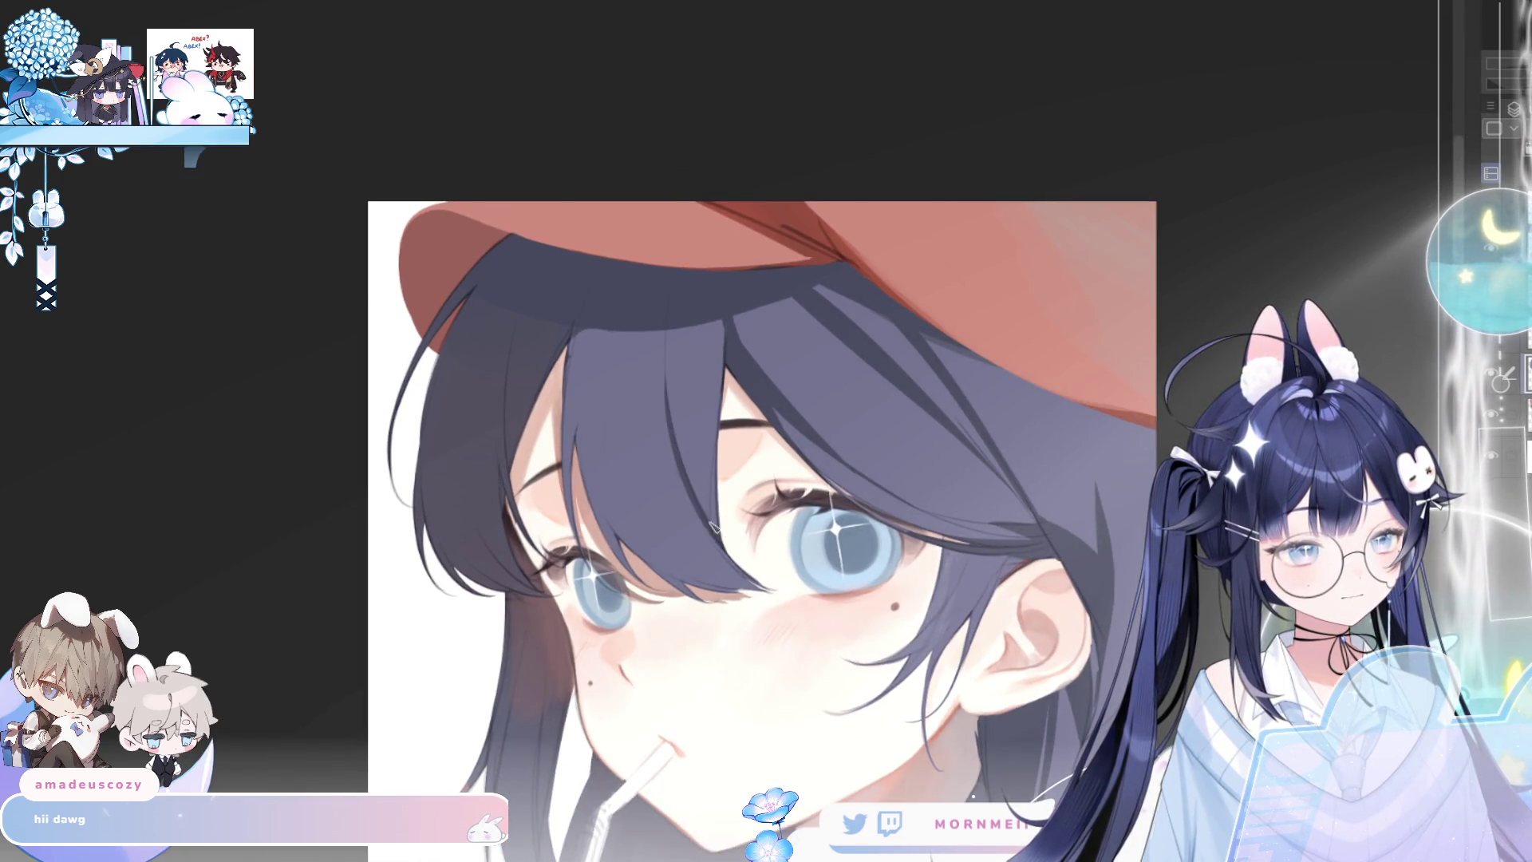
key("h")
key("h")
left_click_drag(635, 252, 604, 296)
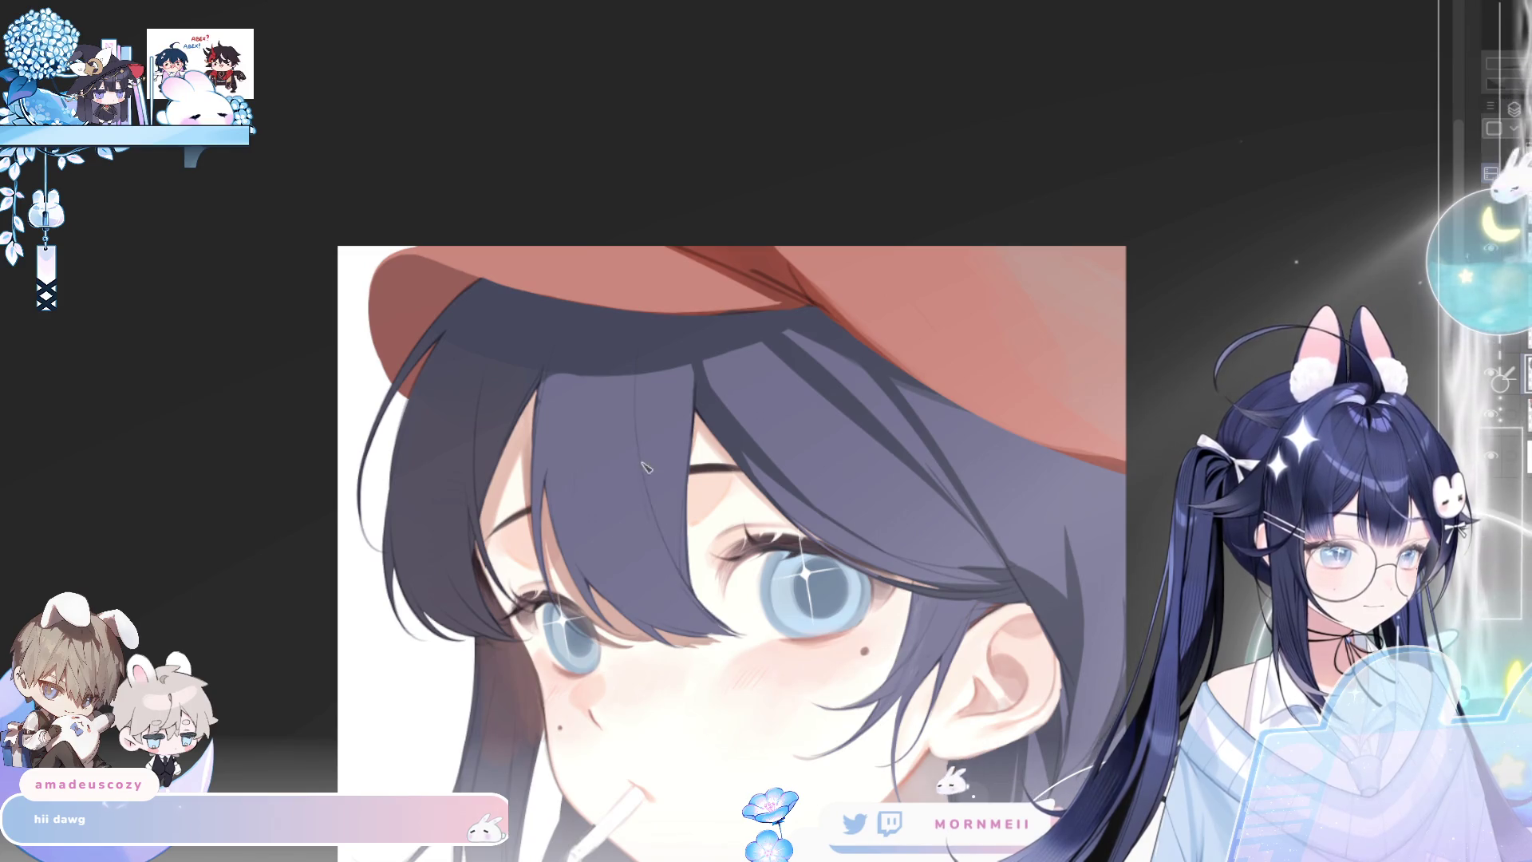
key("h")
key("h")
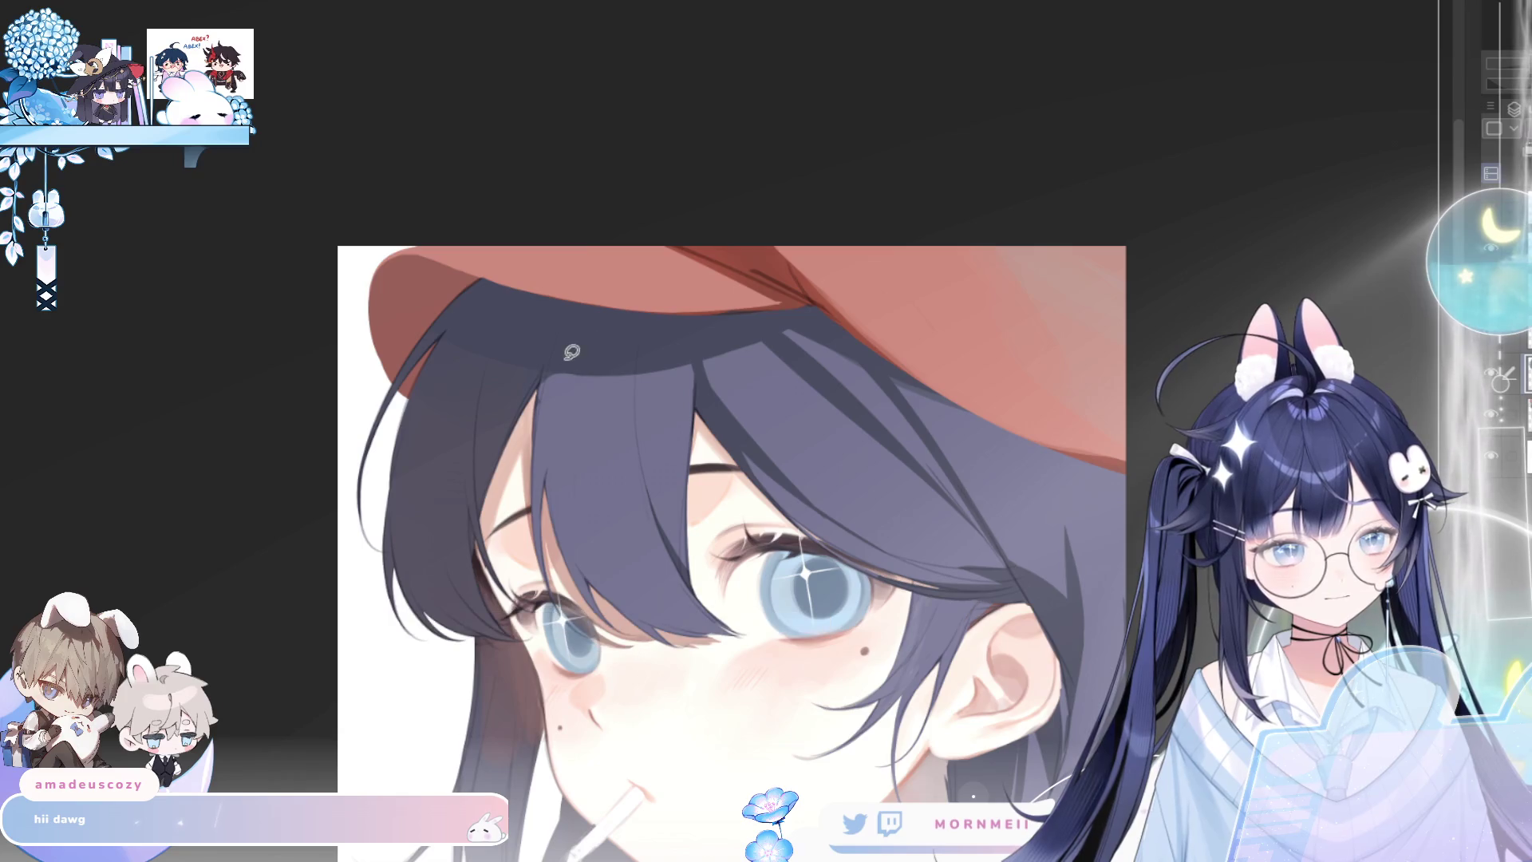
left_click_drag(606, 522, 722, 618)
key("ctrl+d")
Fill a thin strand over the eye with the darker hair colour
key("ctrl+z")
key("ctrl+d")
left_click_drag(590, 346, 671, 611)
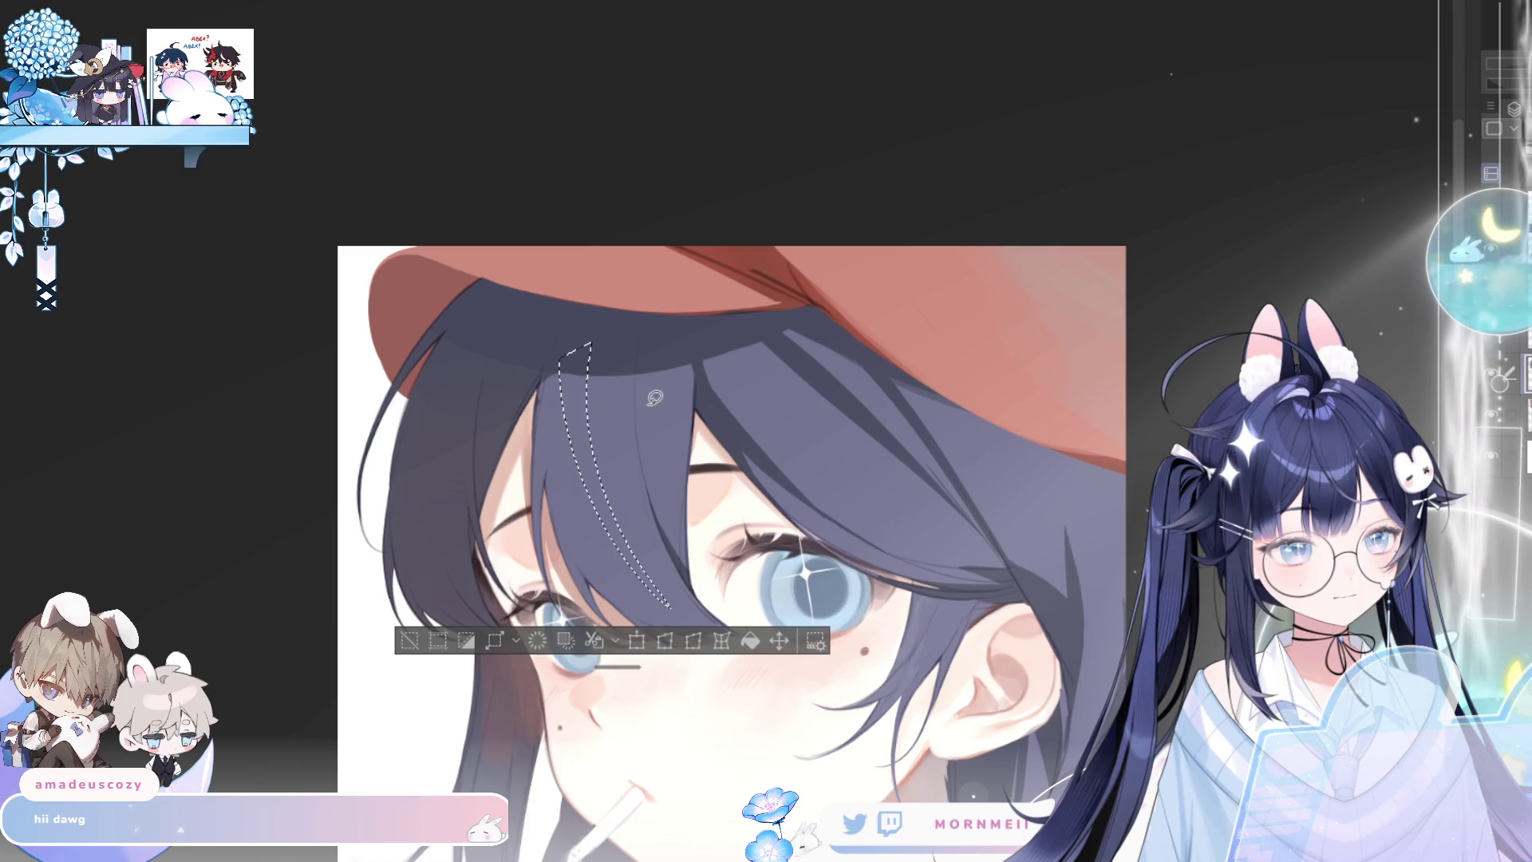
left_click(750, 641)
key("ctrl+d")
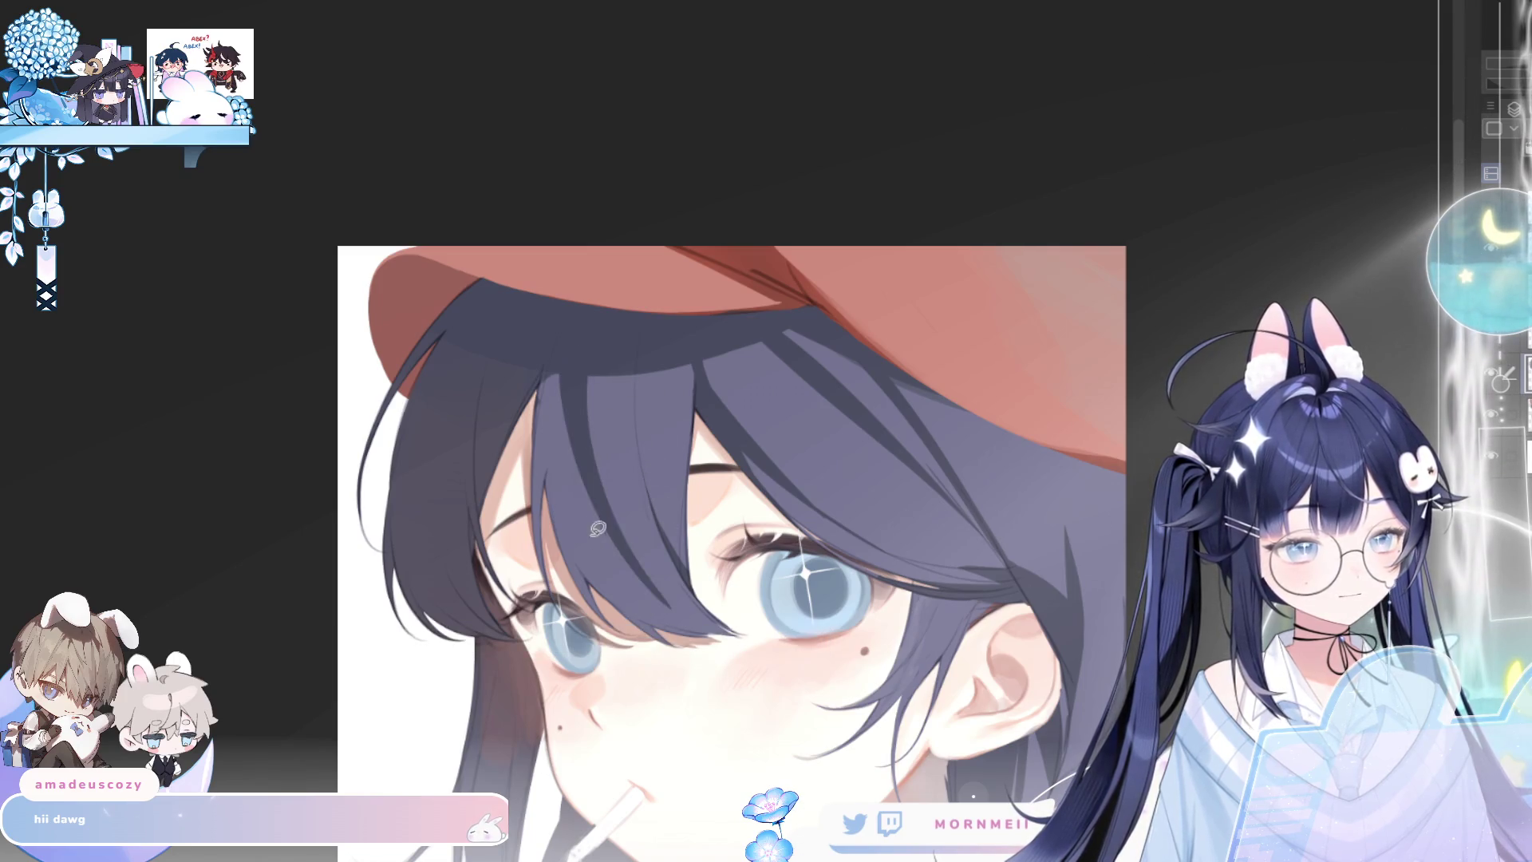
Retrace and fill a second dark strand crossing the eye, then check it mirrored and zoomed out
mouse_move(575, 430)
left_mouse_down()
mouse_move(675, 638)
mouse_move(520, 387)
left_mouse_up()
key("ctrl+d")
left_click_drag(682, 670, 542, 351)
key("ctrl+d")
mouse_move(571, 443)
left_mouse_down()
mouse_move(548, 323)
mouse_move(551, 352)
left_mouse_up()
left_click(712, 698)
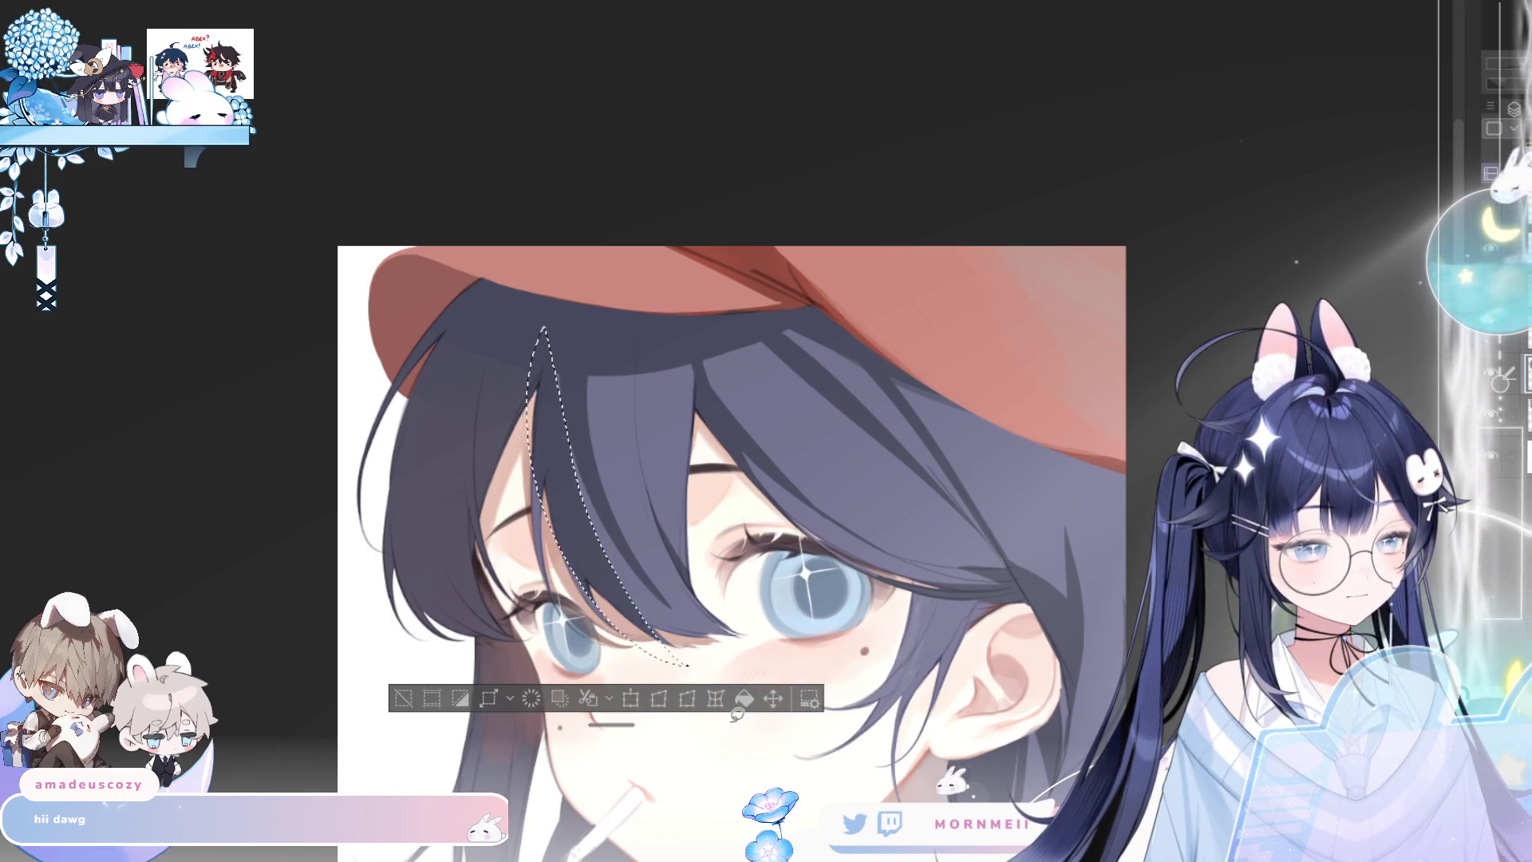
key("ctrl+d")
key("h")
key("h")
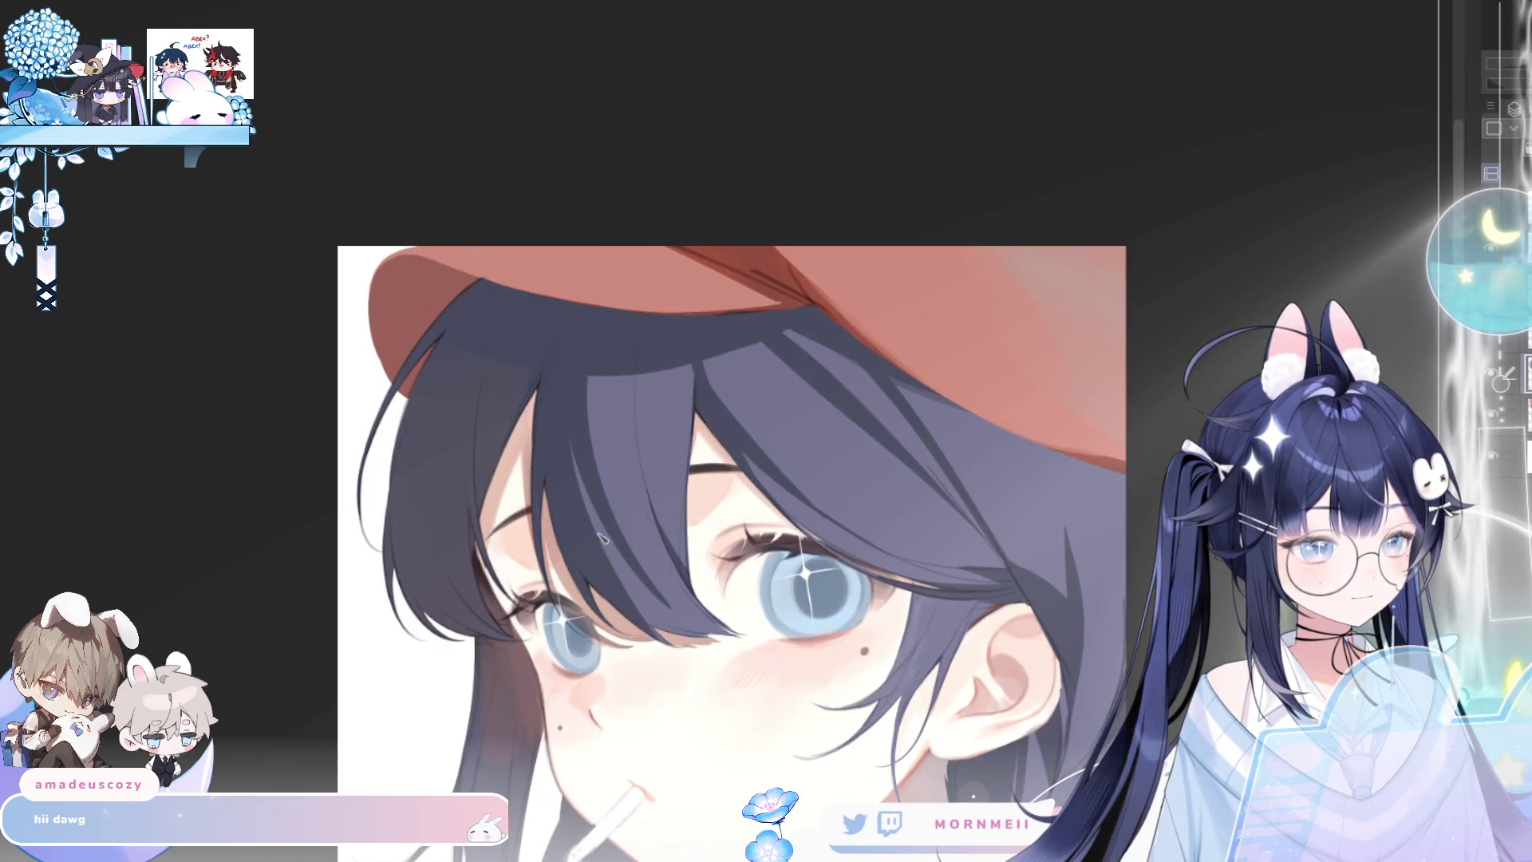
key("ctrl+minus")
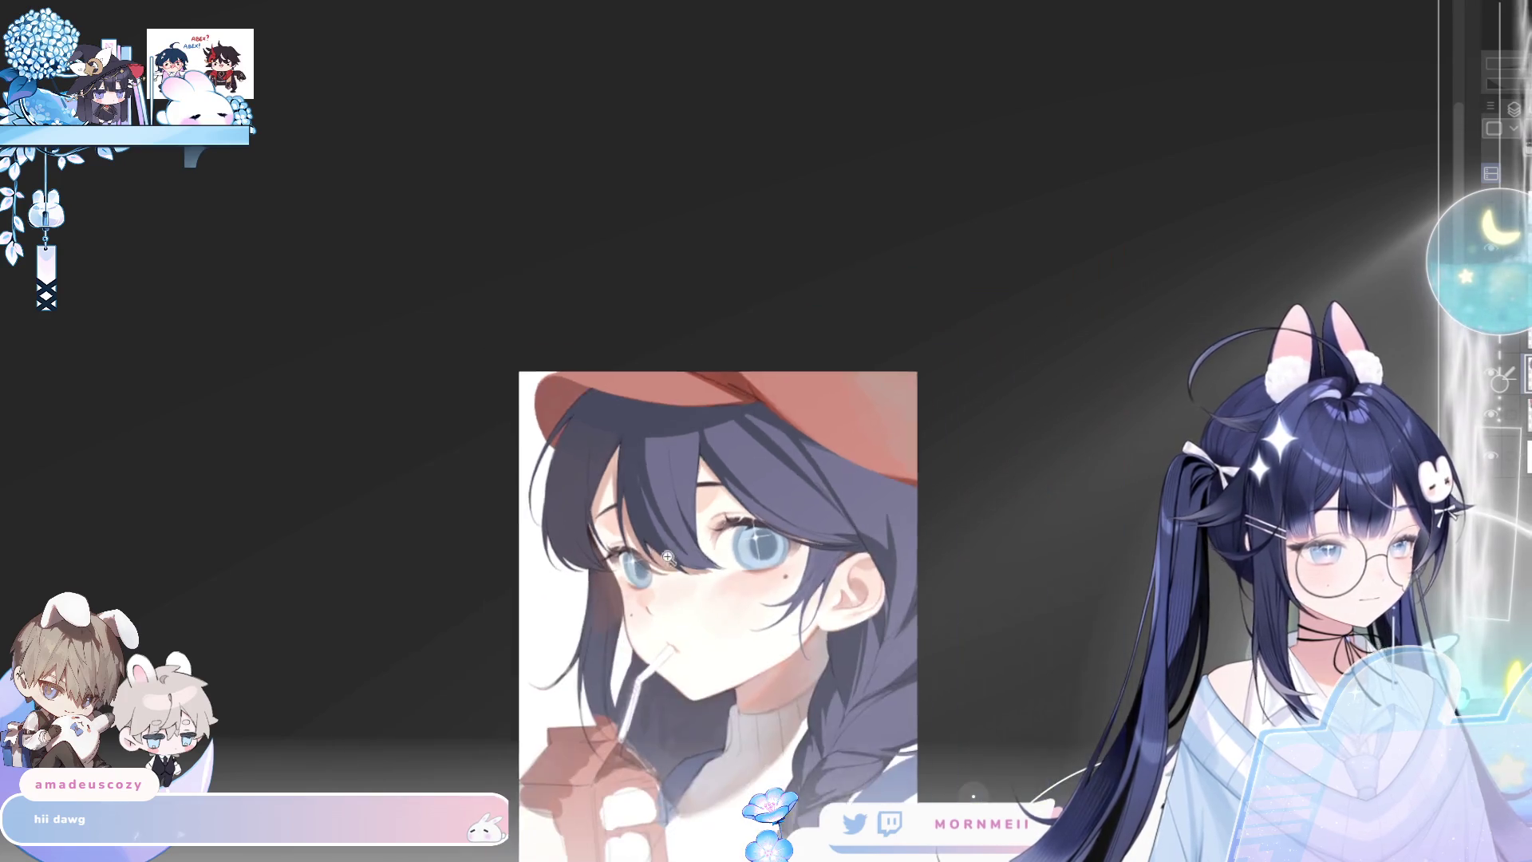
key("h")
key("h")
scroll(665, 550, "up", 2)
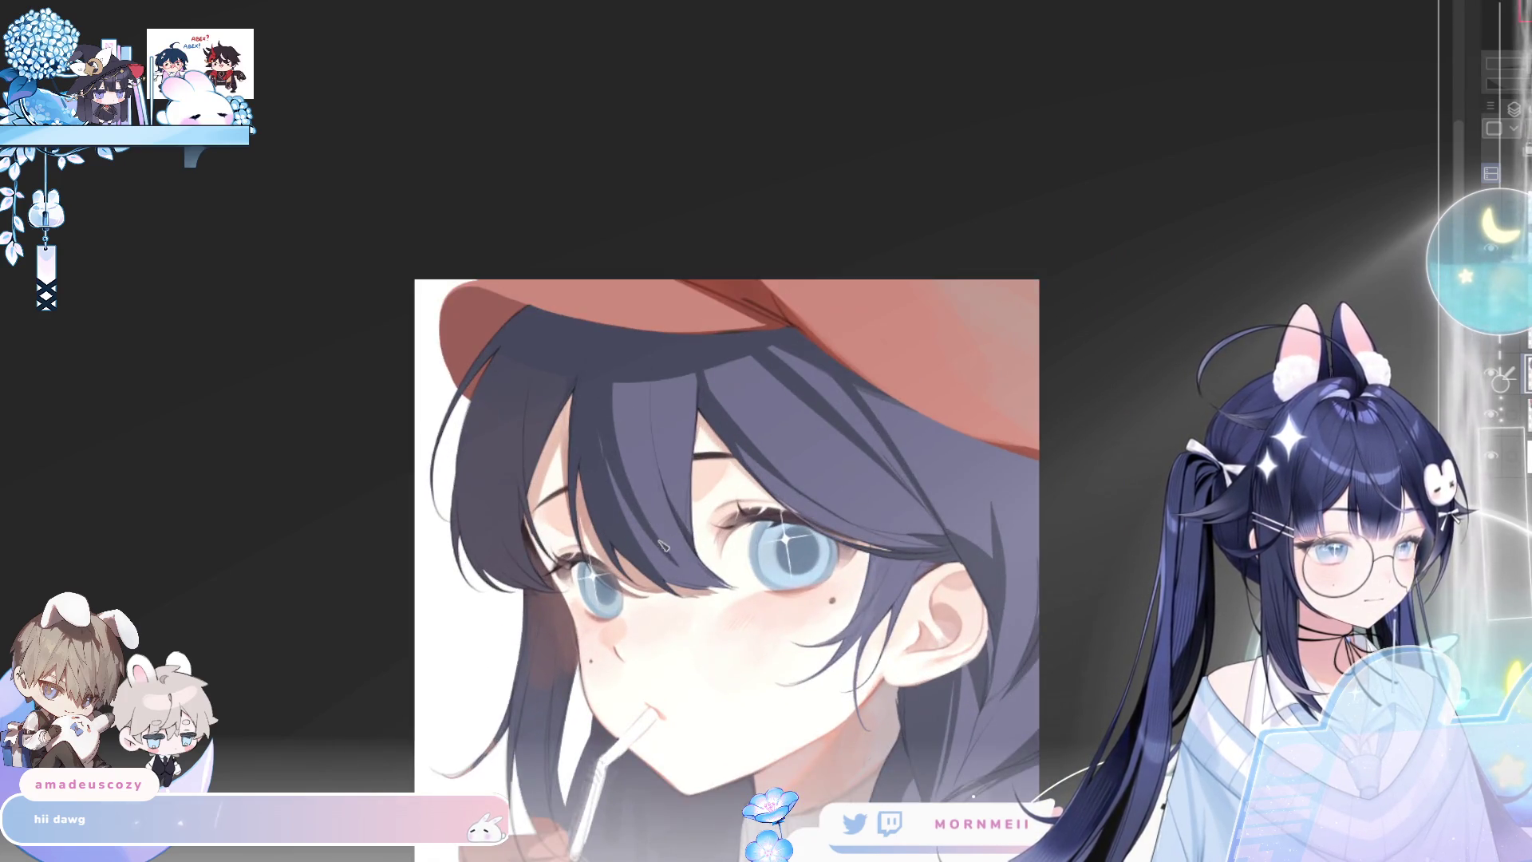
key("h")
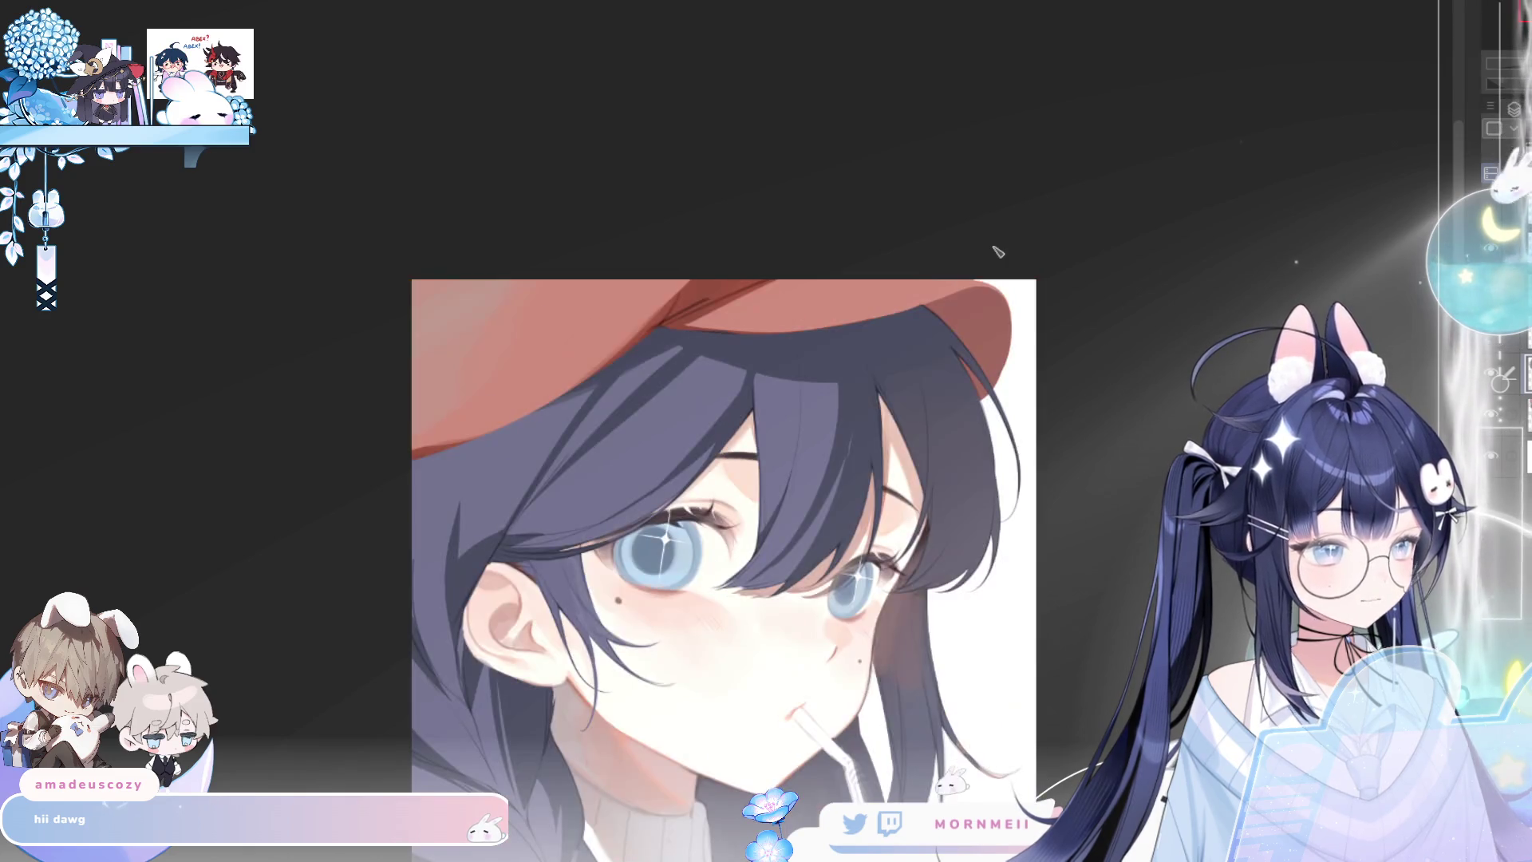
key("h")
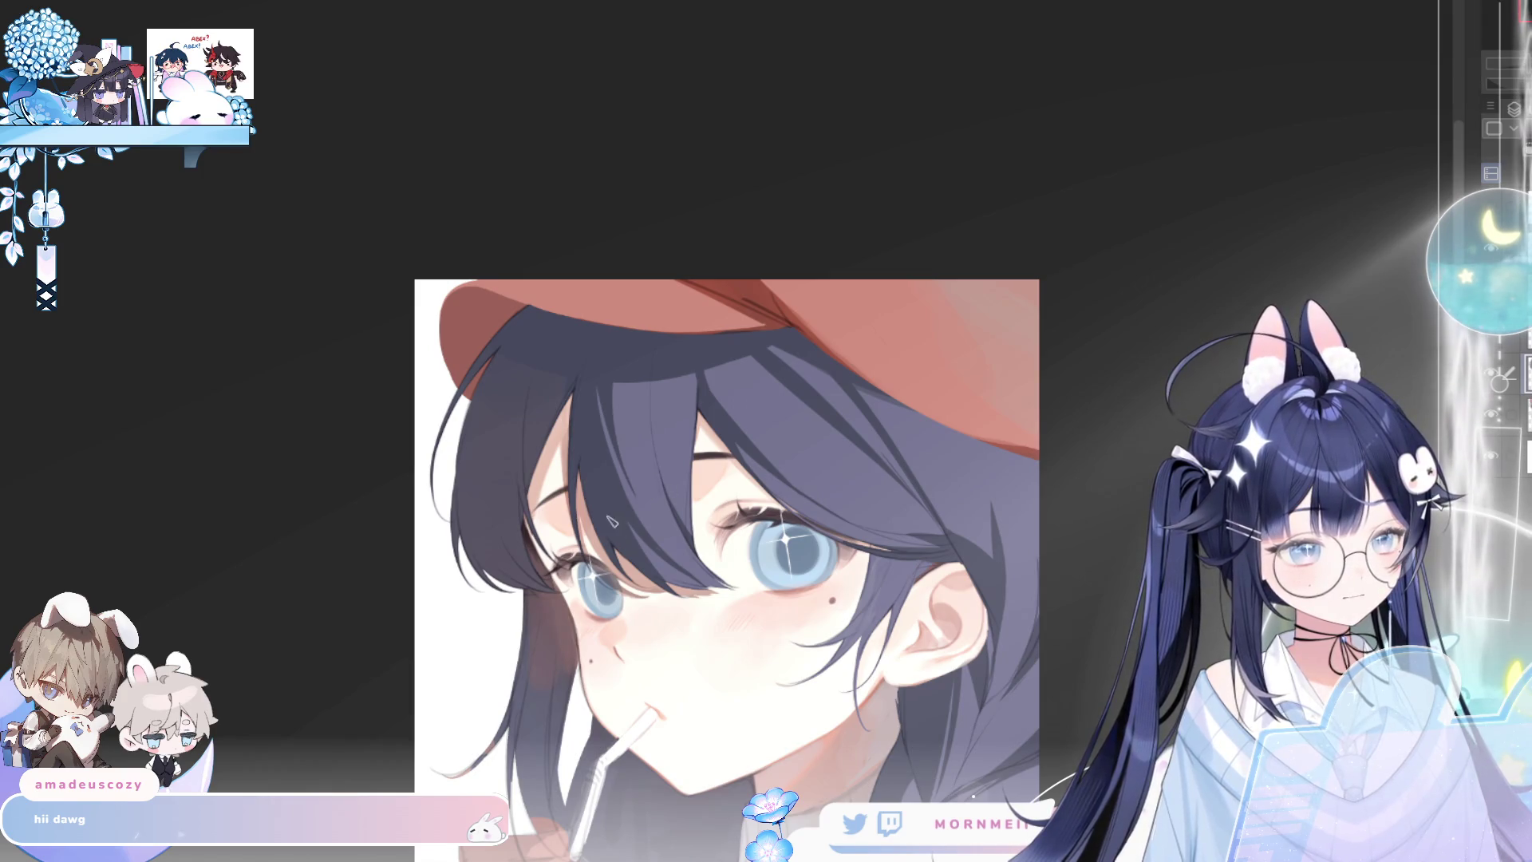
key("ctrl+z")
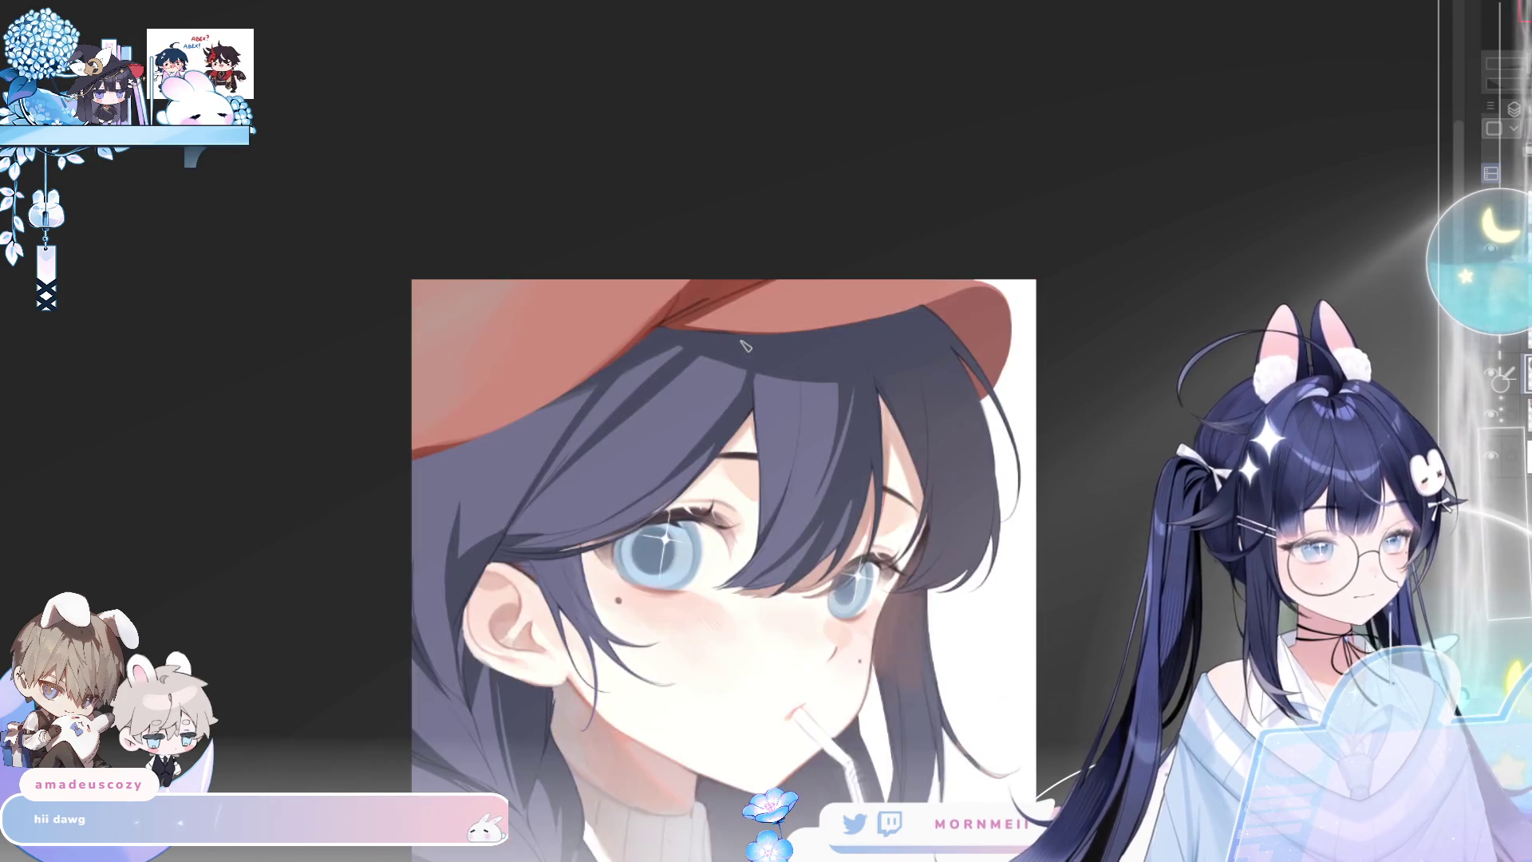
key("ctrl+y")
left_click_drag(664, 591, 655, 601)
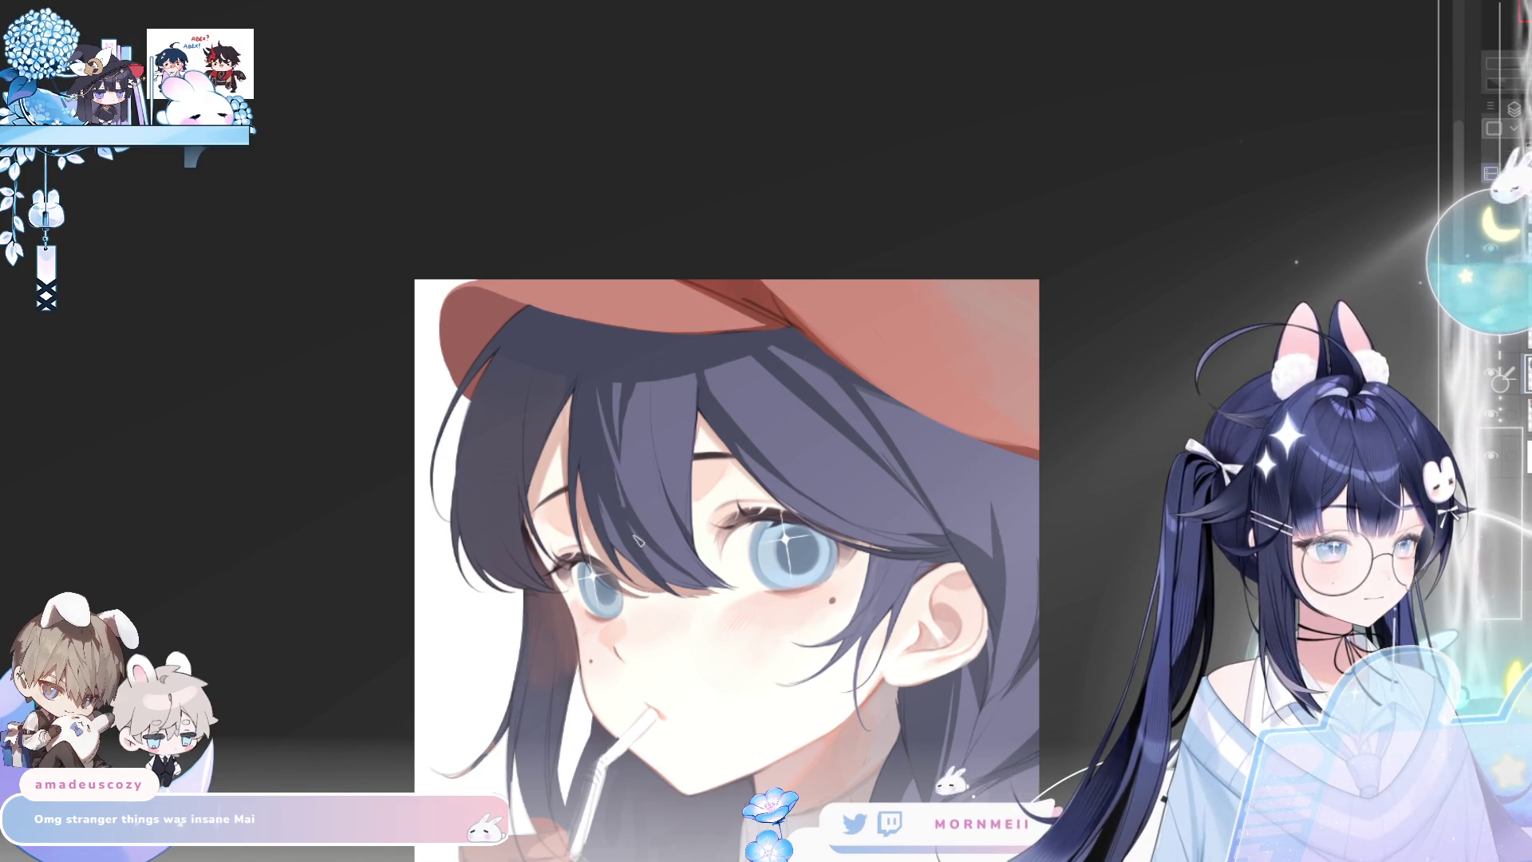
key("ctrl+0")
key("h")
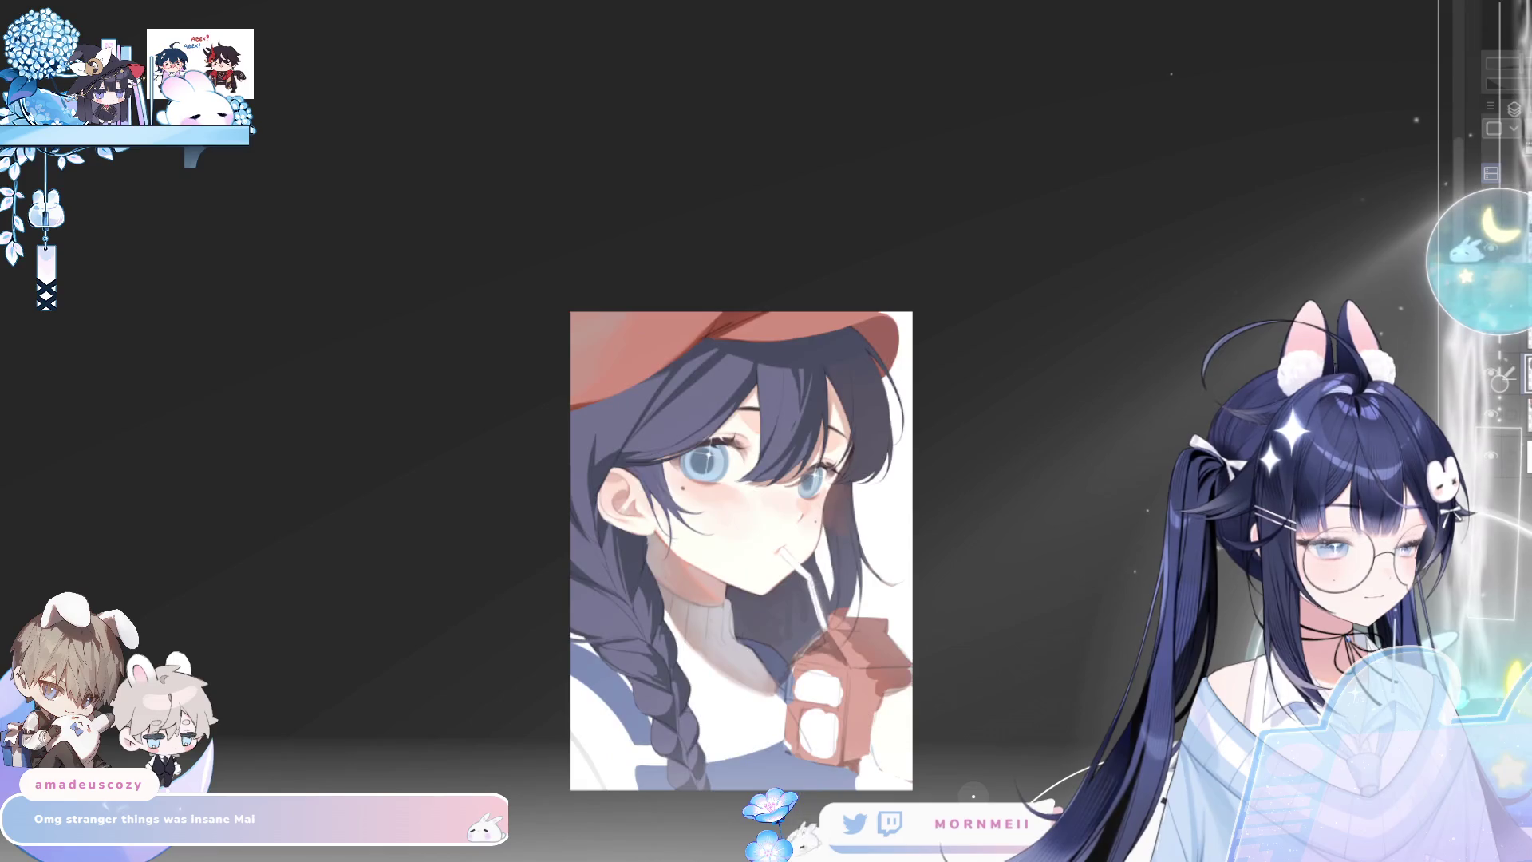
key("h")
key("h")
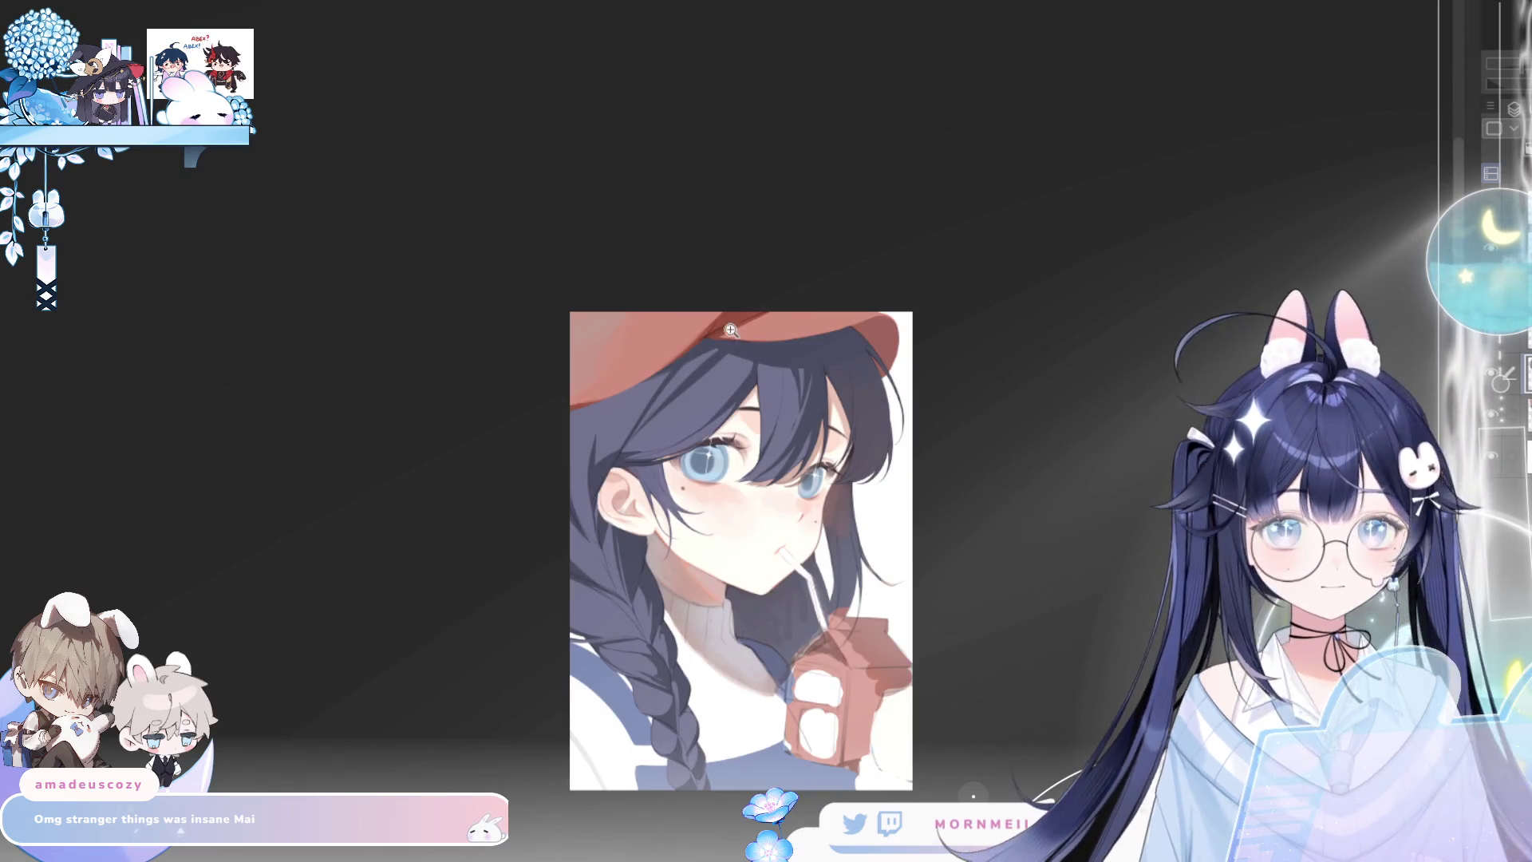
scroll(825, 356, "up", 2)
left_click_drag(826, 356, 680, 392)
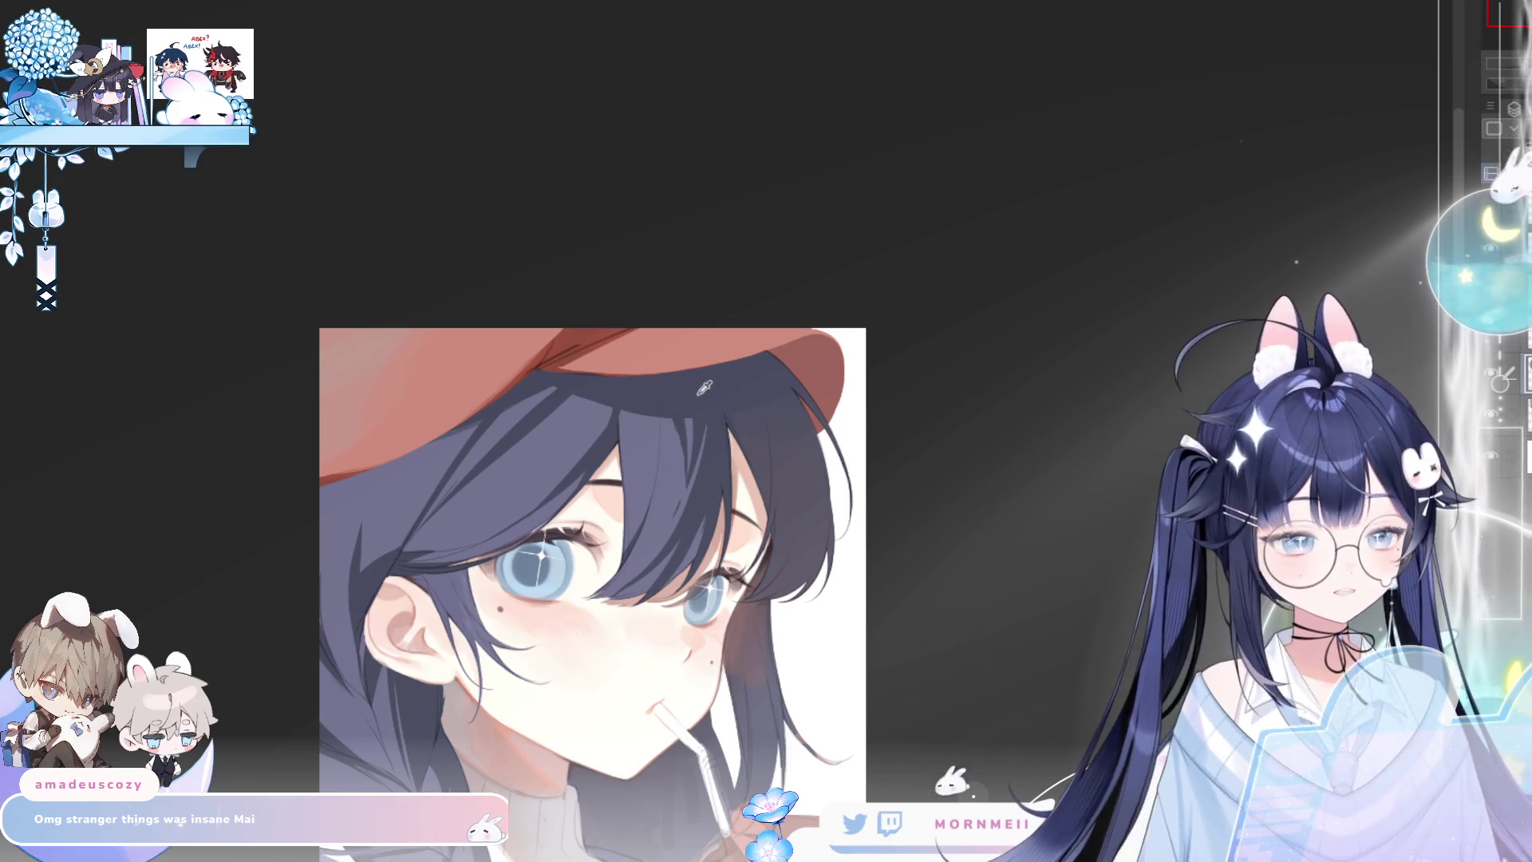
left_click_drag(537, 451, 806, 452)
scroll(806, 452, "up", 2)
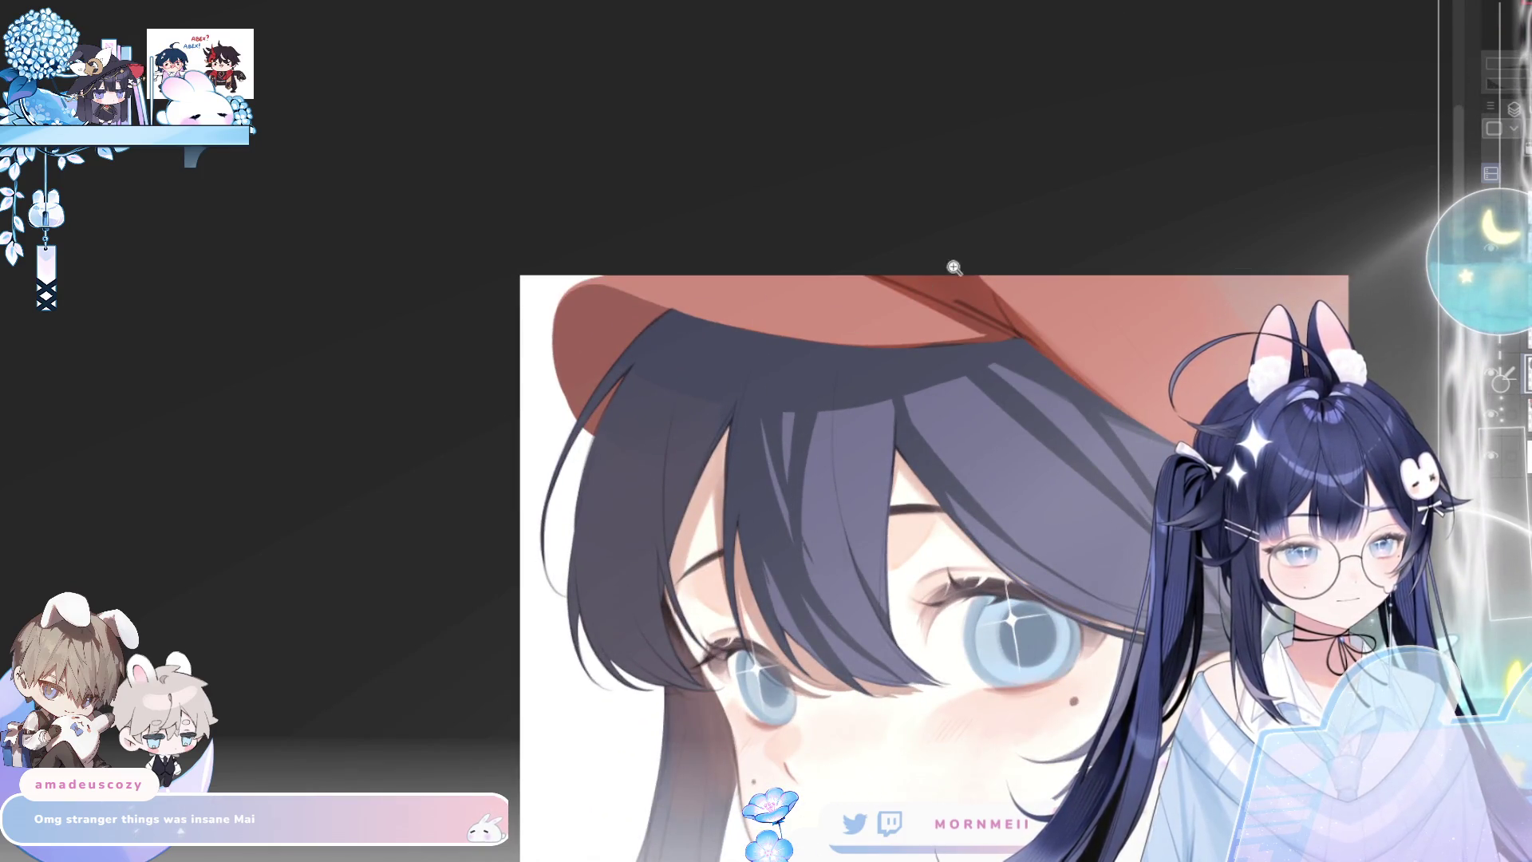
scroll(955, 268, "down", 5)
key("h")
key("h")
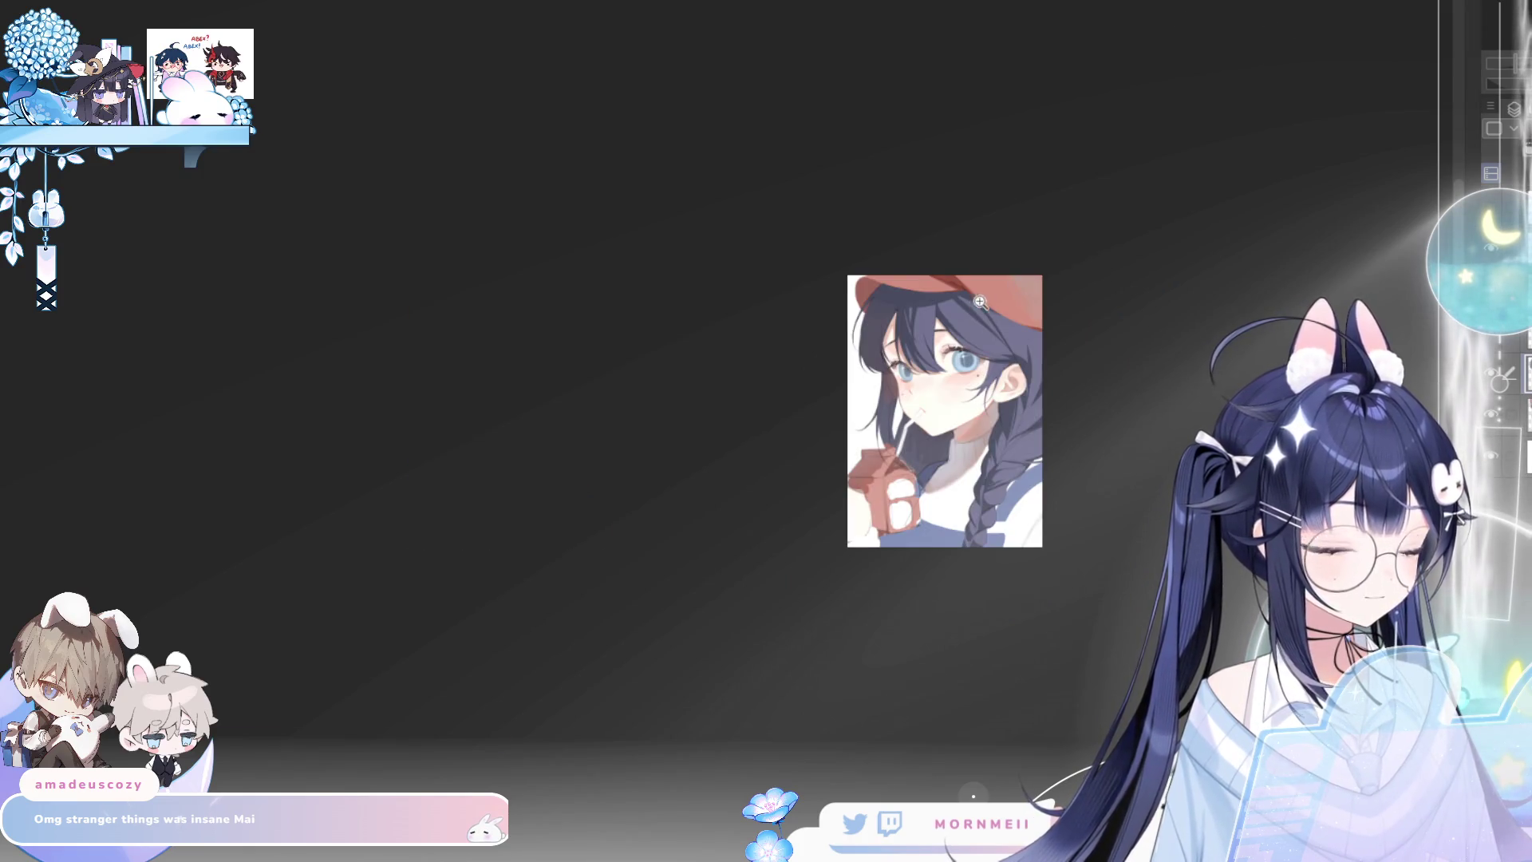
Bring the eye and hair into view, mirroring the canvas repeatedly to check the face
scroll(980, 302, "up", 5)
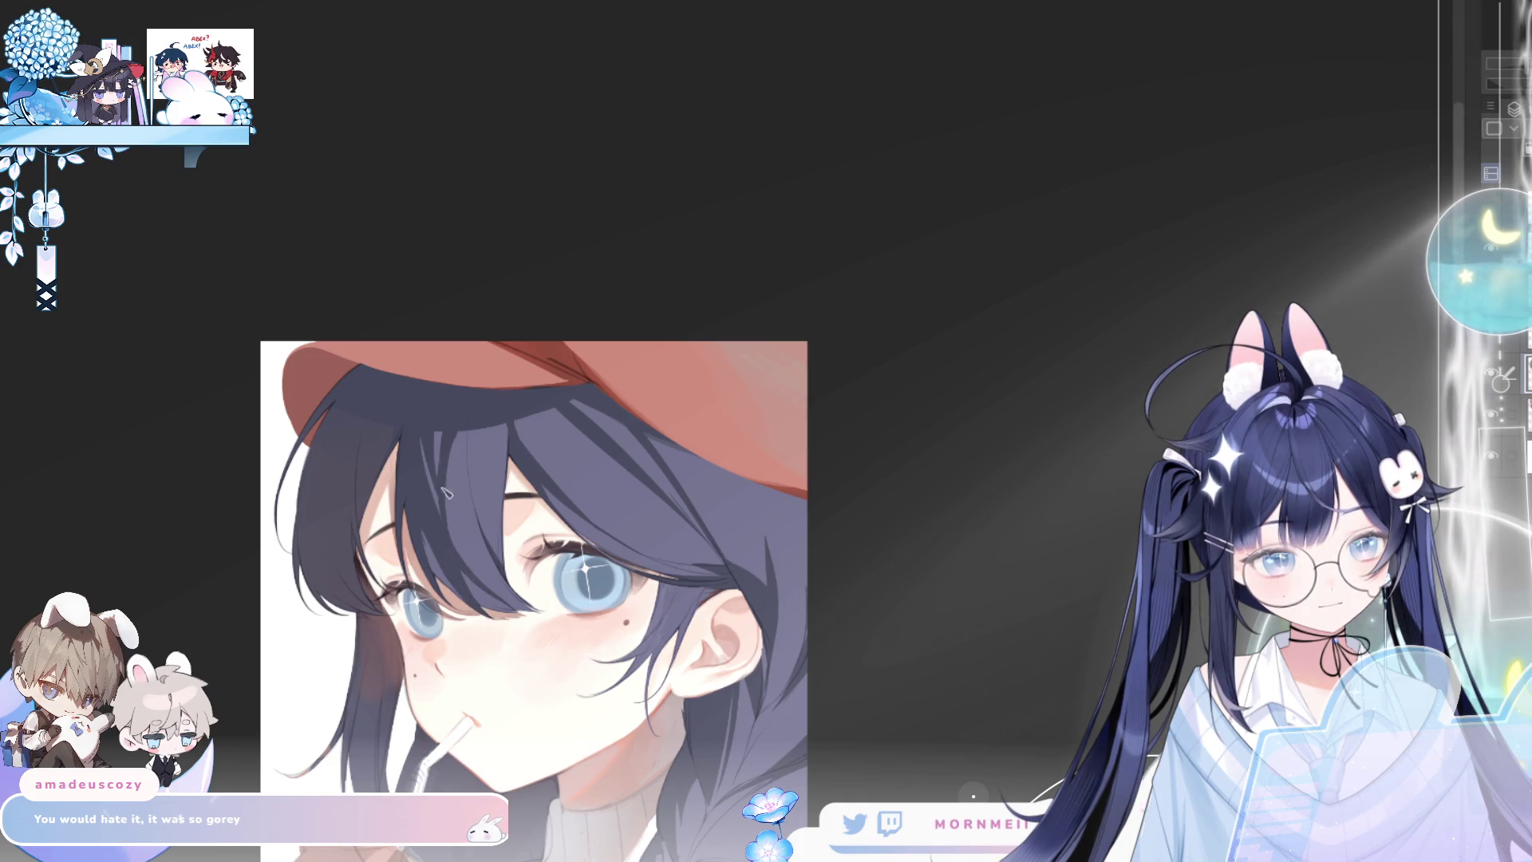
left_click_drag(444, 535, 557, 491)
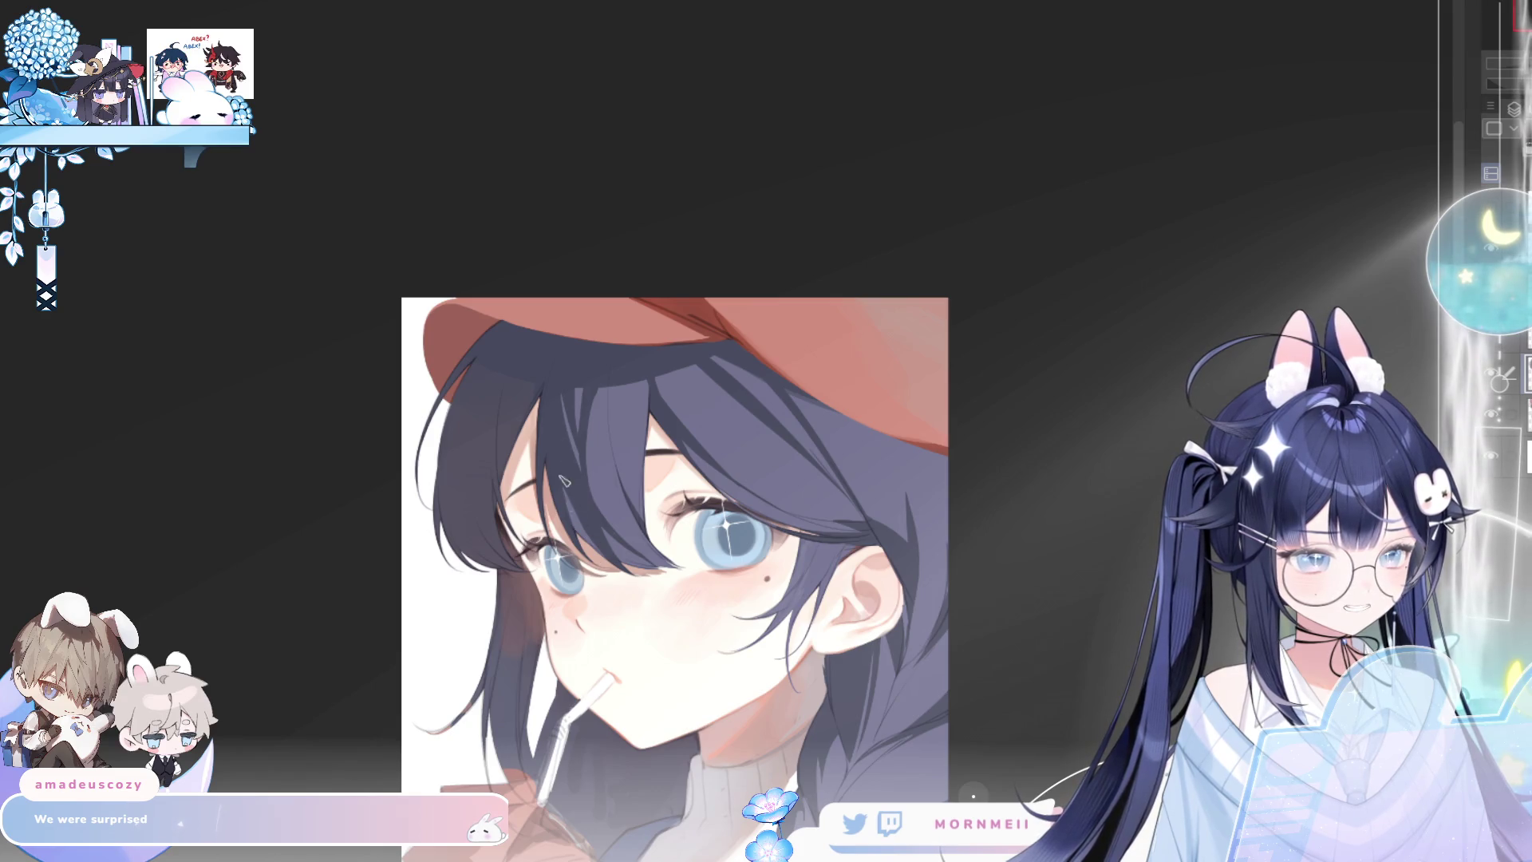
key("h")
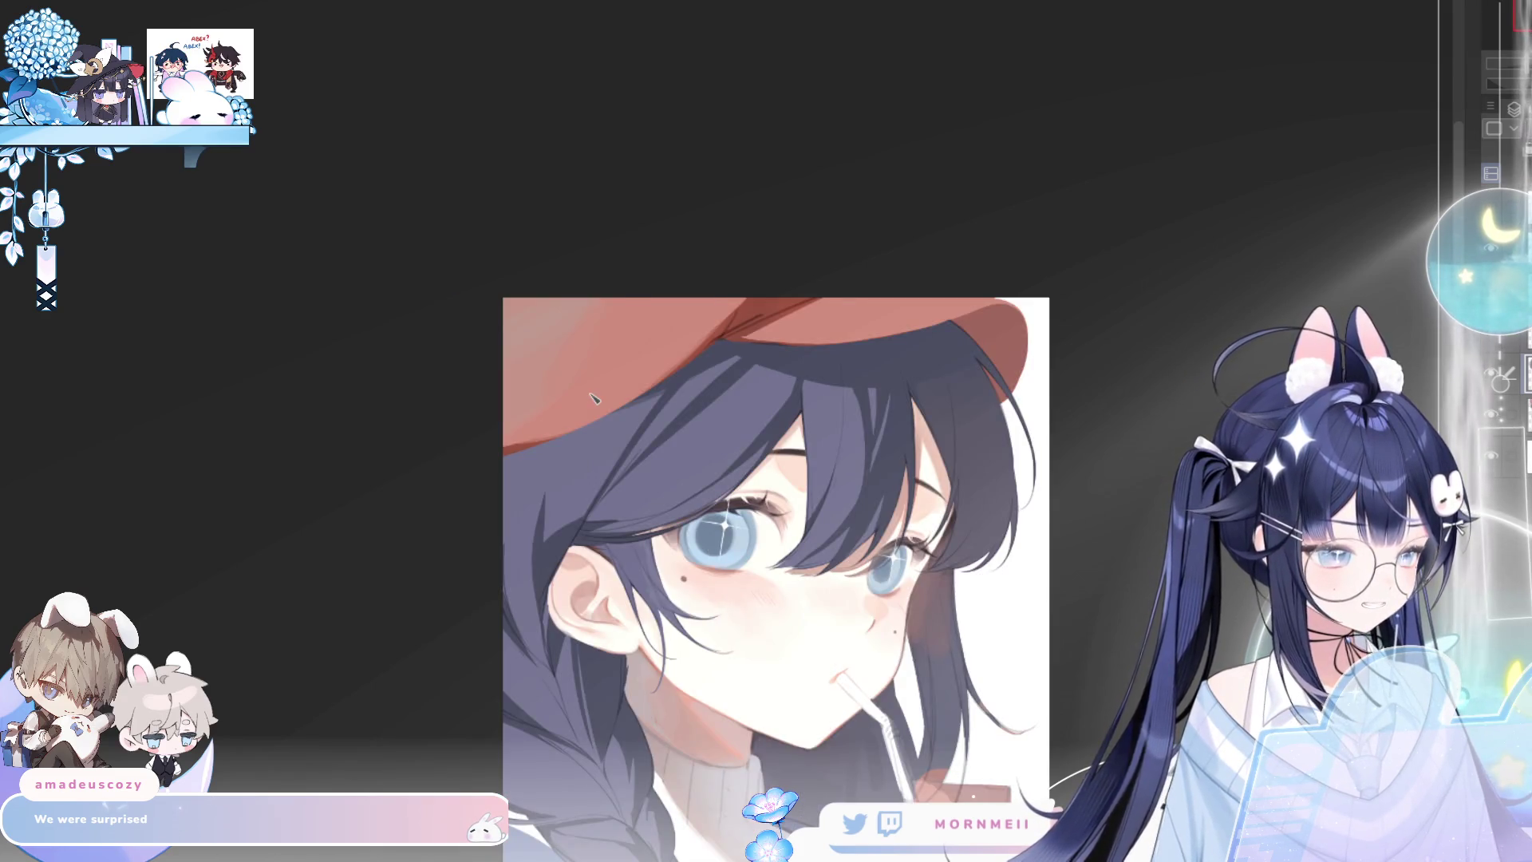
key("h")
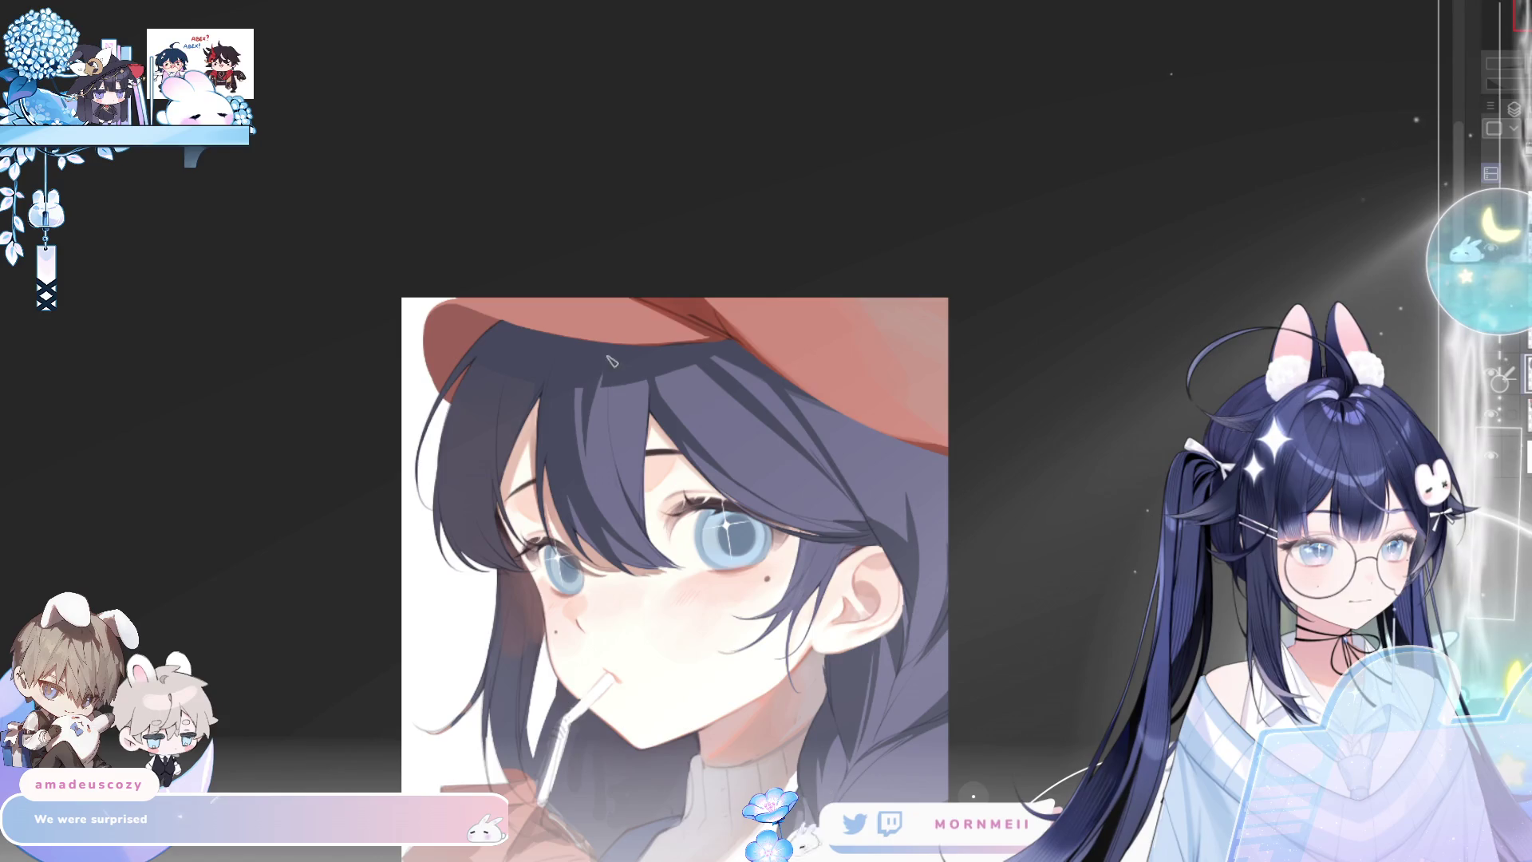
key("h")
key("h")
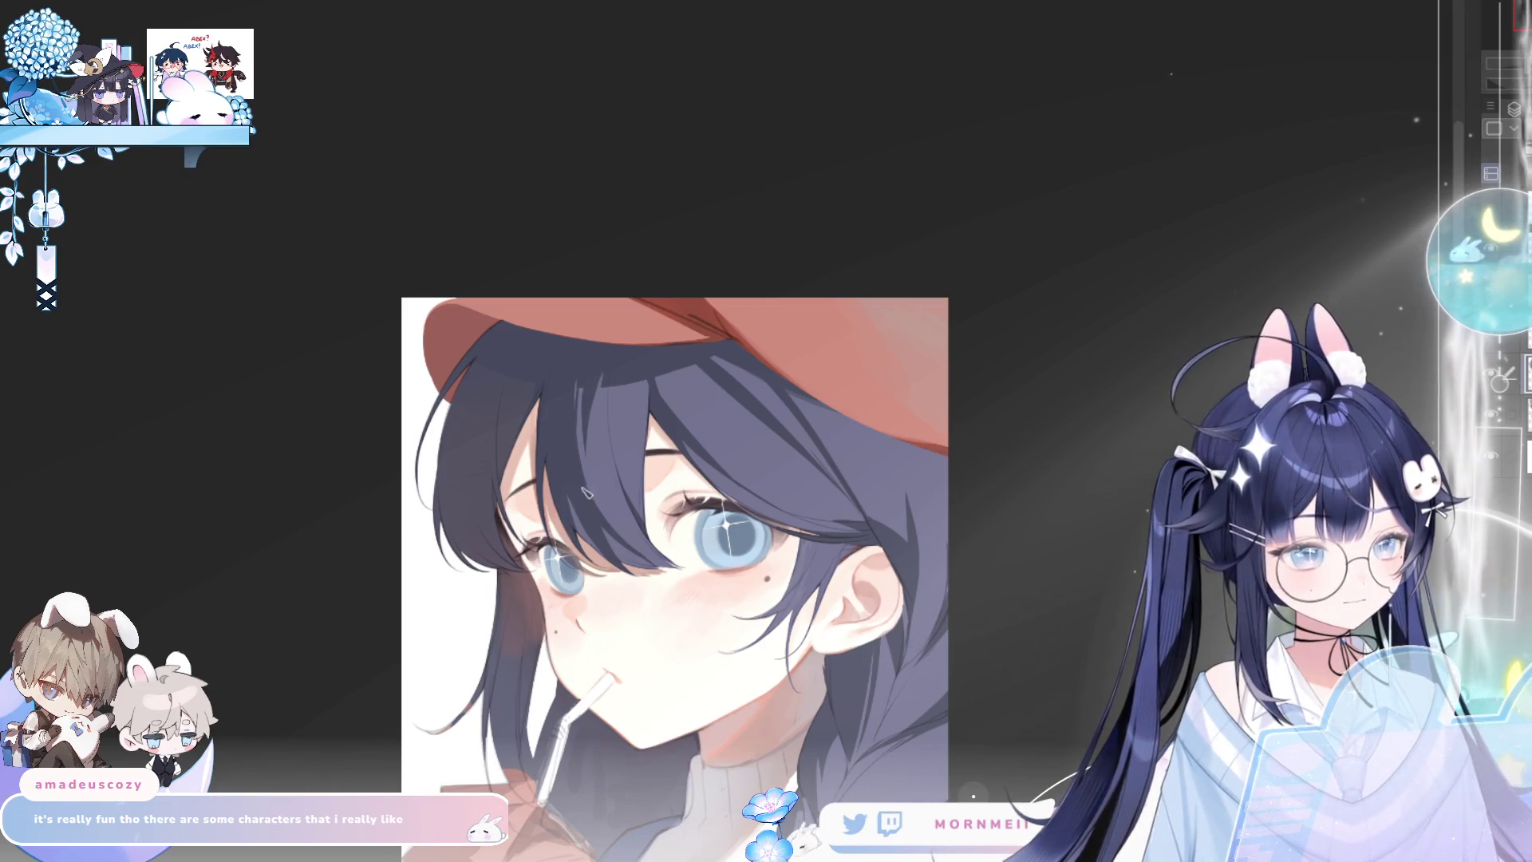
key("h")
key("h")
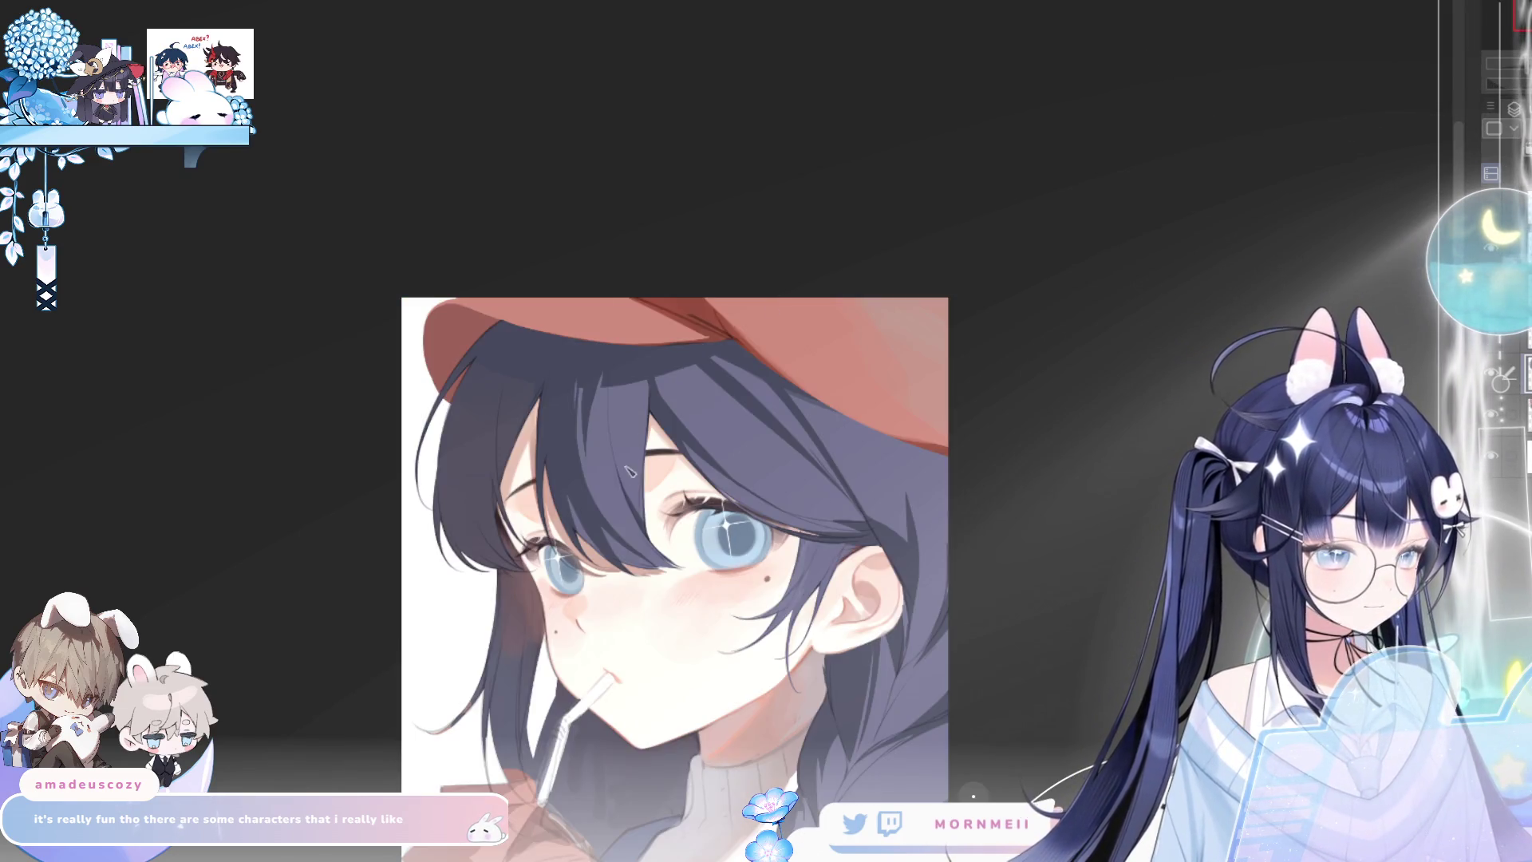
key("h")
key("h")
key("ctrl+minus")
key("ctrl+minus")
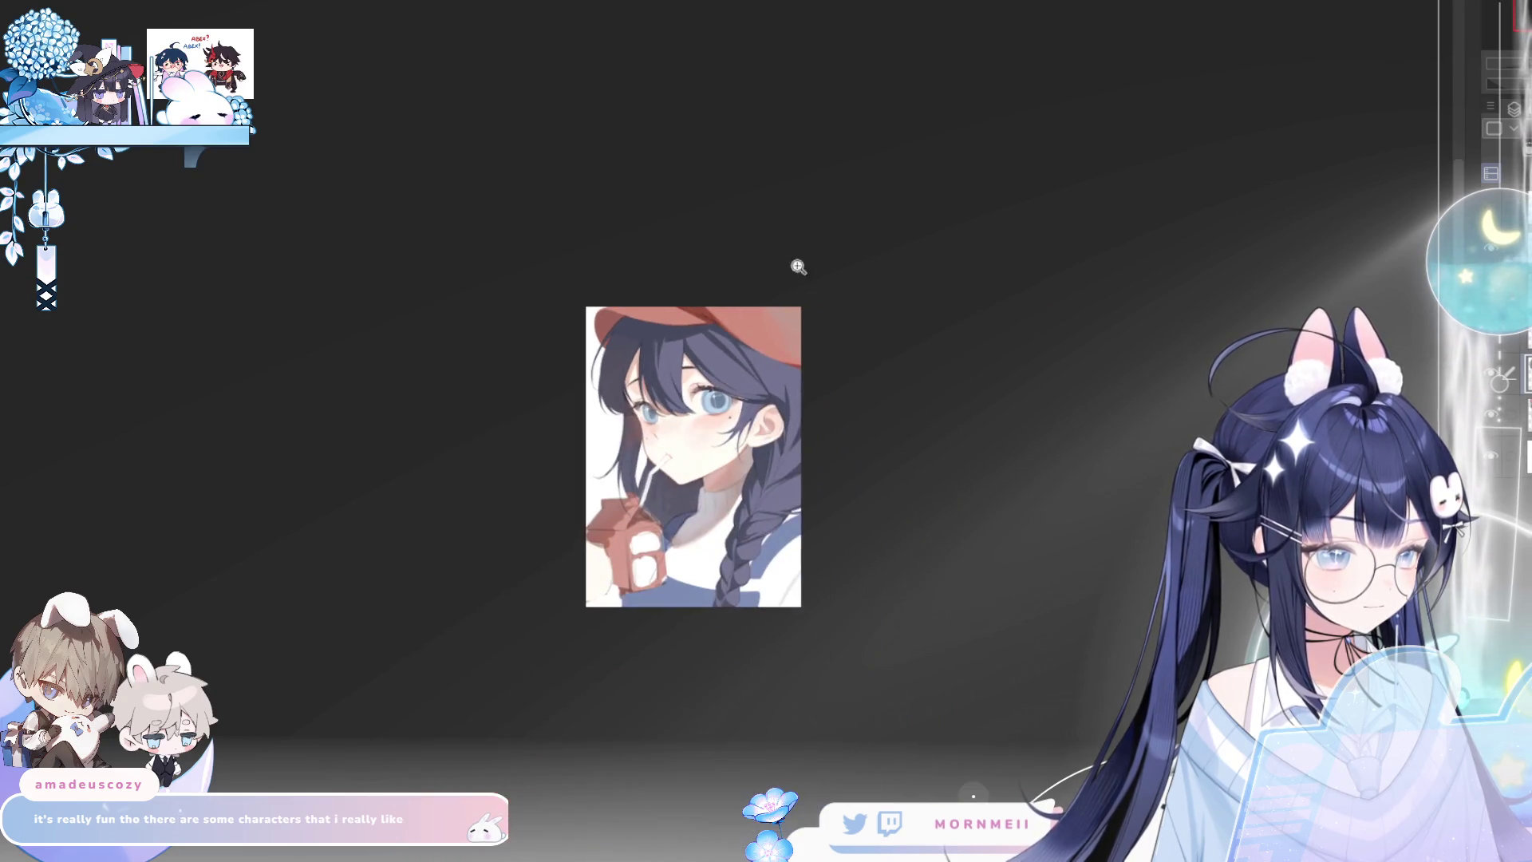
key("h")
key("h")
scroll(388, 403, "up", 5)
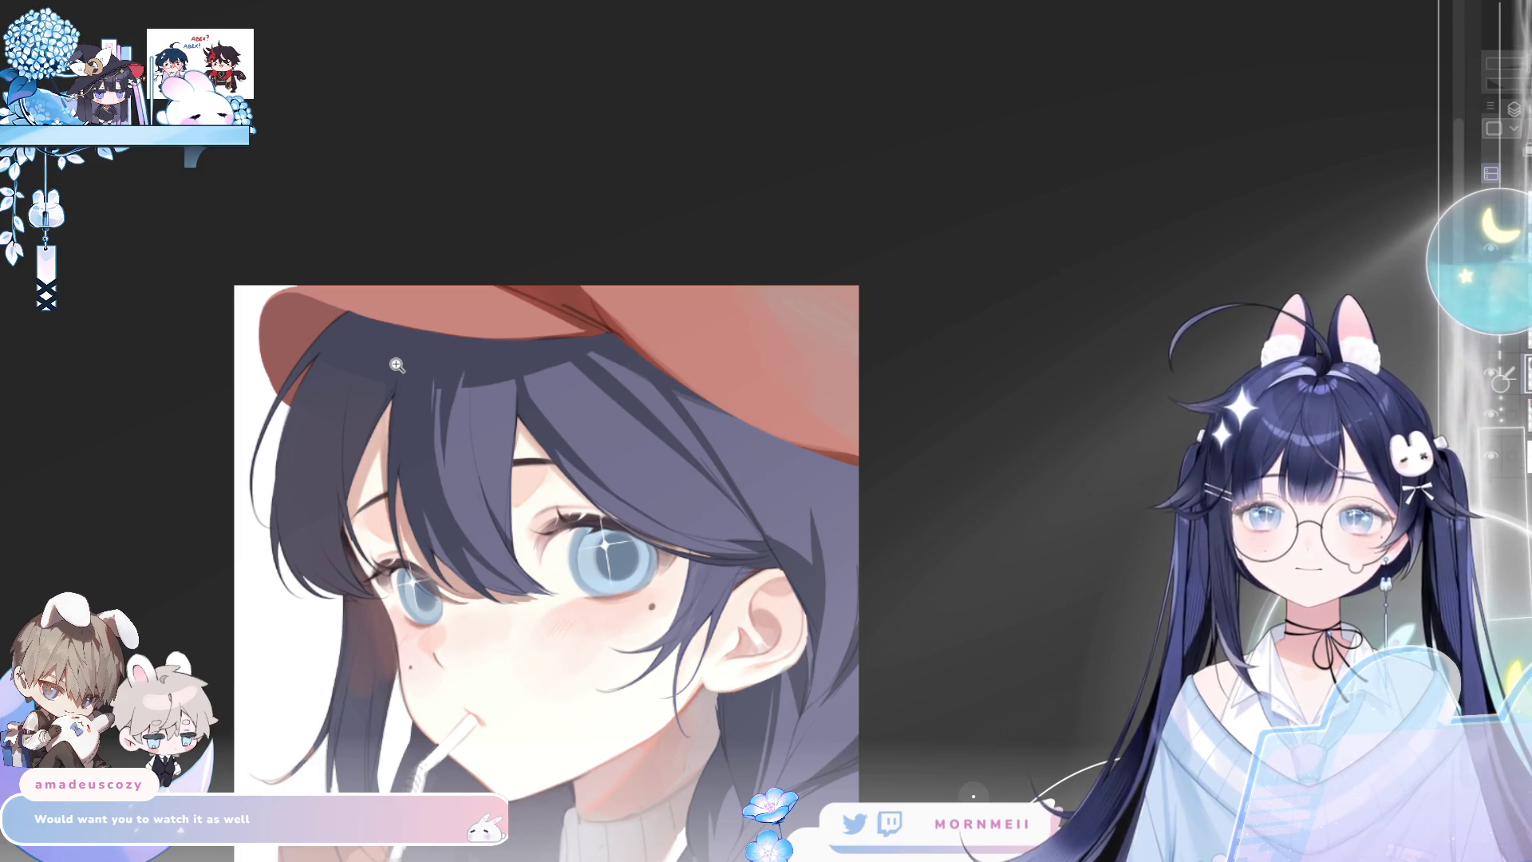
Paint lighter lavender strands and a dark stroke into the hair beside the eye
left_click(365, 363)
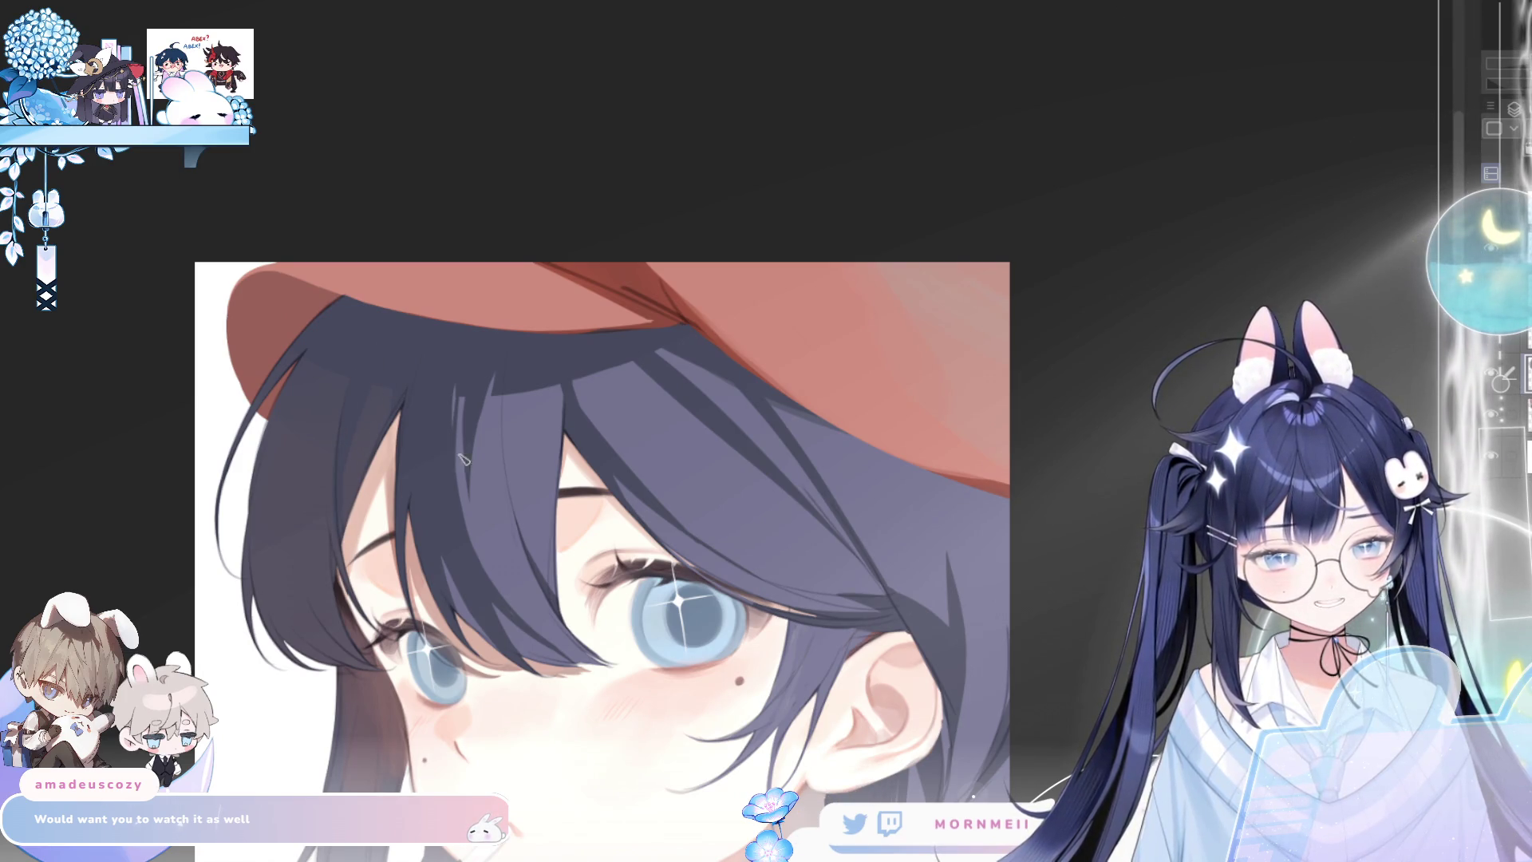
mouse_move(375, 425)
left_mouse_down()
mouse_move(345, 534)
mouse_move(359, 486)
mouse_move(363, 498)
left_mouse_up()
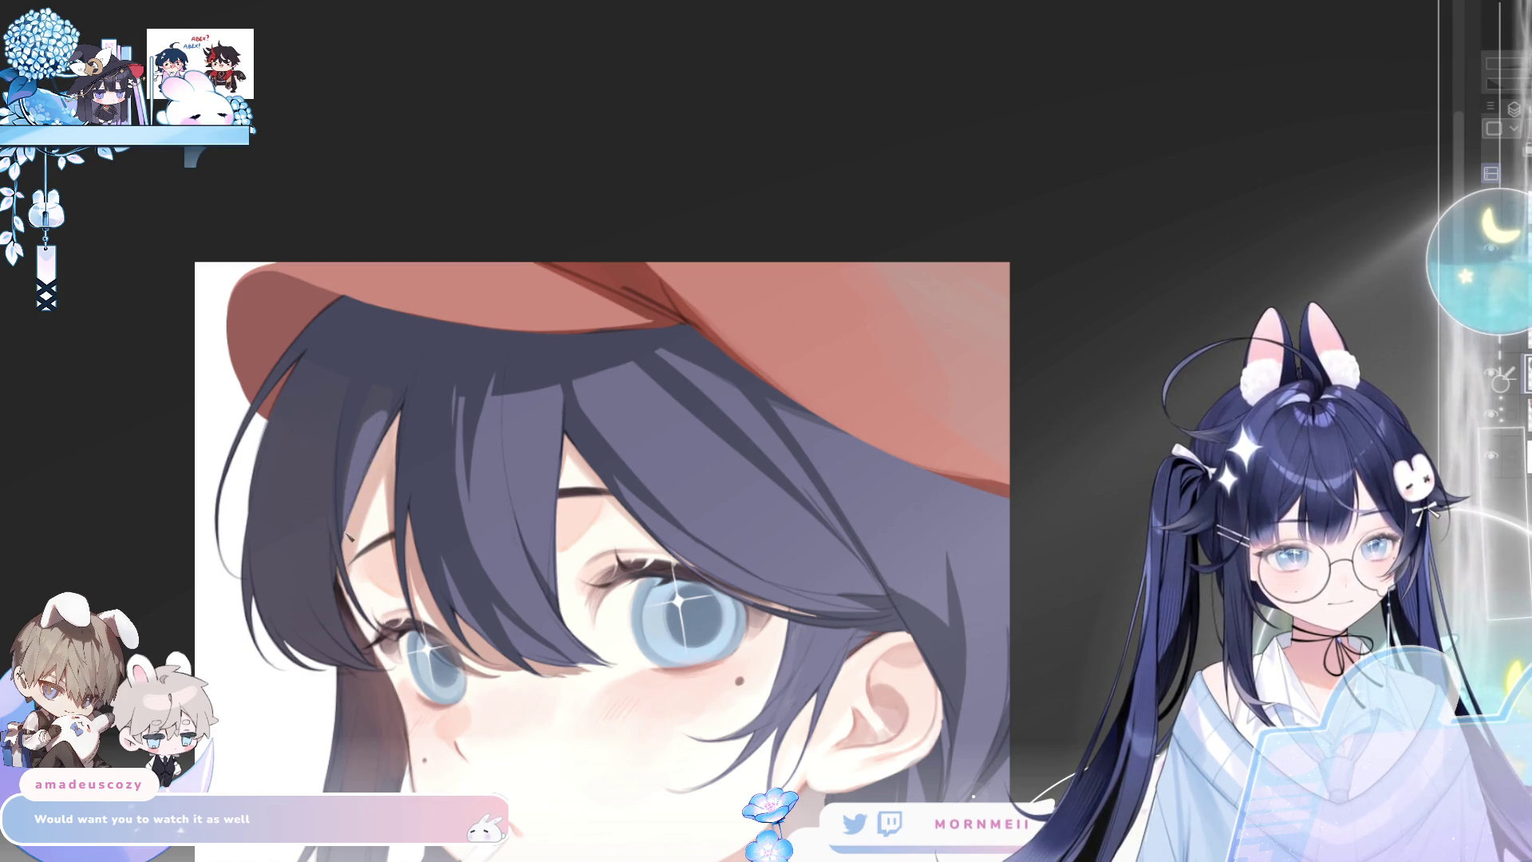
left_click(427, 359, "alt")
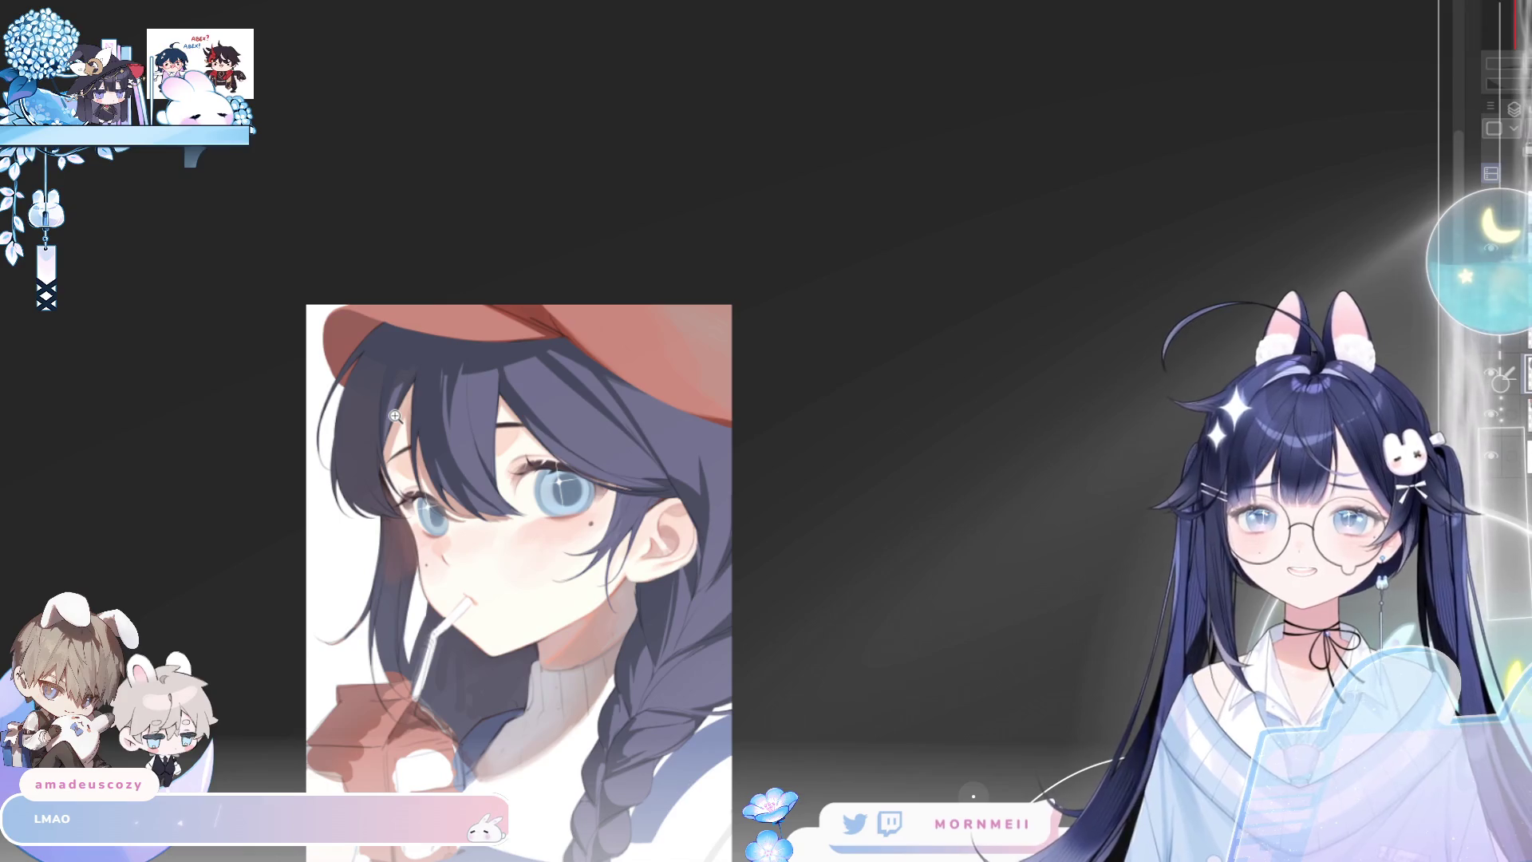
left_click(415, 365)
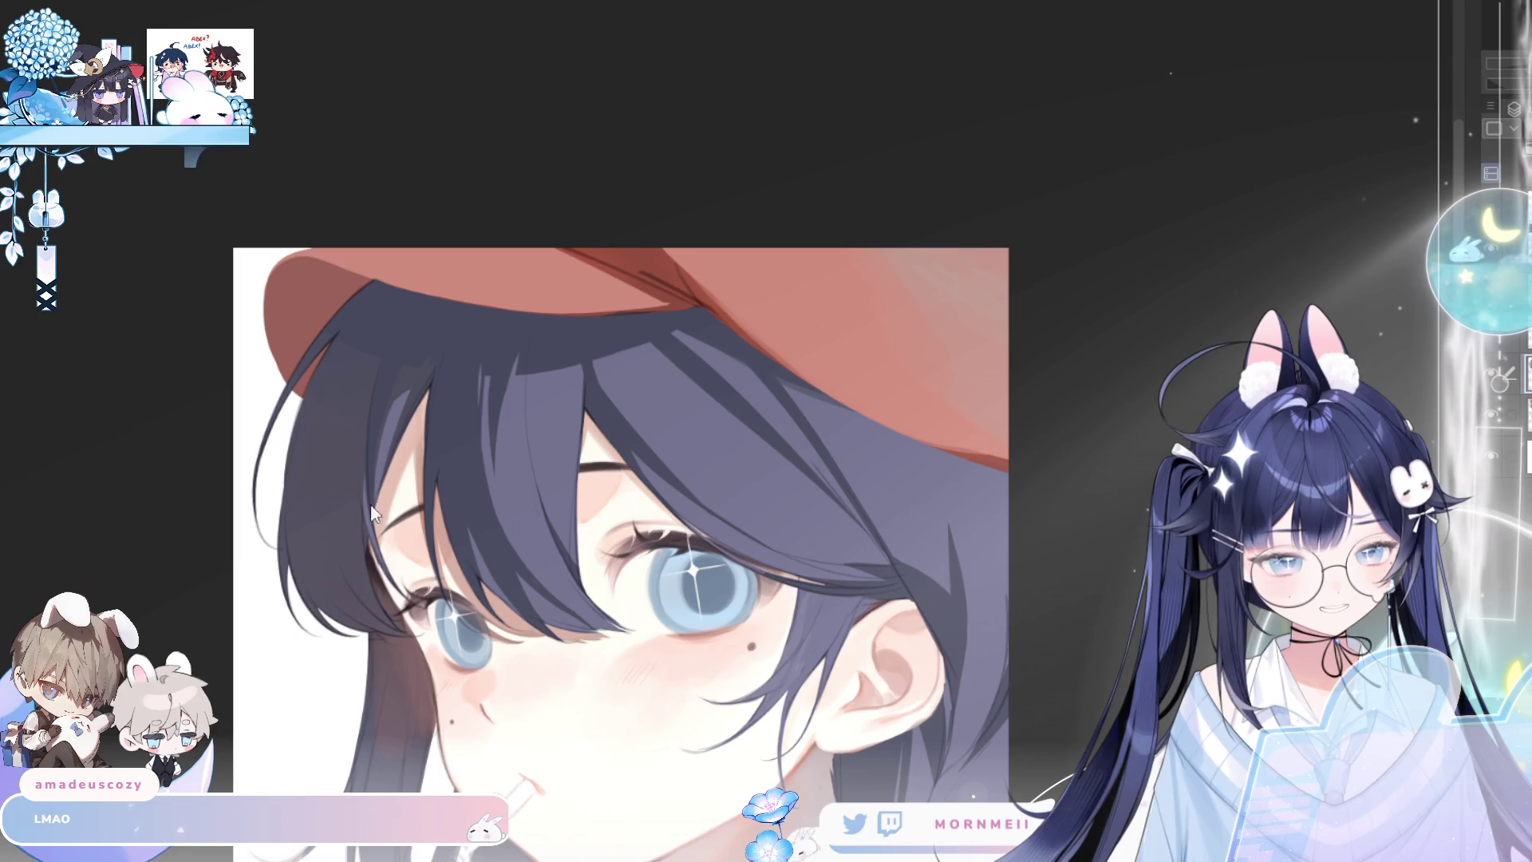
left_click_drag(369, 440, 377, 570)
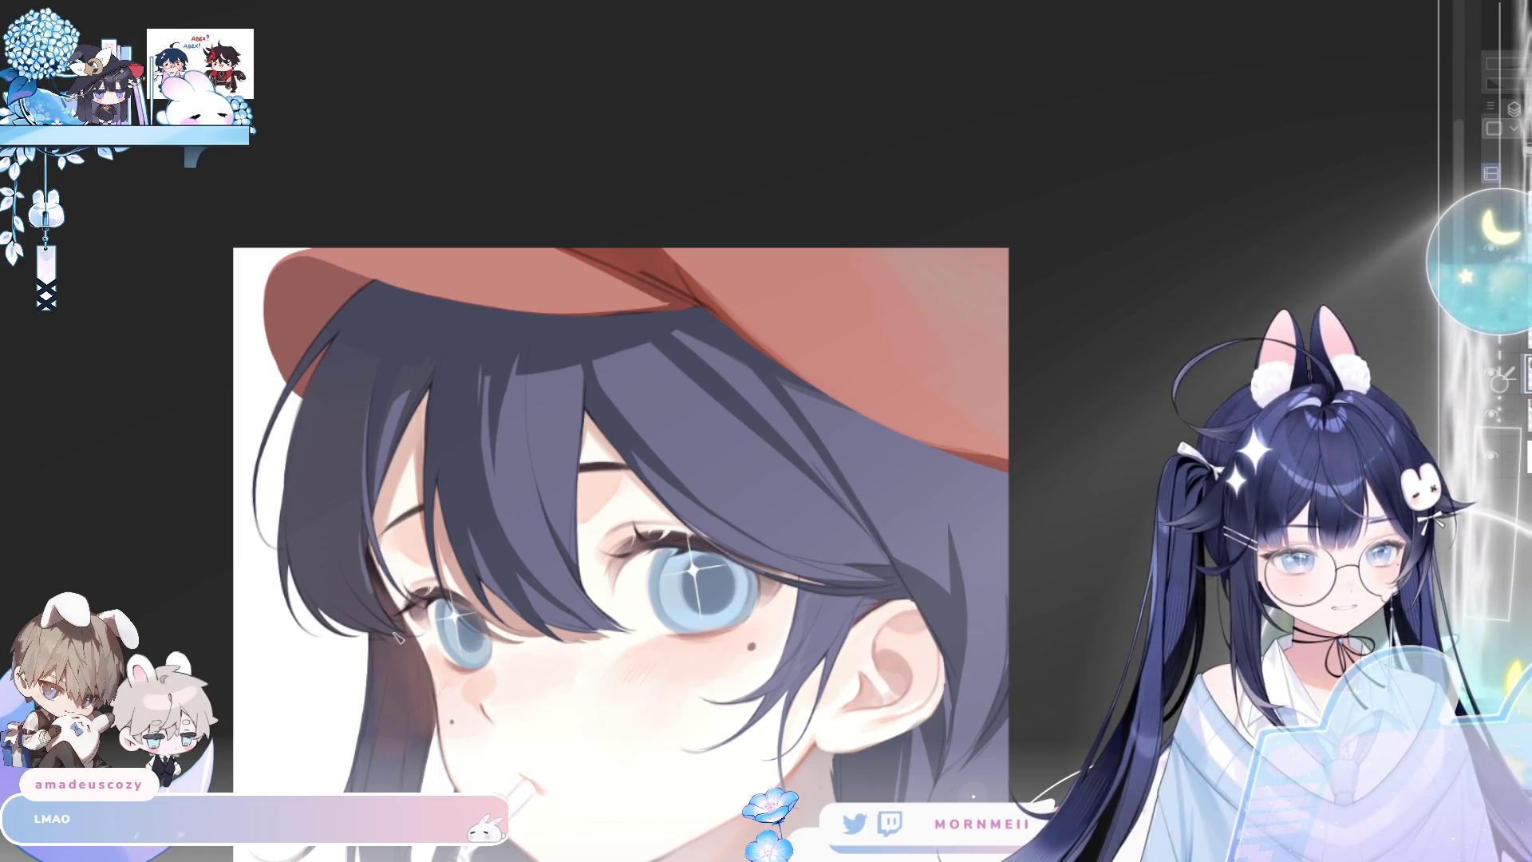
key("ctrl+0")
key("h")
key("h")
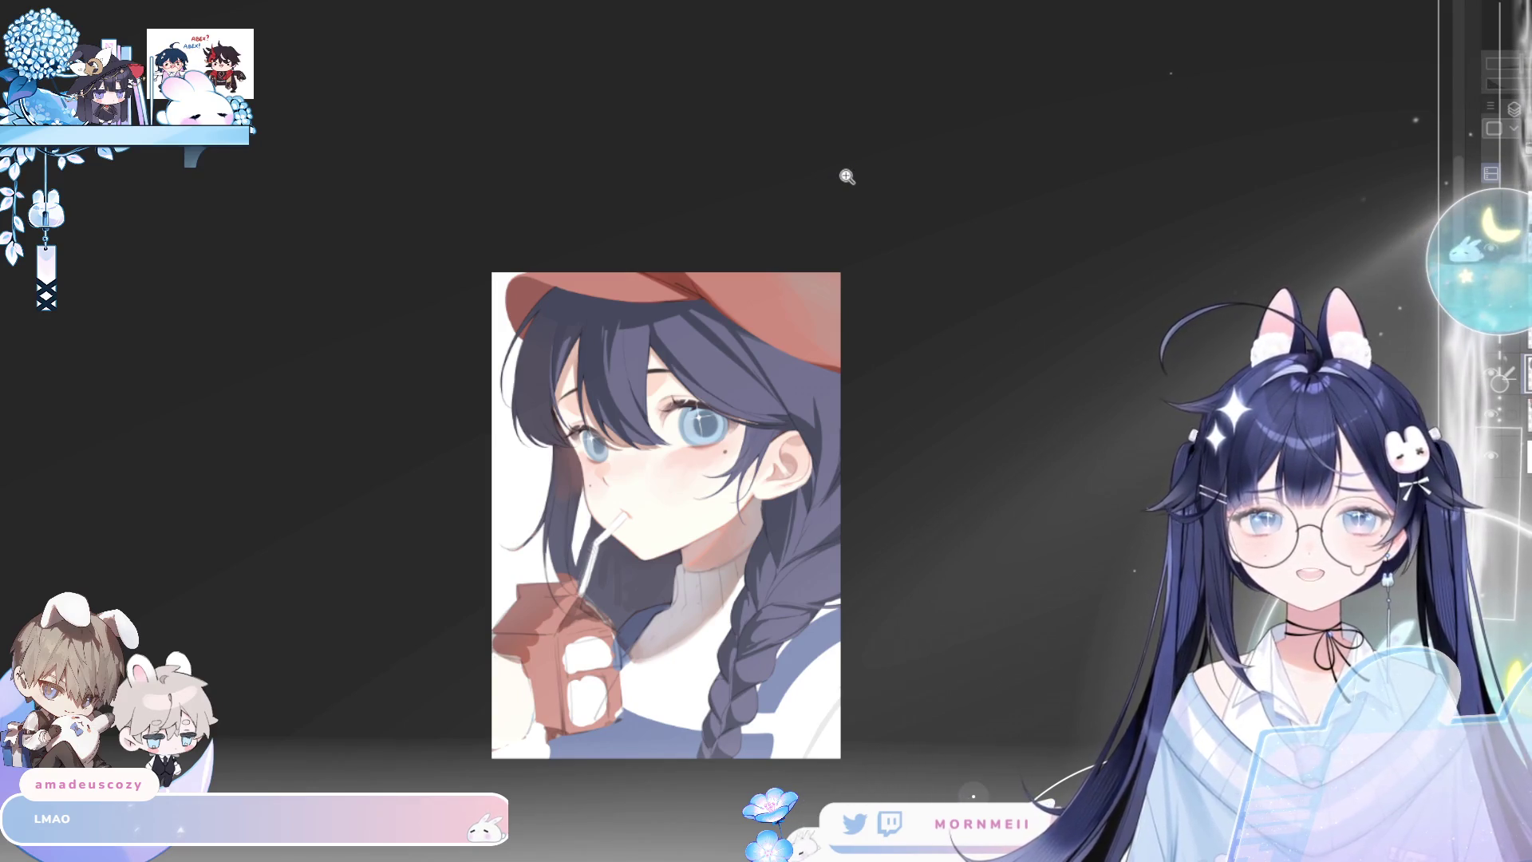
scroll(608, 321, "up", 5)
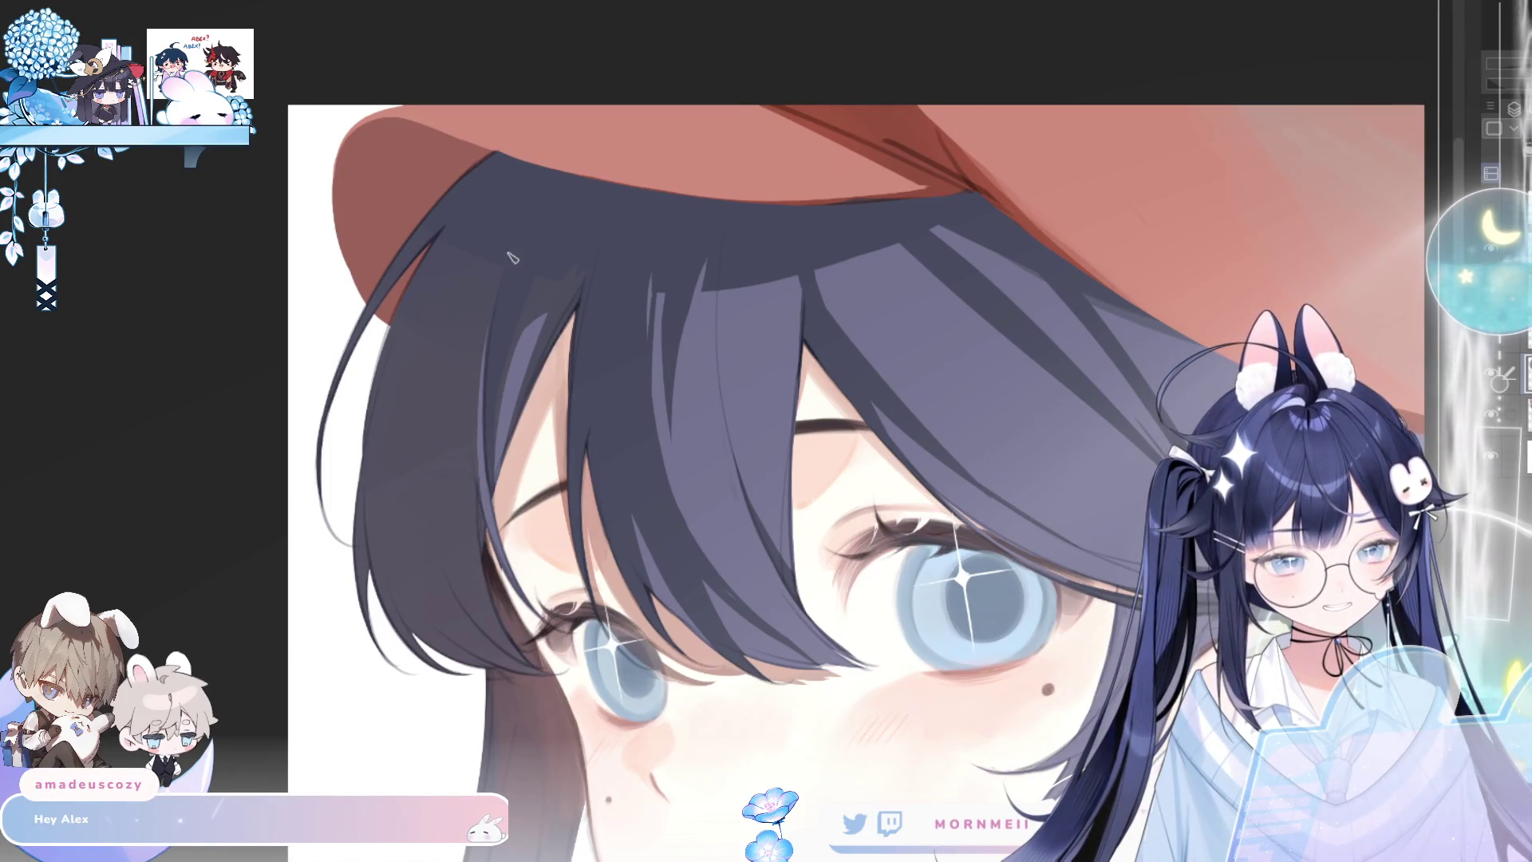
Darken the left hair edge with a brush stroke, then review it mirrored and zoomed out
left_click_drag(479, 482, 475, 591)
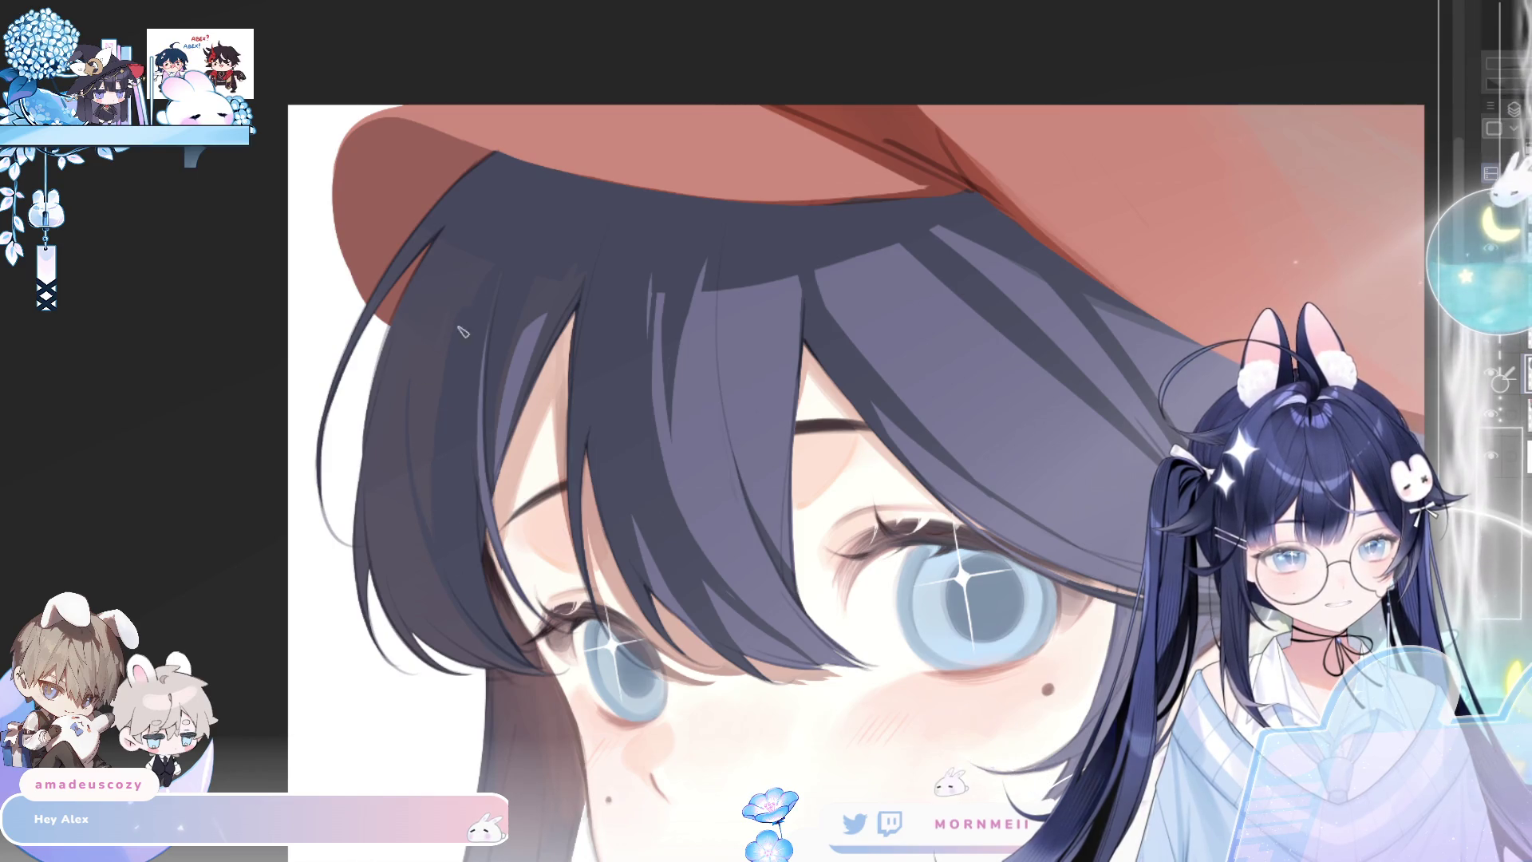
key("ctrl+0")
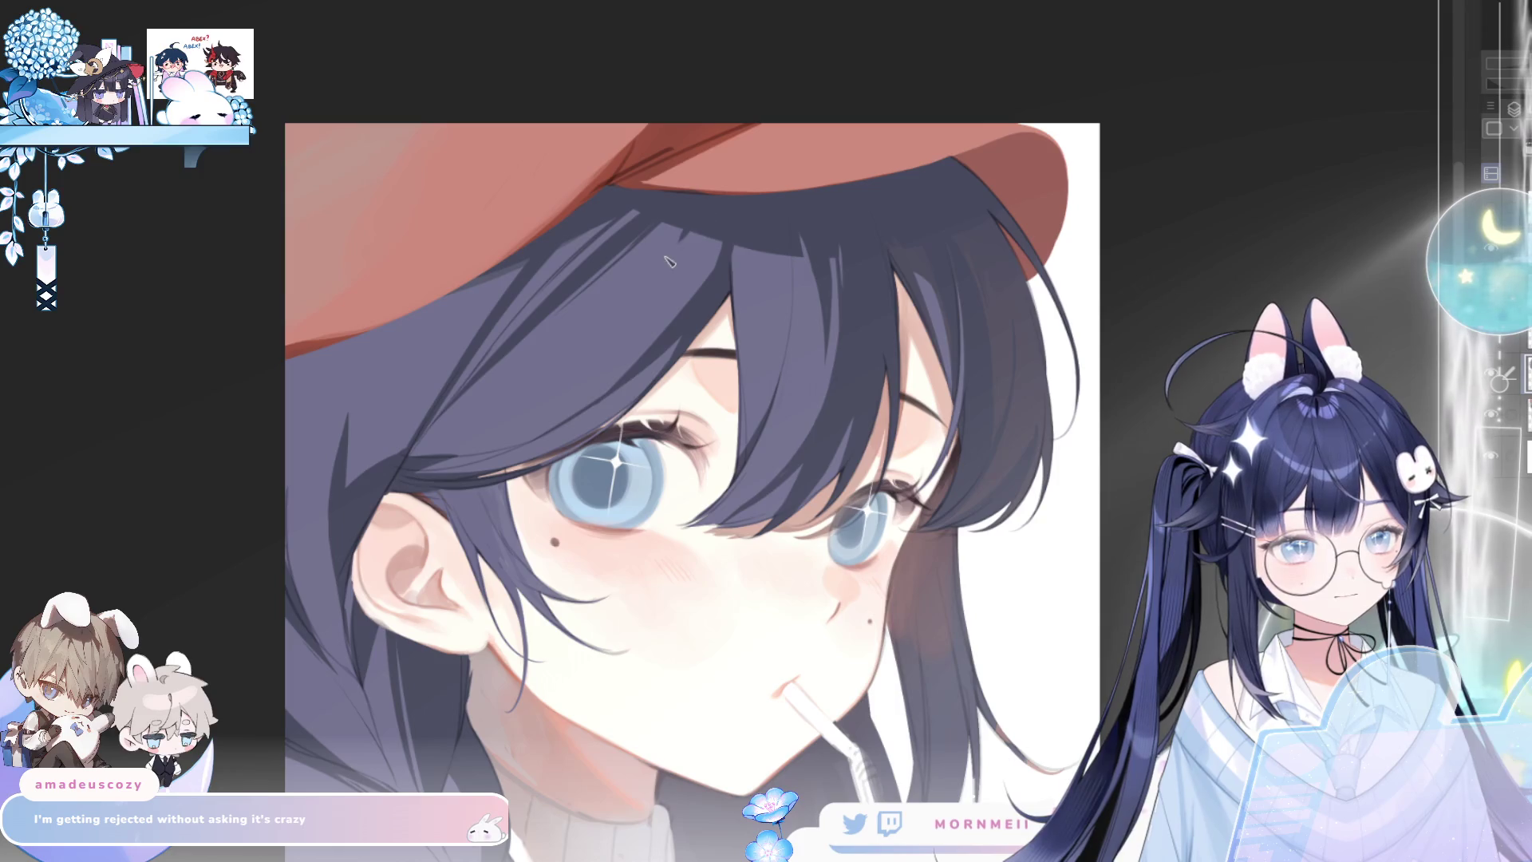
key("h")
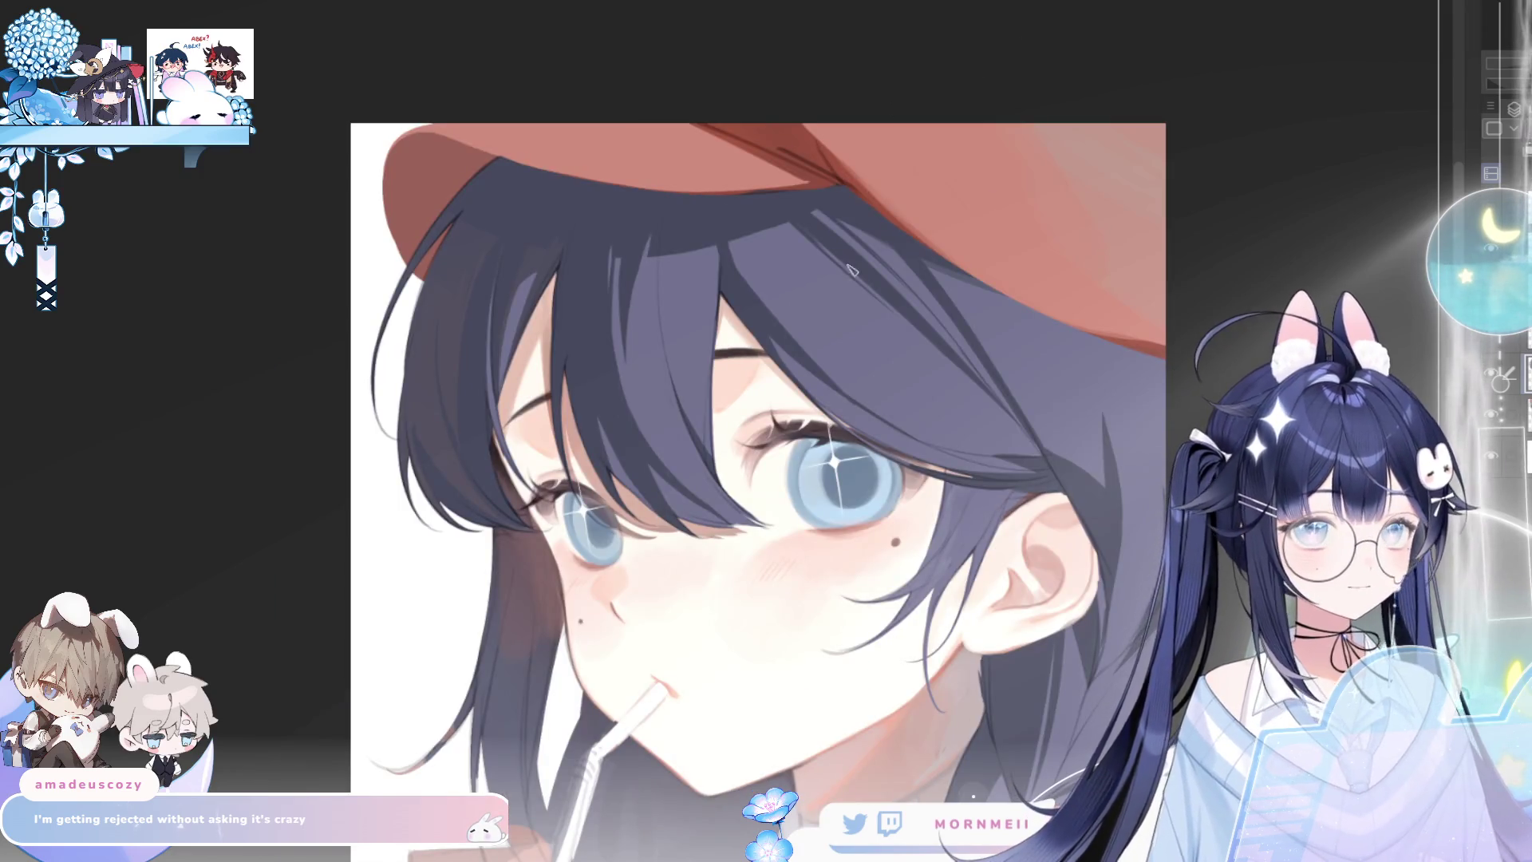
scroll(815, 319, "down", 2)
key("h")
key("h")
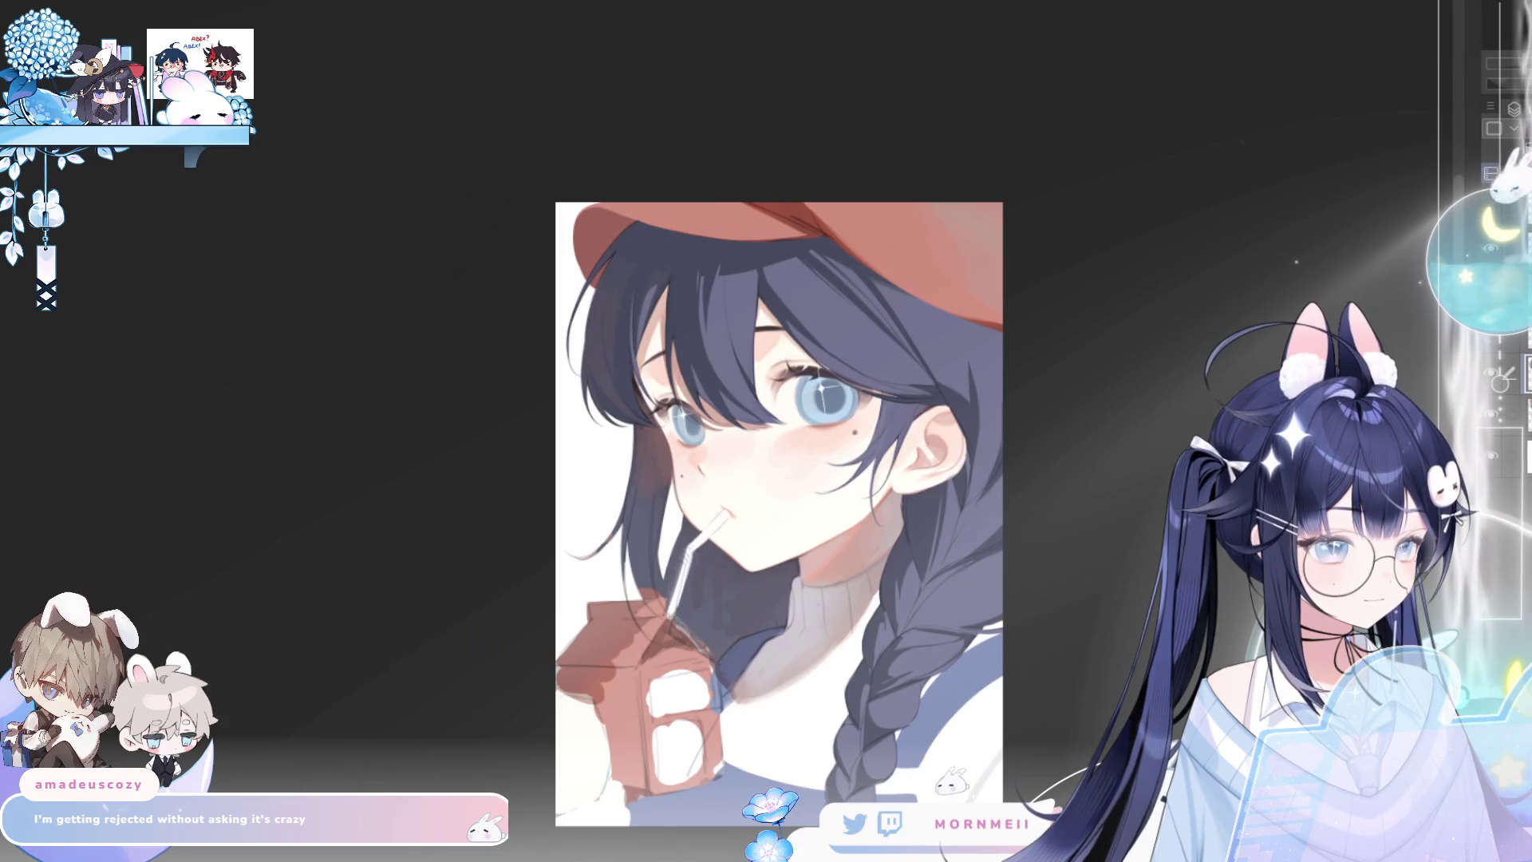
scroll(975, 510, "up", 2)
scroll(975, 511, "up", 2)
key("h")
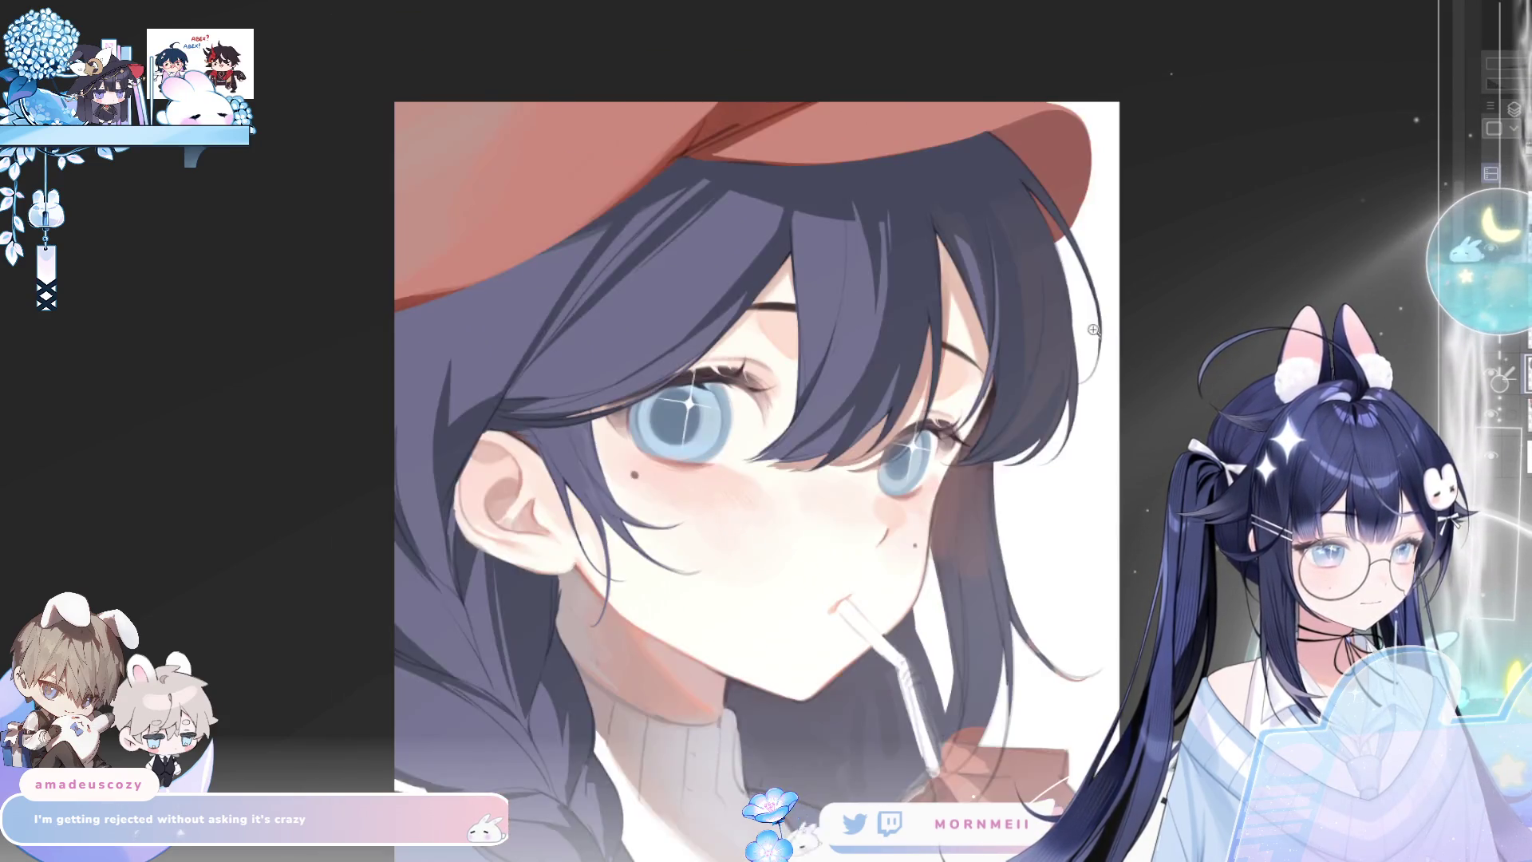
key("h")
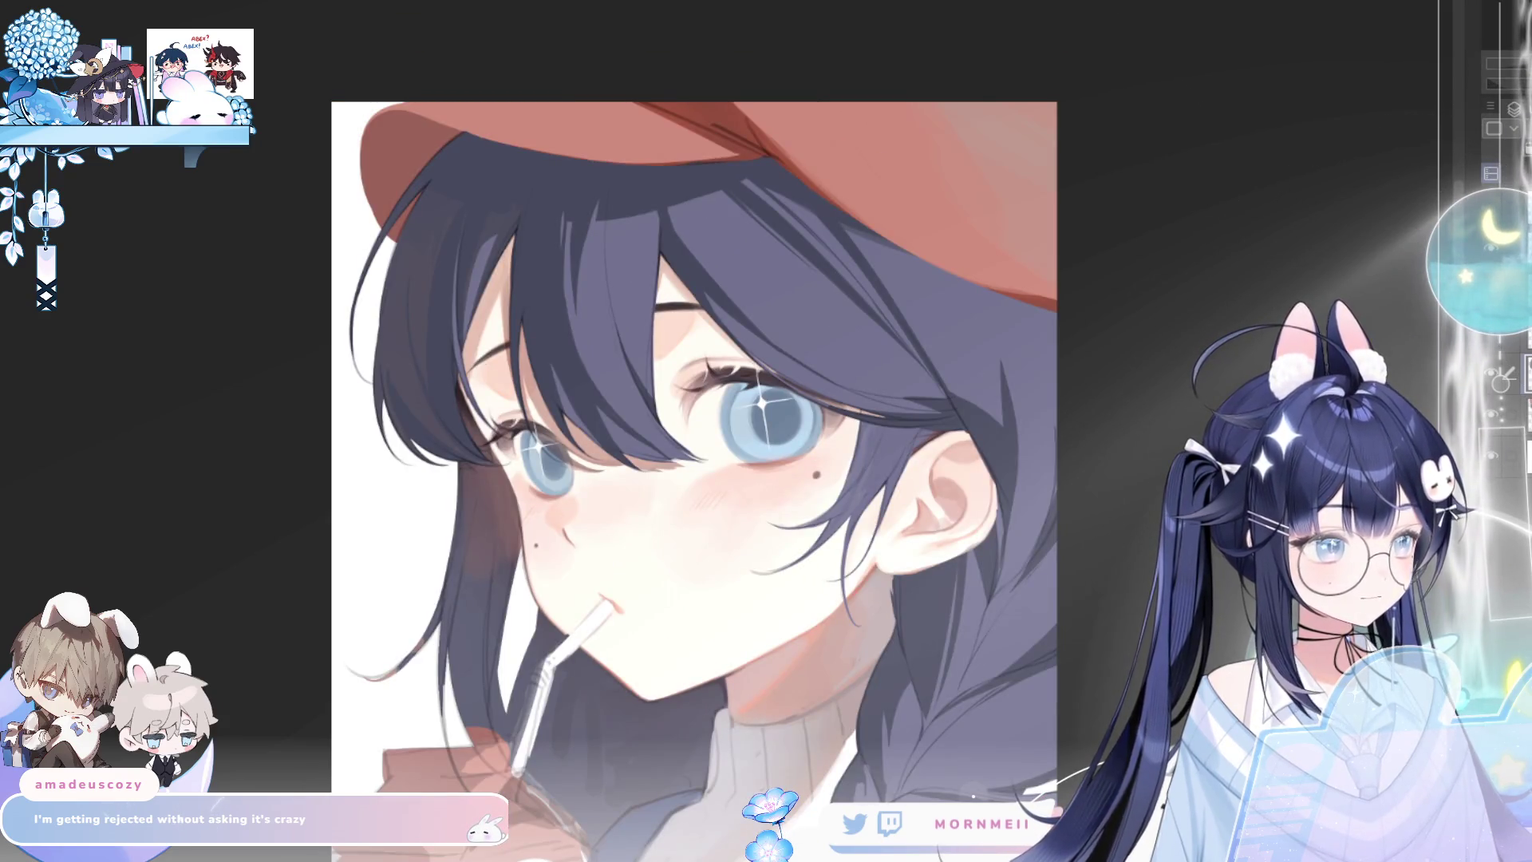
scroll(1137, 369, "down", 2)
left_click_drag(1137, 369, 863, 332)
key("h")
key("h")
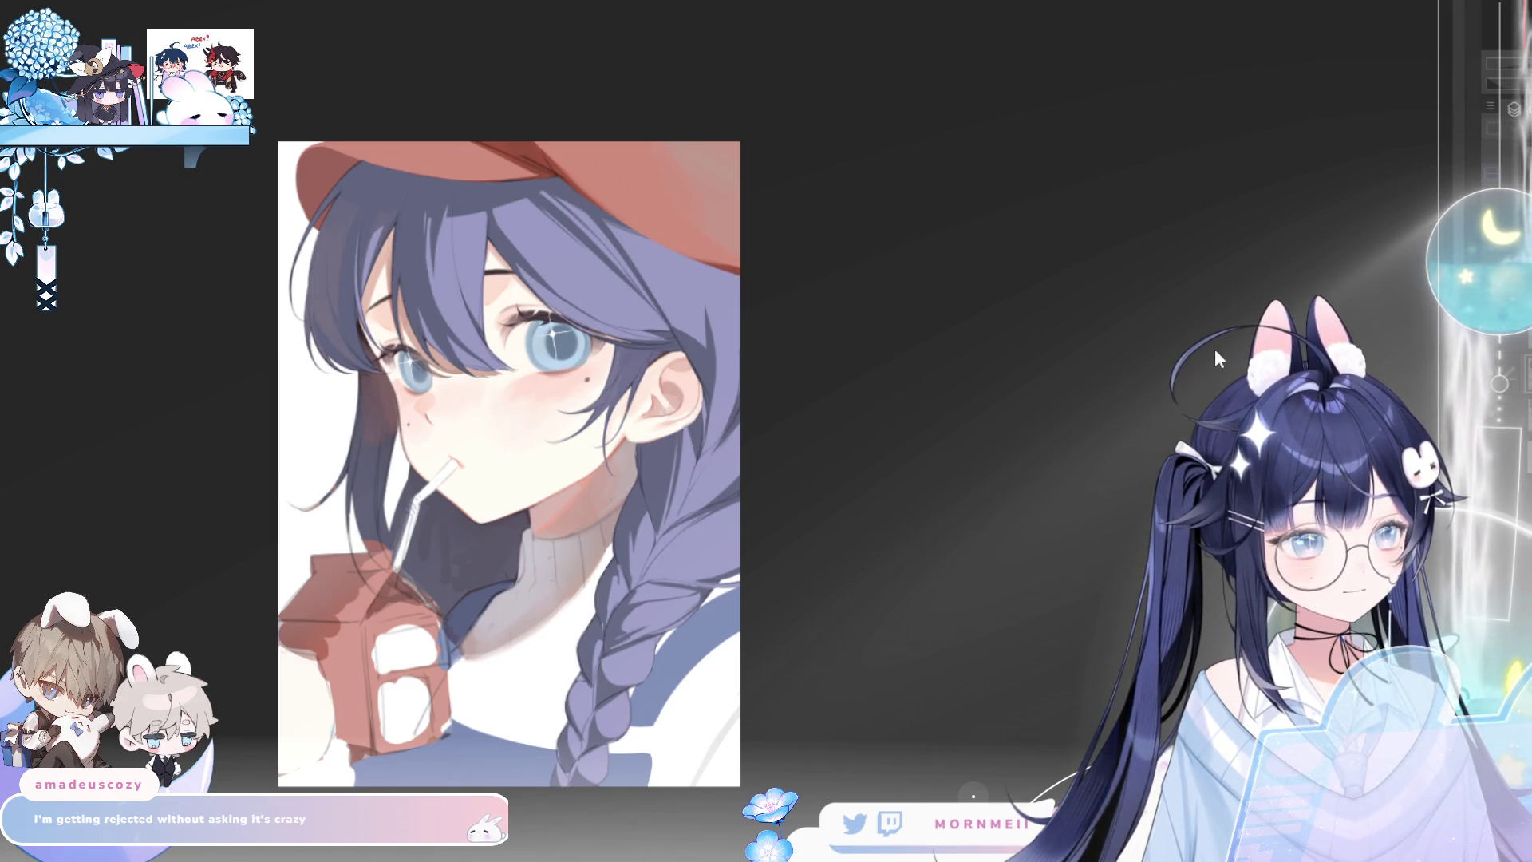
Compare deeper and paler purple hair states, keeping the paler tint, and zoom in on the face
key("ctrl+z")
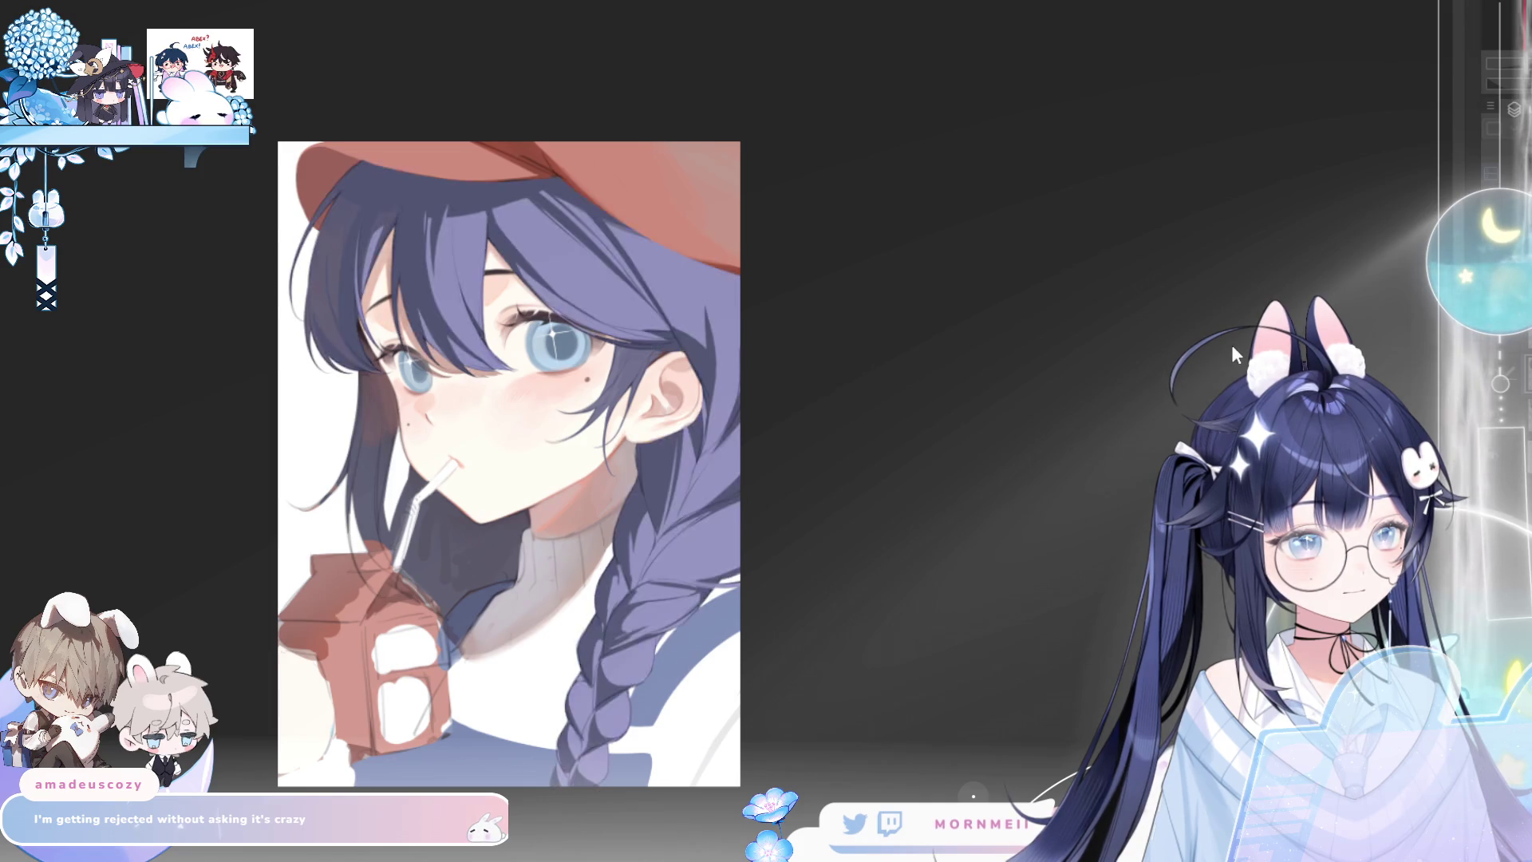
key("ctrl+y")
key("ctrl+y")
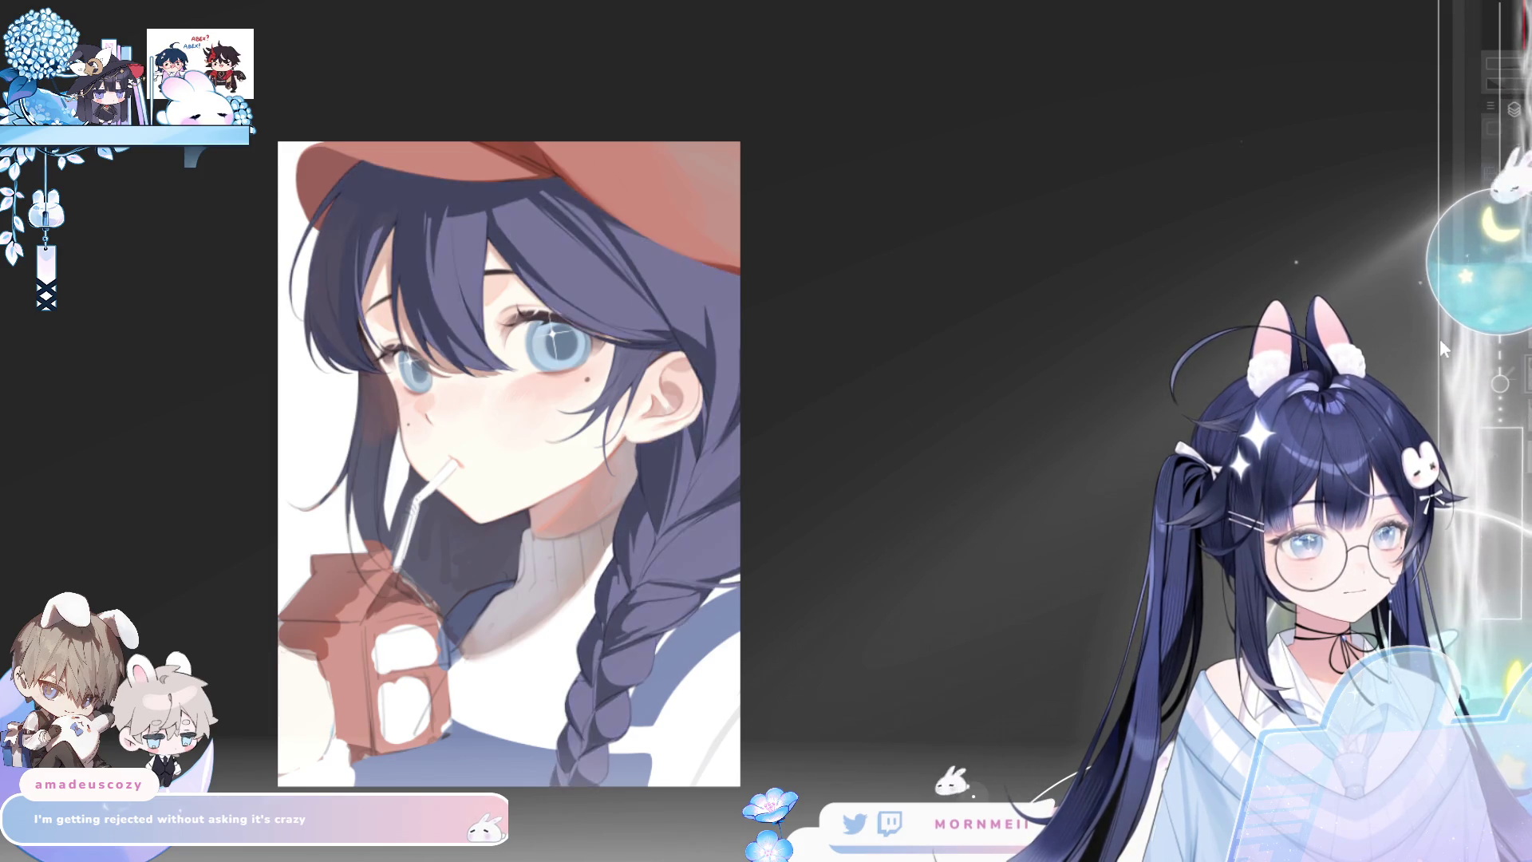
key("ctrl+y")
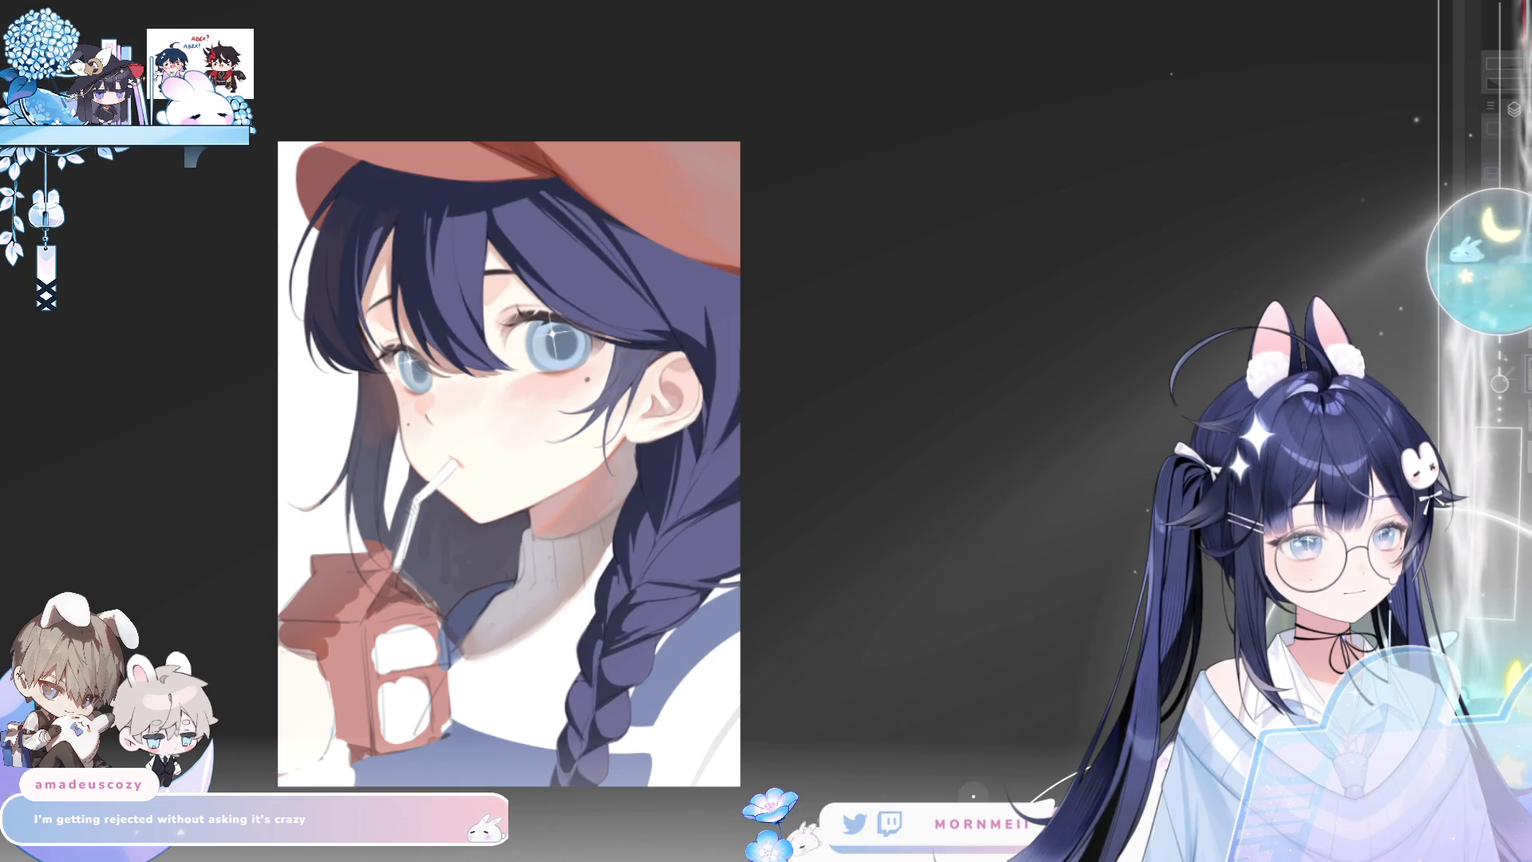
key("ctrl+z")
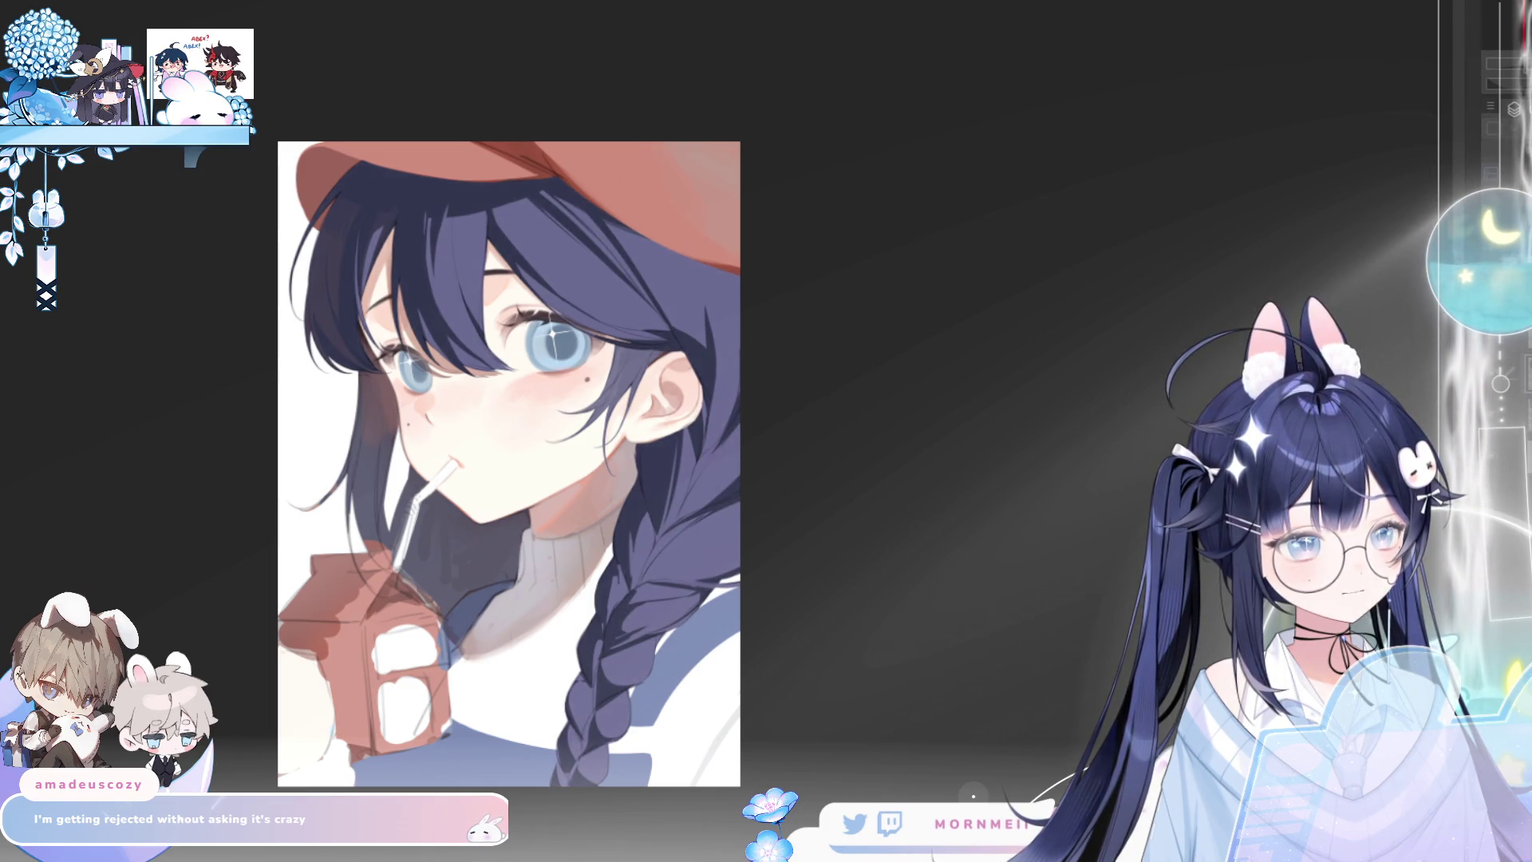
key("ctrl+minus")
key("ctrl+minus")
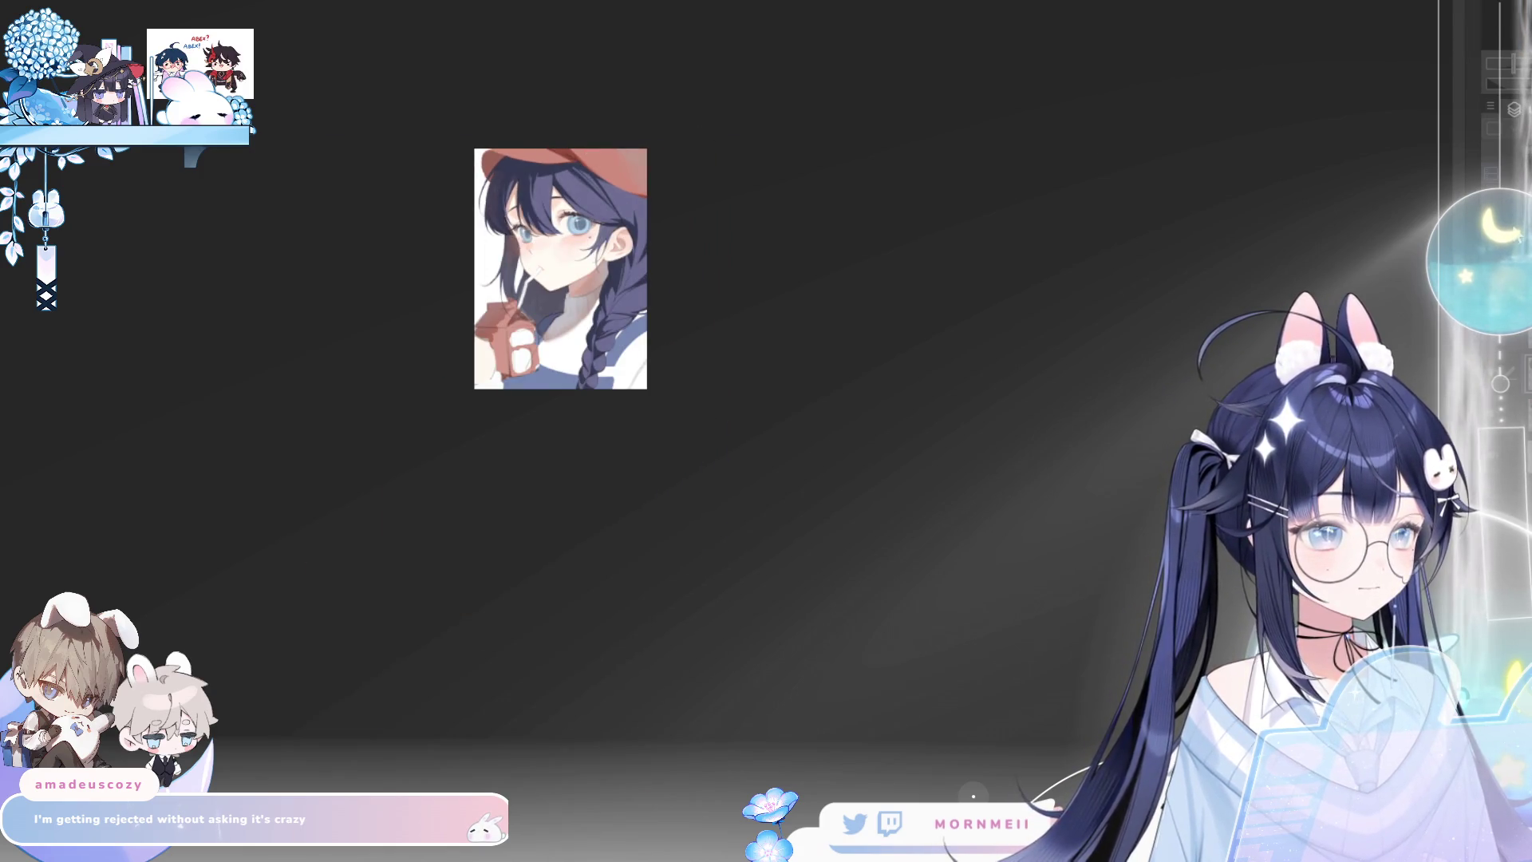
key("ctrl+plus")
key("ctrl+plus")
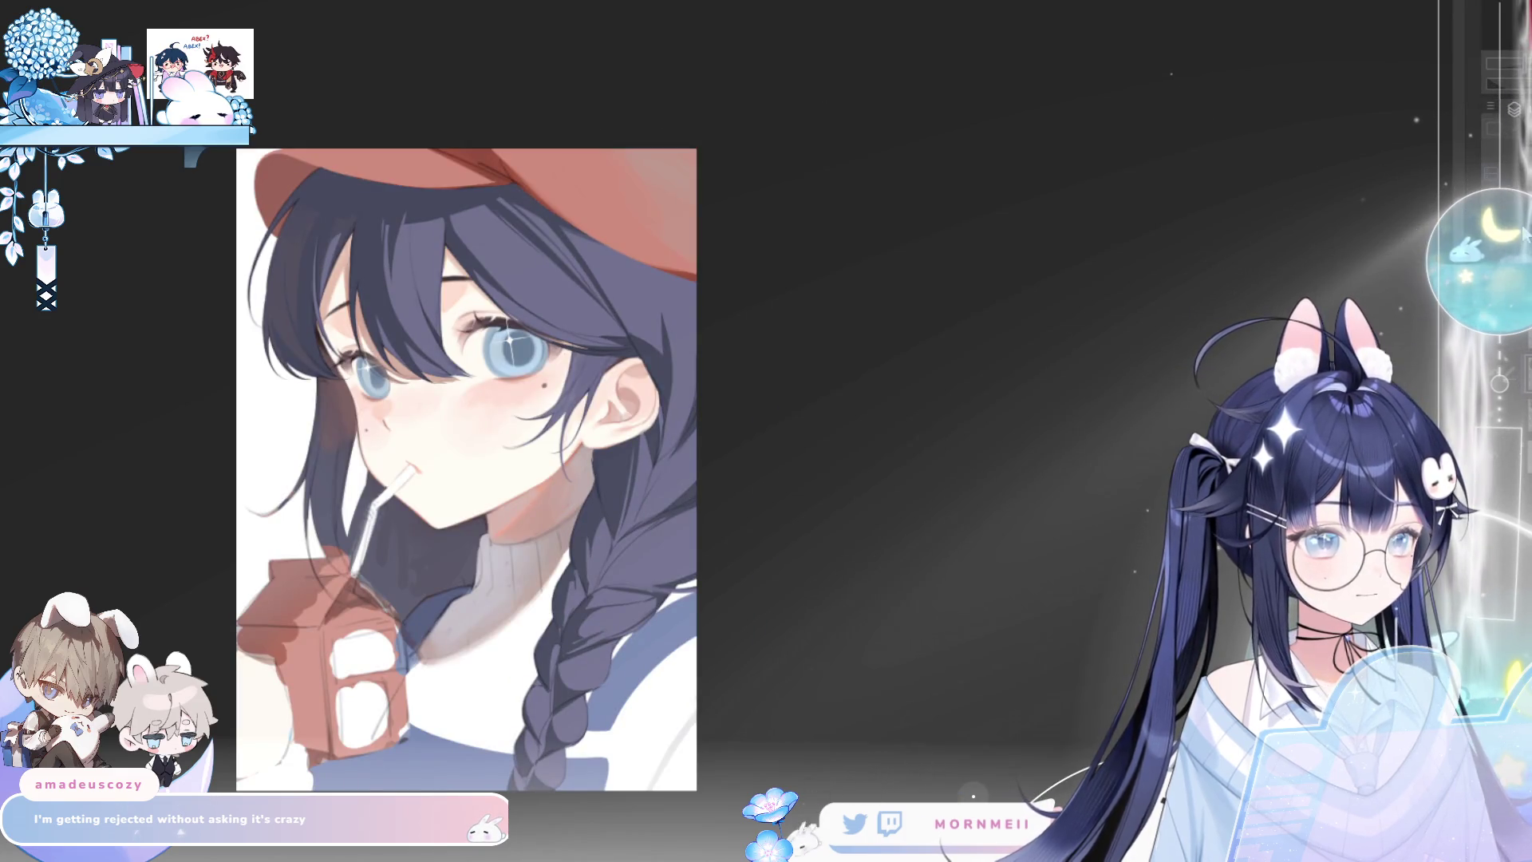
key("ctrl+plus")
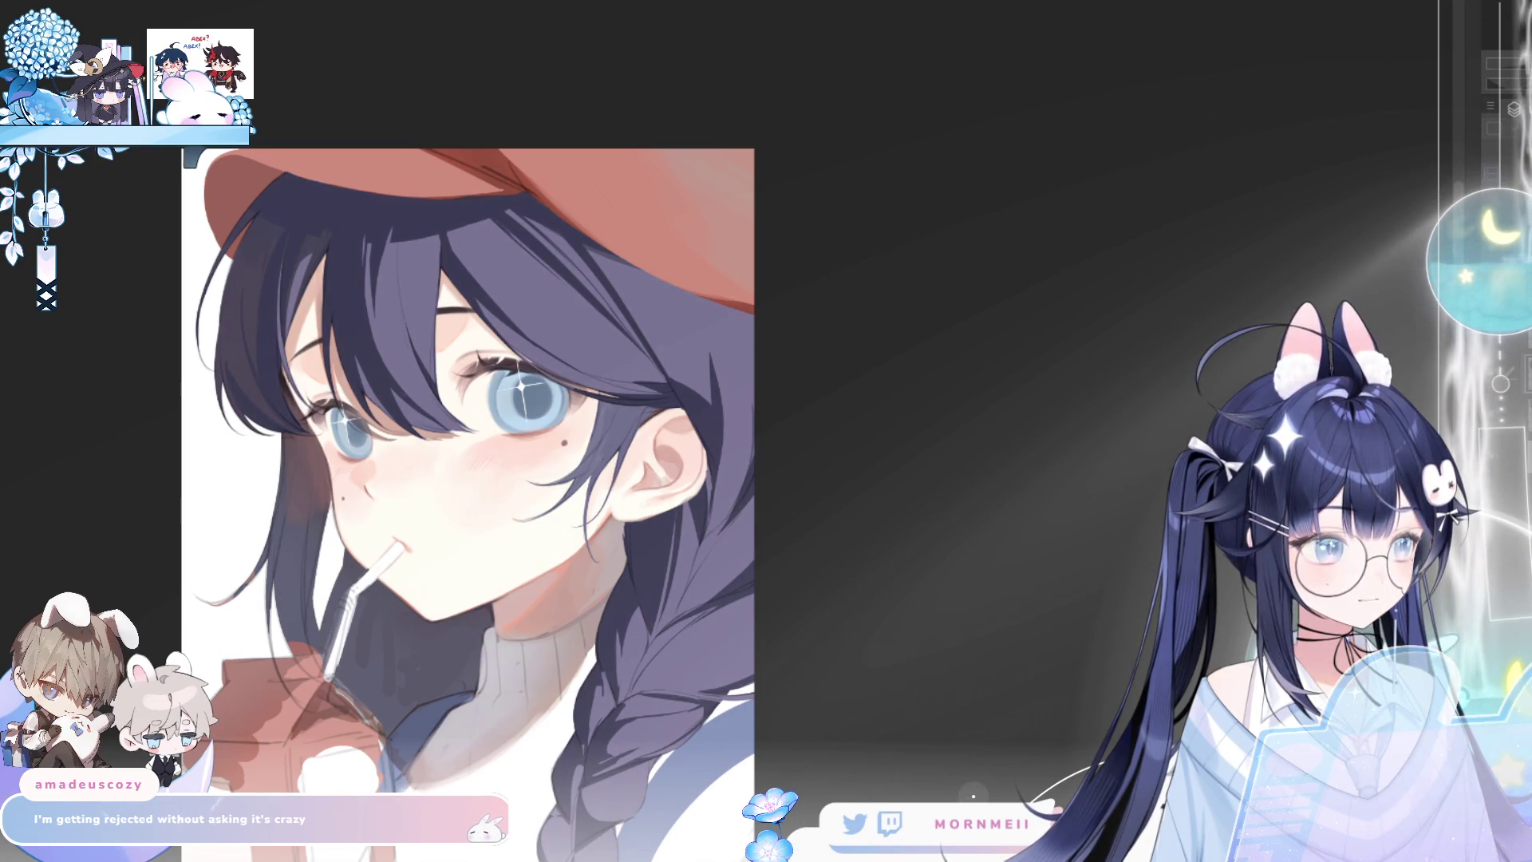
Try a soft airbrushed purple tint over the hair and hat, then undo it
scroll(578, 169, "down", 1)
scroll(578, 169, "down", 3)
key("h")
key("h")
scroll(591, 169, "up", 3)
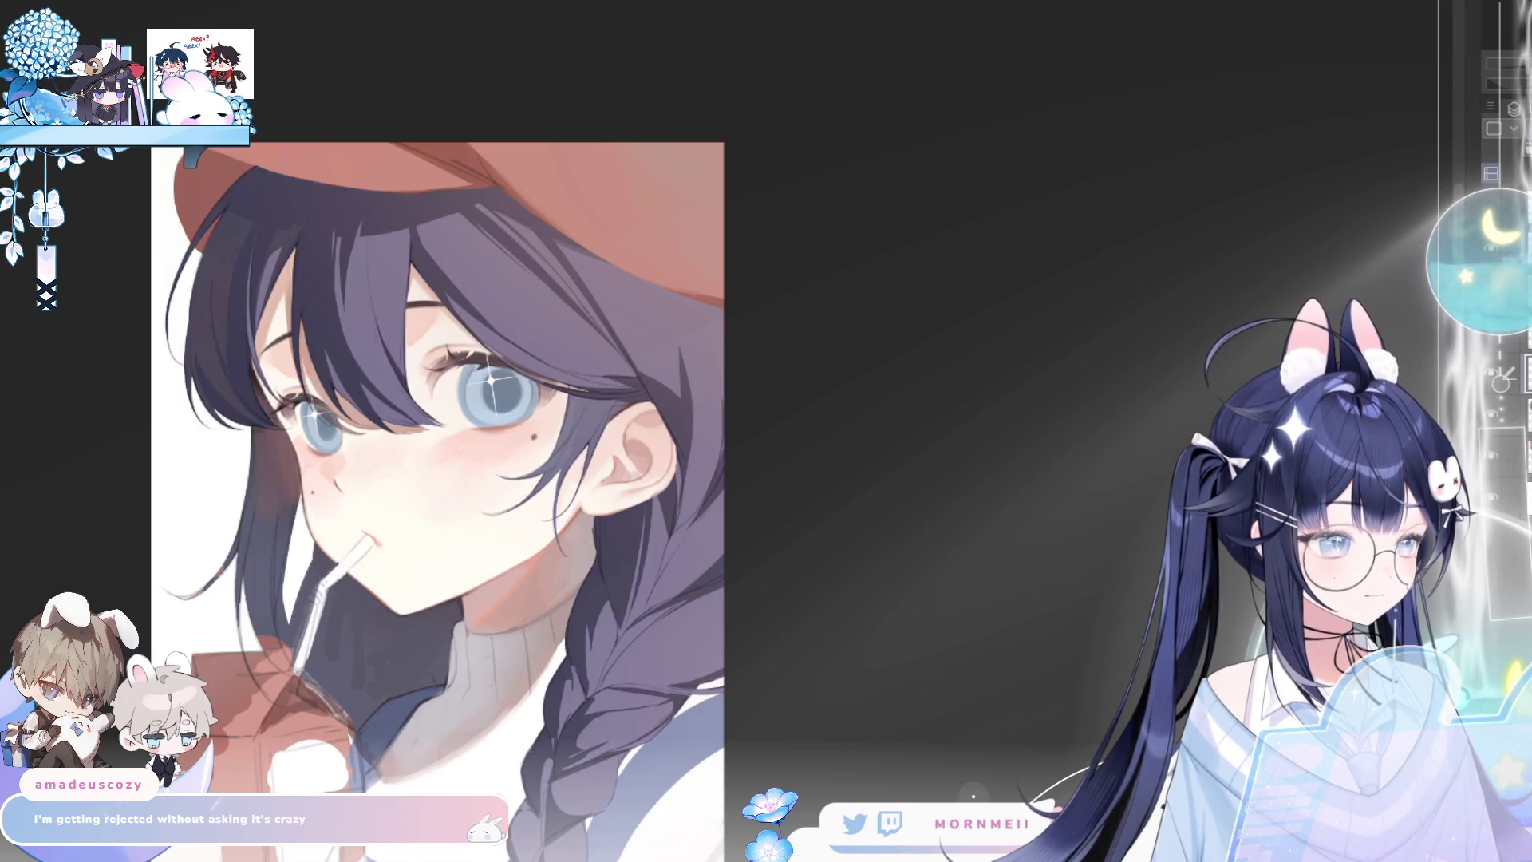
left_click_drag(479, 319, 527, 351)
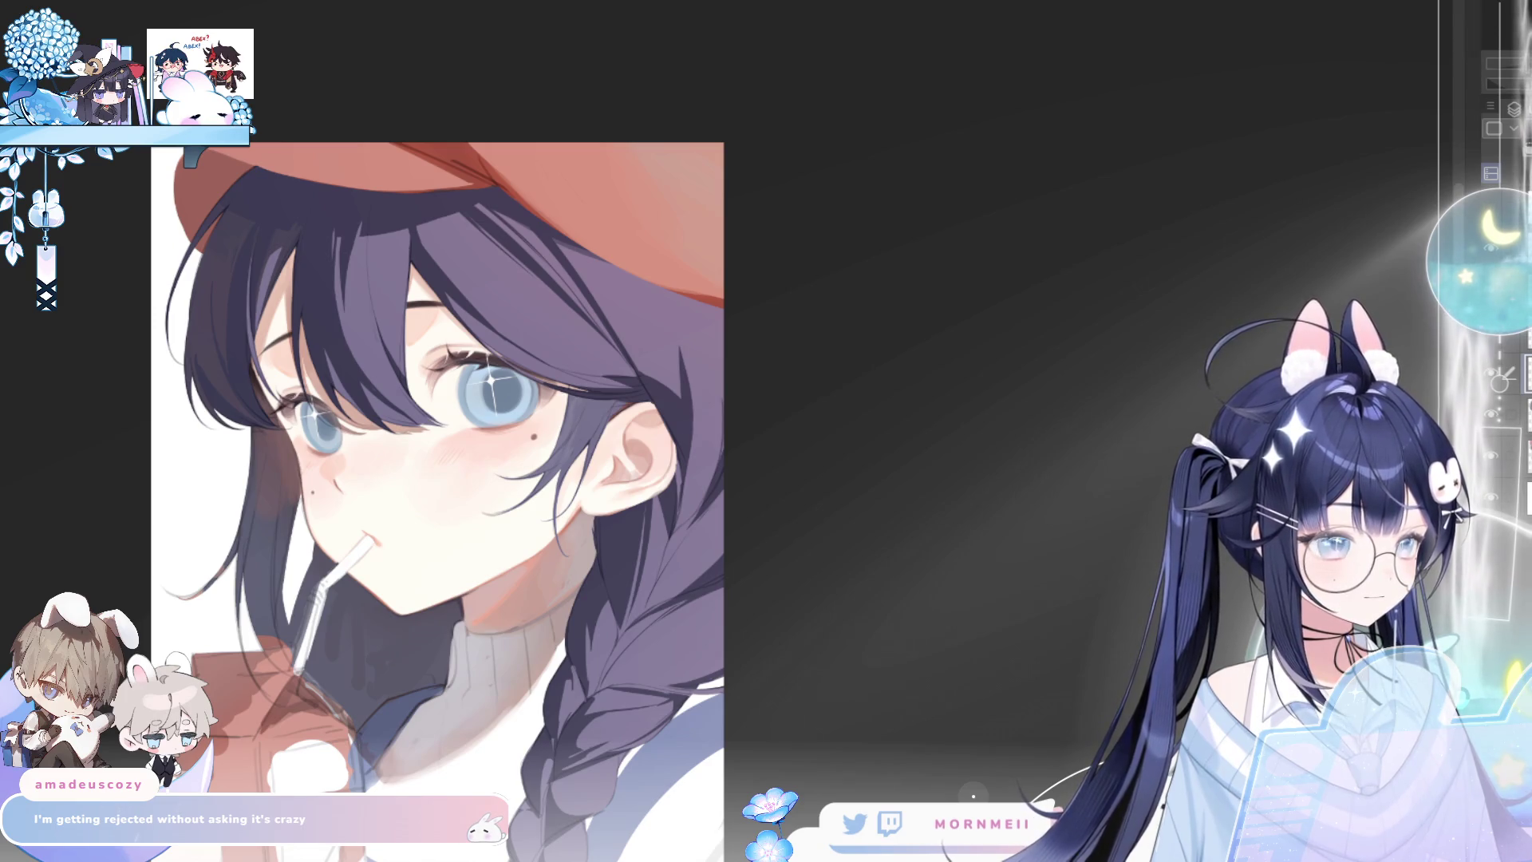
key("ctrl+z")
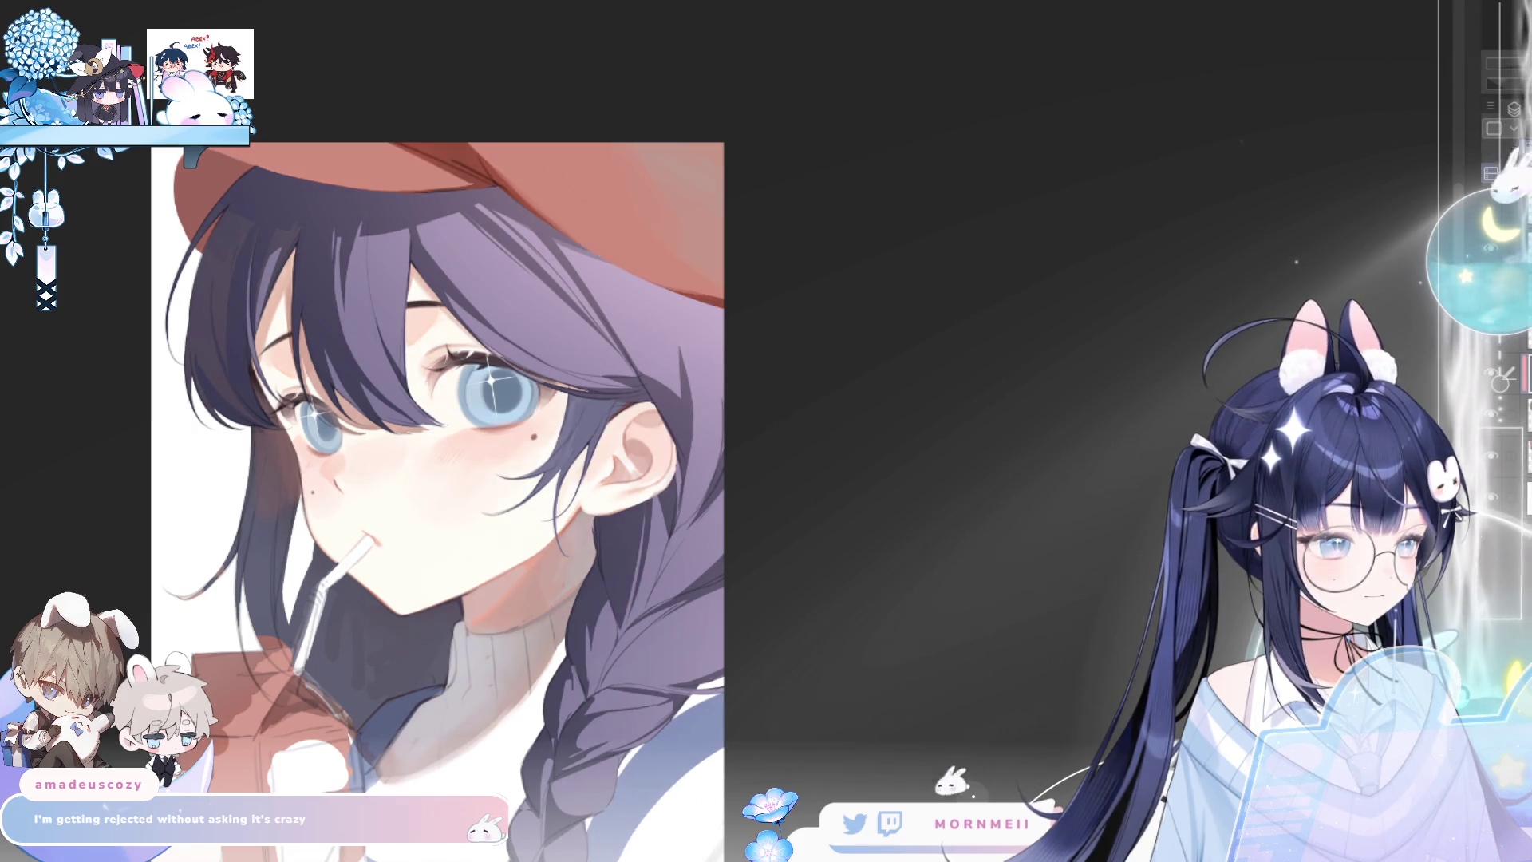
scroll(951, 239, "down", 3)
key("h")
key("h")
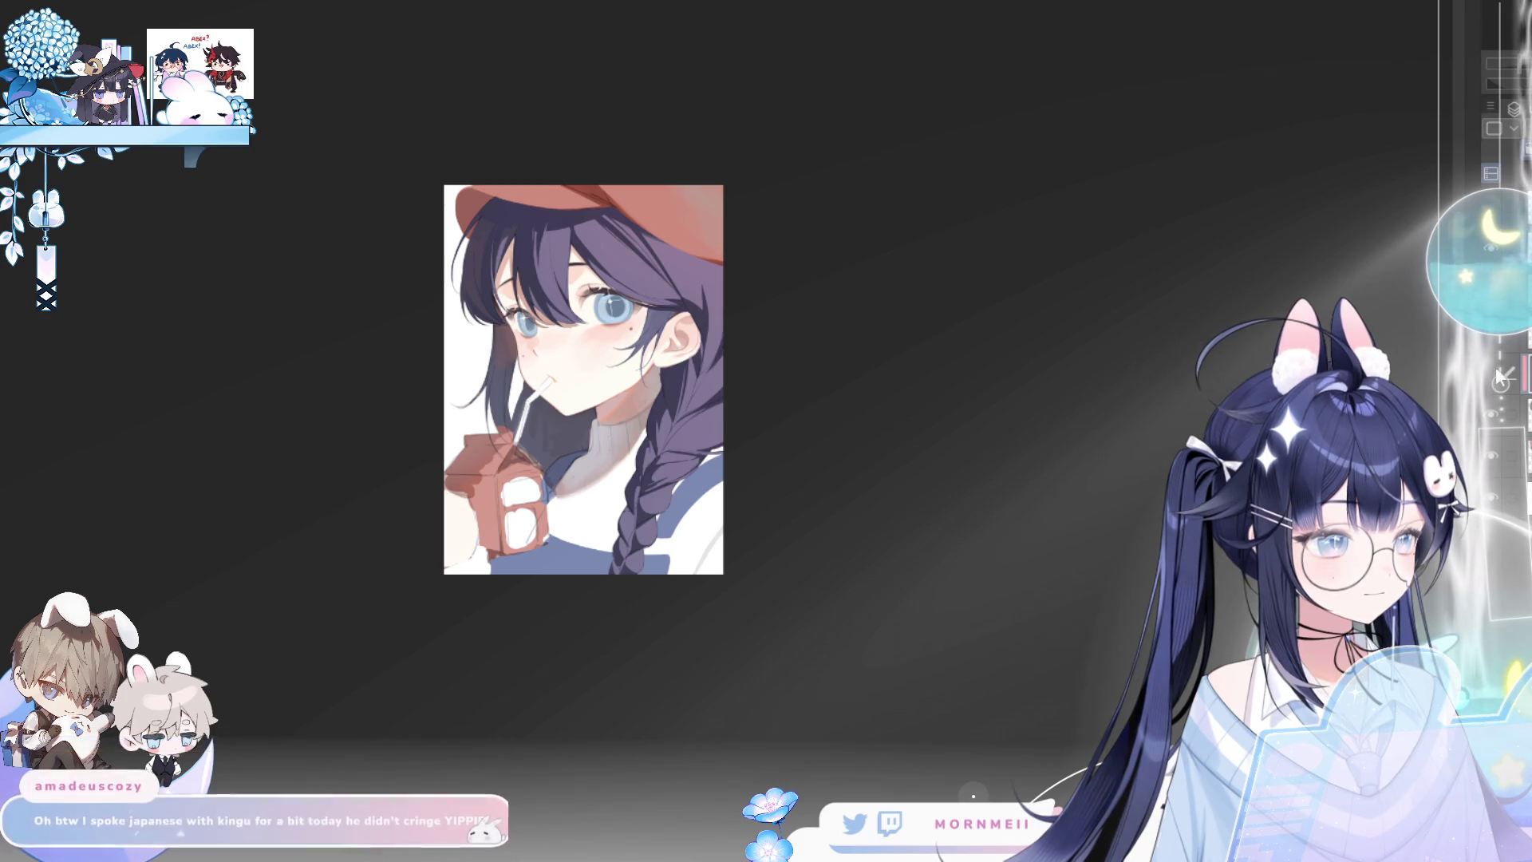
key("h")
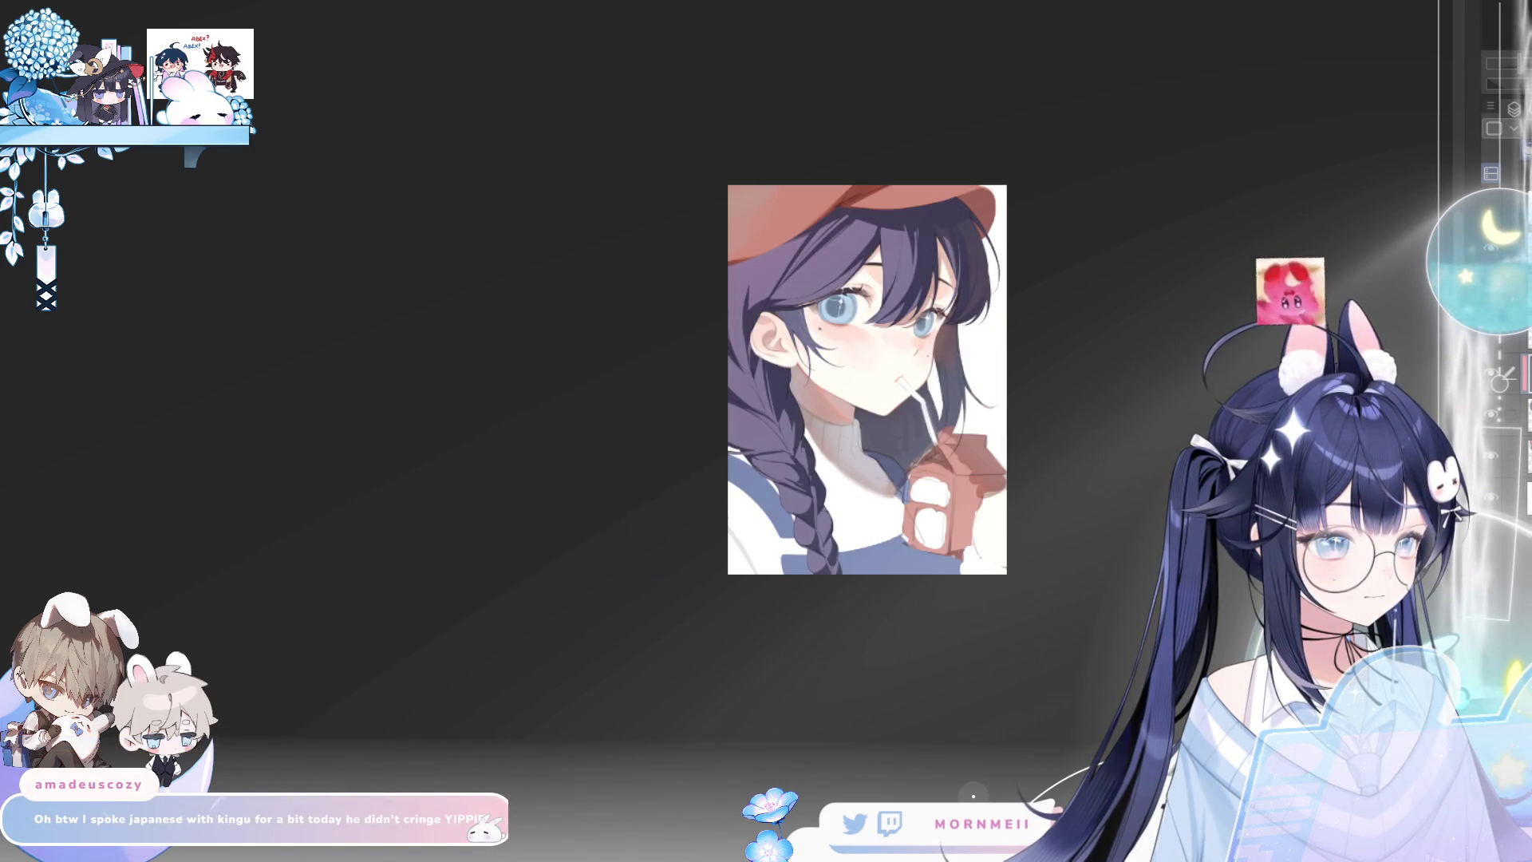
key("h")
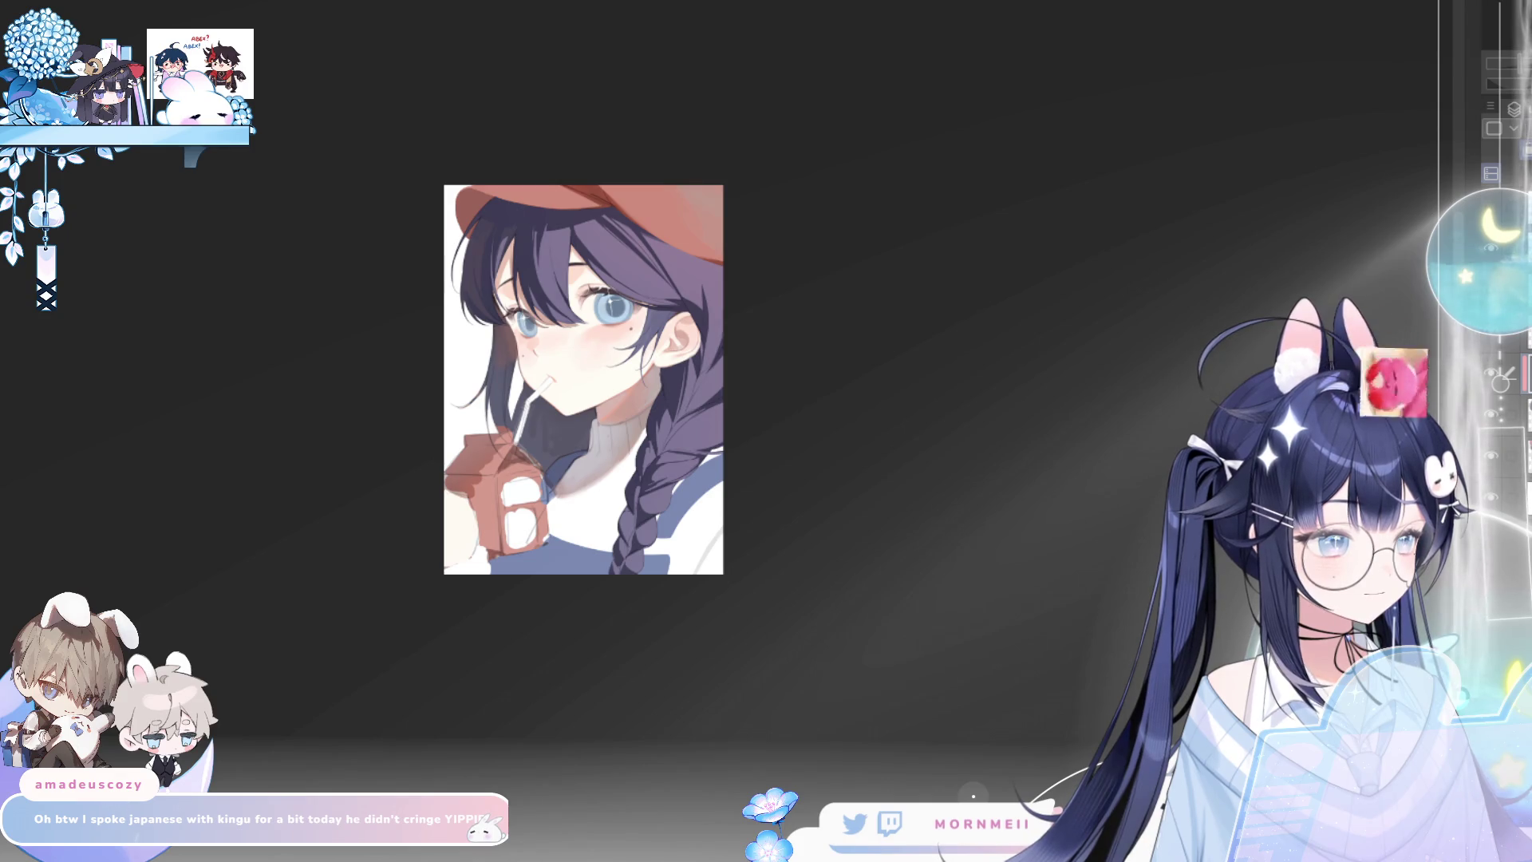
key("h")
key("h")
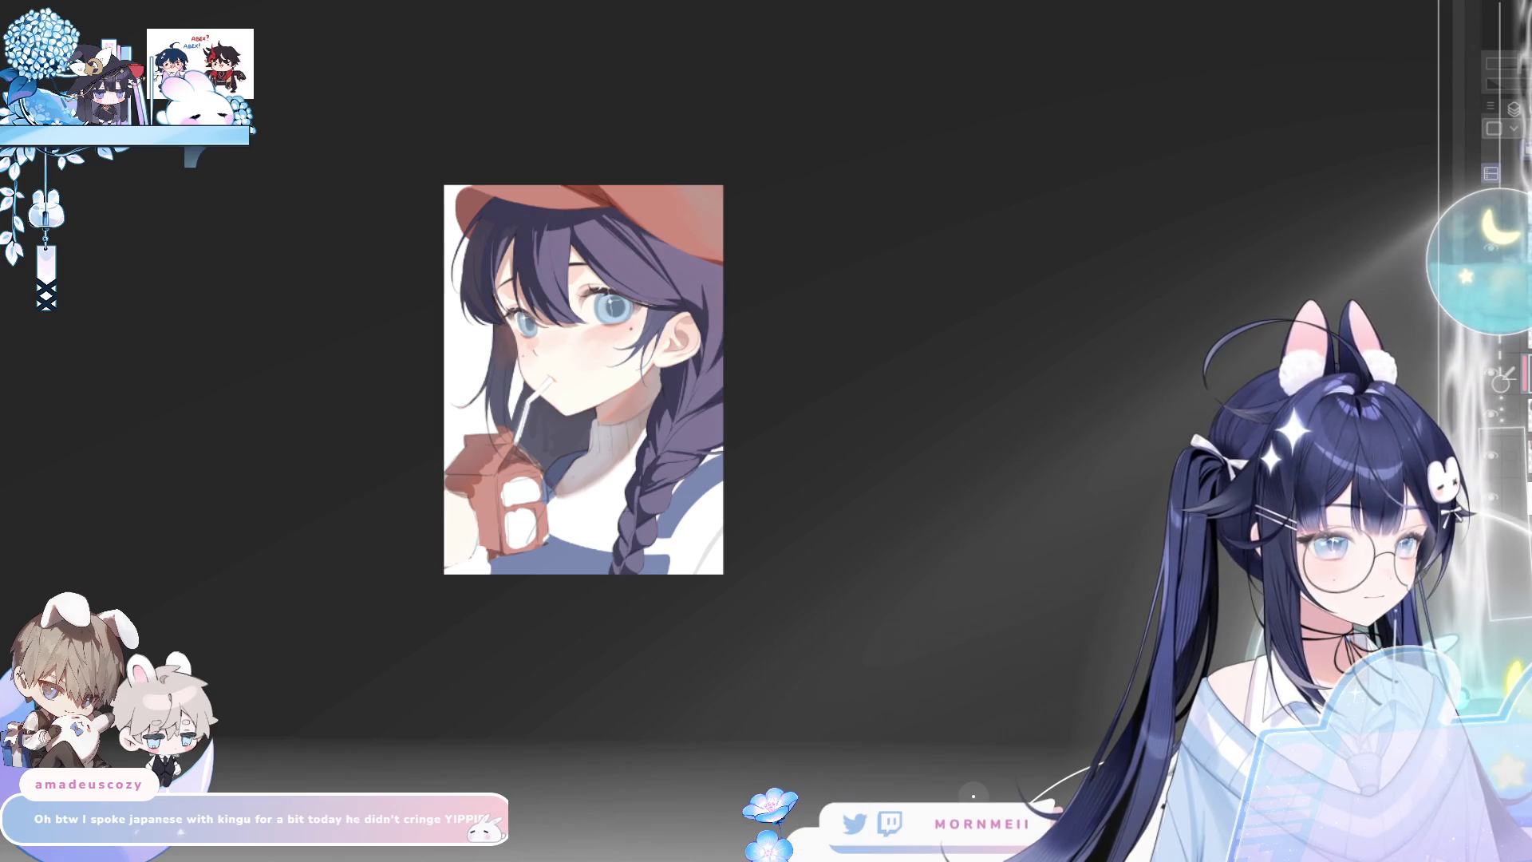
key("h")
key("h")
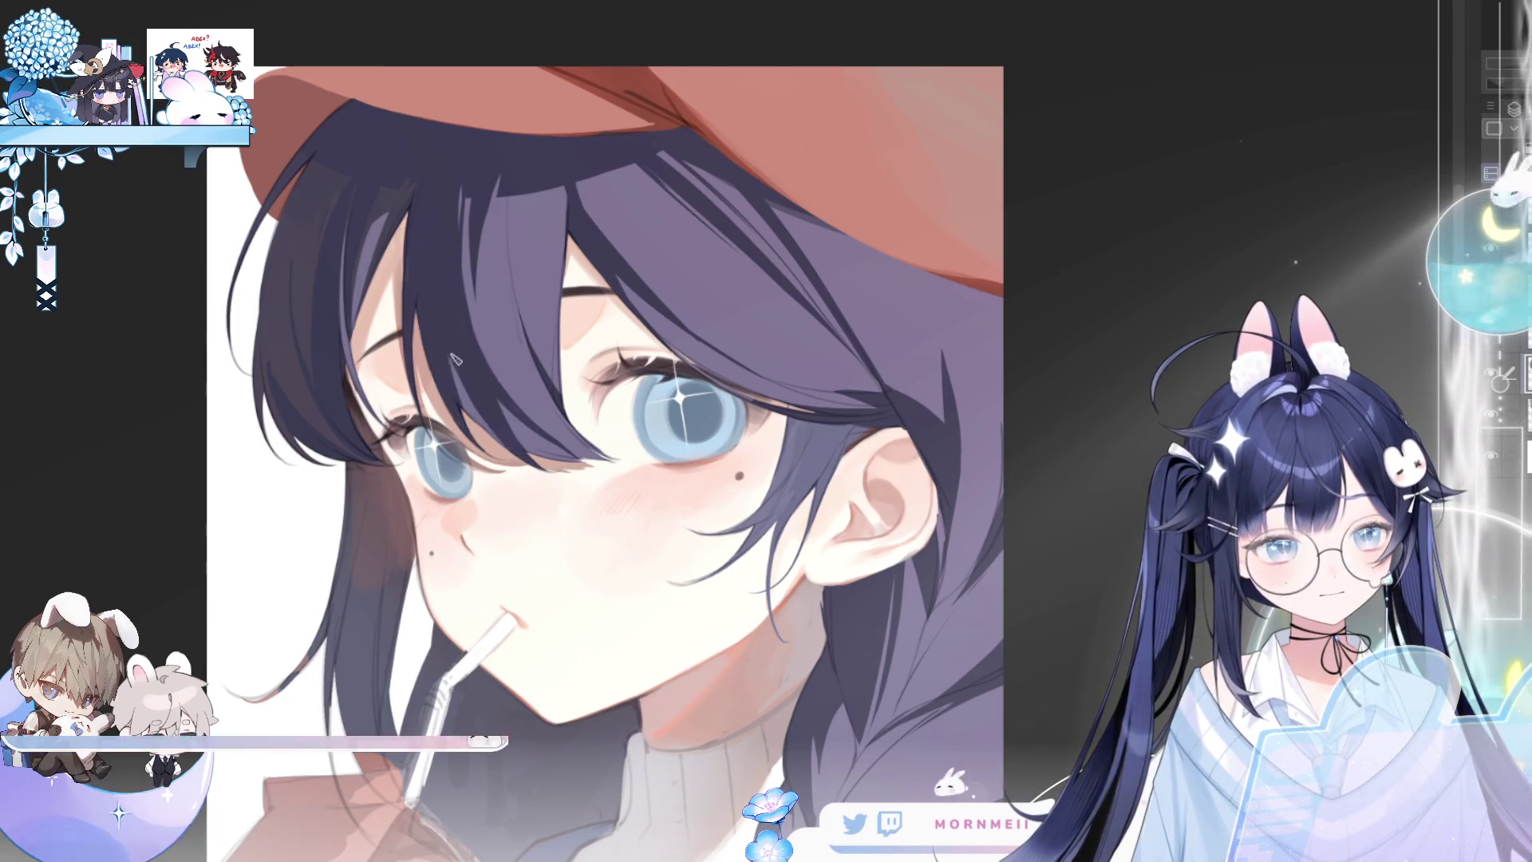
key("h")
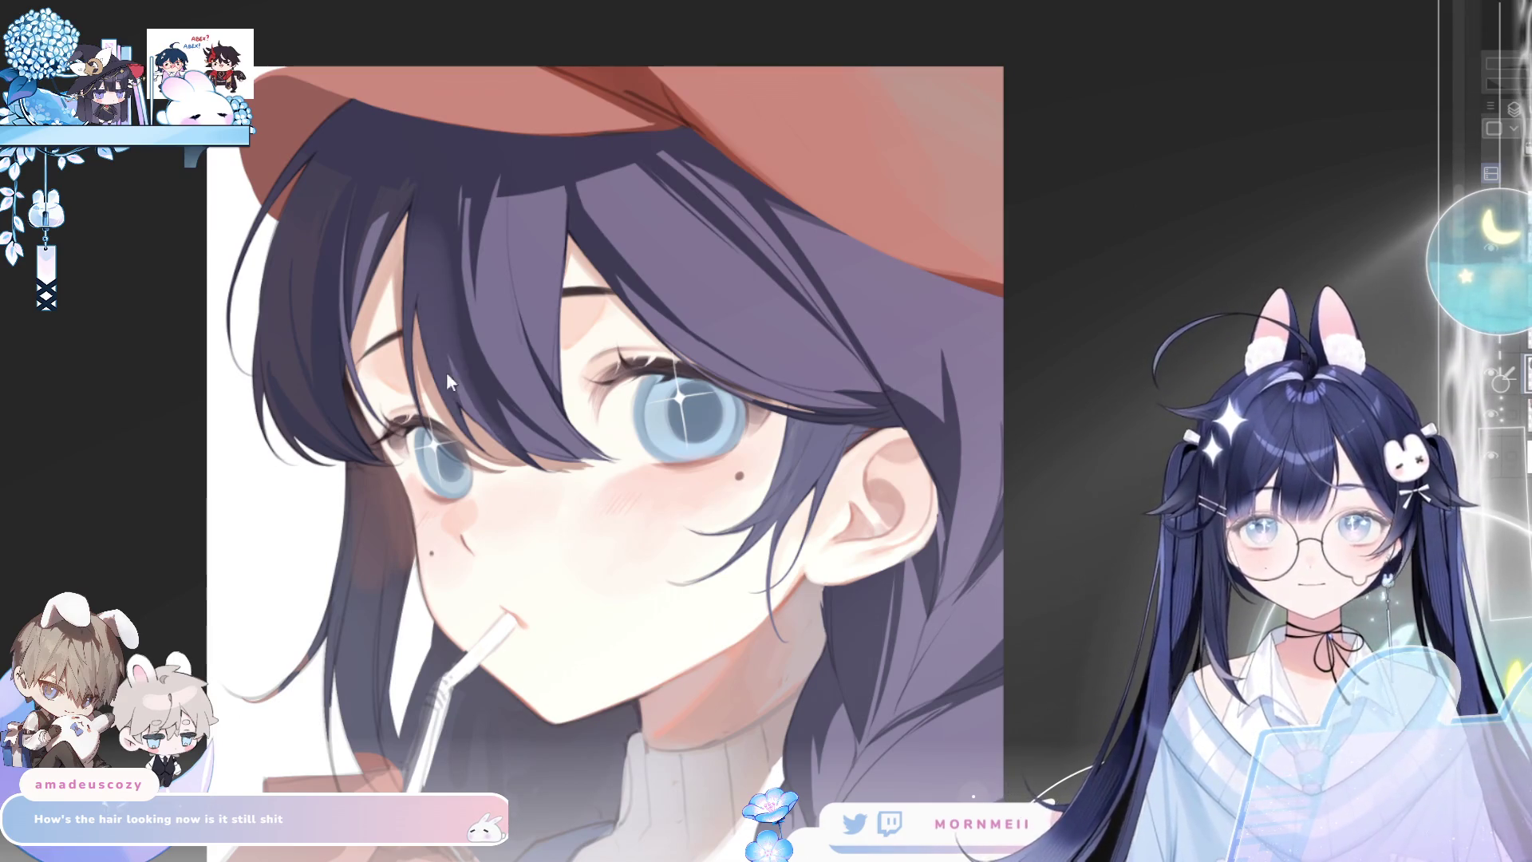
key("ctrl+0")
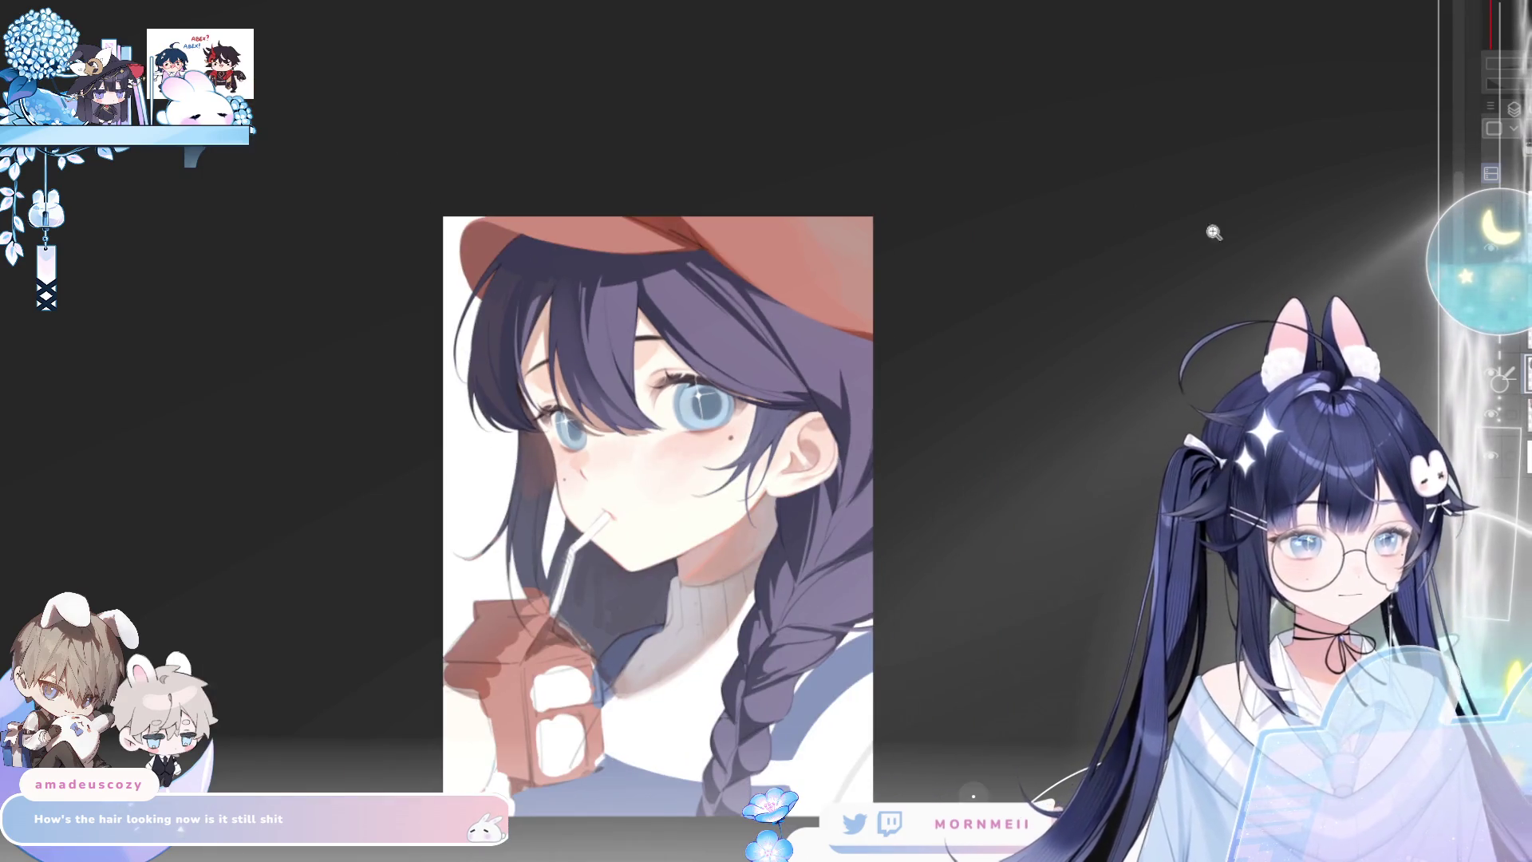
key("h")
key("h")
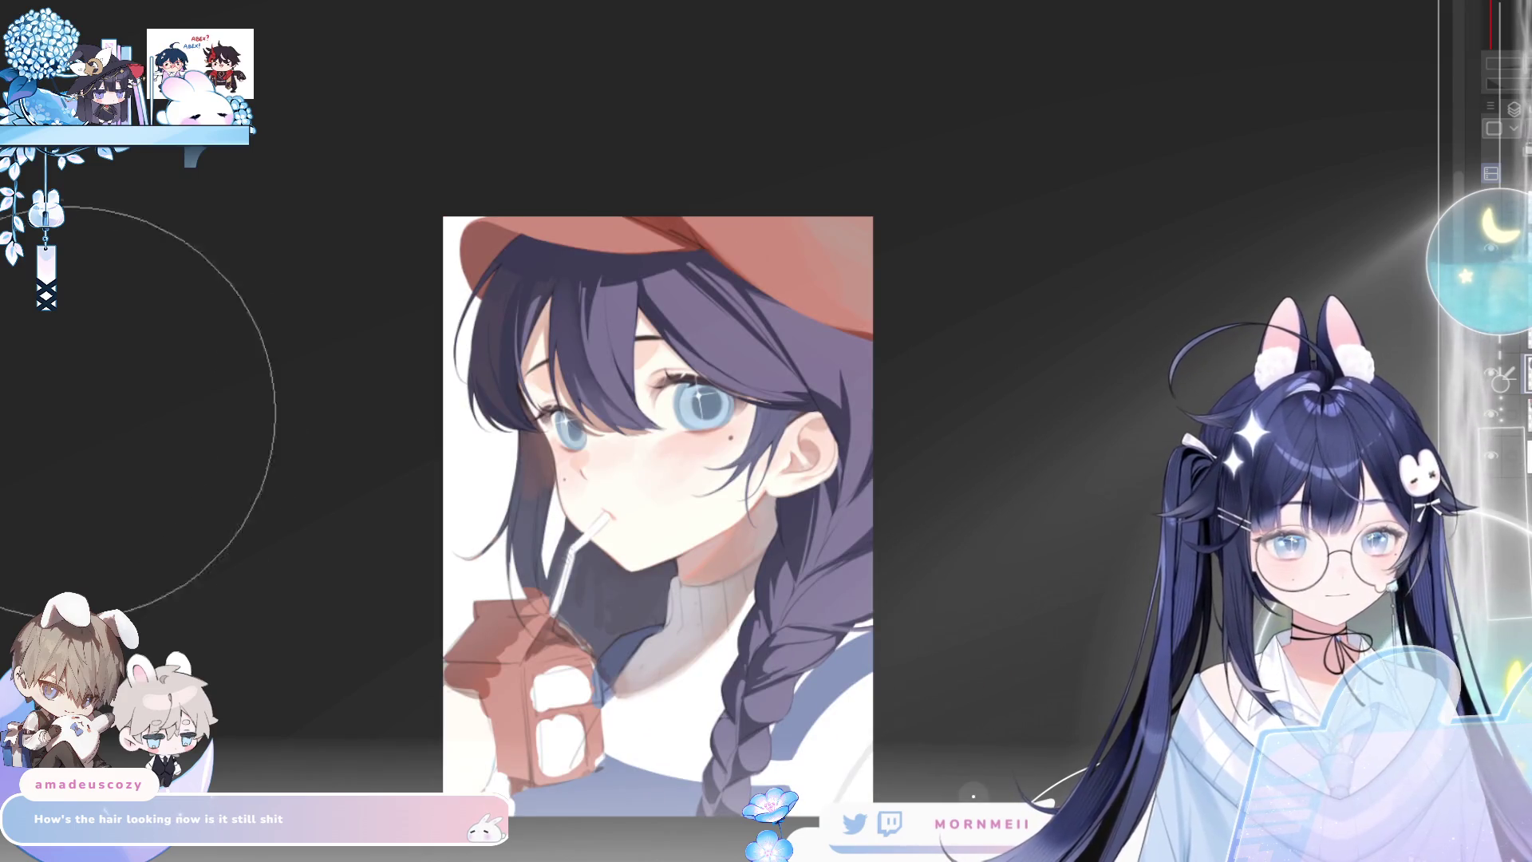
key("h")
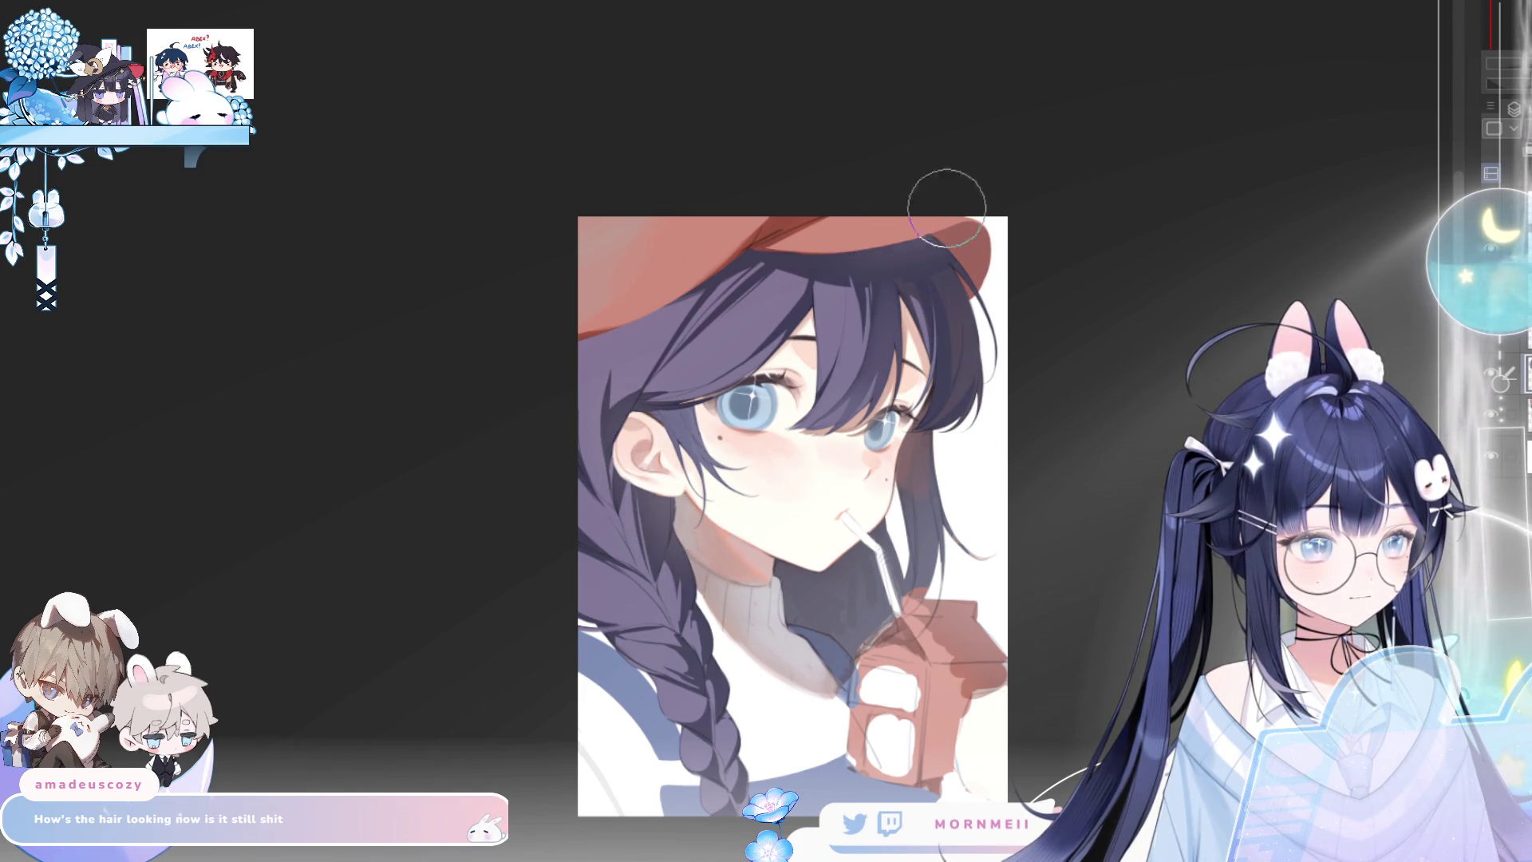
key("h")
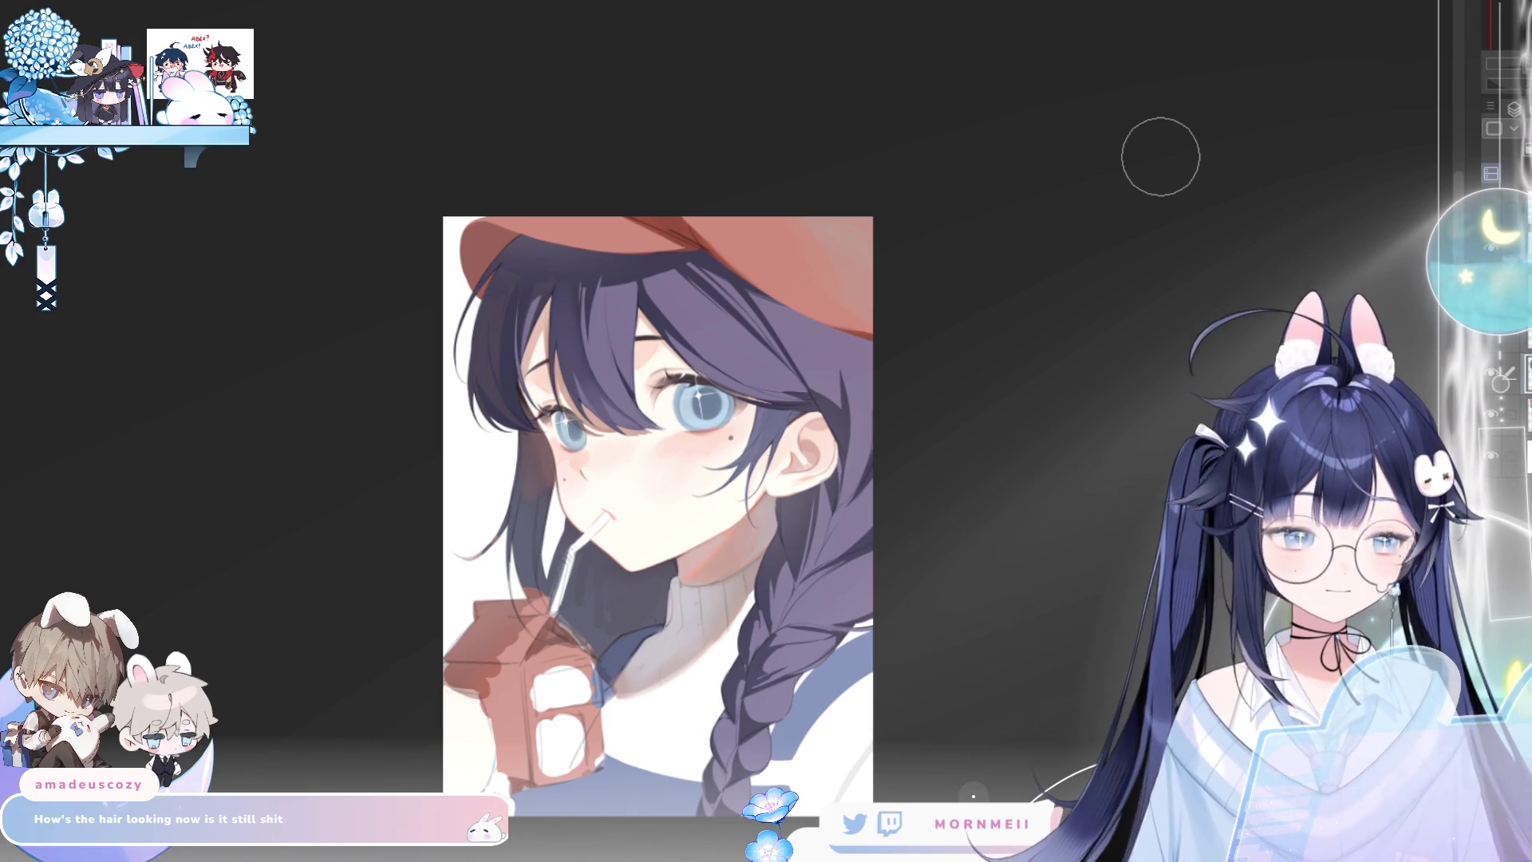
key("h")
key("h")
left_click_drag(850, 598, 893, 609)
scroll(831, 651, "up", 2)
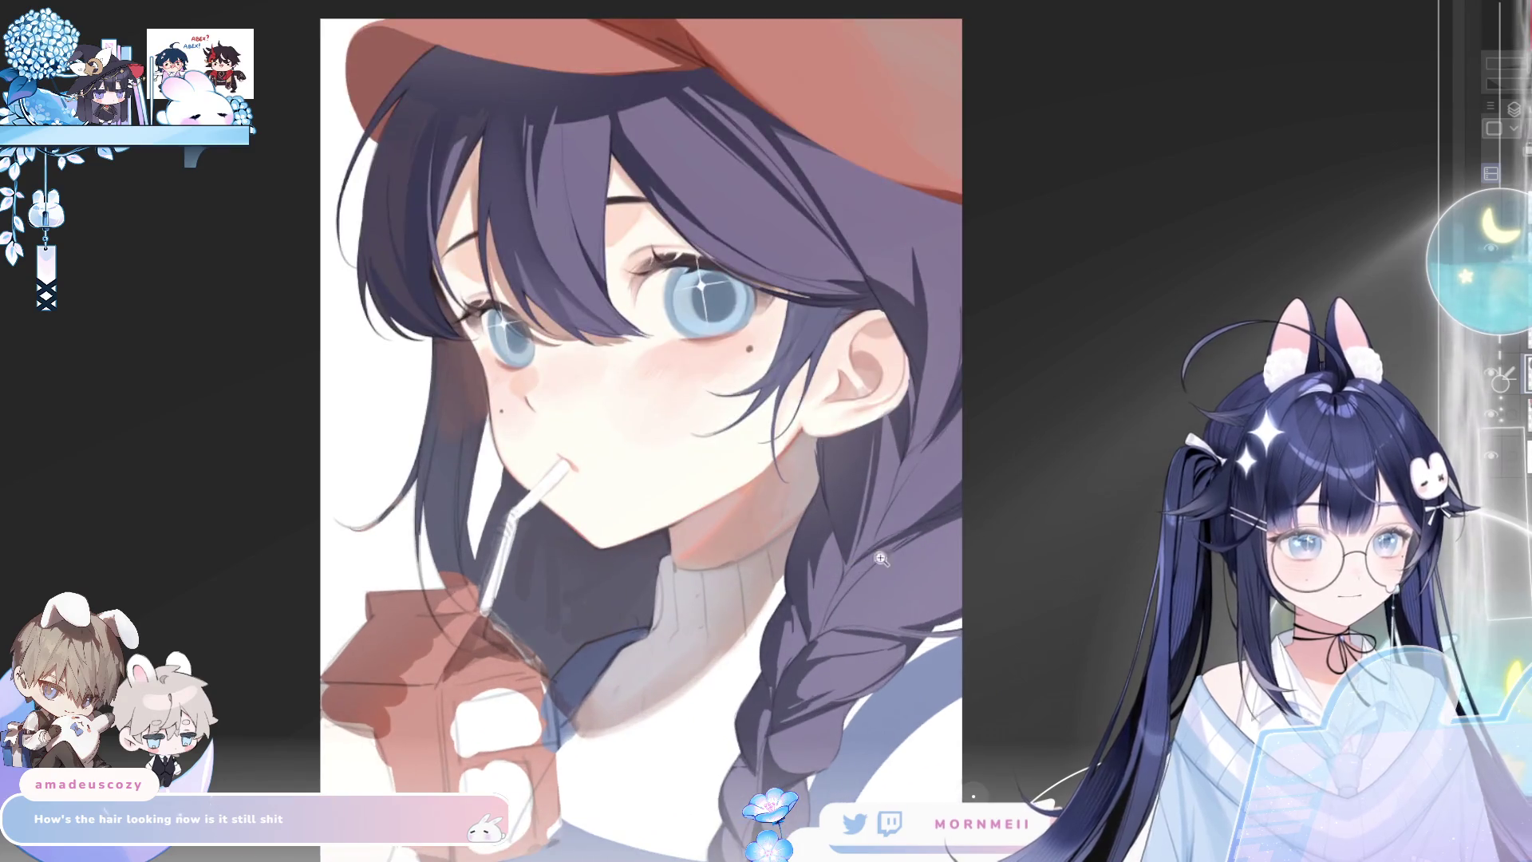
key("h")
scroll(831, 651, "down", 2)
key("h")
scroll(1107, 411, "down", 3)
key("h")
key("h")
scroll(871, 458, "up", 2)
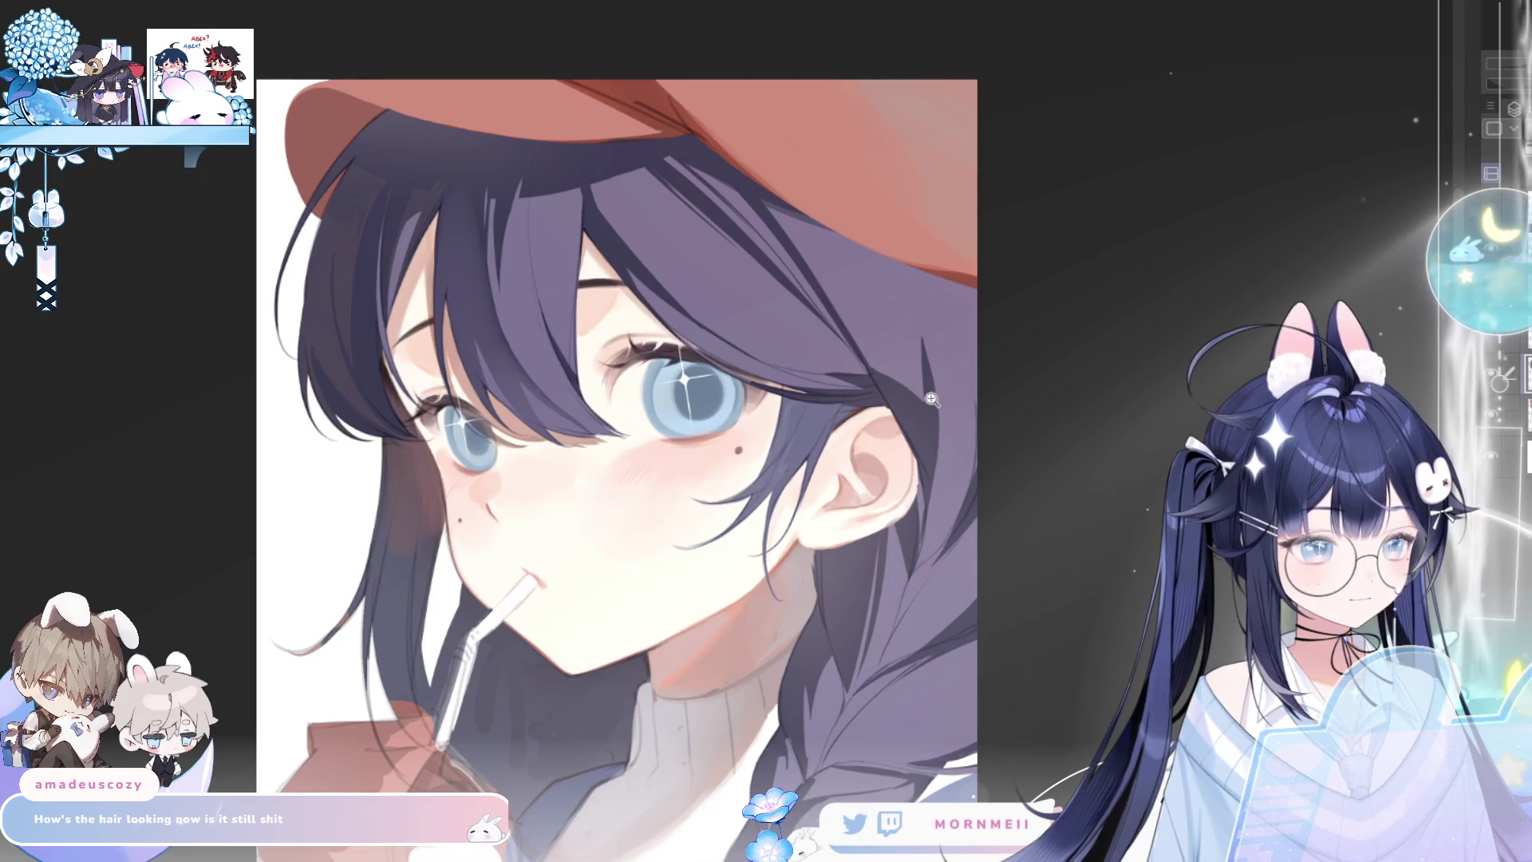
key("h")
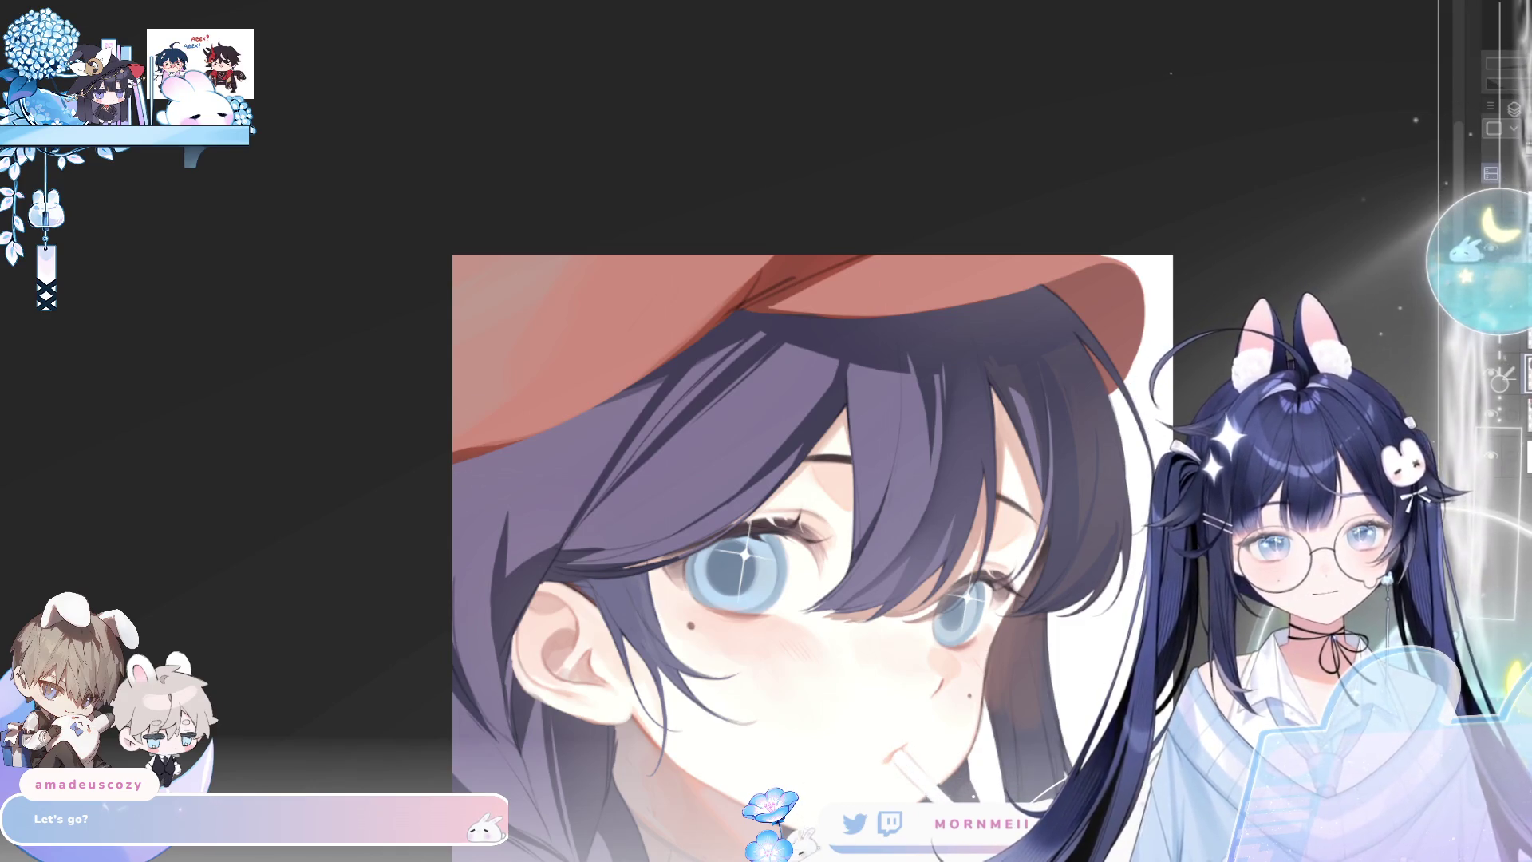
key("h")
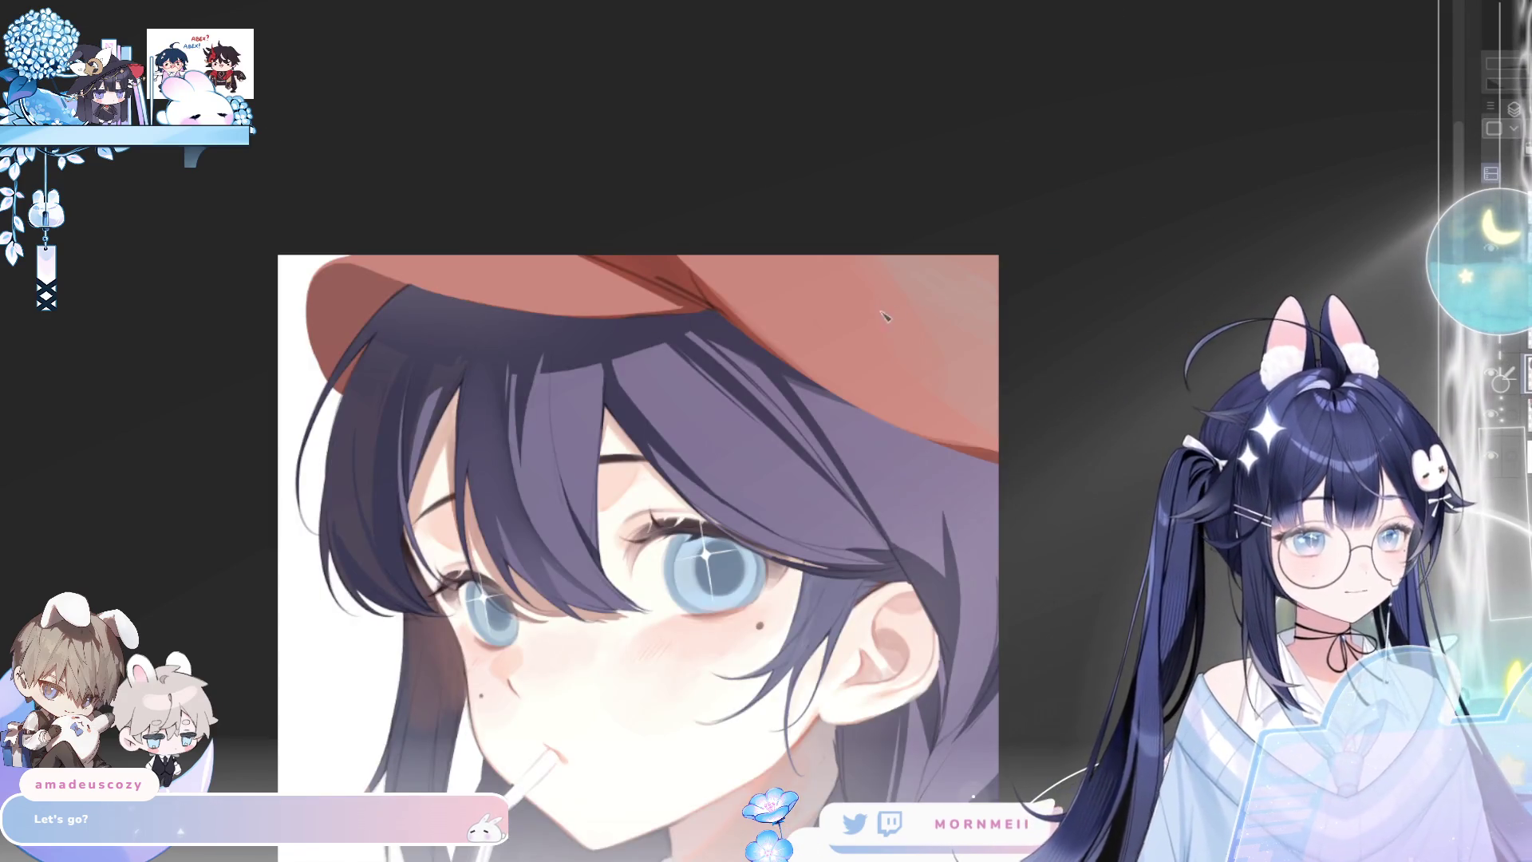
key("h")
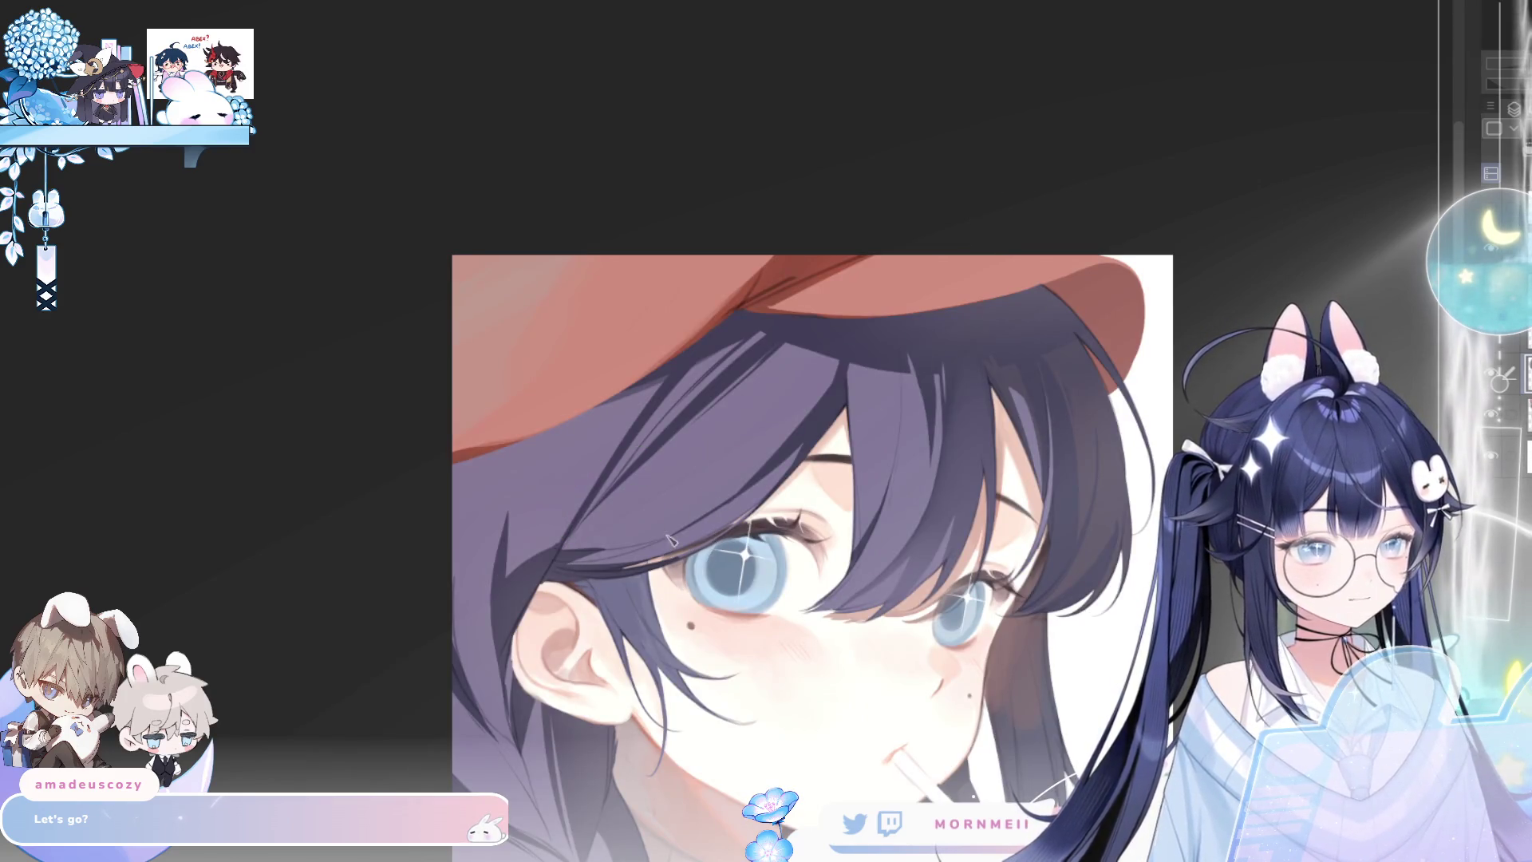
key("h")
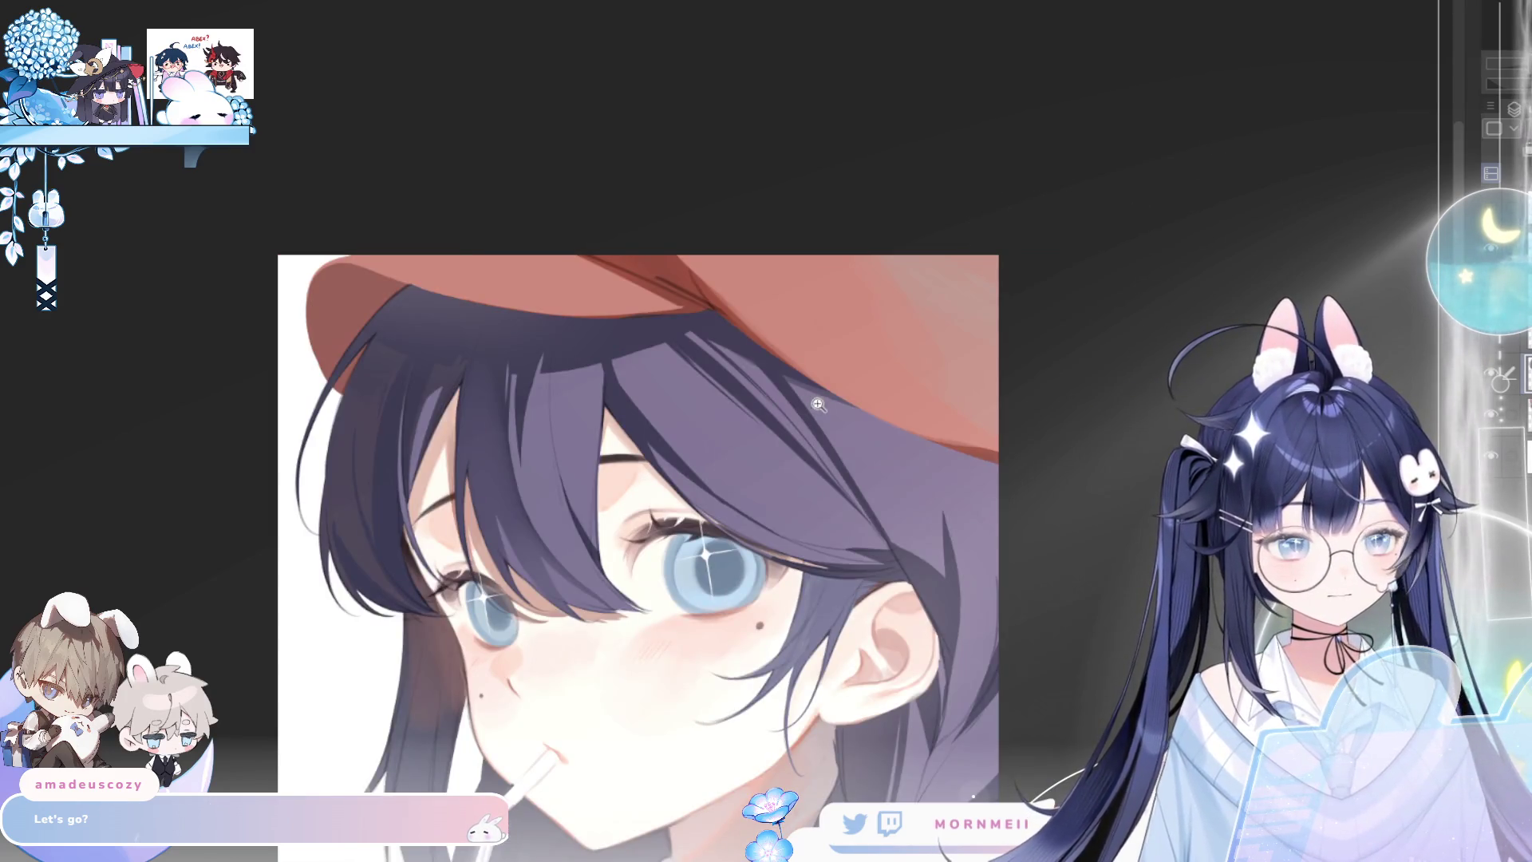
key("ctrl+0")
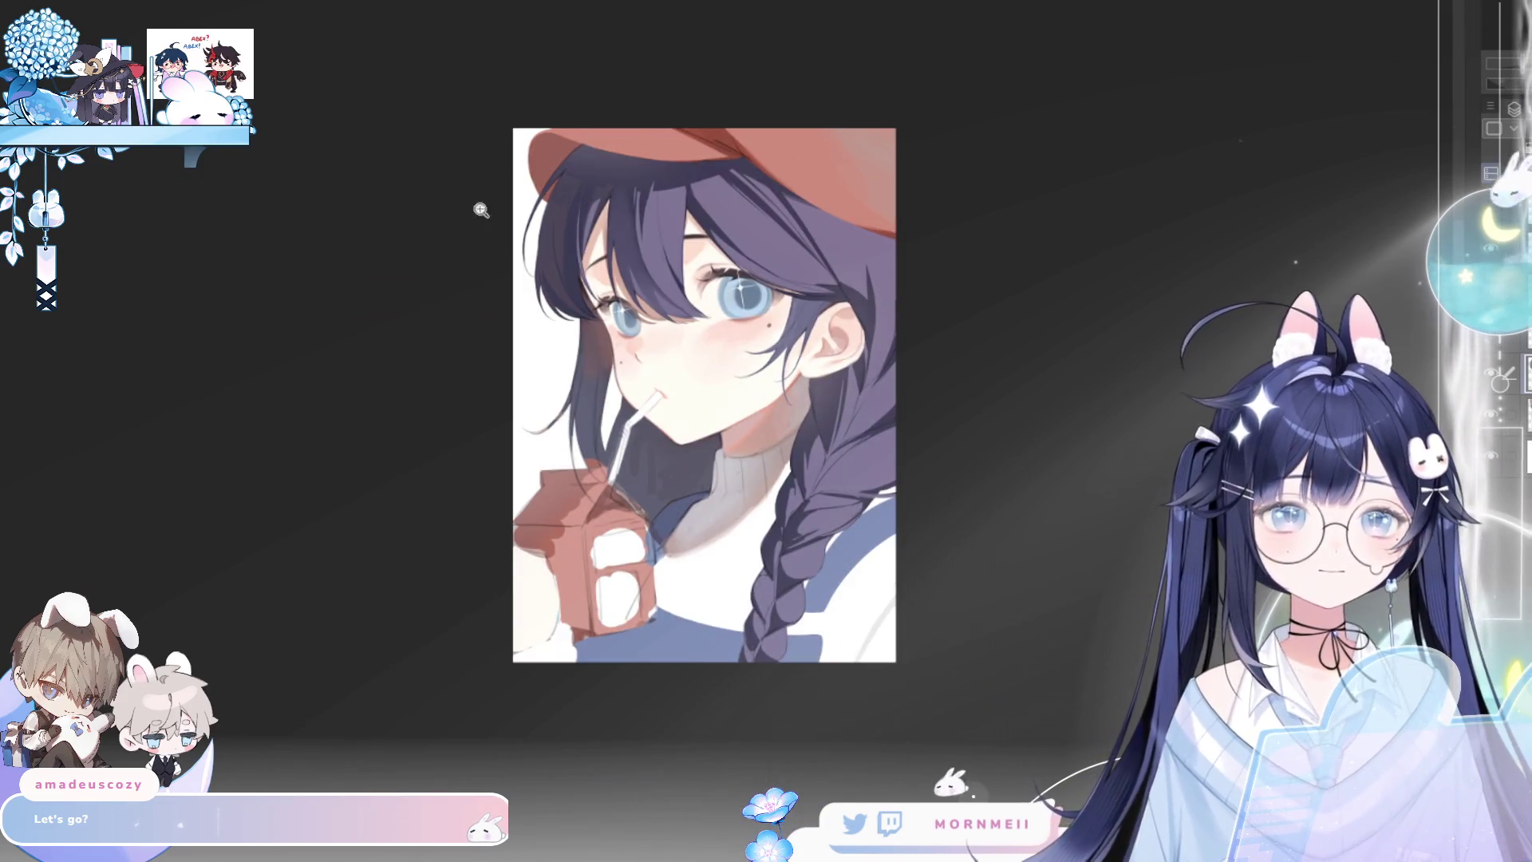
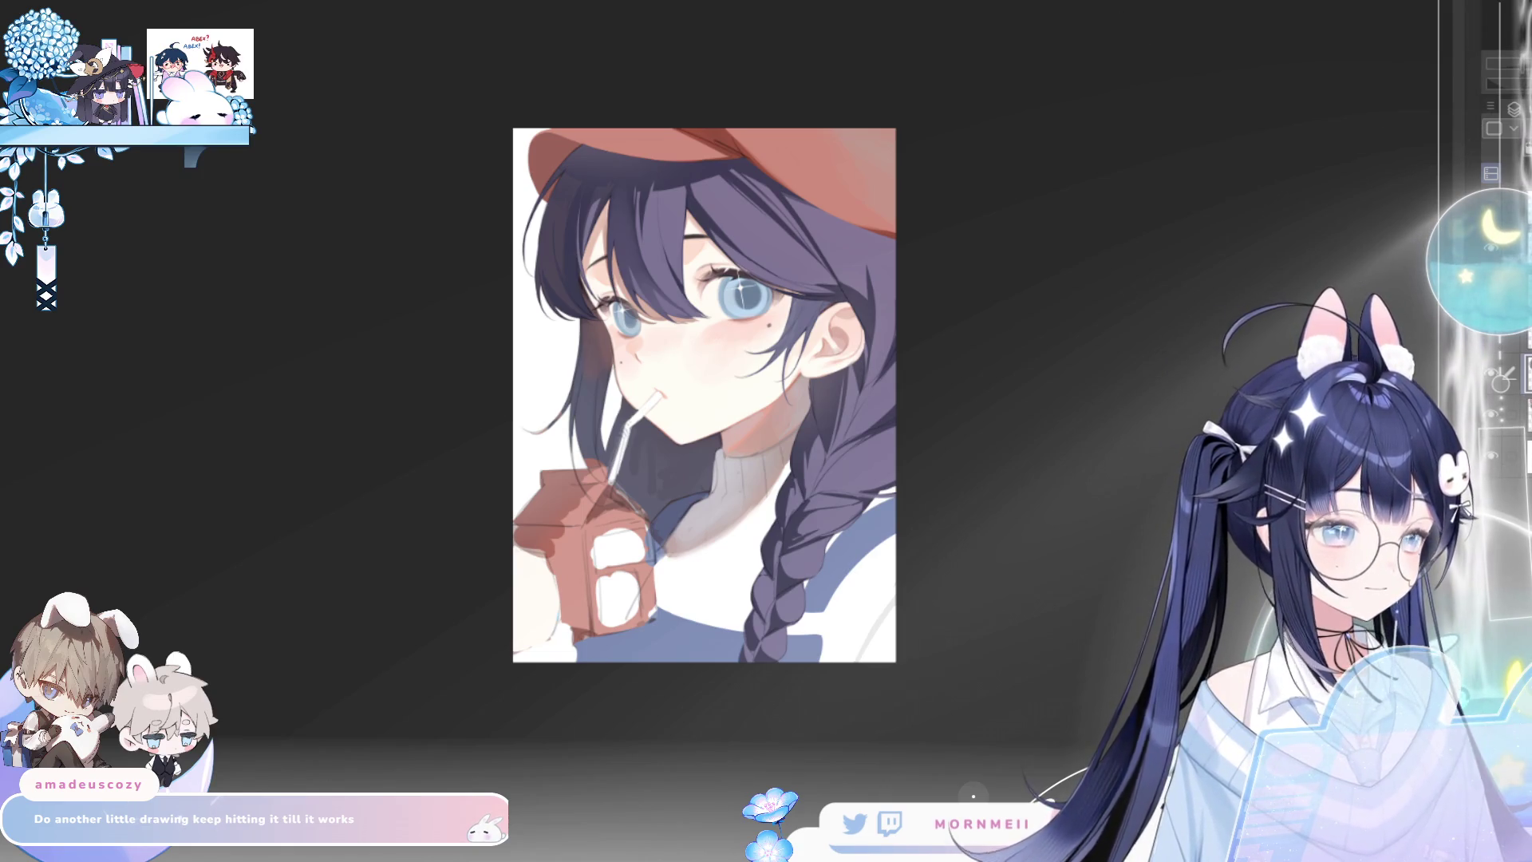
Mirror the canvas to check the drawing's proportions, zooming in on the girl's face
key("h")
key("h")
left_click(759, 385)
key("ctrl+0")
key("h")
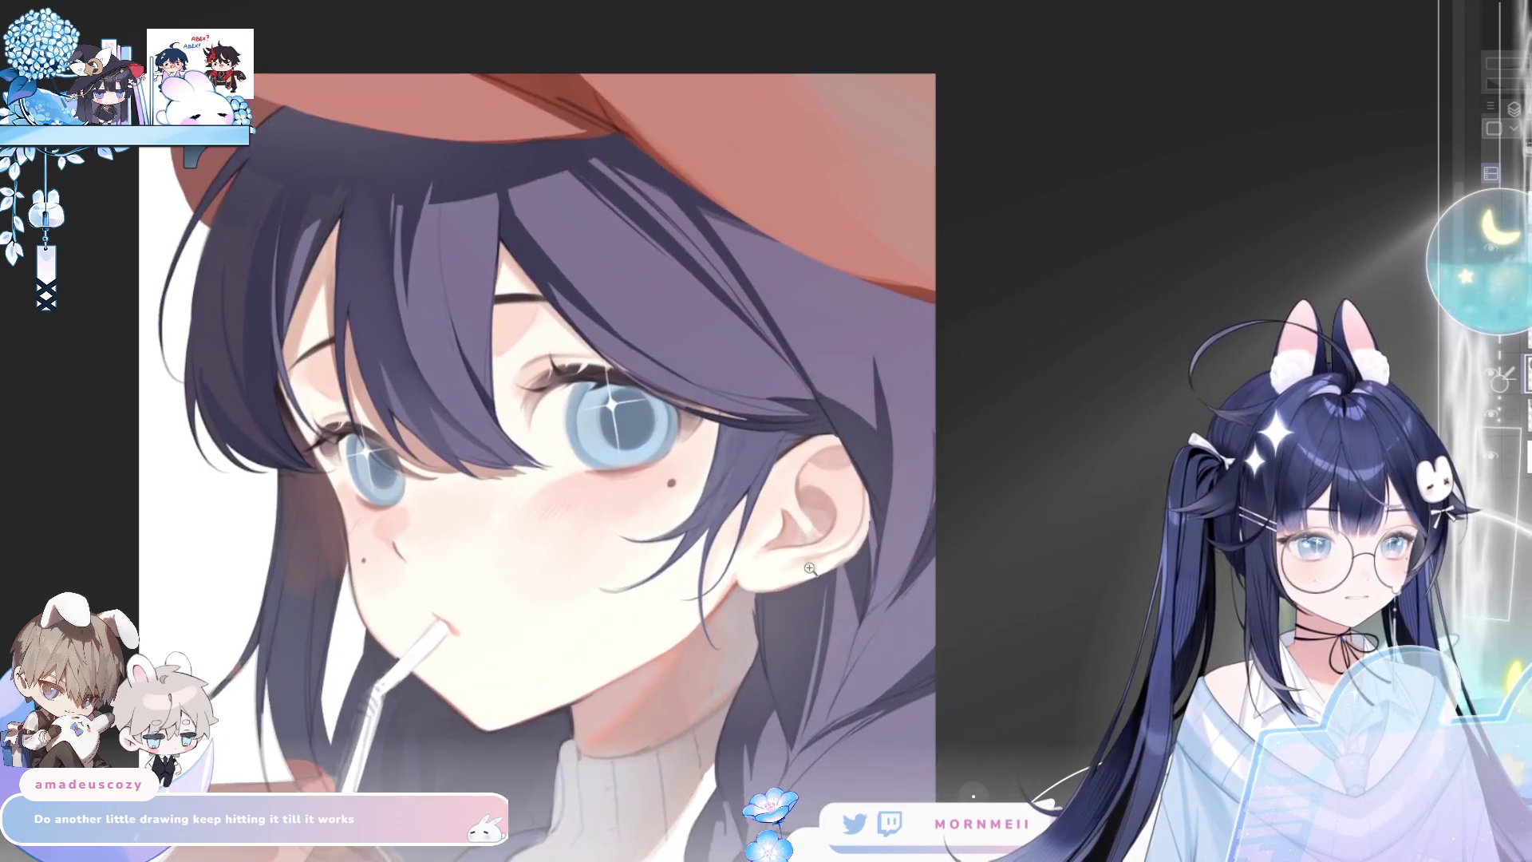
Restore the thin round glasses line art over her eyes and frame the face
key("h")
key("ctrl+y")
key("h")
key("h")
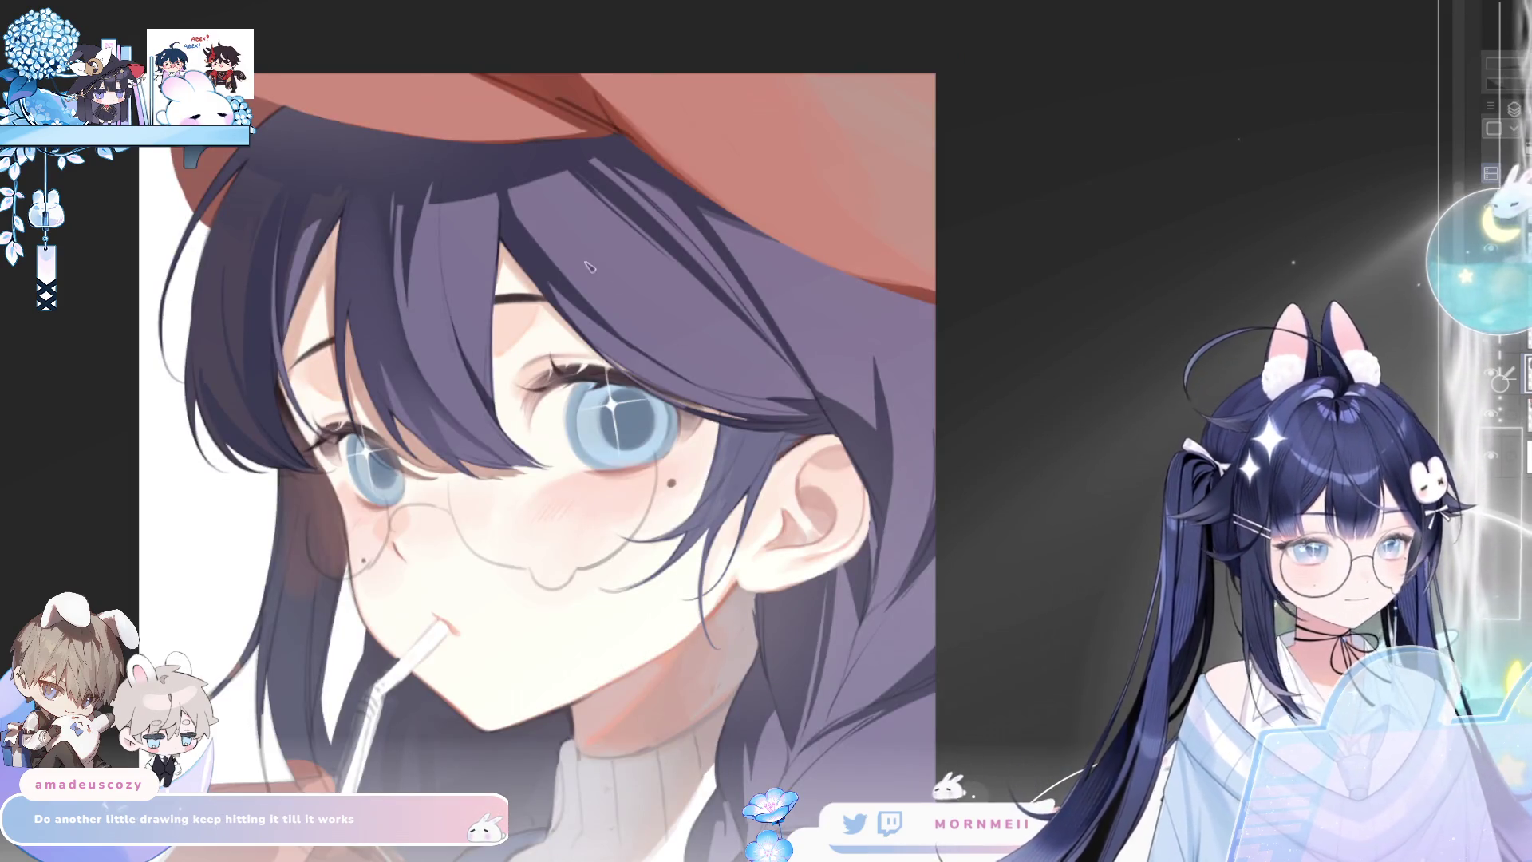
left_click_drag(428, 278, 567, 349)
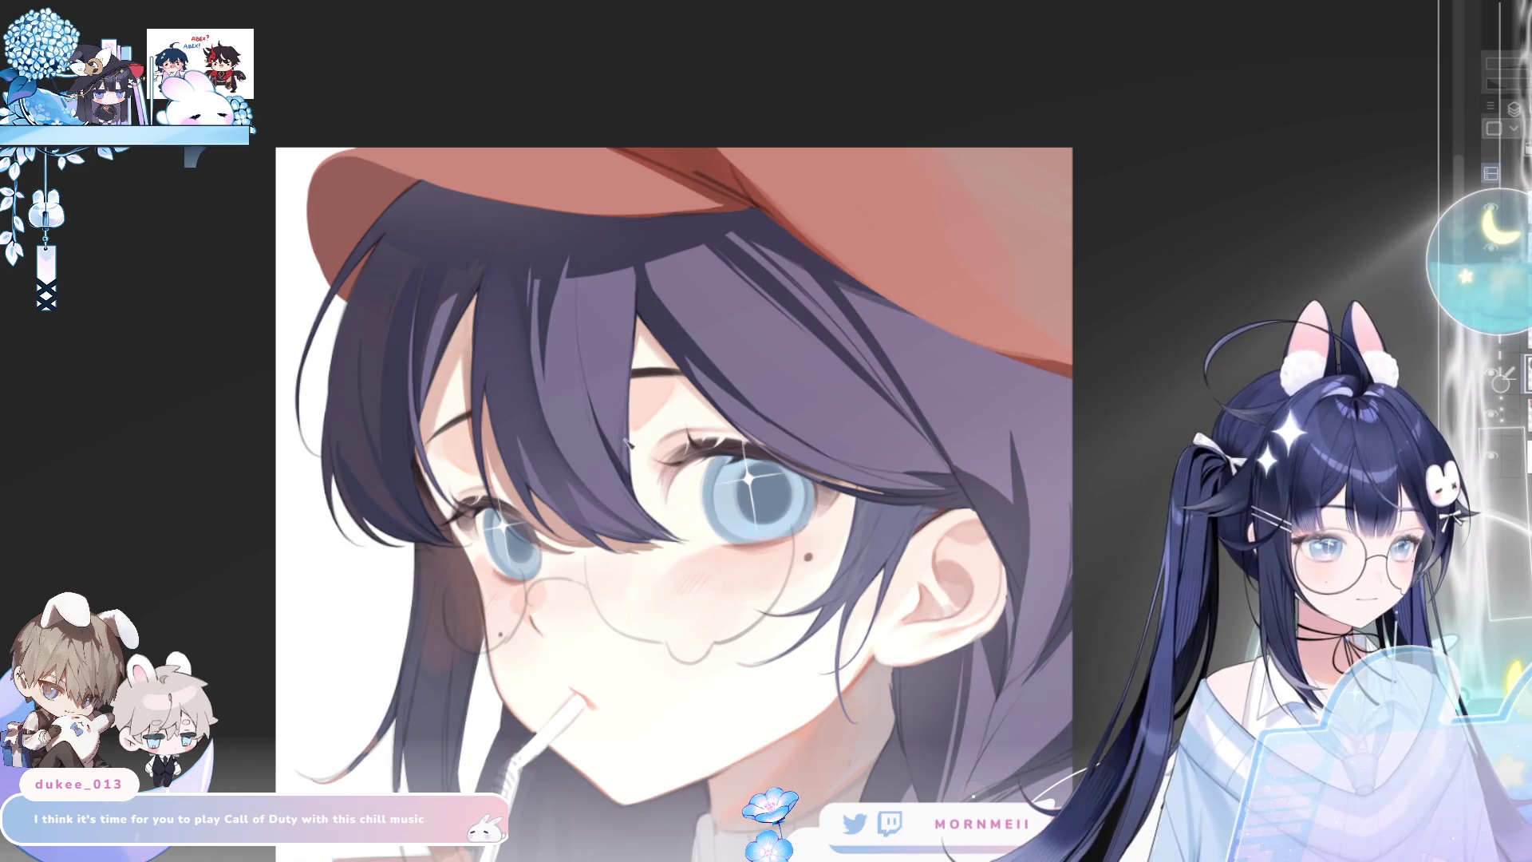
scroll(636, 408, "down", 3)
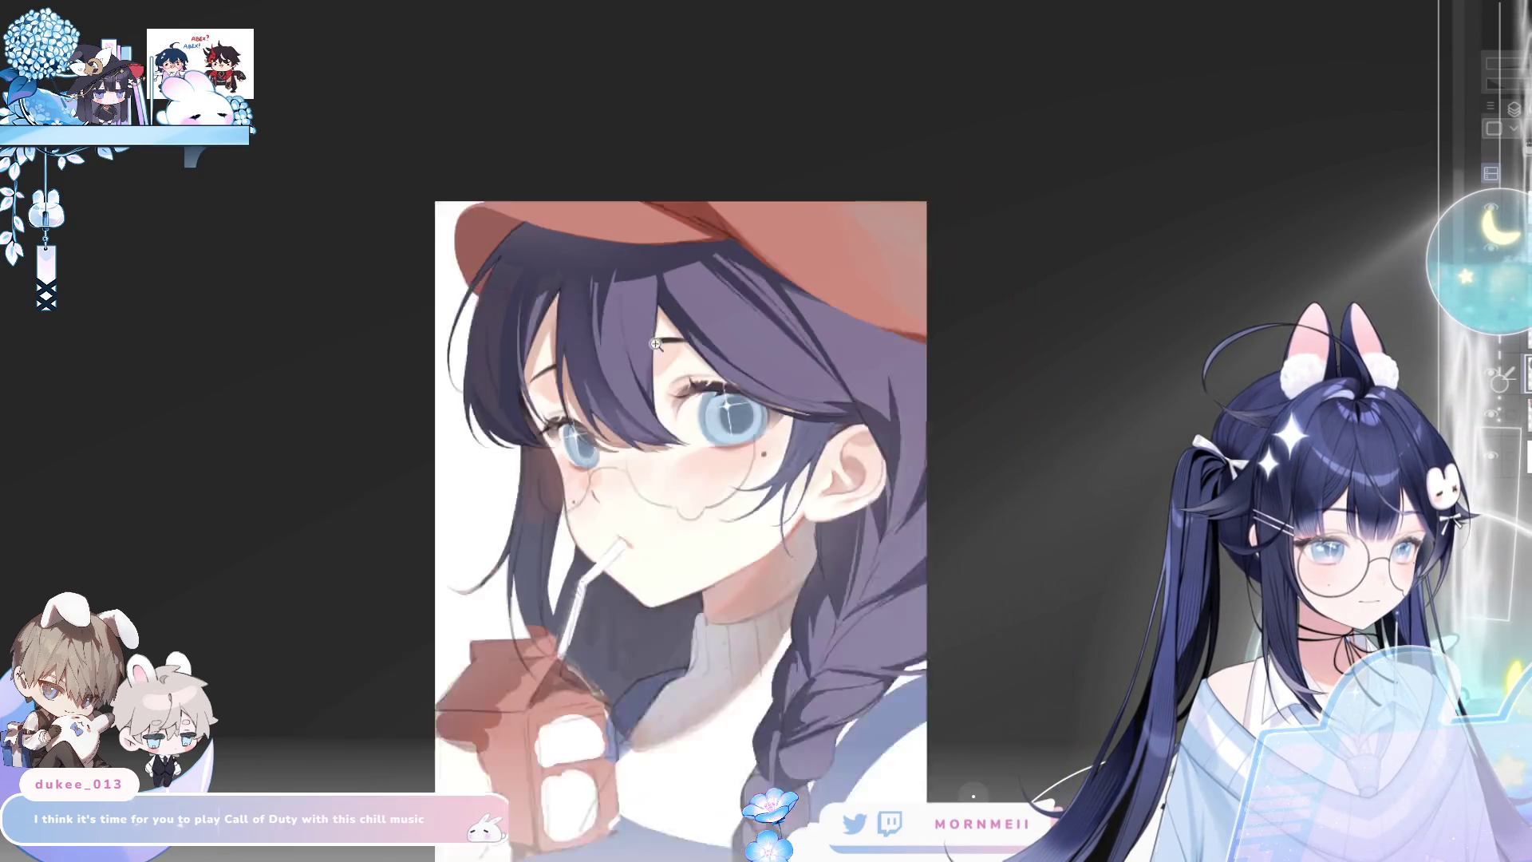
scroll(609, 315, "up", 3)
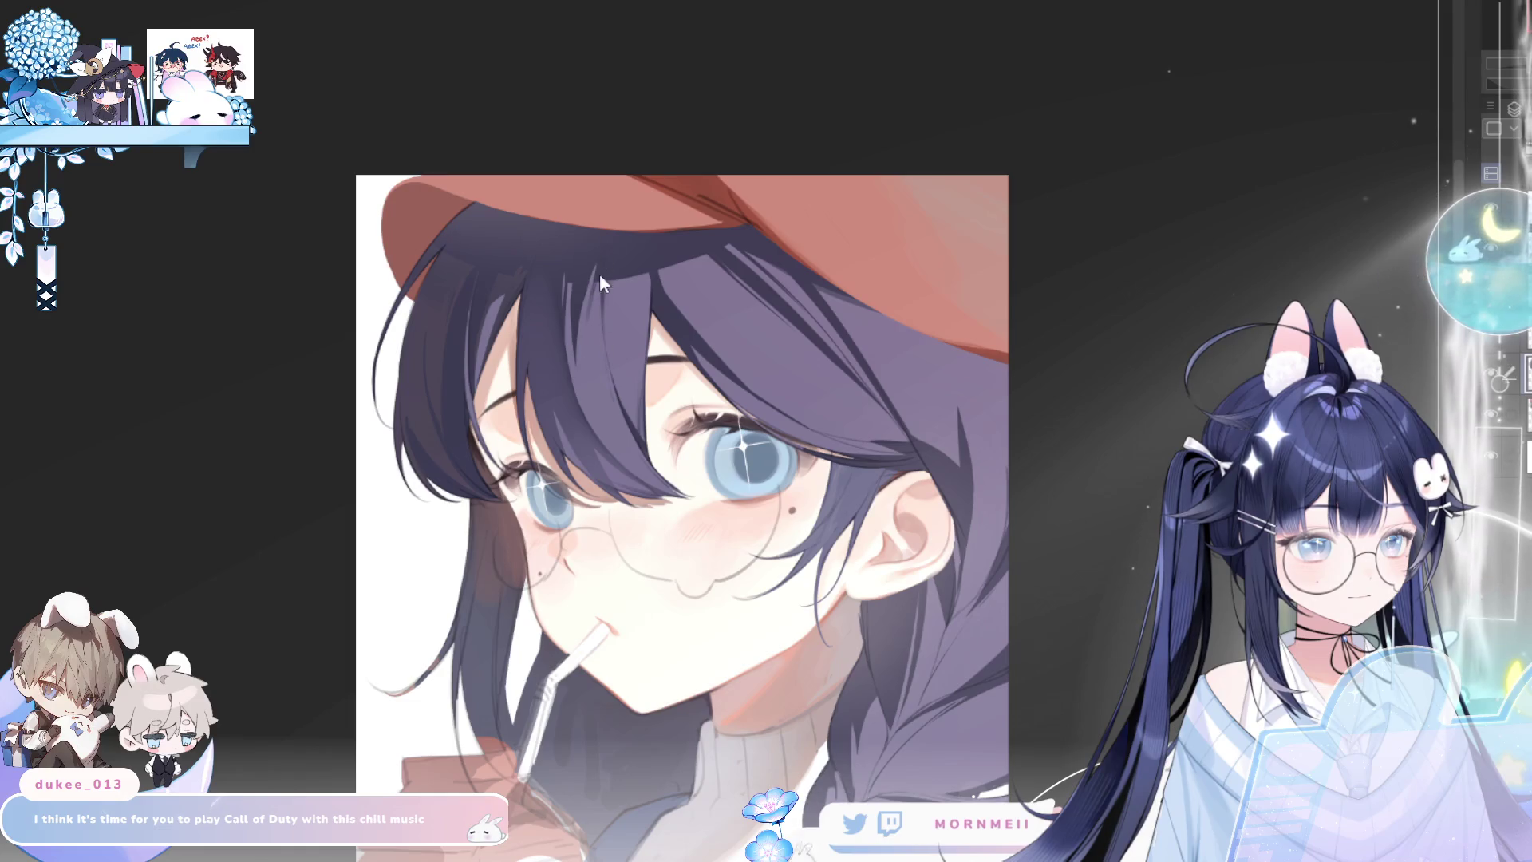
key("h")
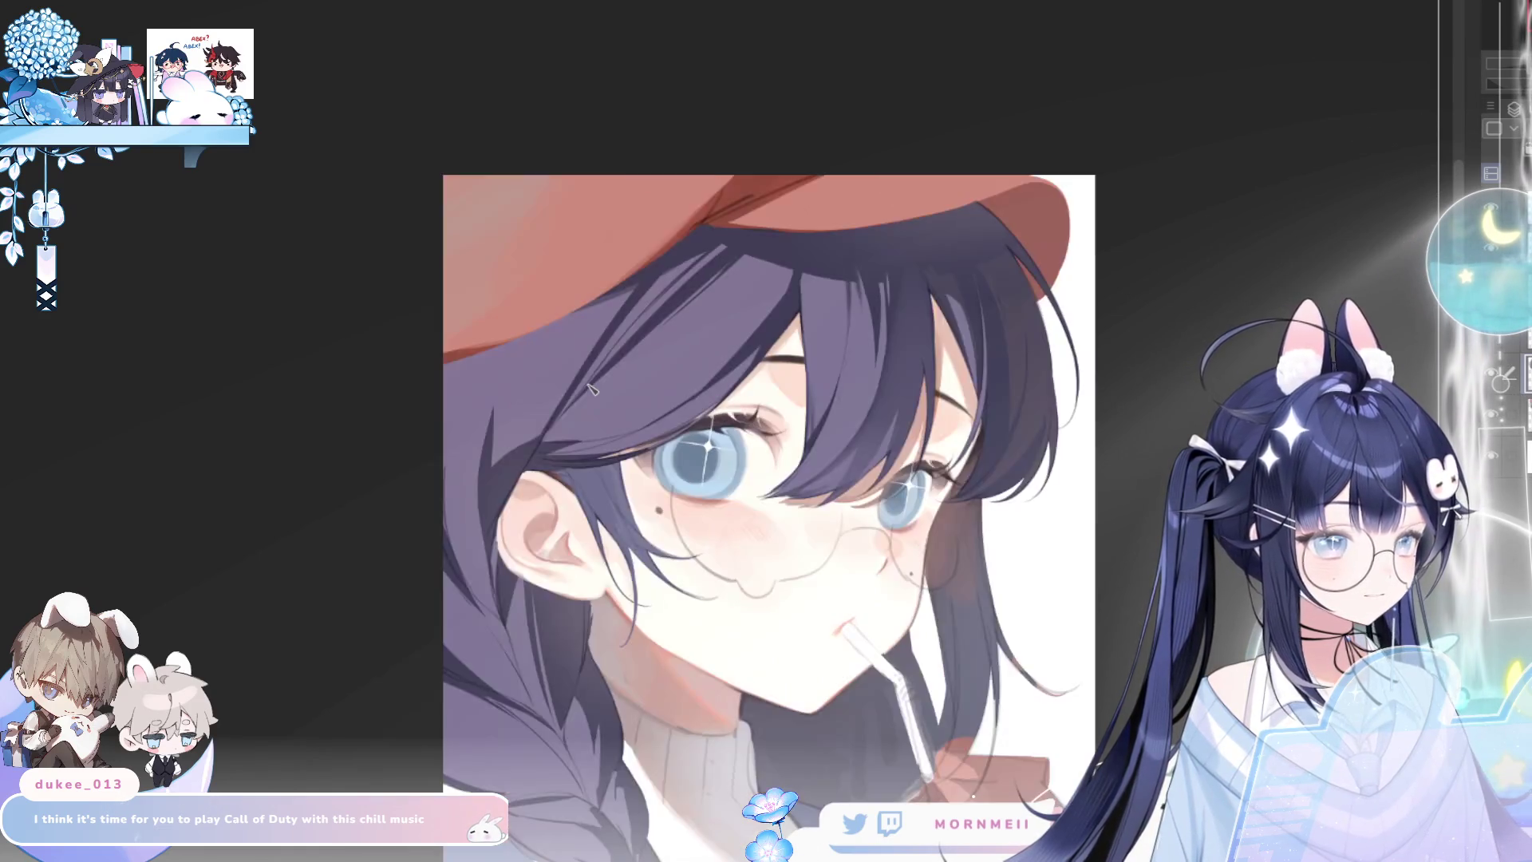
key("h")
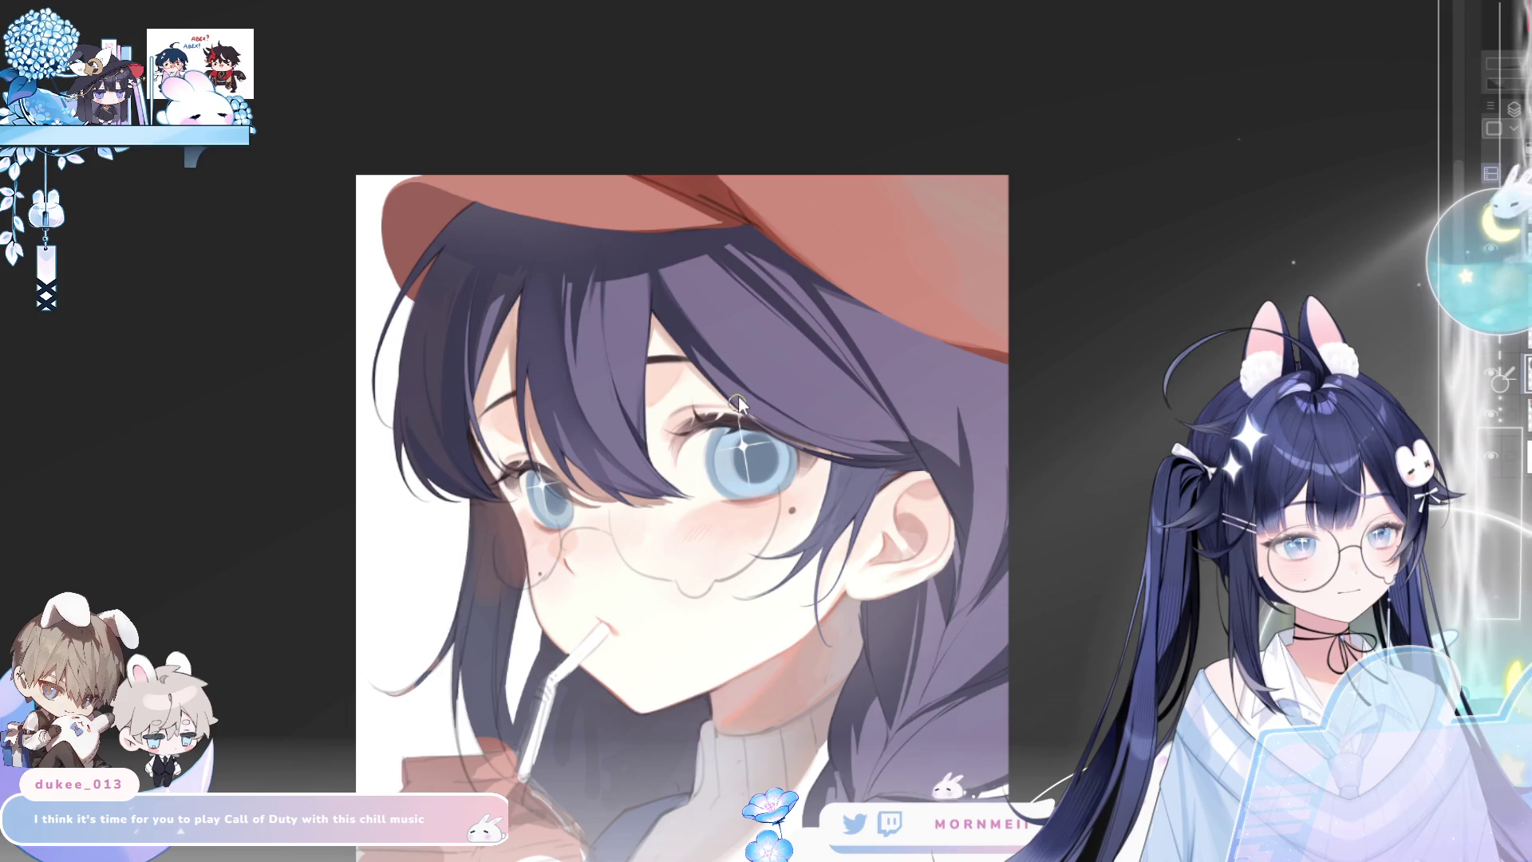
key("h")
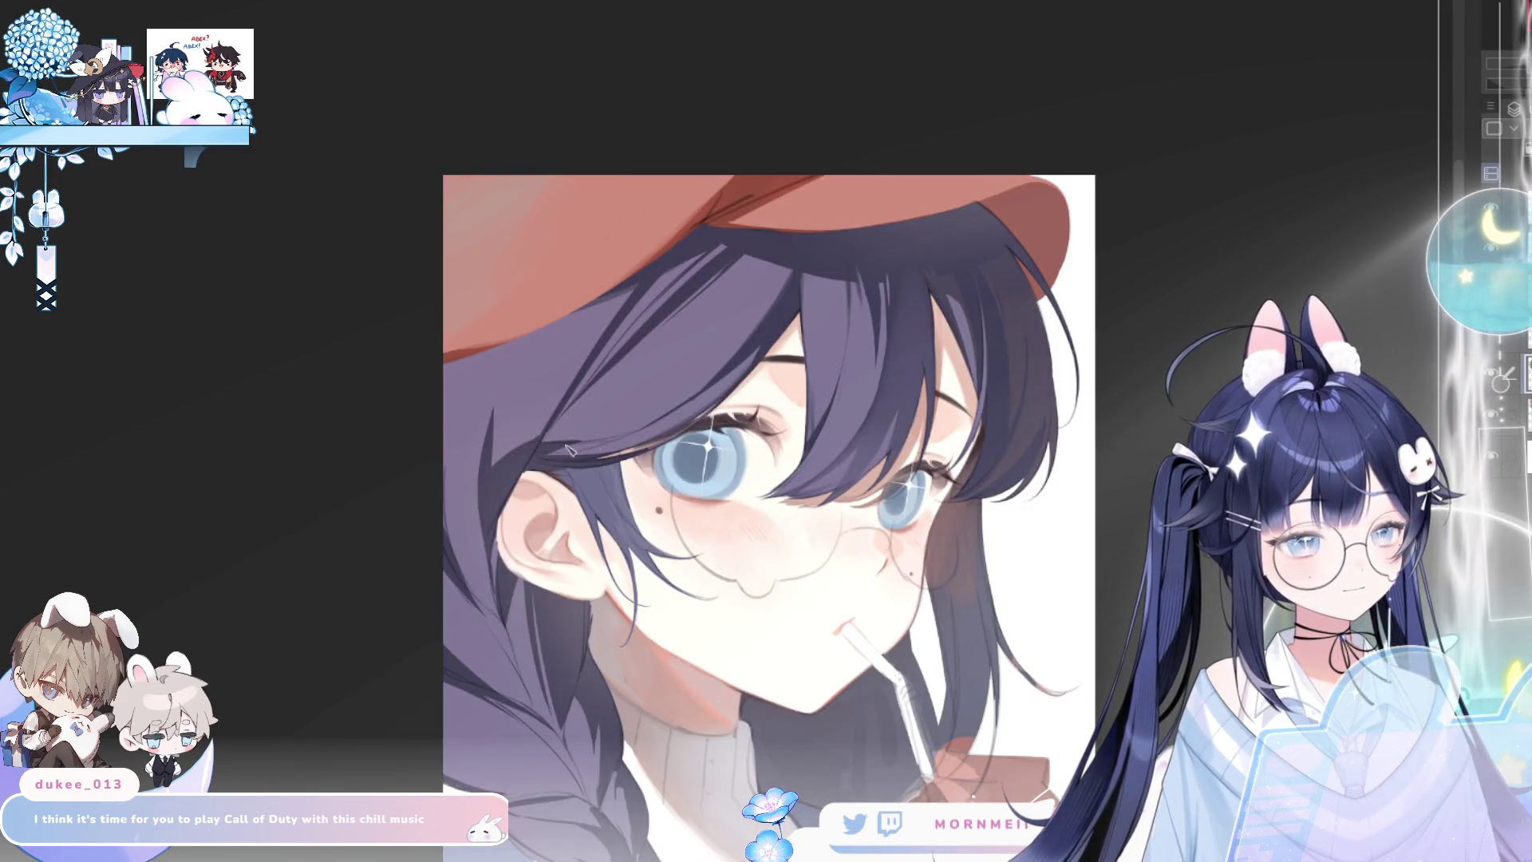
scroll(651, 431, "down", 3)
key("h")
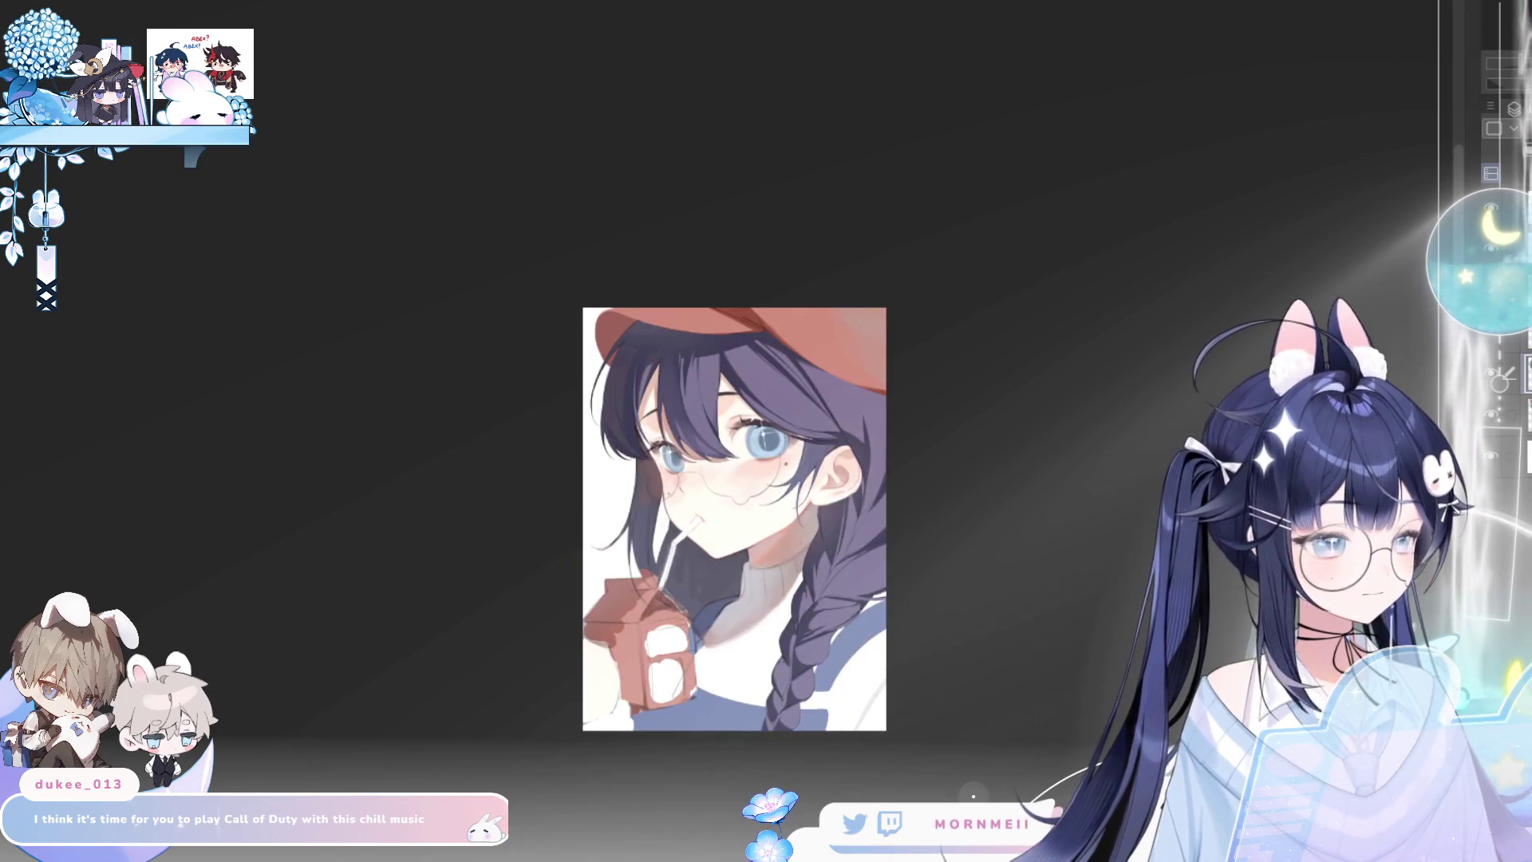
key("h")
key("h")
key("ctrl+plus")
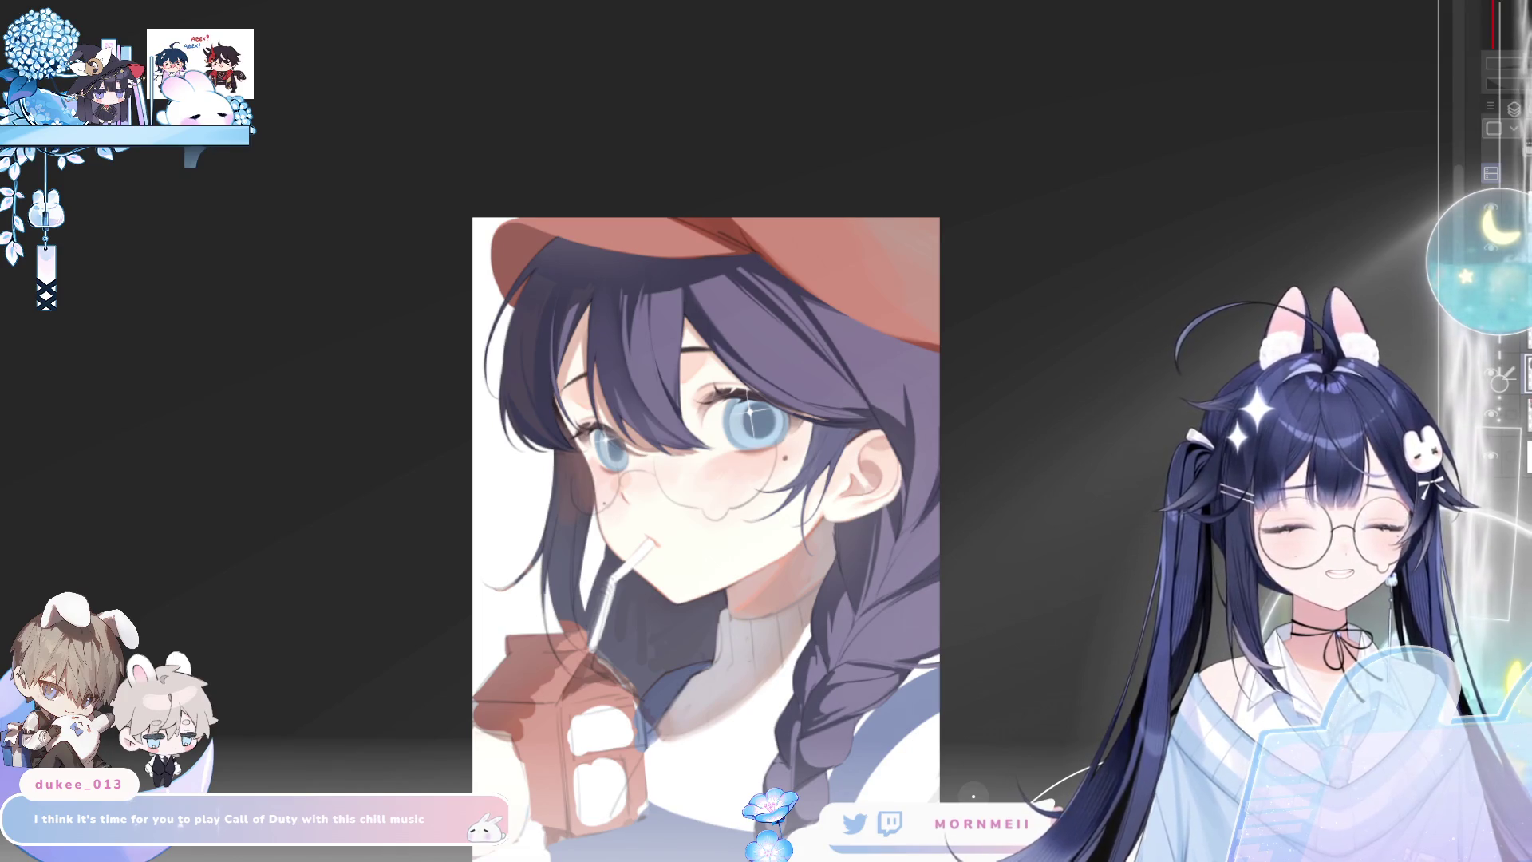
key("h")
key("h")
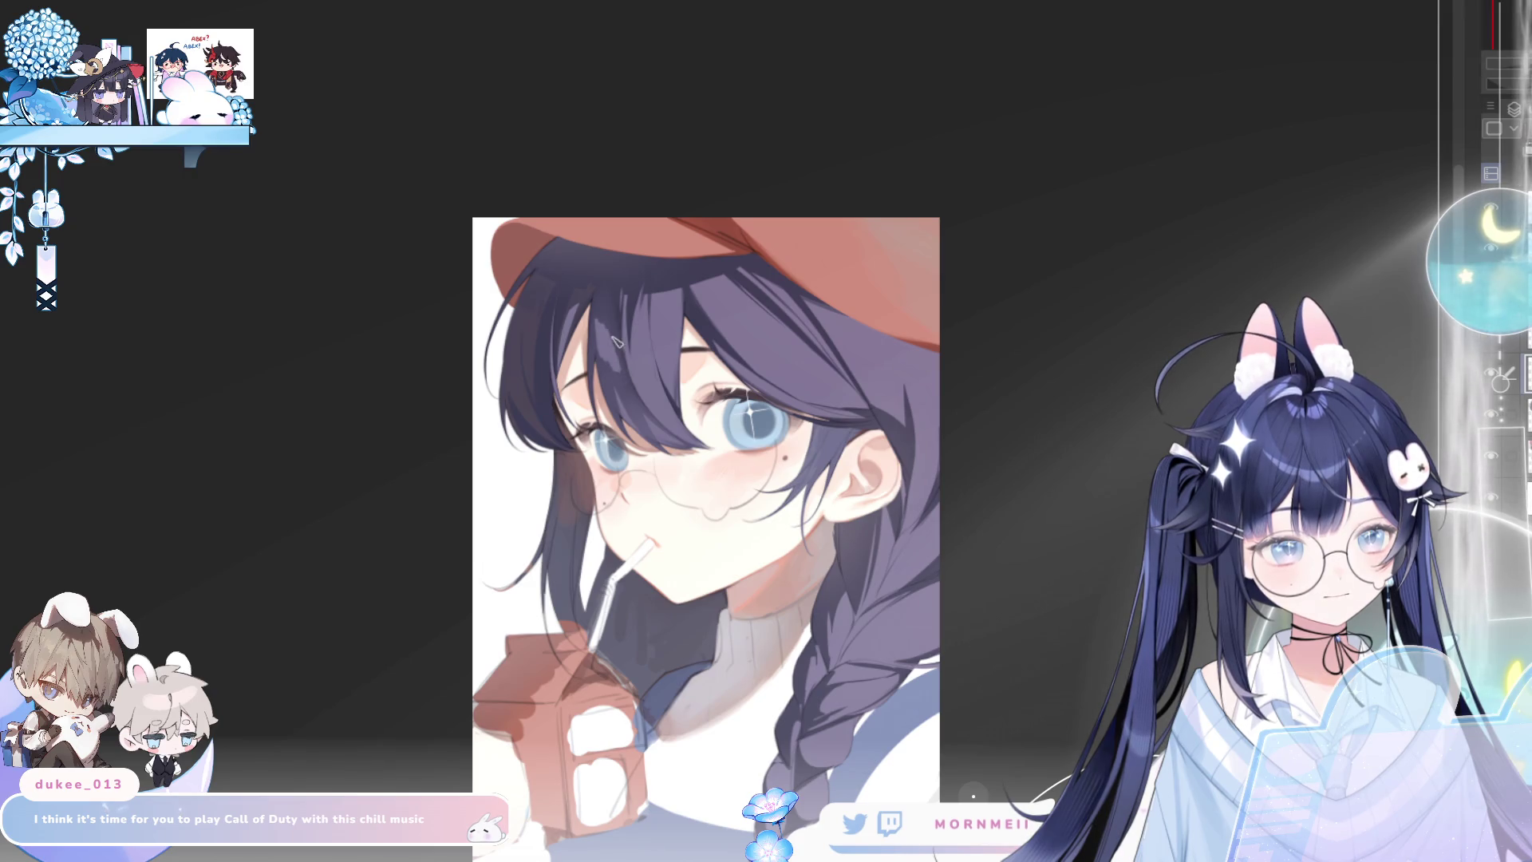
key("h")
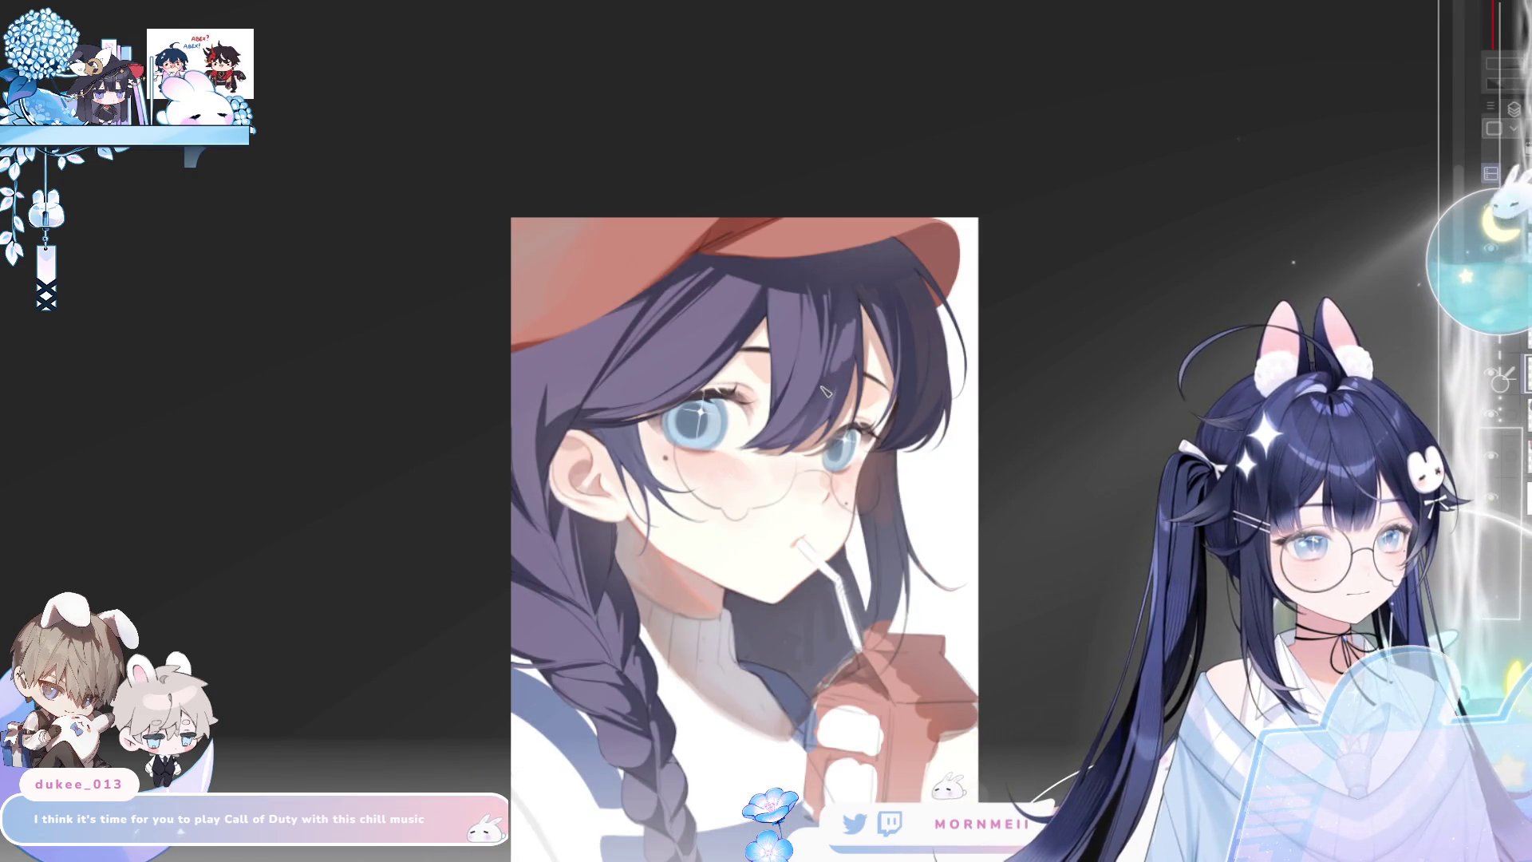